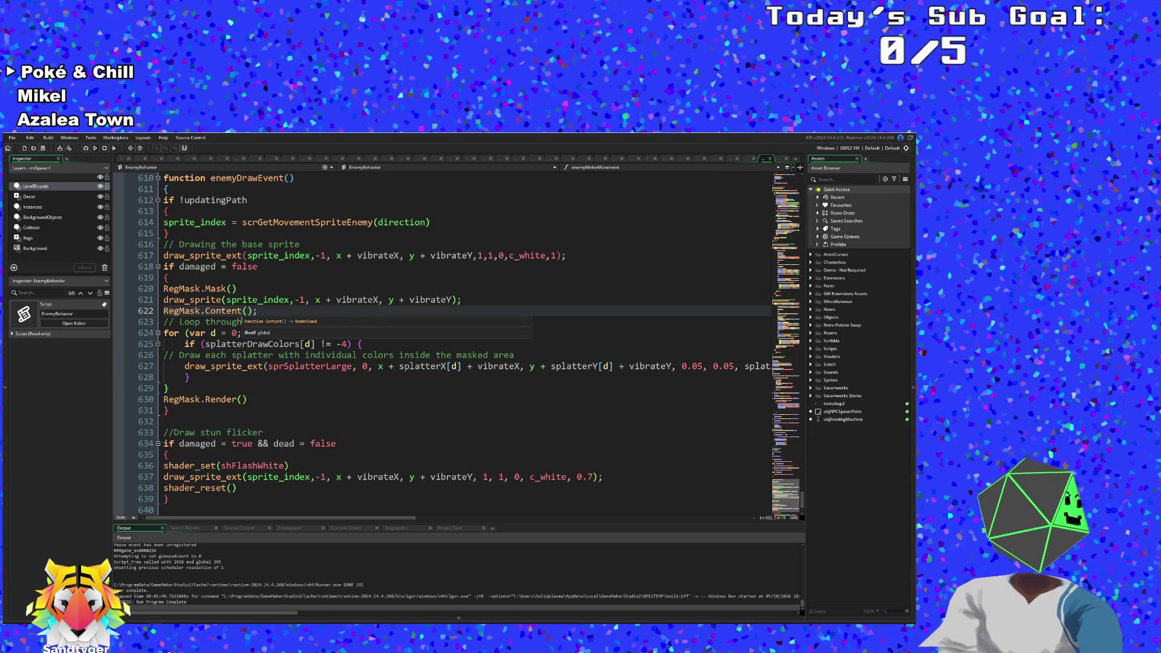
# Step: Review the enemy draw code around the RegMask.Render call
pyautogui.click(273, 355)
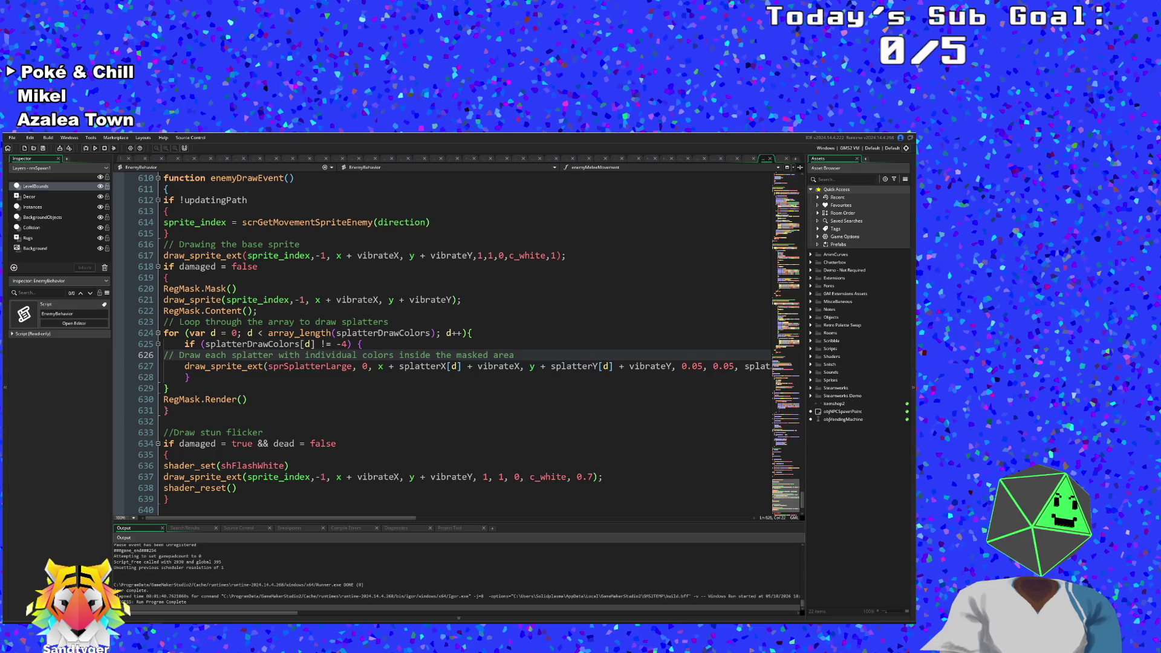
pyautogui.click(164, 411)
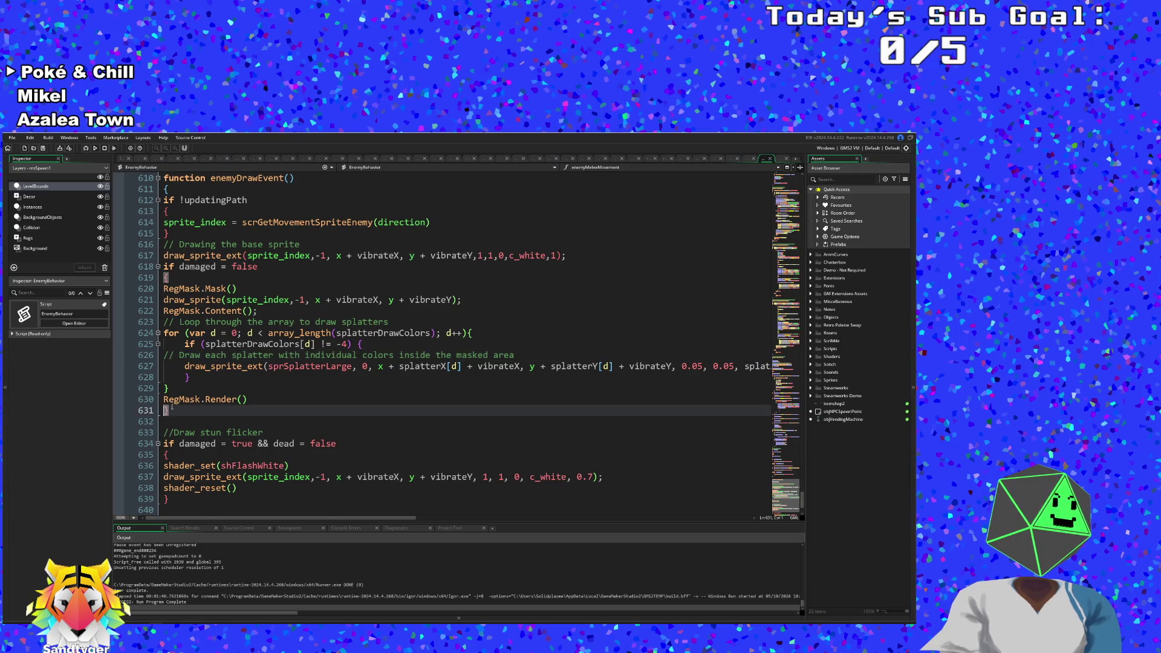
pyautogui.scroll(2, 173, 405)
pyautogui.scroll(1, 173, 404)
pyautogui.scroll(-5, 173, 404)
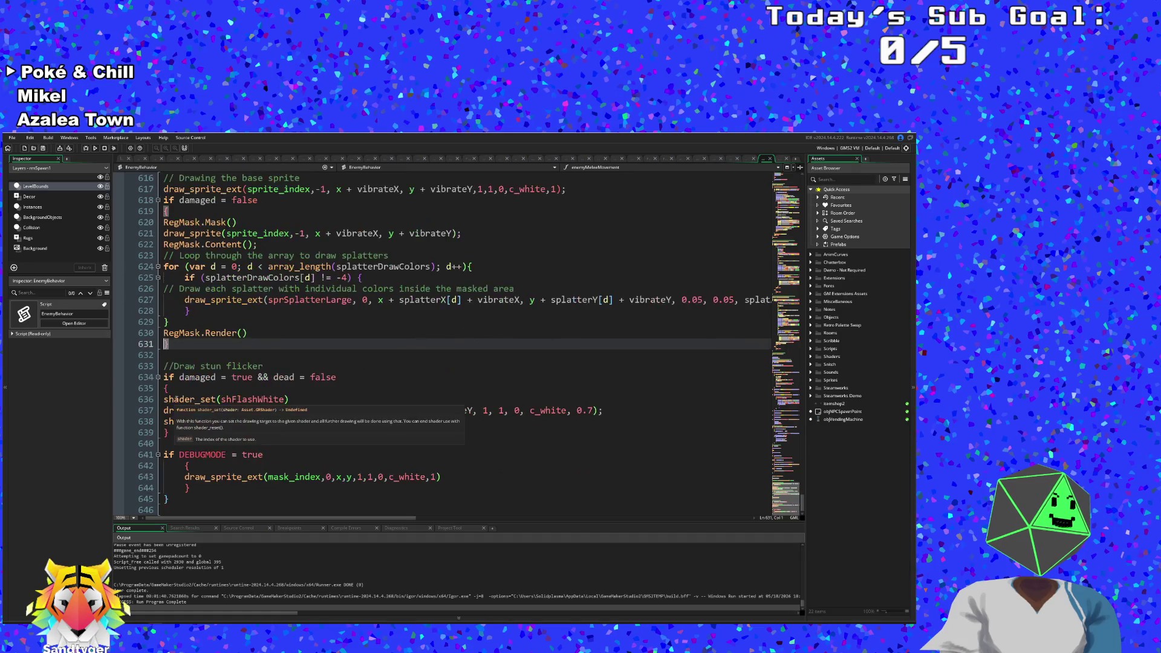
pyautogui.scroll(4, 174, 399)
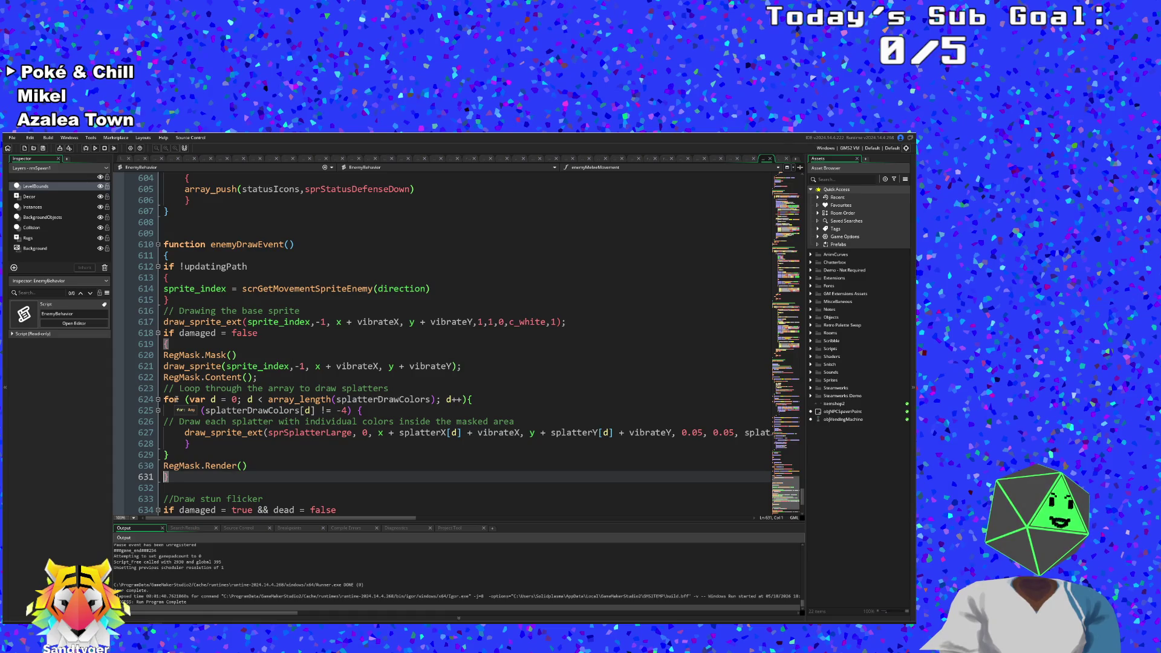
pyautogui.scroll(8, 175, 399)
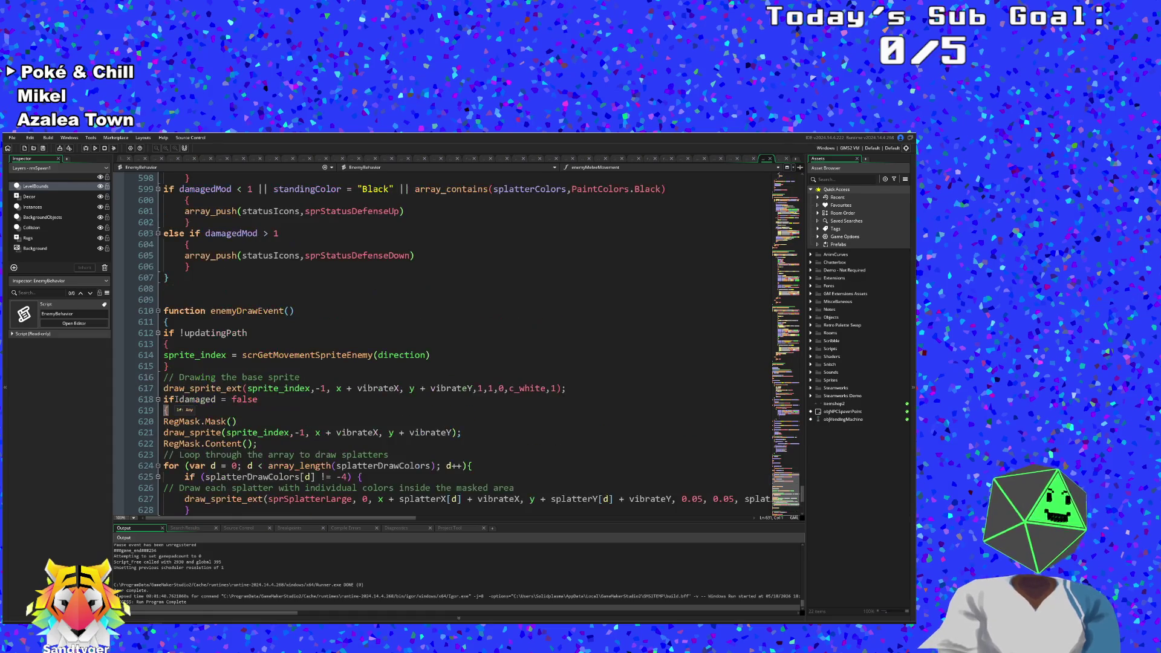
pyautogui.scroll(-6, 175, 400)
pyautogui.scroll(-4, 177, 400)
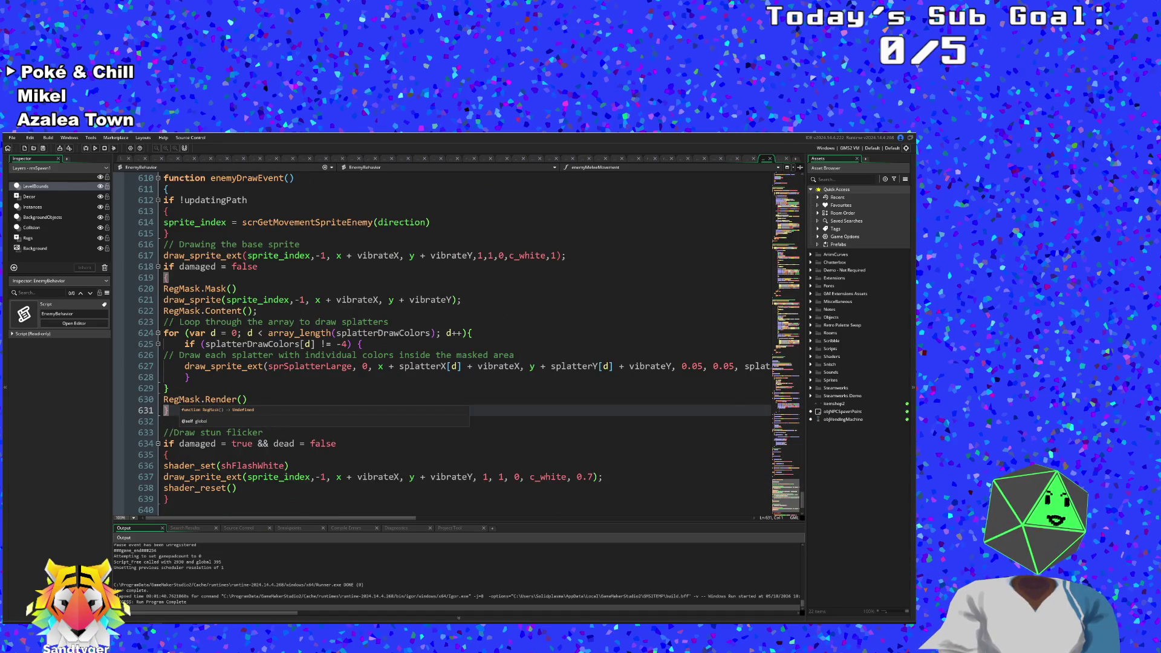
pyautogui.scroll(20, 178, 400)
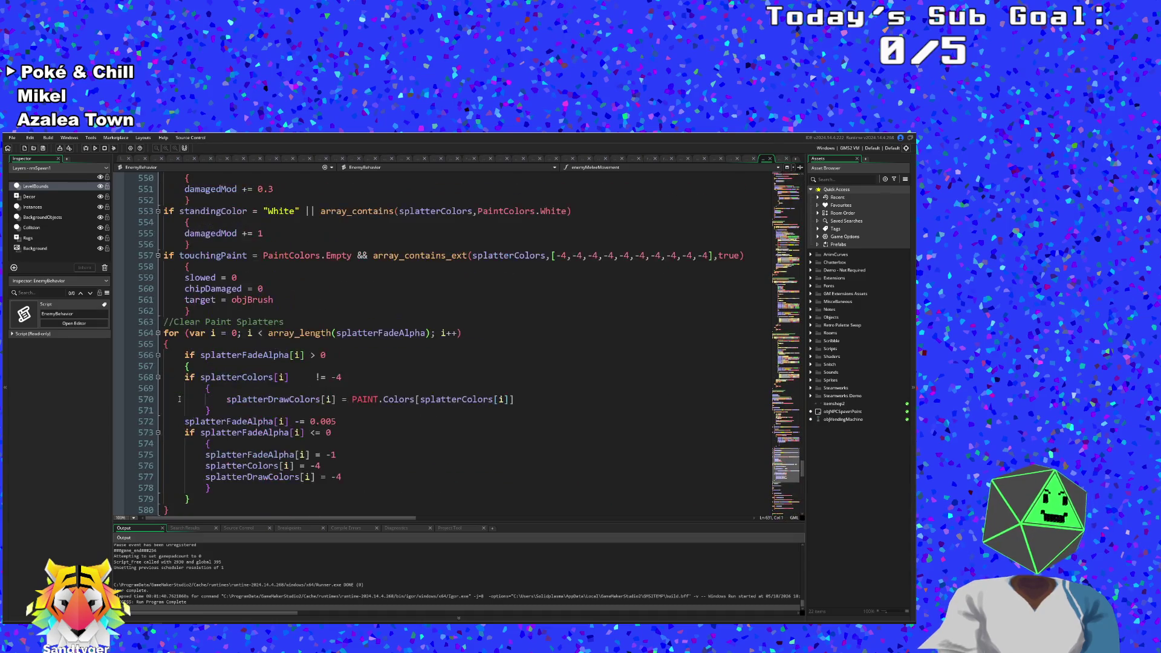
pyautogui.scroll(12, 180, 399)
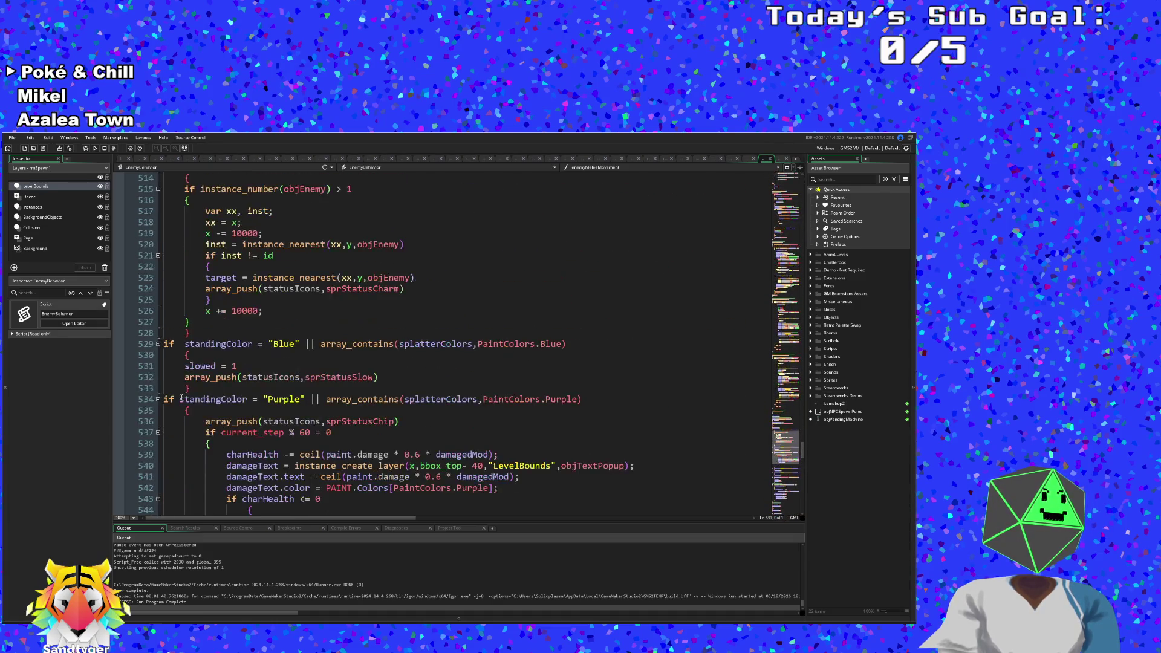
pyautogui.scroll(3, 181, 397)
pyautogui.scroll(-20, 181, 398)
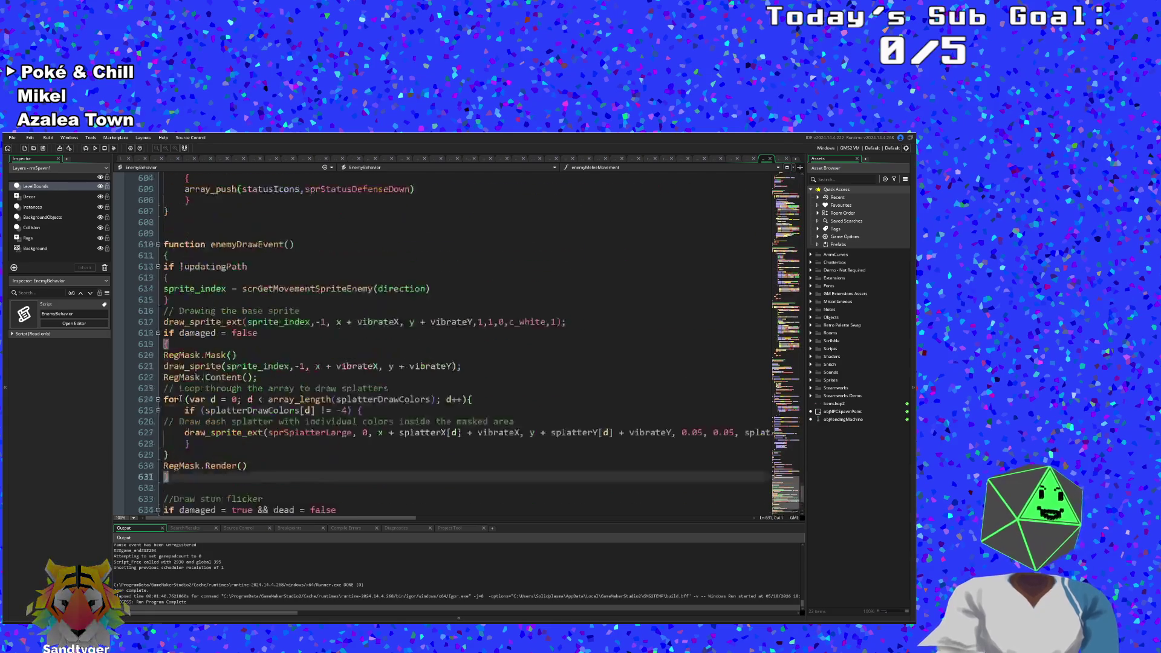
pyautogui.scroll(-5, 180, 399)
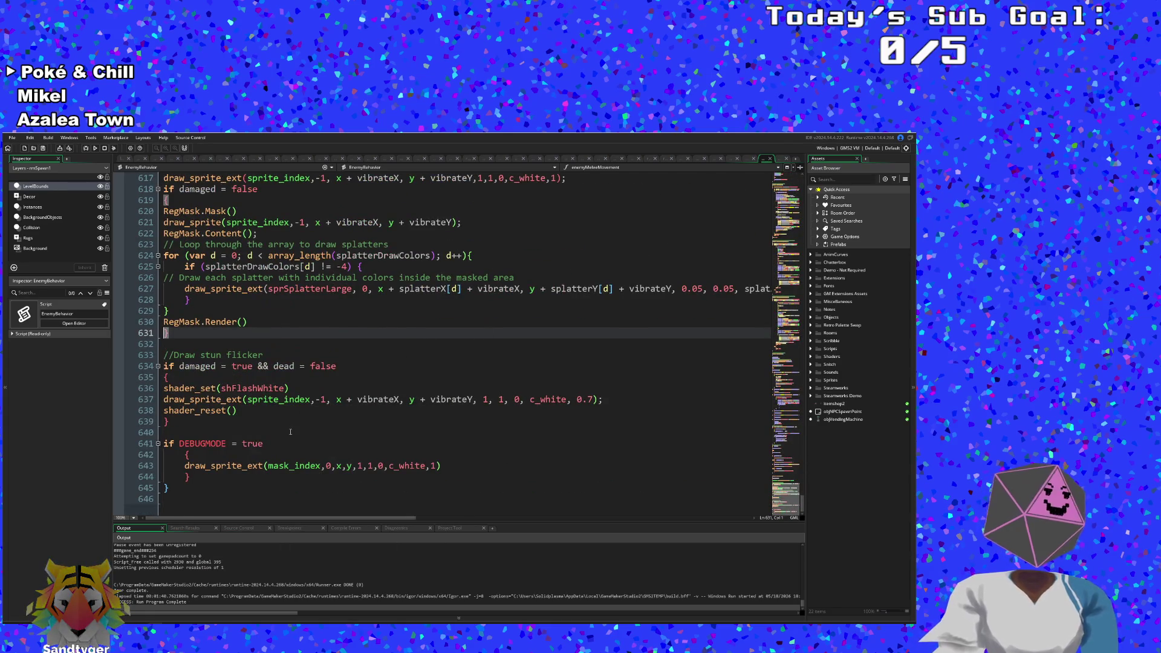
pyautogui.scroll(6, 290, 432)
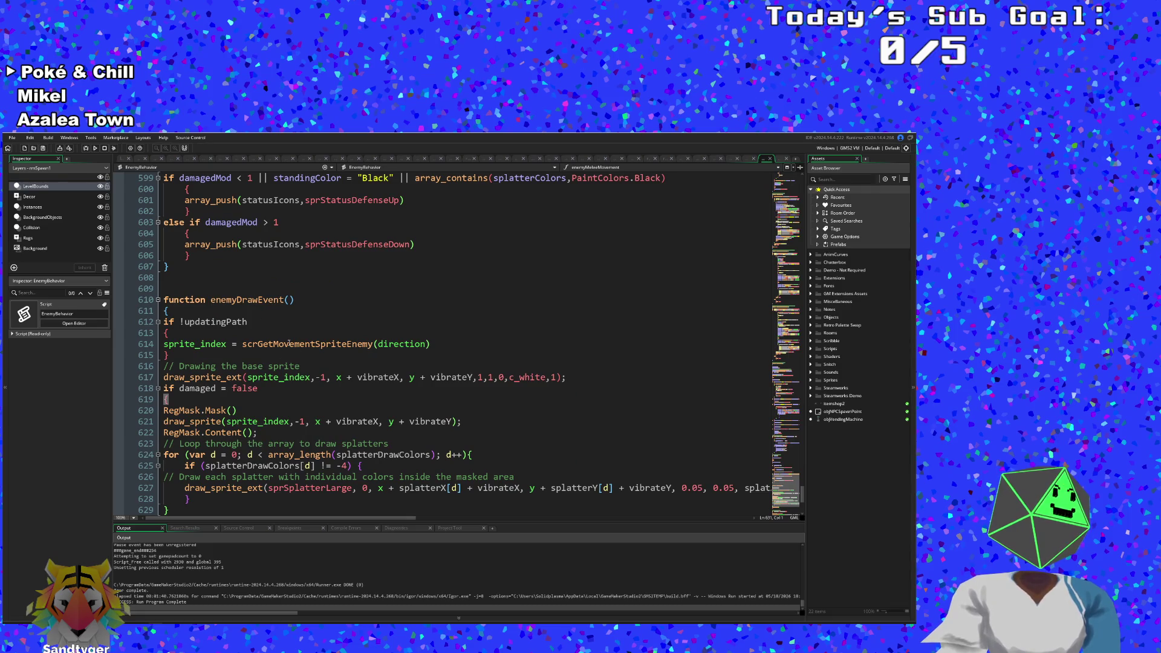
# Step: Inspect the enableStencil and enableStencilExt functions in the UI_Functions script
pyautogui.click(745, 159)
pyautogui.scroll(15, 468, 410)
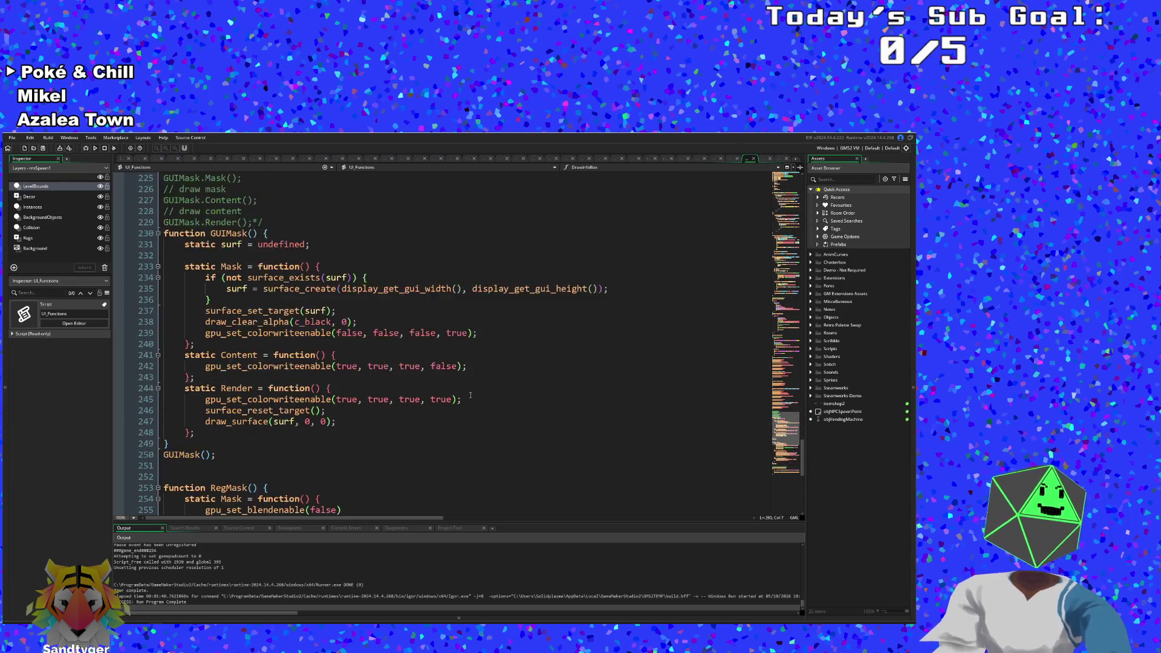
pyautogui.scroll(5, 467, 410)
pyautogui.scroll(-2, 436, 393)
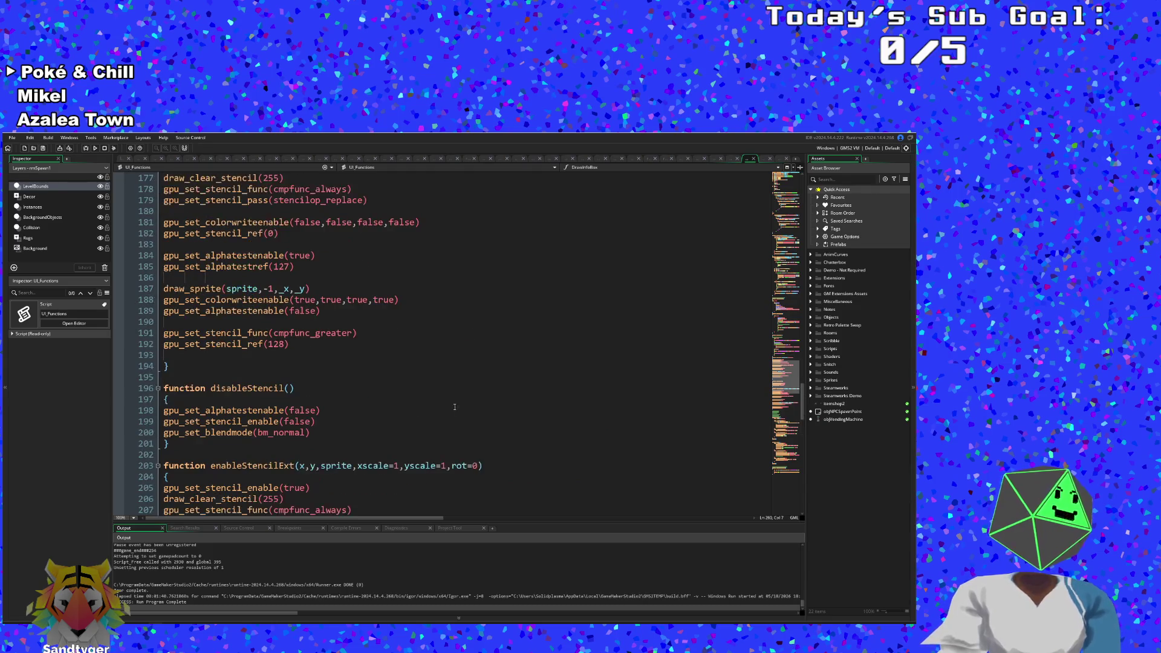
pyautogui.scroll(2, 412, 381)
pyautogui.click(364, 313)
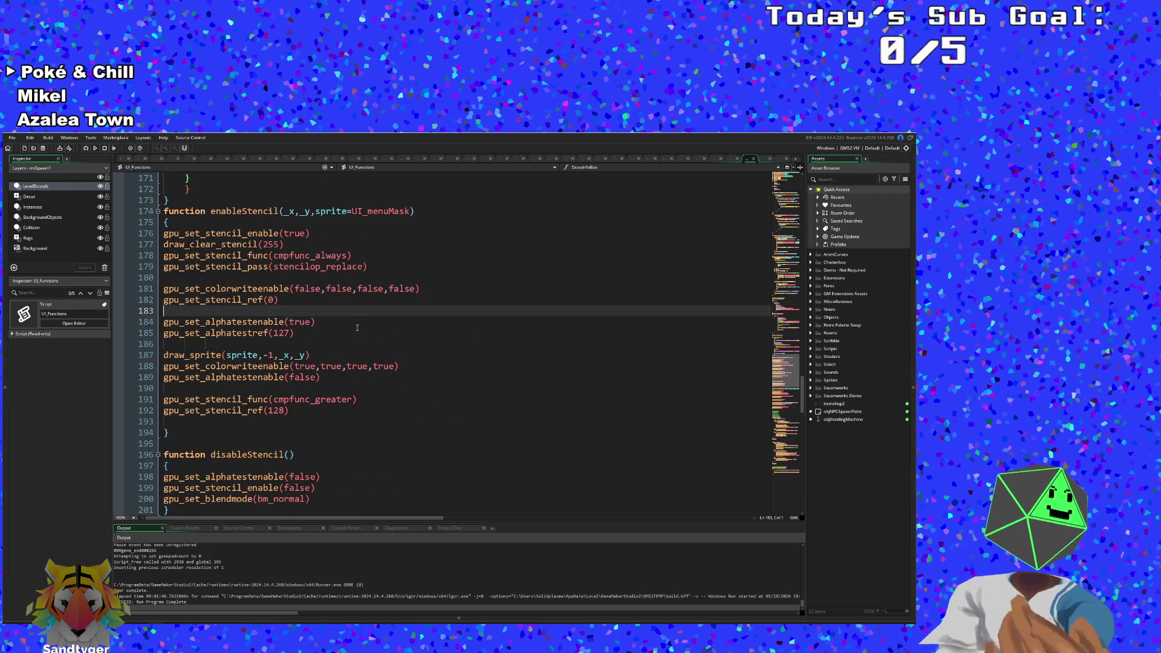
pyautogui.click(286, 279)
pyautogui.scroll(-8, 286, 282)
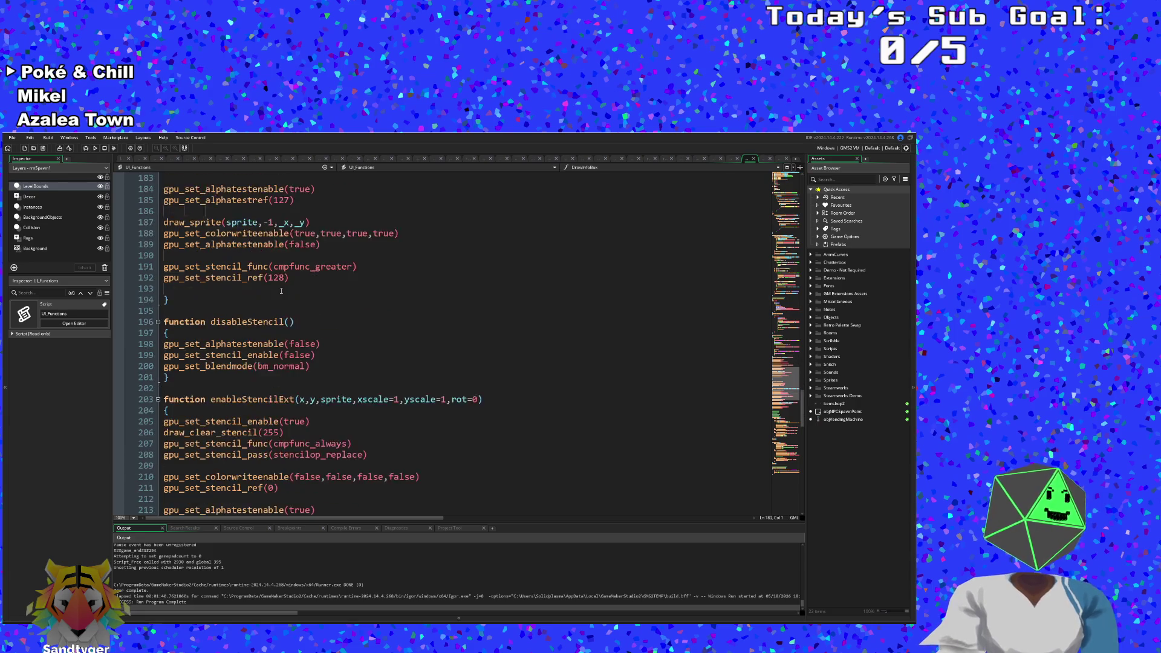
pyautogui.click(439, 299)
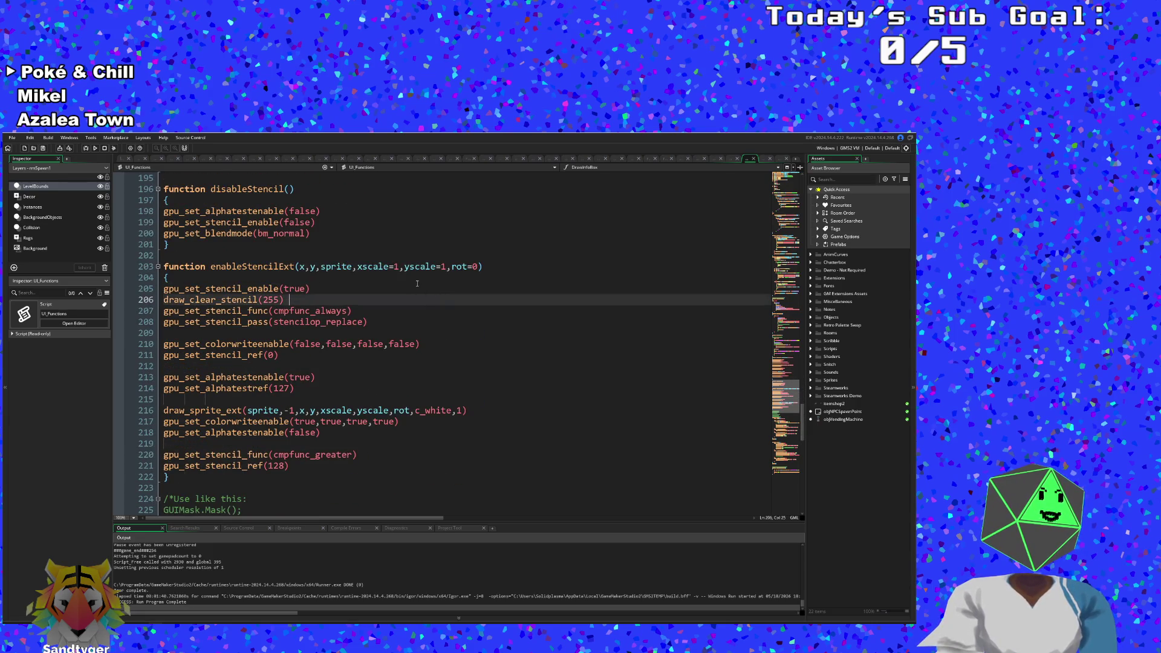
pyautogui.click(380, 274)
pyautogui.scroll(-2, 333, 352)
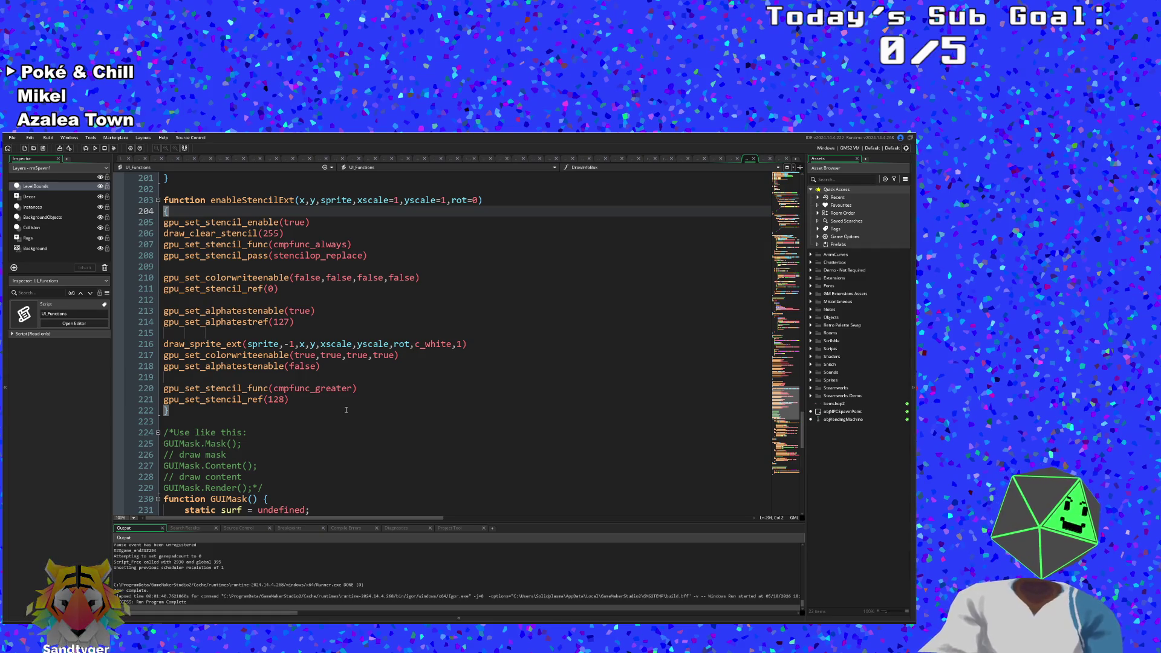
pyautogui.scroll(2, 438, 293)
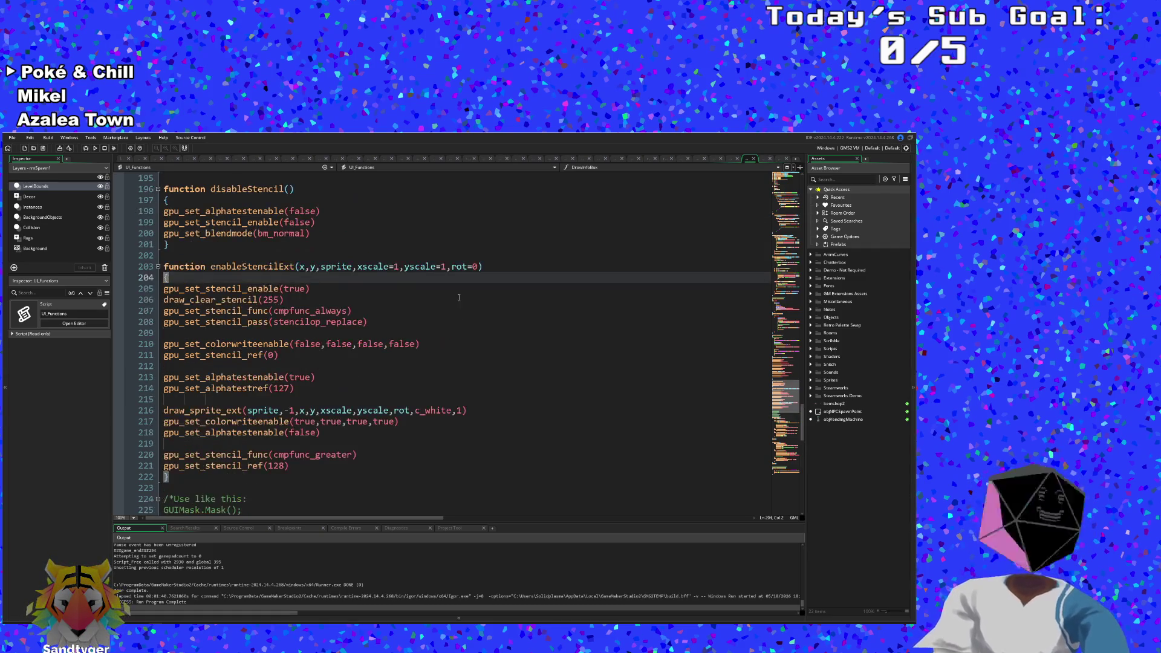
# Step: Add an alpha parameter to enableStencilExt, then remove it again
pyautogui.click(477, 267)
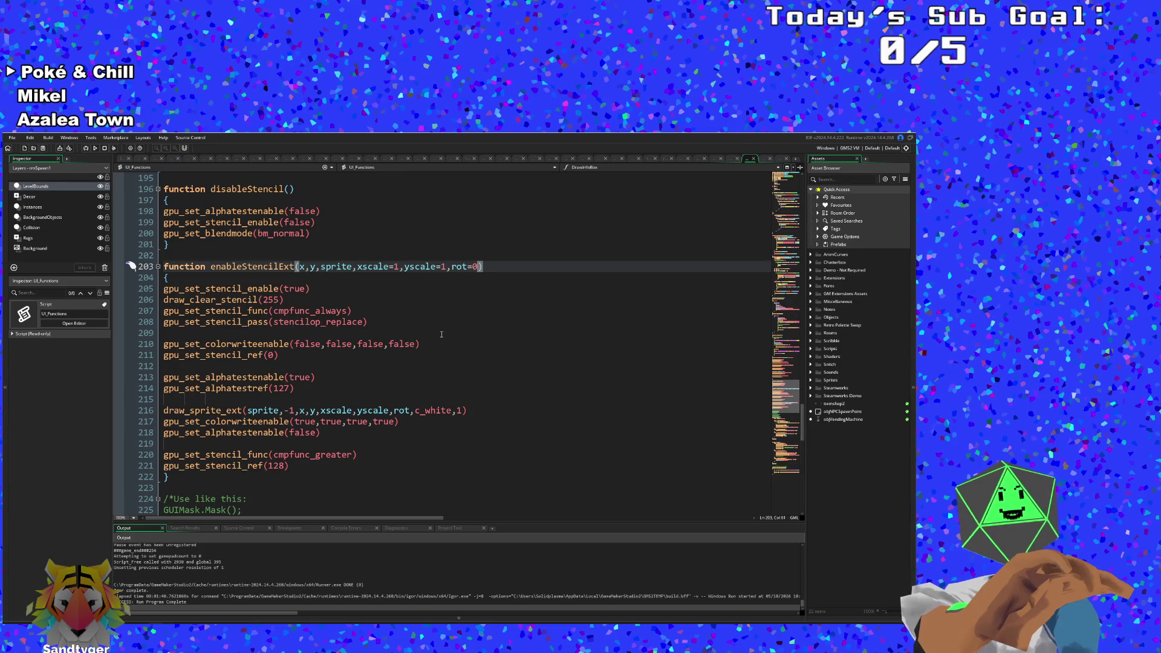
pyautogui.write(',ap')
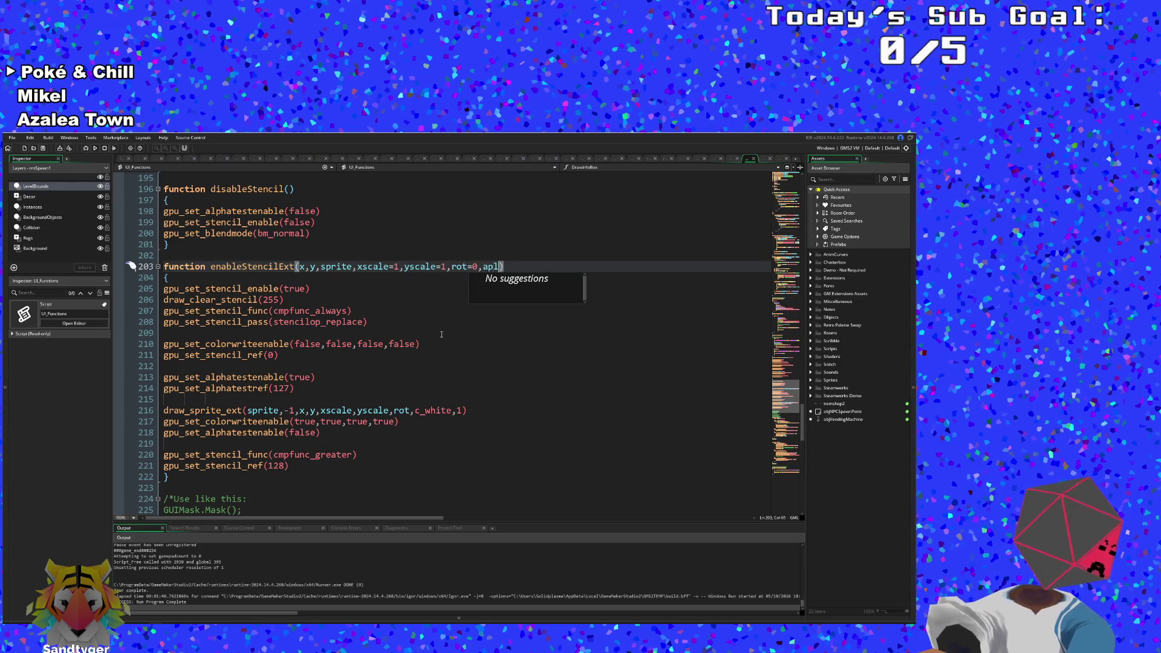
pyautogui.press('BackSpace')
pyautogui.write('lpha')
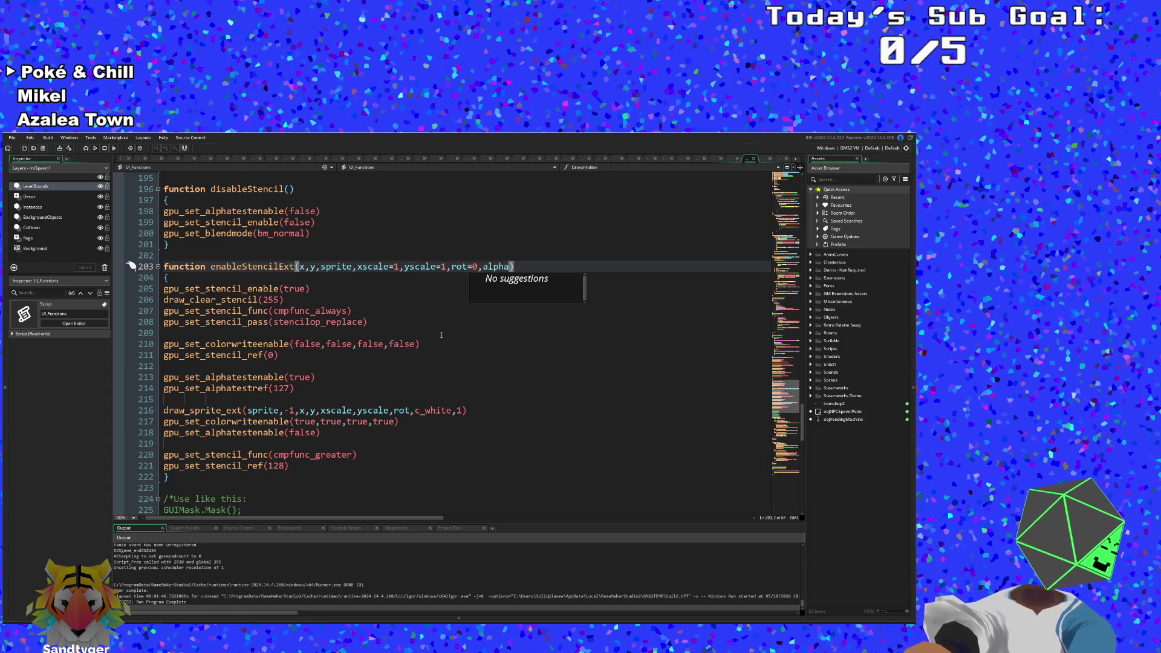
pyautogui.press('BackSpace')
pyautogui.press('BackSpace')
pyautogui.press('BackSpace')
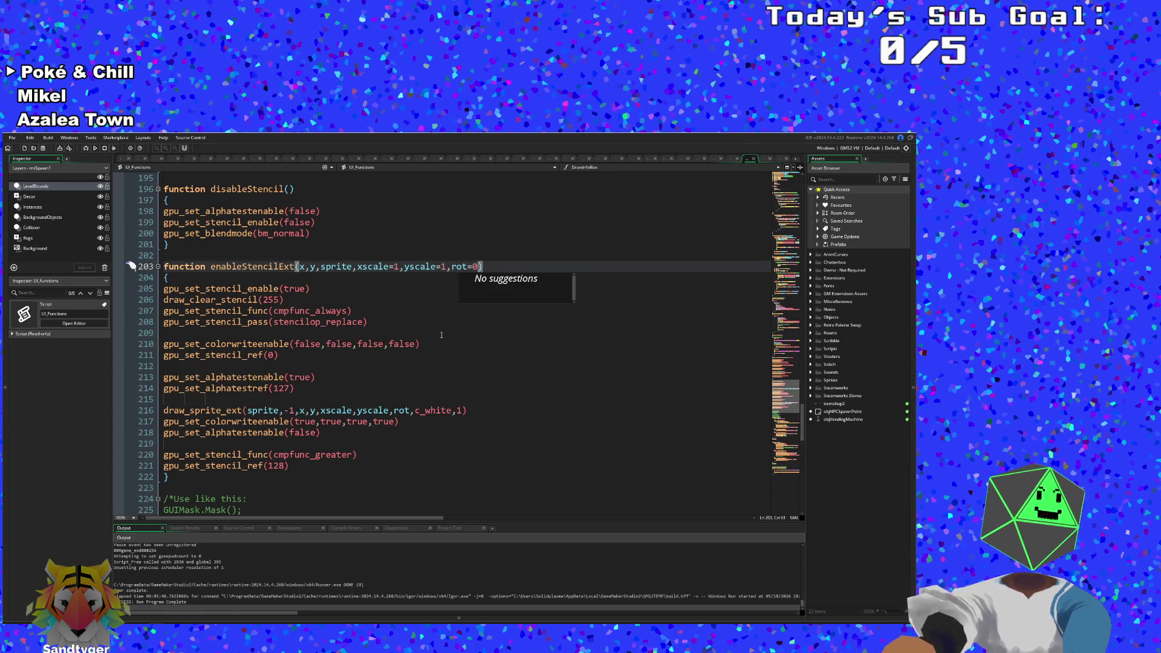
# Step: Inspect enableStencilExt's stencil compare setup and mask sprite draw, then close UI_Functions
pyautogui.click(351, 388)
pyautogui.scroll(-2, 352, 409)
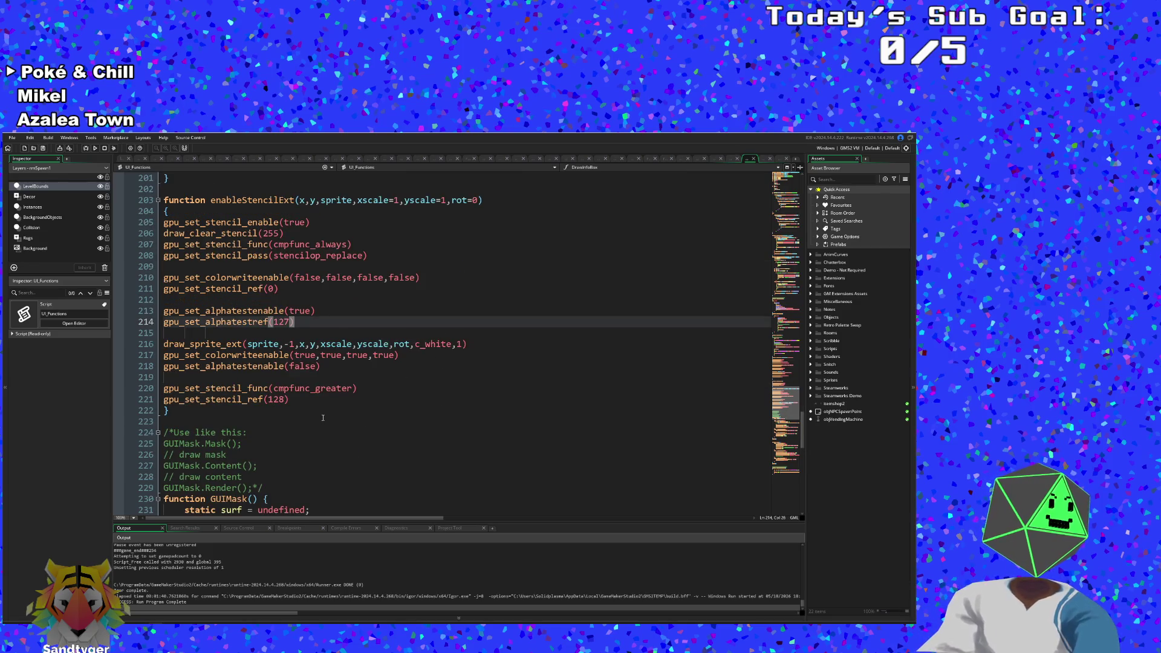
pyautogui.click(301, 401)
pyautogui.click(296, 380)
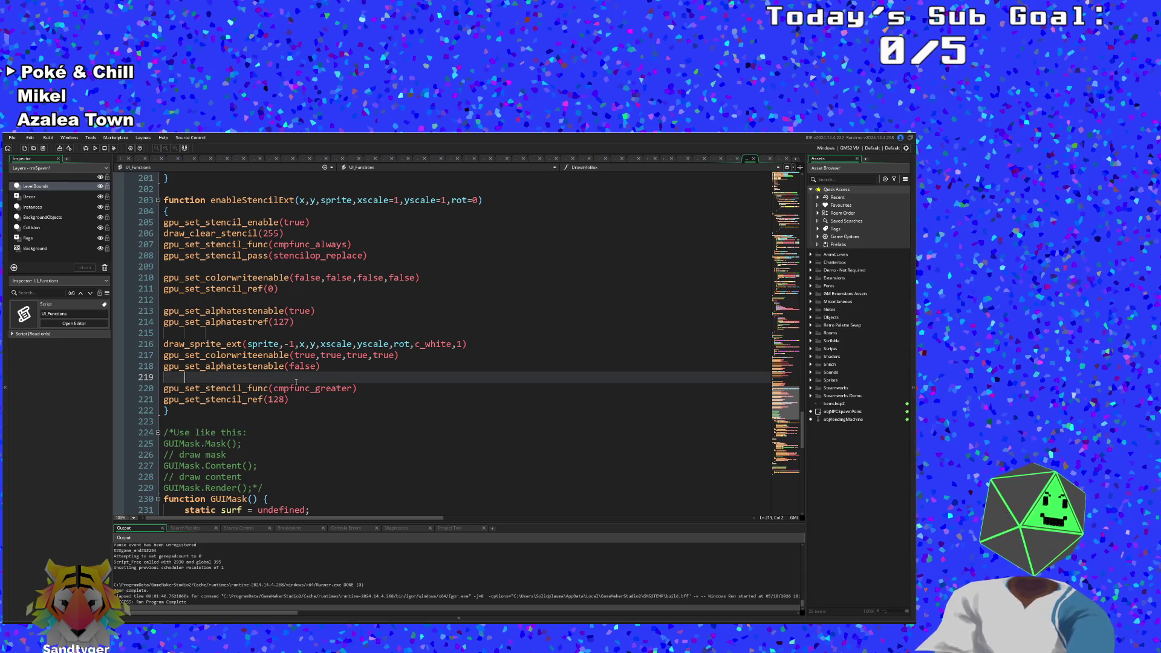
pyautogui.doubleClick(416, 344)
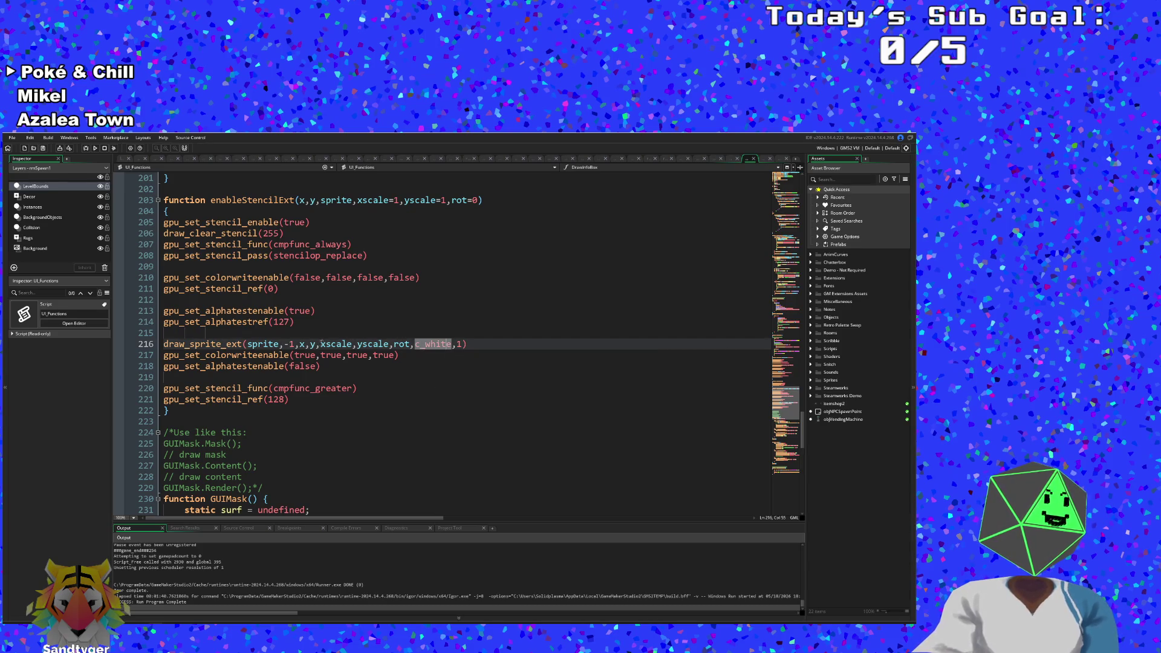
pyautogui.click(301, 337)
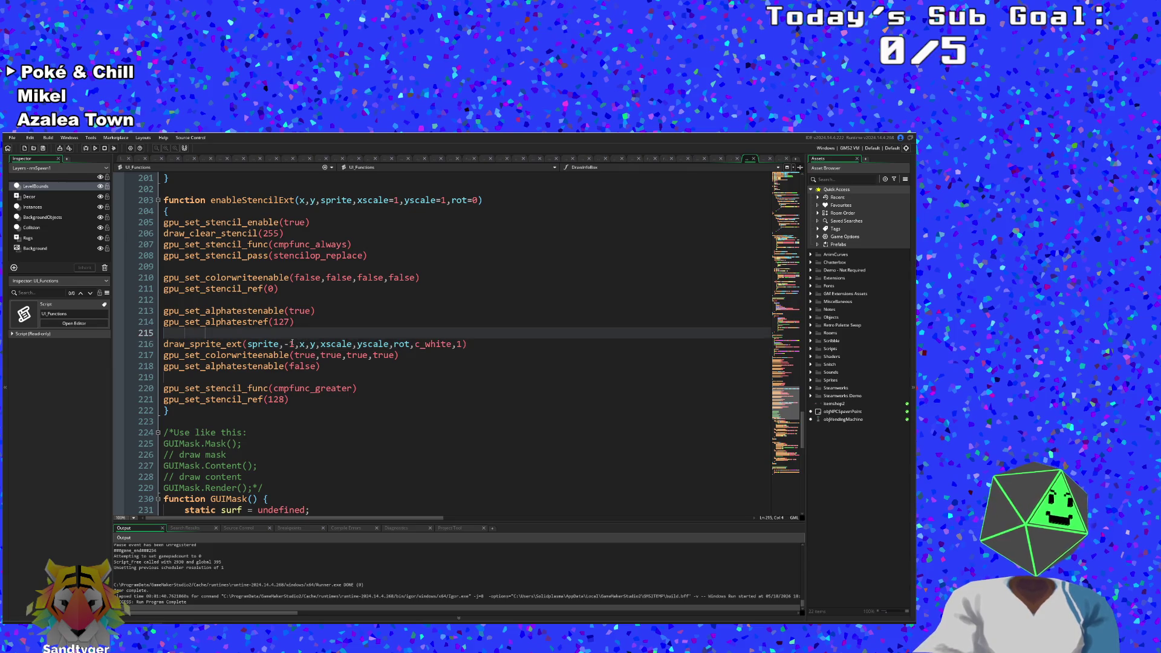
pyautogui.doubleClick(292, 343)
pyautogui.scroll(2, 366, 367)
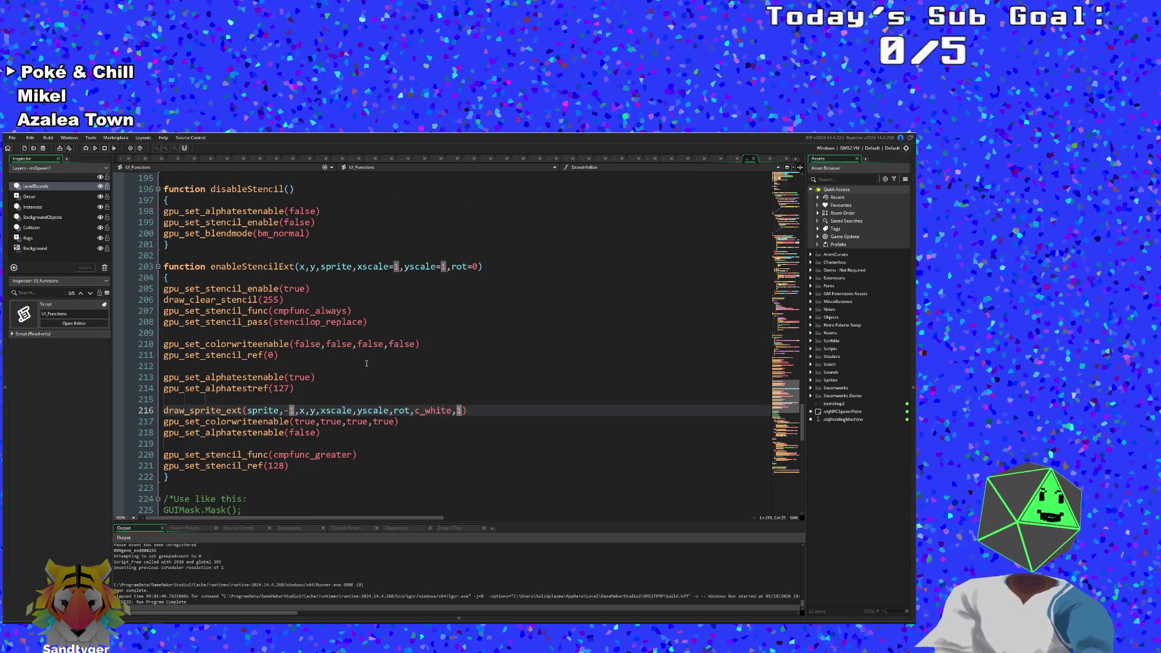
pyautogui.scroll(-4, 367, 363)
pyautogui.scroll(3, 359, 363)
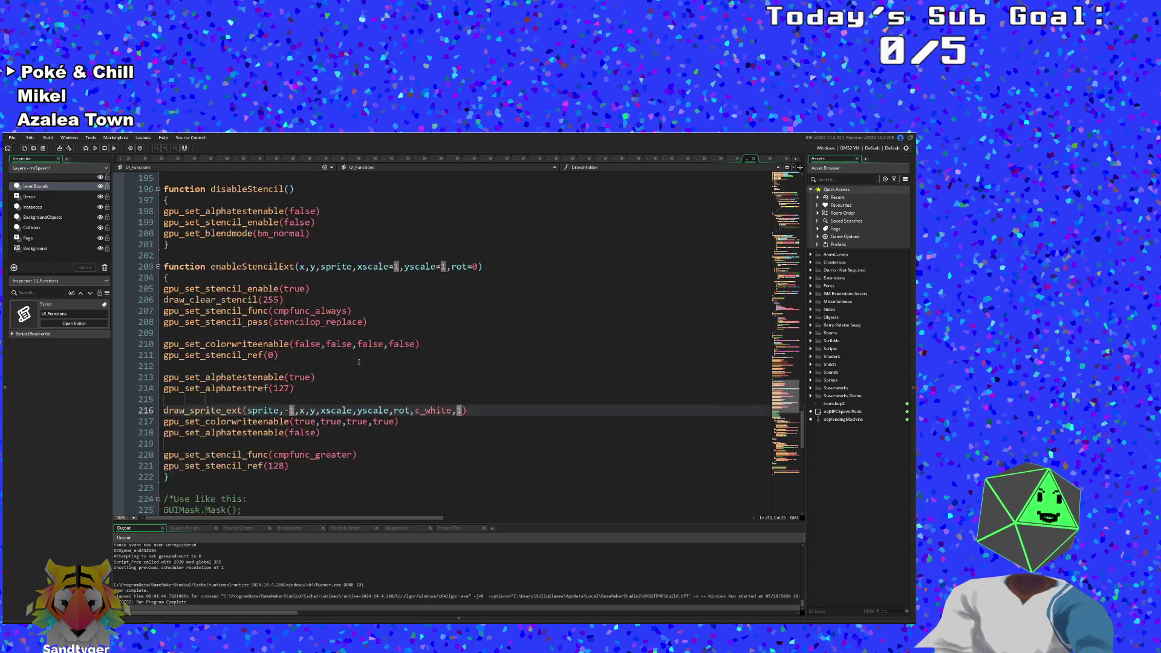
pyautogui.scroll(-3, 358, 363)
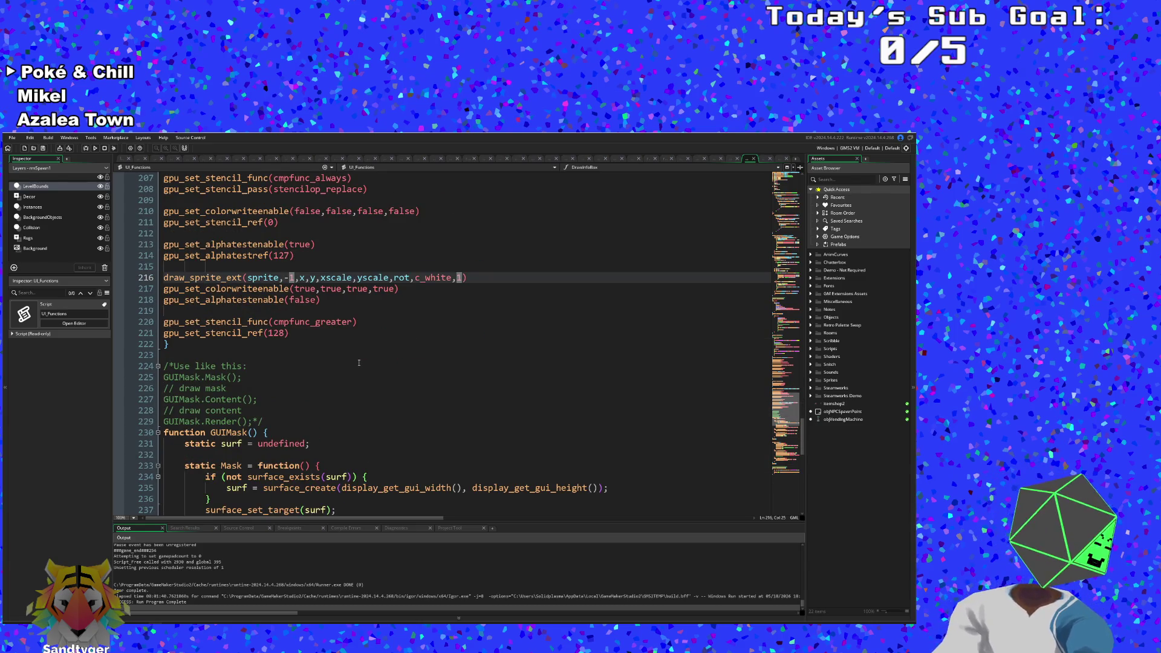
pyautogui.click(737, 160)
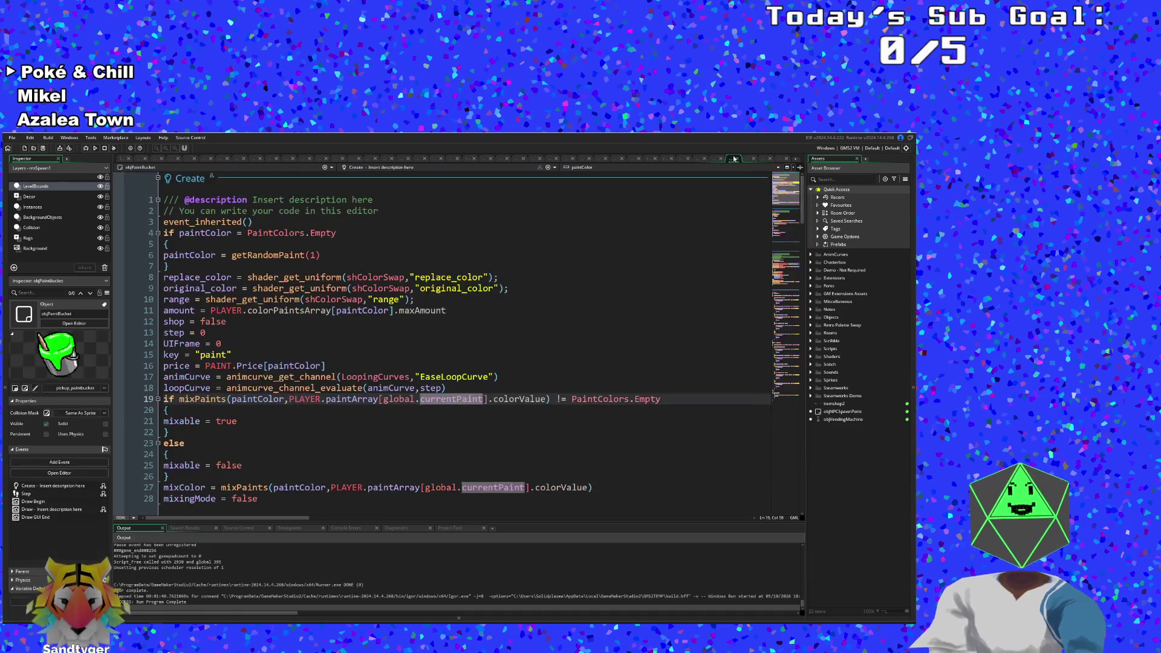
# Step: Delete the three RegMask masking lines from the enemy draw code in EnemyBehavior
pyautogui.click(763, 160)
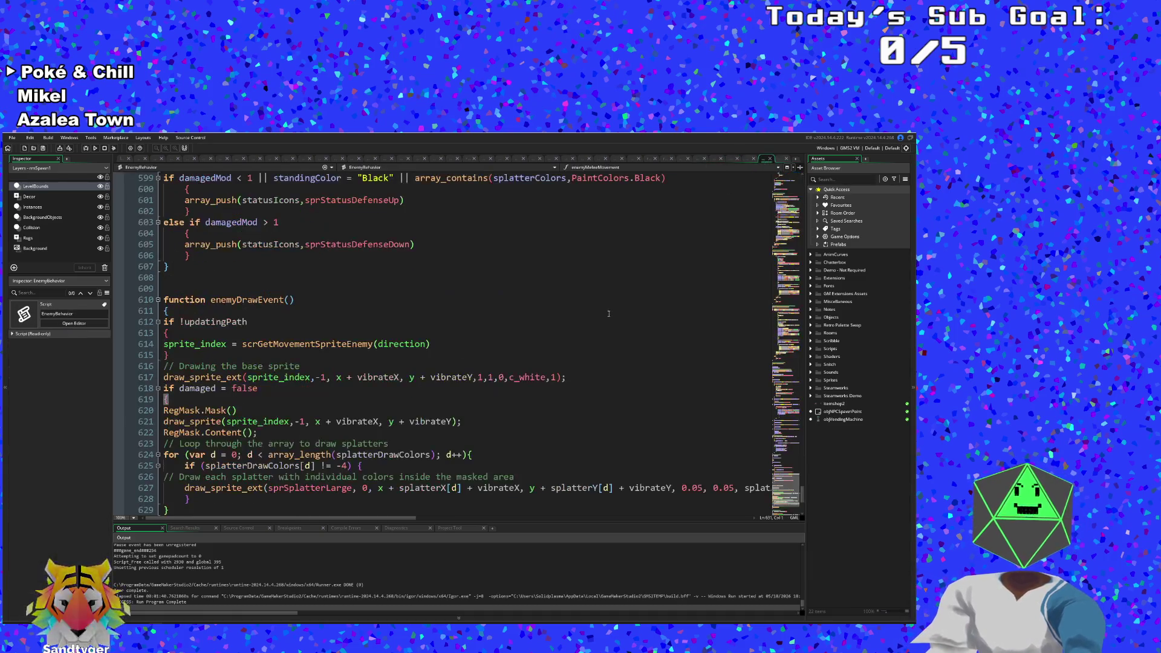
pyautogui.scroll(-6, 558, 351)
pyautogui.click(223, 388)
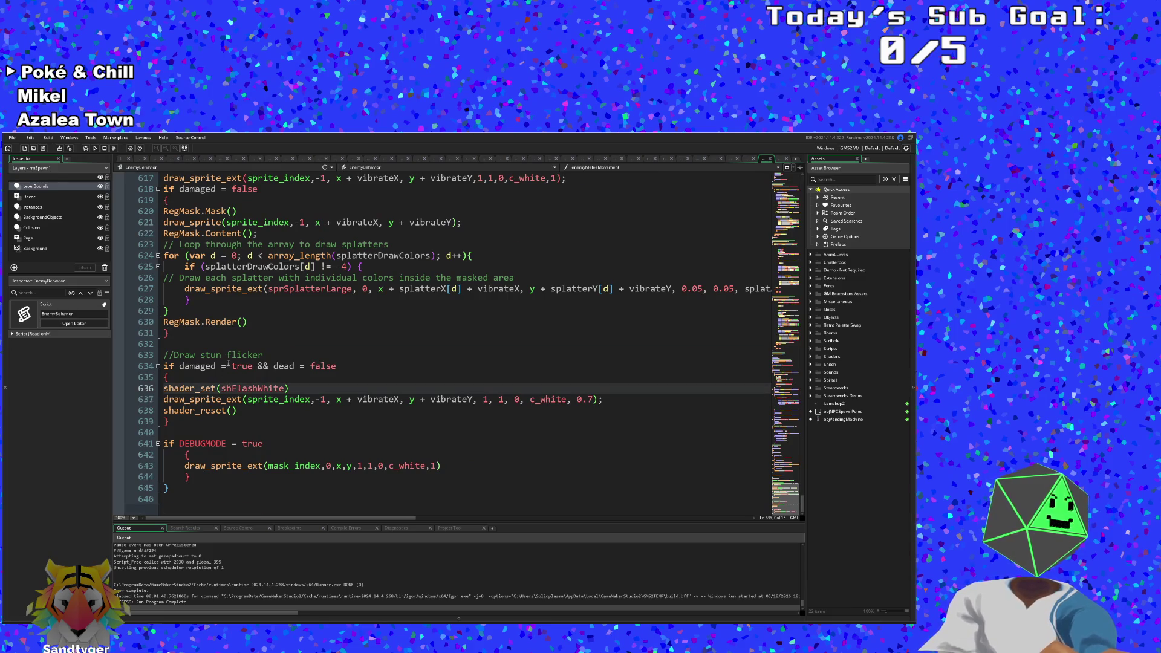
pyautogui.scroll(4, 223, 389)
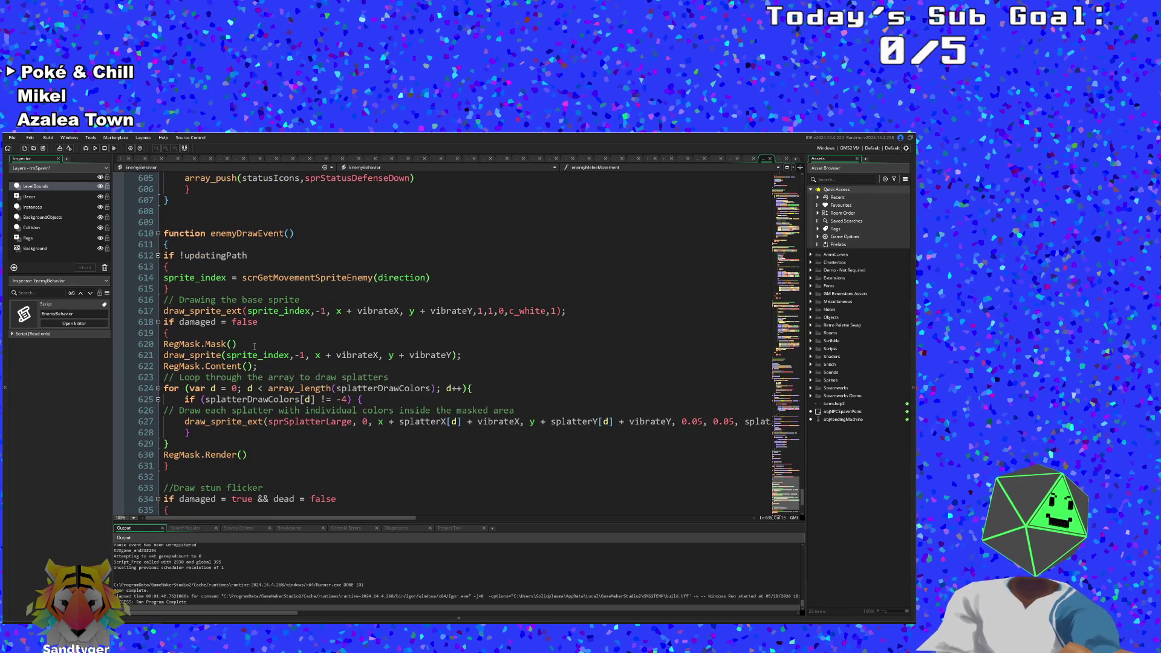
pyautogui.click(258, 344)
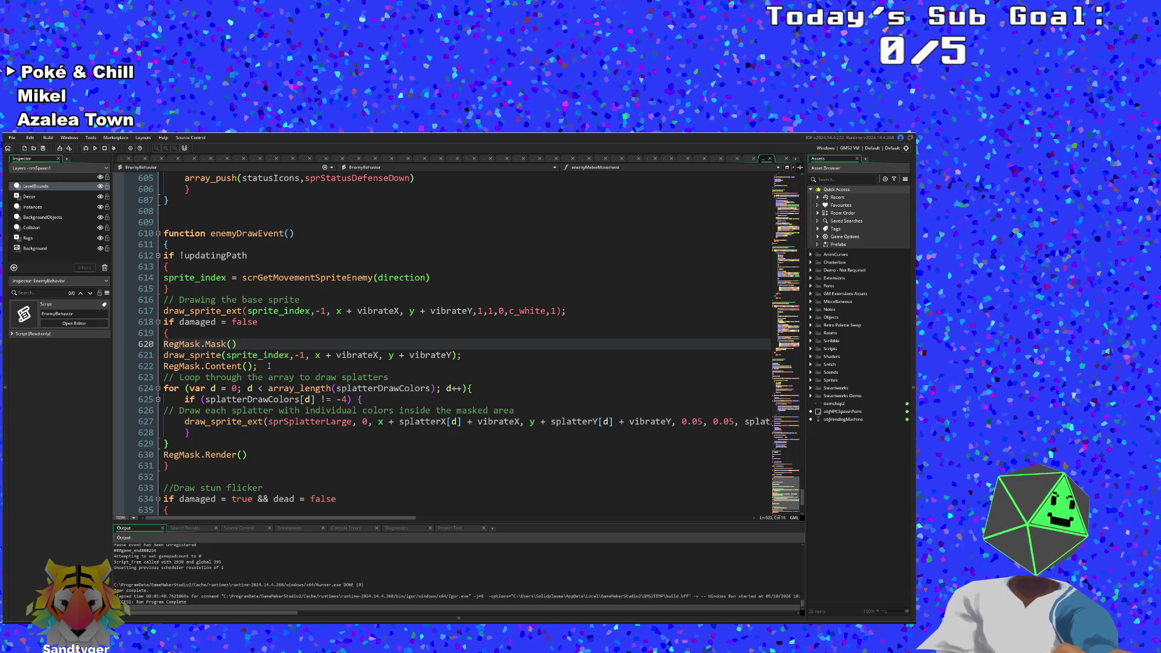
pyautogui.moveTo(269, 366); pyautogui.dragTo(162, 344)
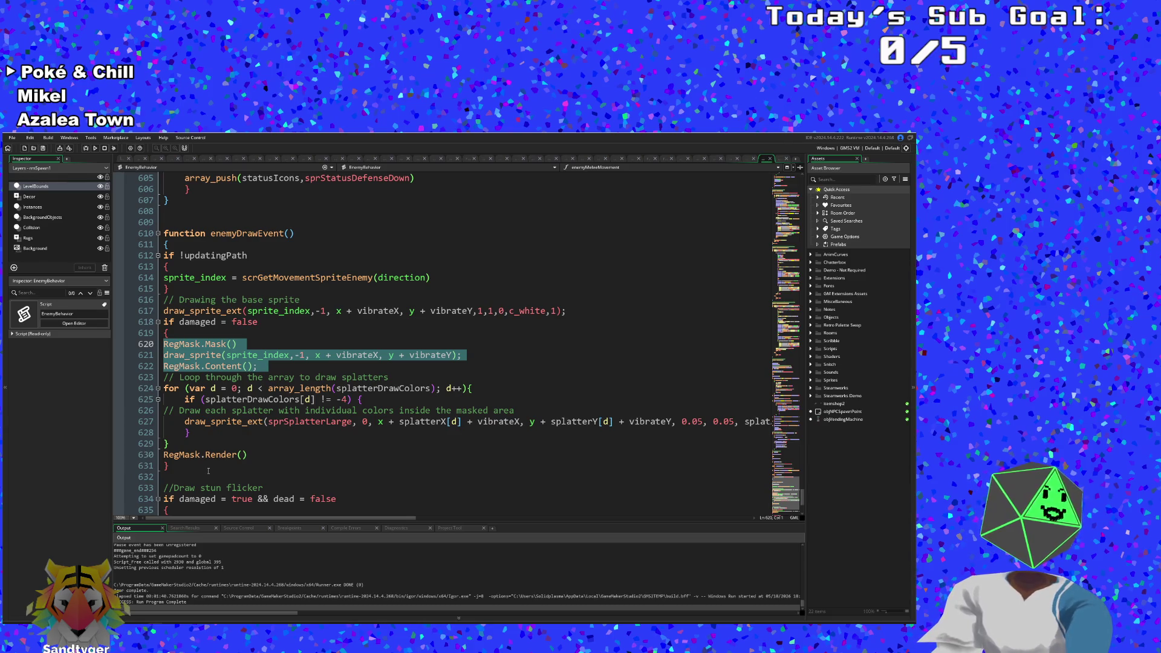
pyautogui.press('Delete')
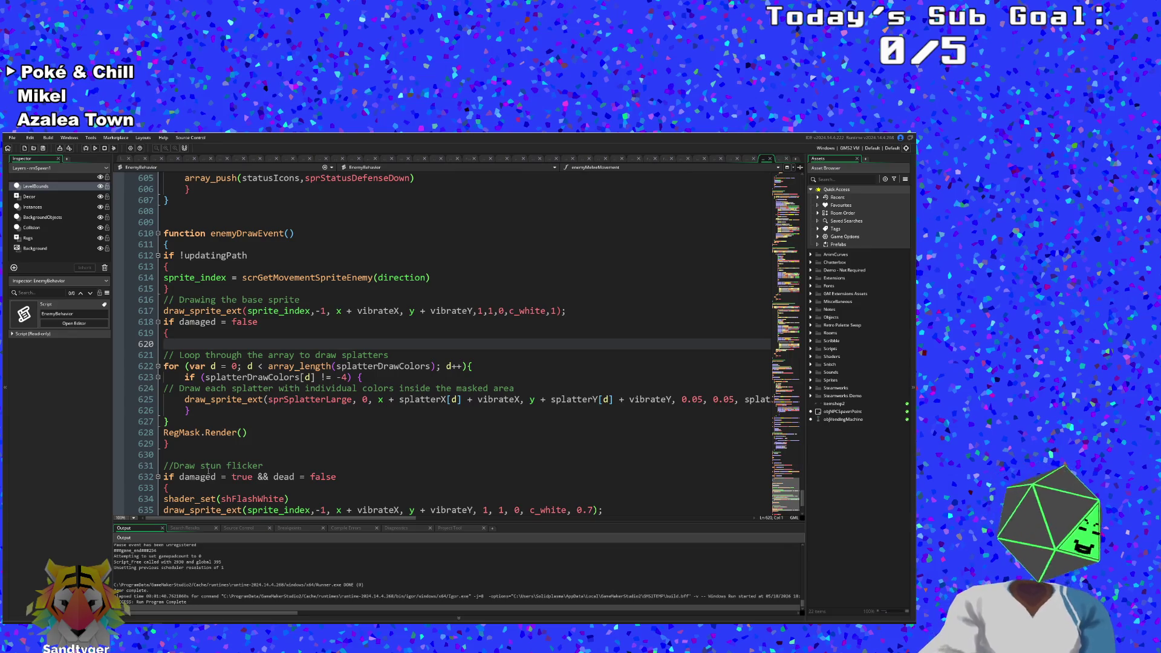
# Step: Insert an enableStencilExt call from the autocomplete suggestions in their place
pyautogui.write('sten')
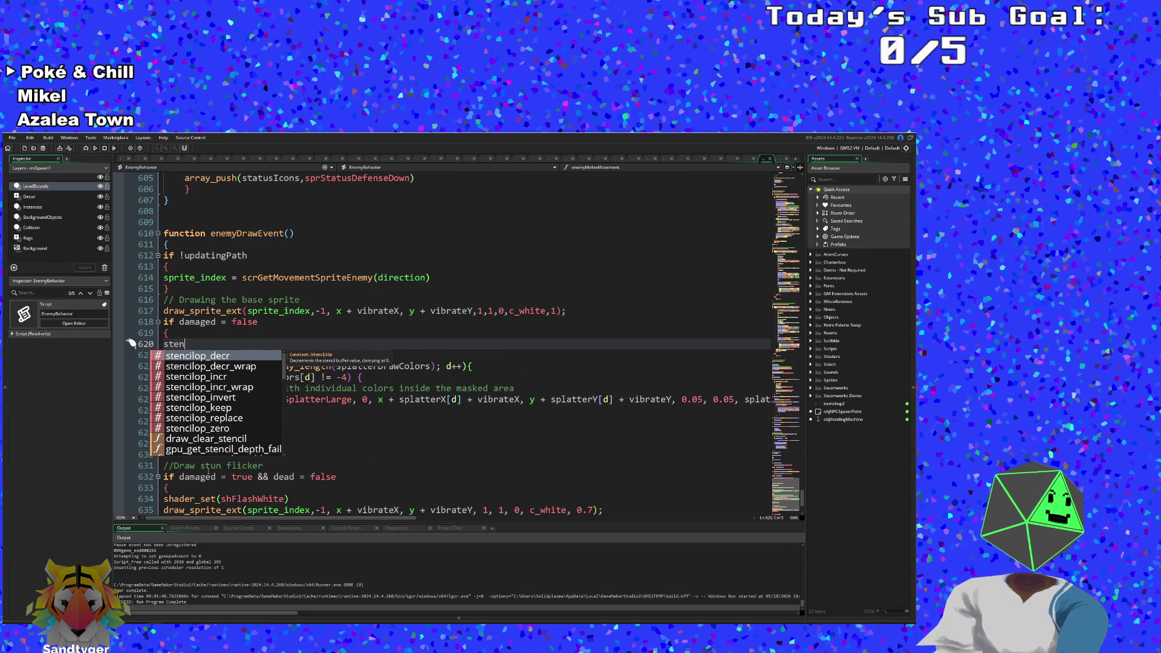
pyautogui.press('BackSpace')
pyautogui.press('BackSpace')
pyautogui.press('BackSpace')
pyautogui.press('Tab')
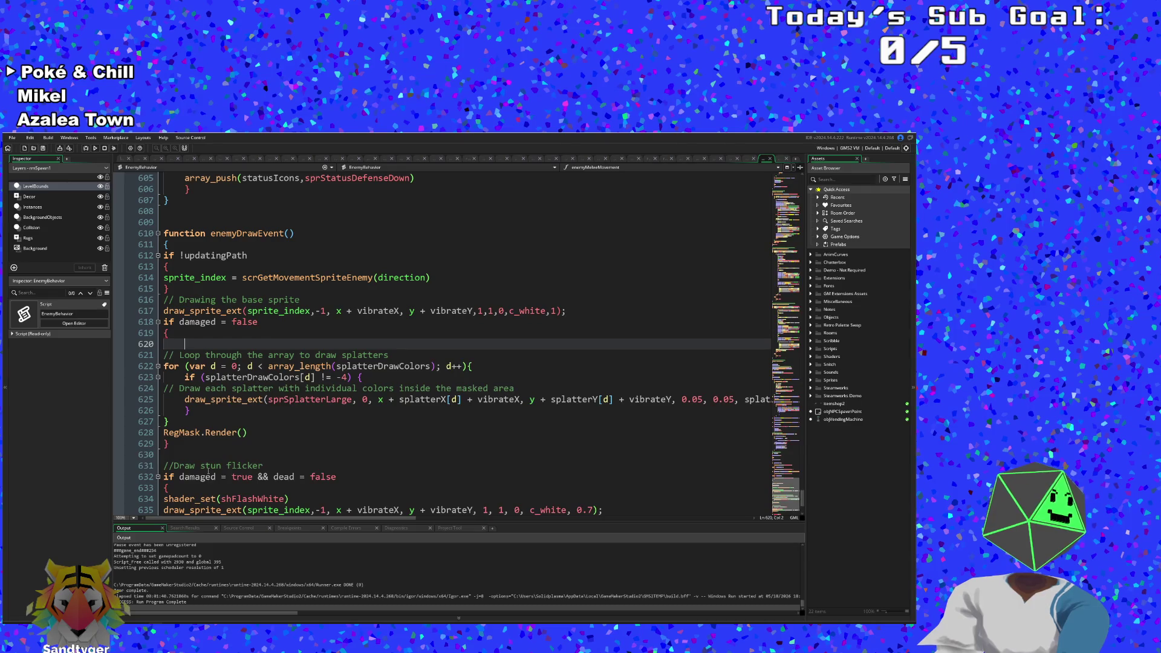
pyautogui.write('s')
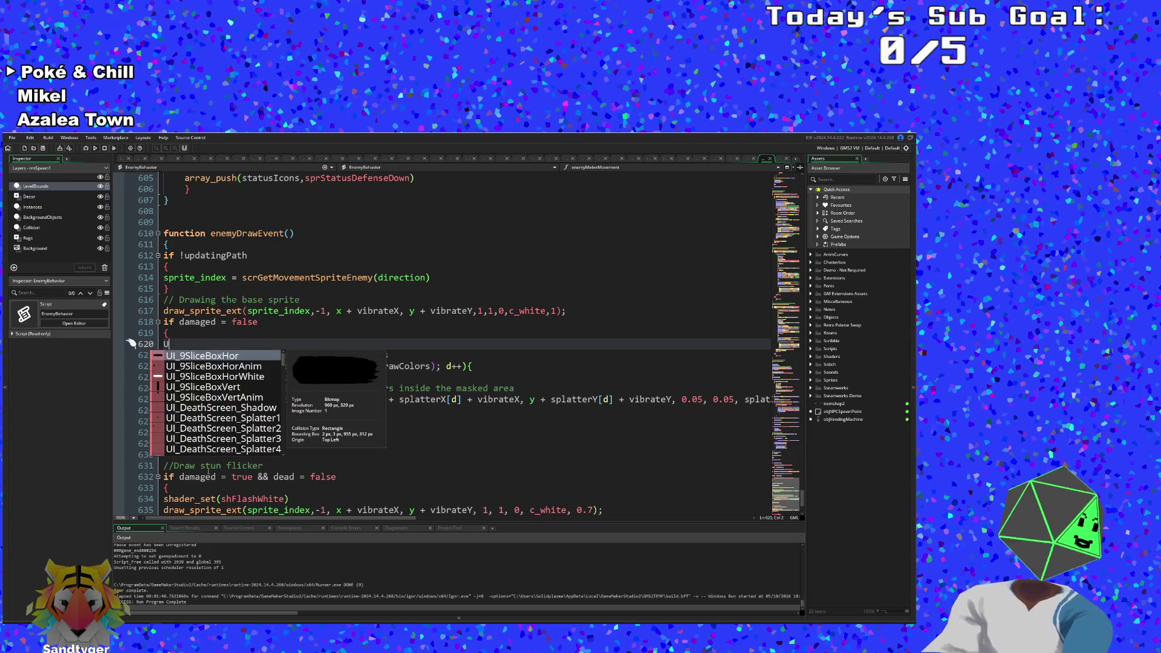
pyautogui.press('BackSpace')
pyautogui.write('Draw')
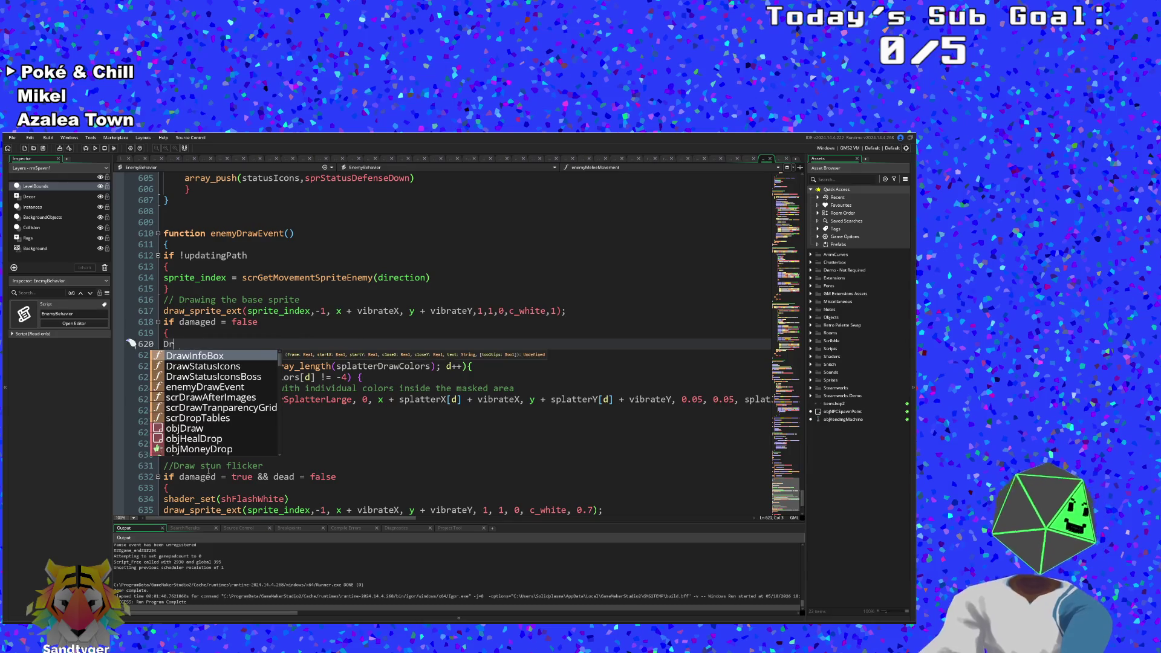
pyautogui.press('Down')
pyautogui.press('Down')
pyautogui.press('Up')
pyautogui.press('Up')
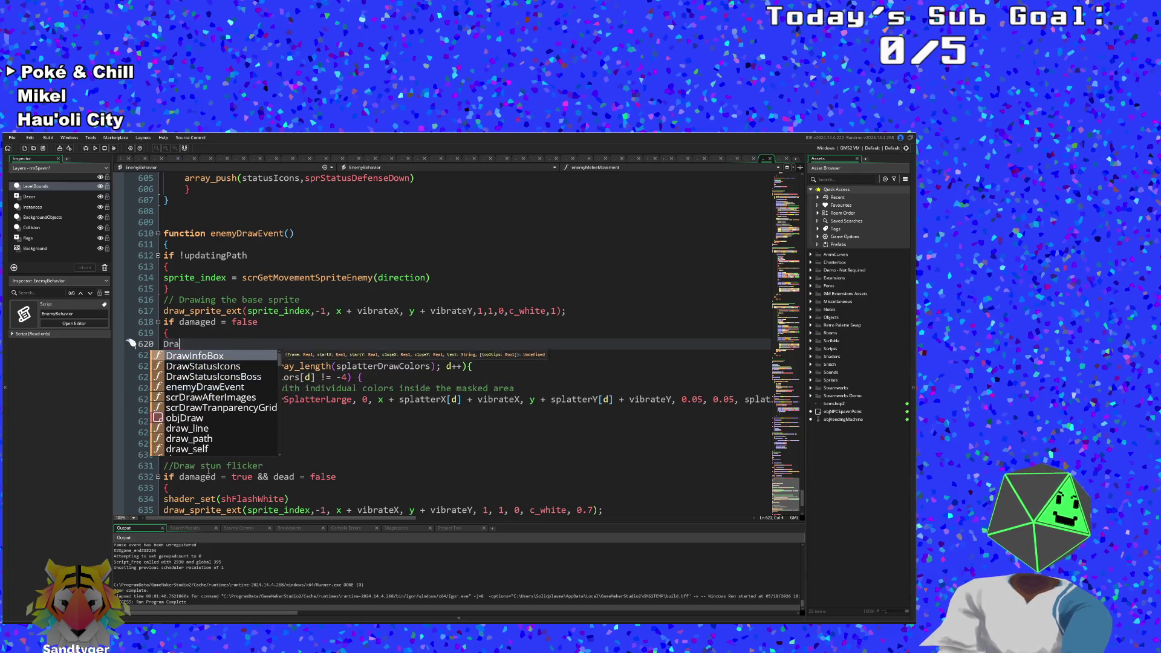
pyautogui.press('BackSpace')
pyautogui.press('BackSpace')
pyautogui.press('BackSpace')
pyautogui.write('Stenci')
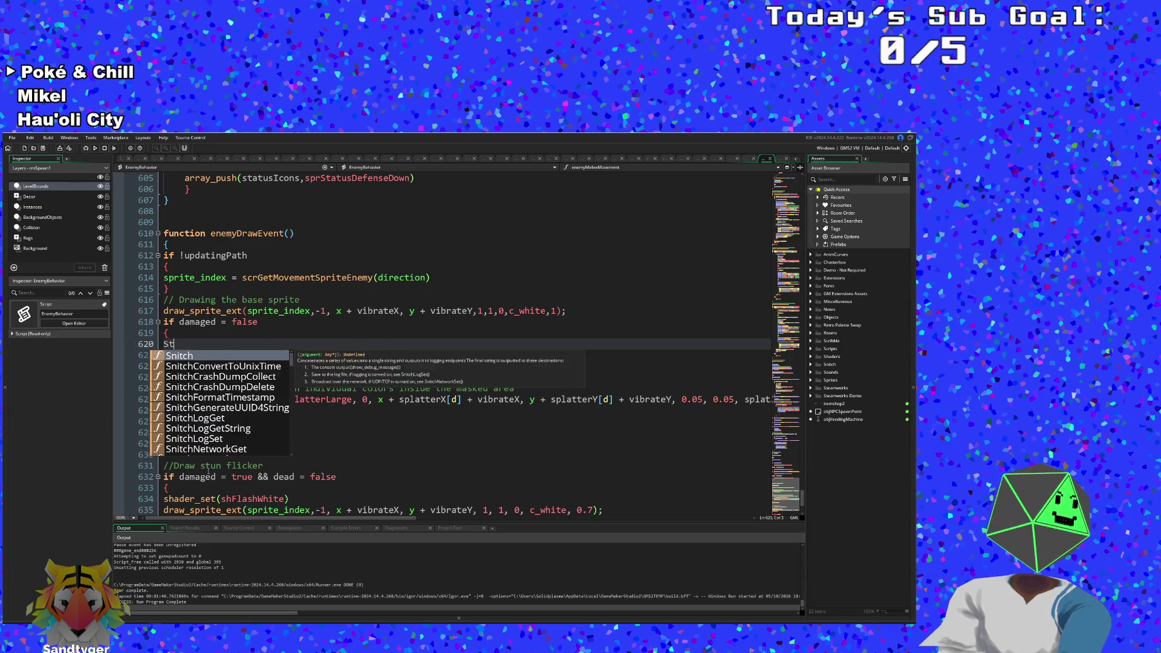
pyautogui.press('BackSpace')
pyautogui.press('BackSpace')
pyautogui.press('BackSpace')
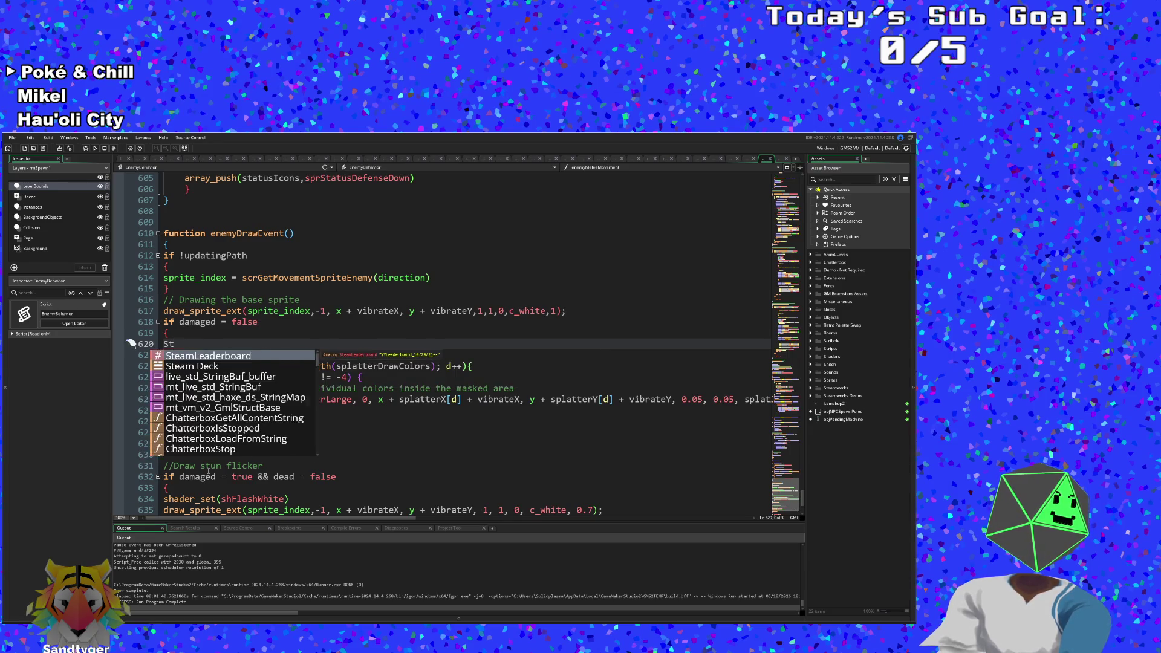
pyautogui.write('en')
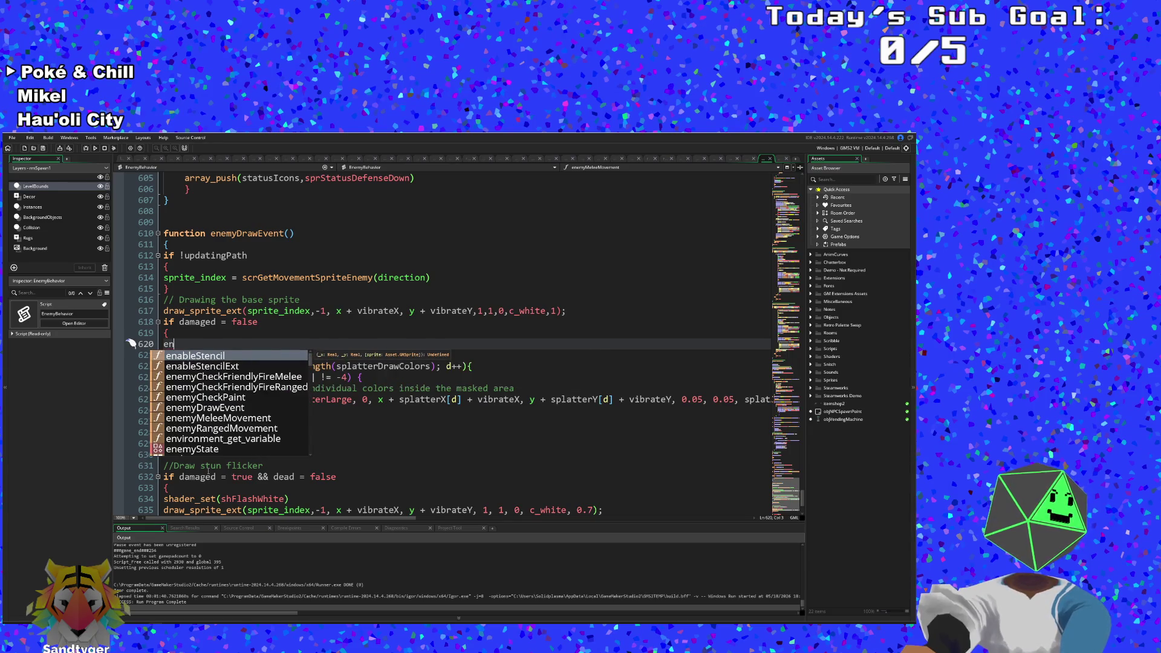
pyautogui.press('Down')
pyautogui.press('Return')
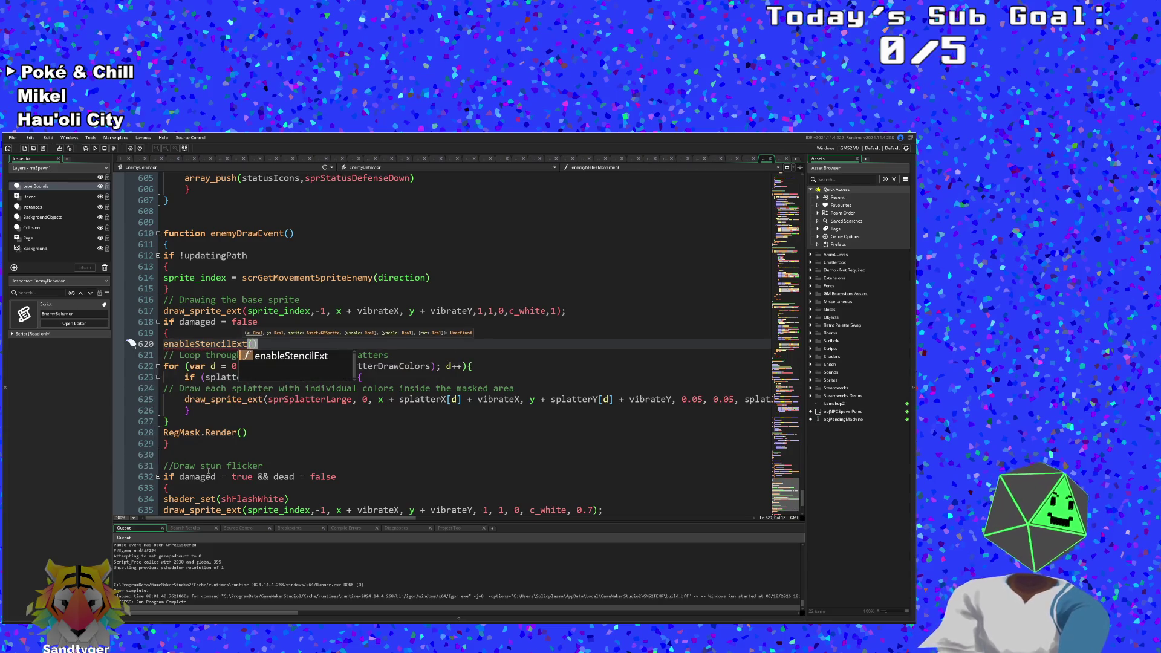
# Step: Tidy the call so enableStencilExt( ) sits on one line with empty parentheses
pyautogui.write('x,y')
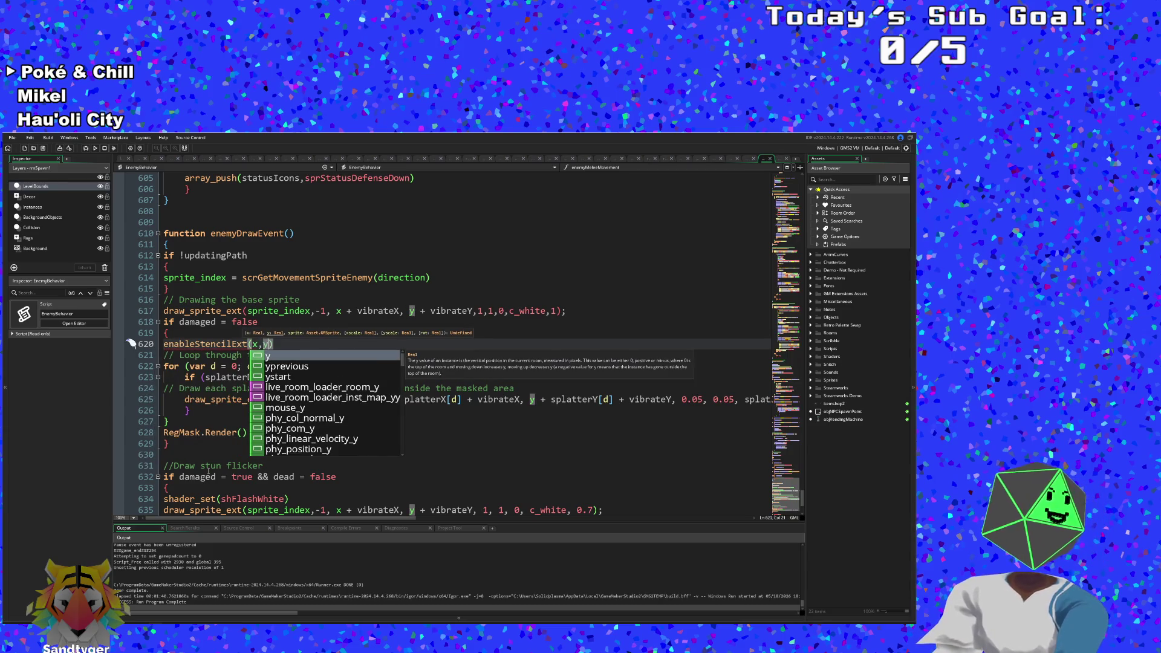
pyautogui.press('BackSpace')
pyautogui.press('BackSpace')
pyautogui.press('BackSpace')
pyautogui.press('Return')
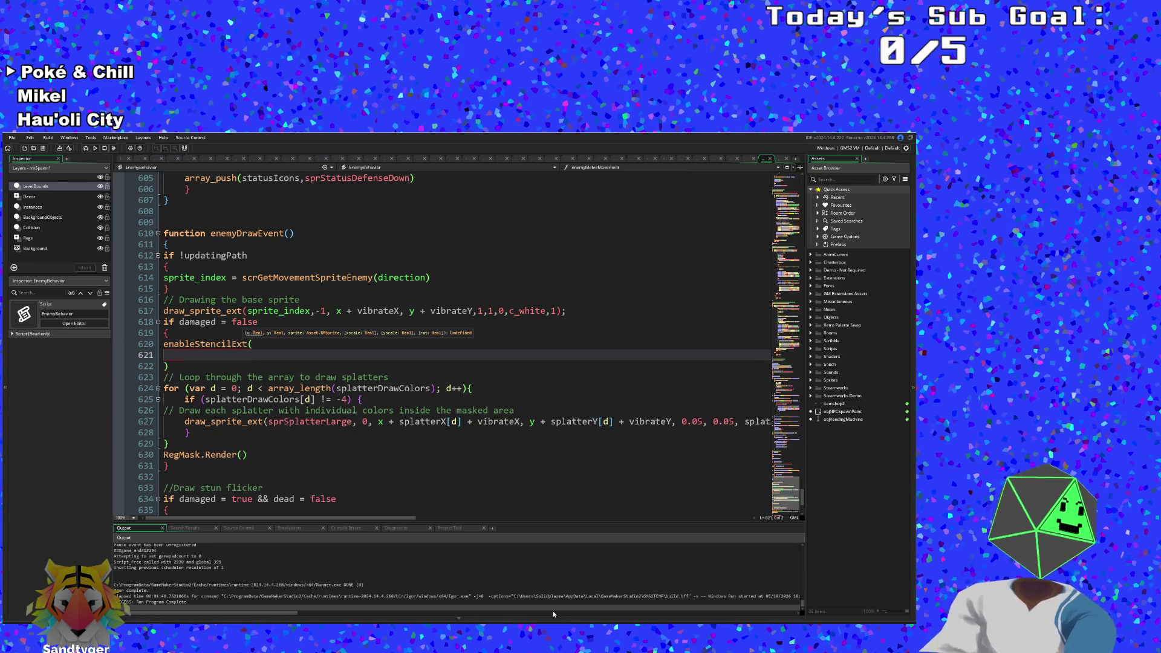
pyautogui.press('BackSpace')
pyautogui.press('BackSpace')
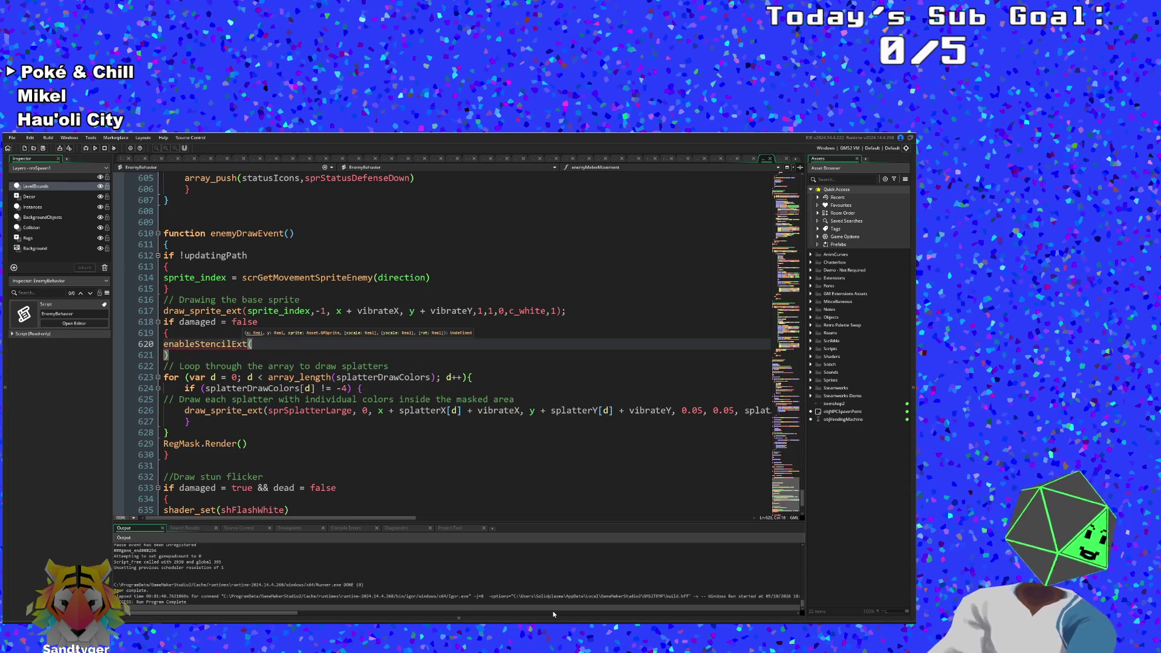
pyautogui.press('Delete')
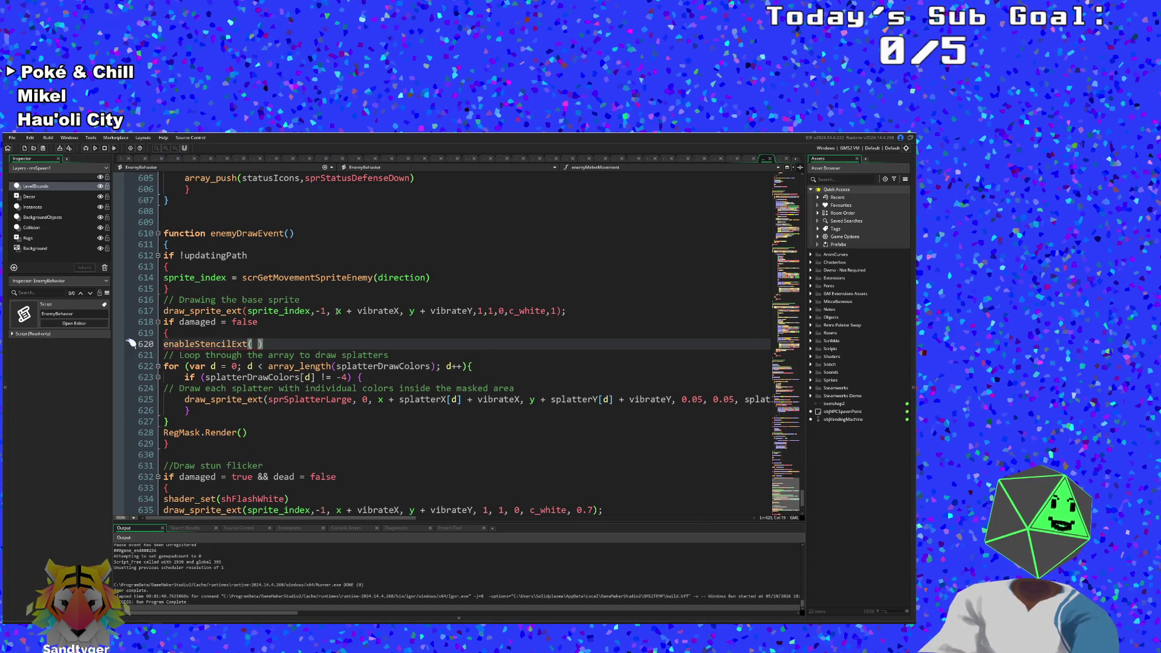
# Step: Copy 'x + vibrateX, y + vibrateY' from line 617 into enableStencilExt, adding a comma and trimming the space
pyautogui.moveTo(337, 311); pyautogui.dragTo(469, 314)
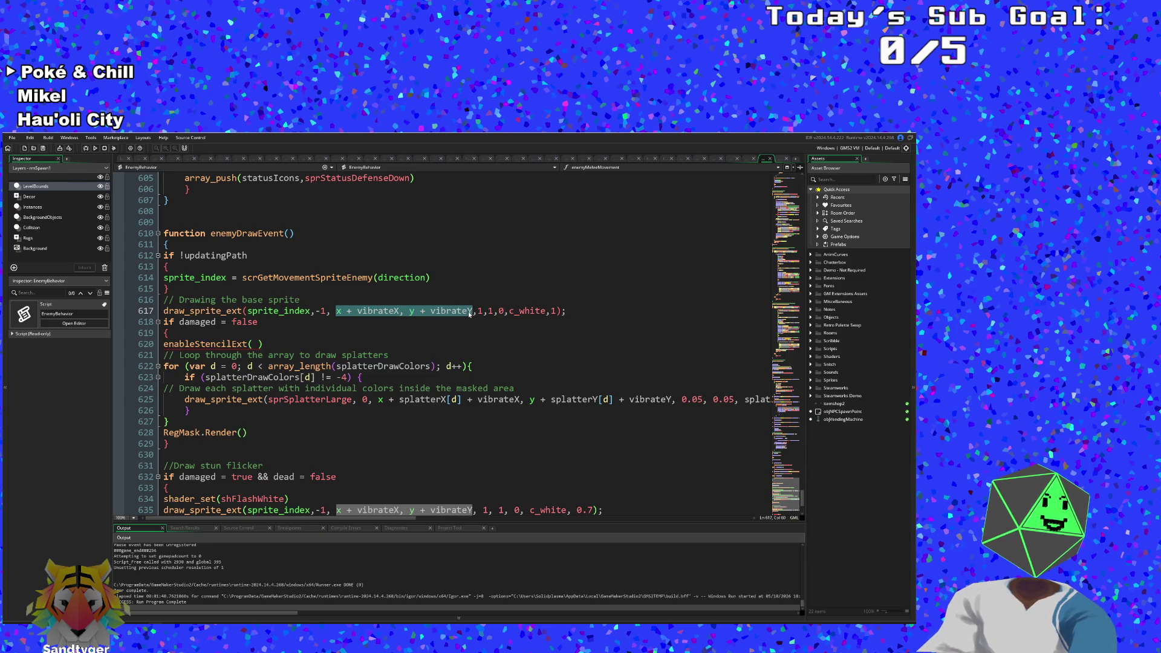
pyautogui.rightClick(469, 314)
pyautogui.click(480, 358)
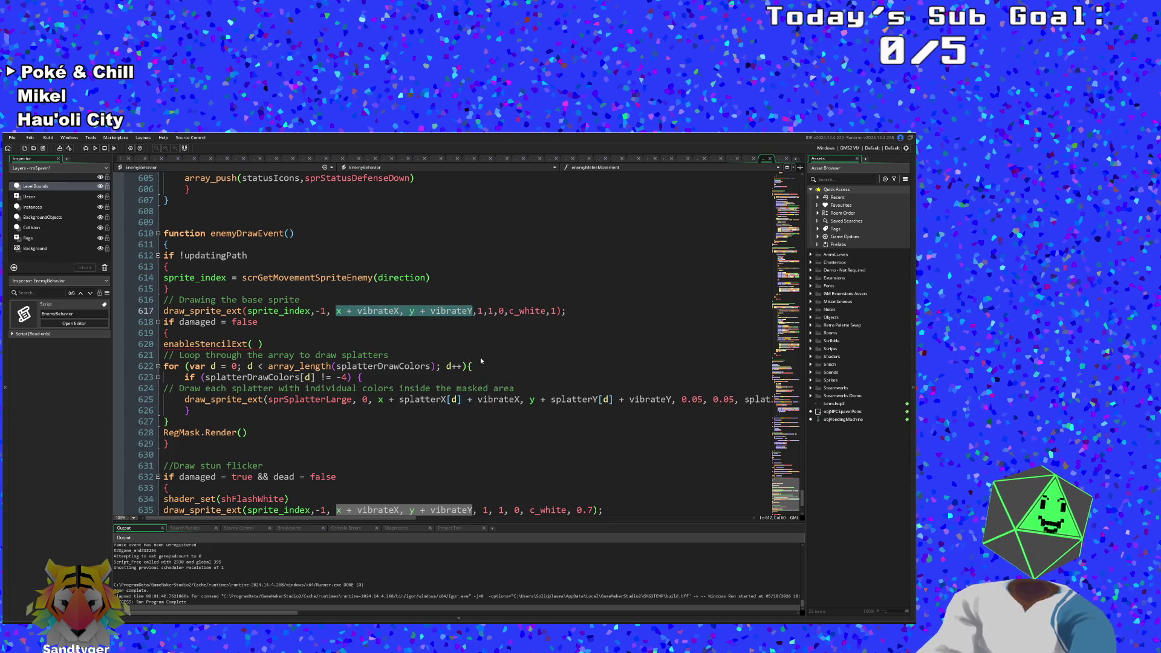
pyautogui.click(259, 344)
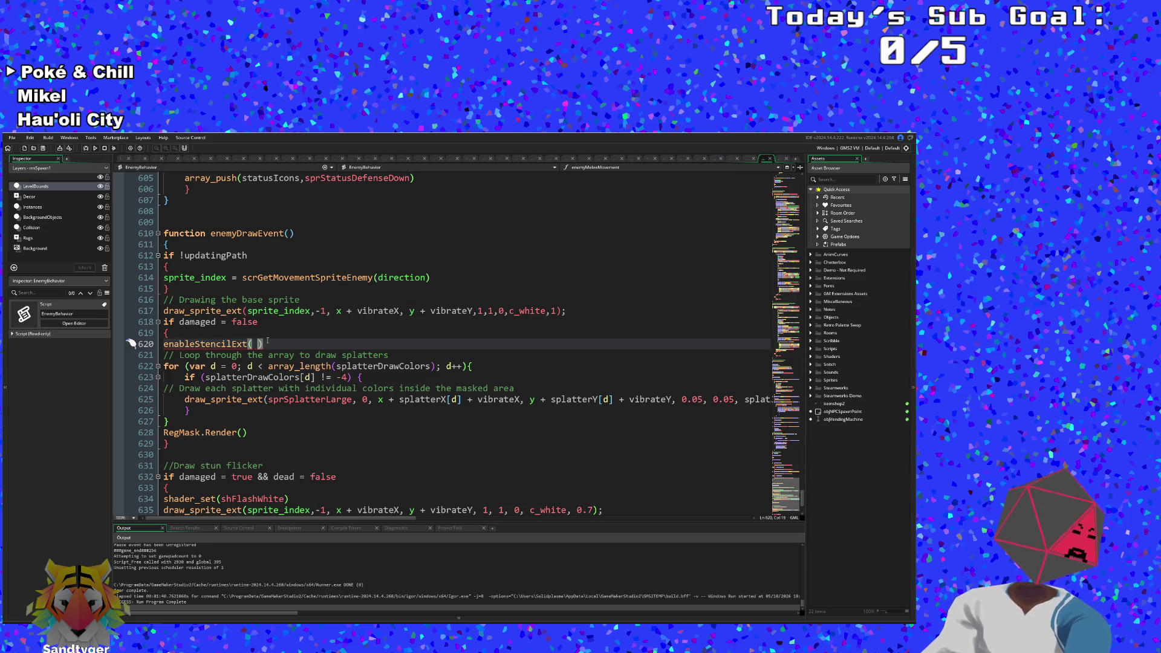
pyautogui.hotkey('ctrl', 'v')
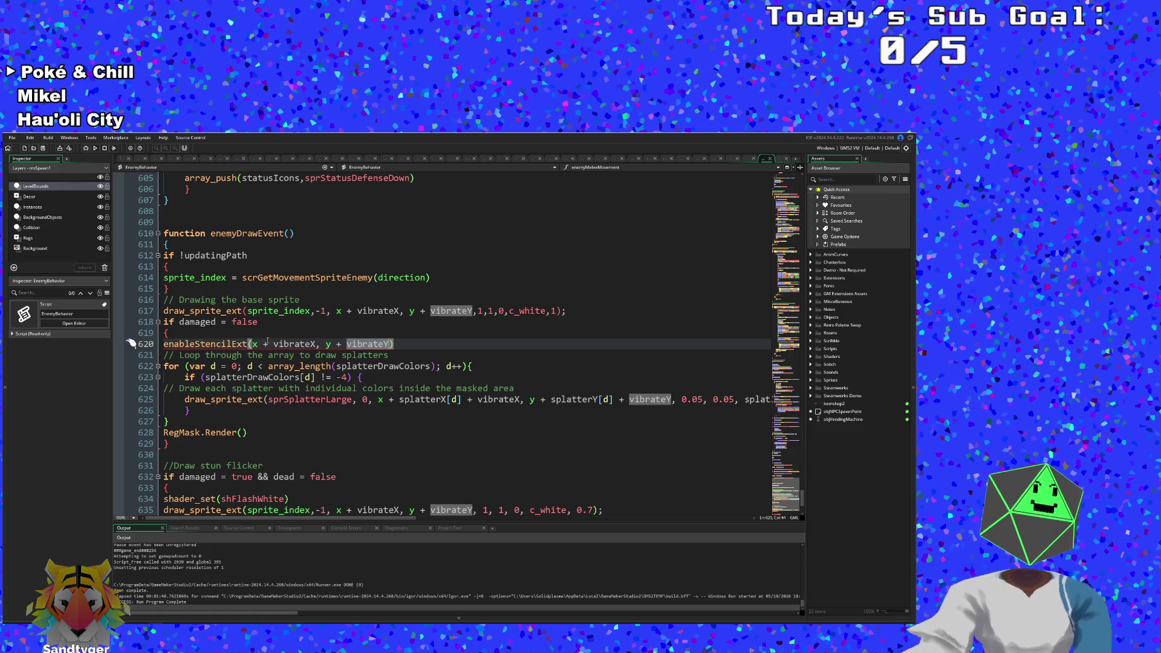
pyautogui.write(',')
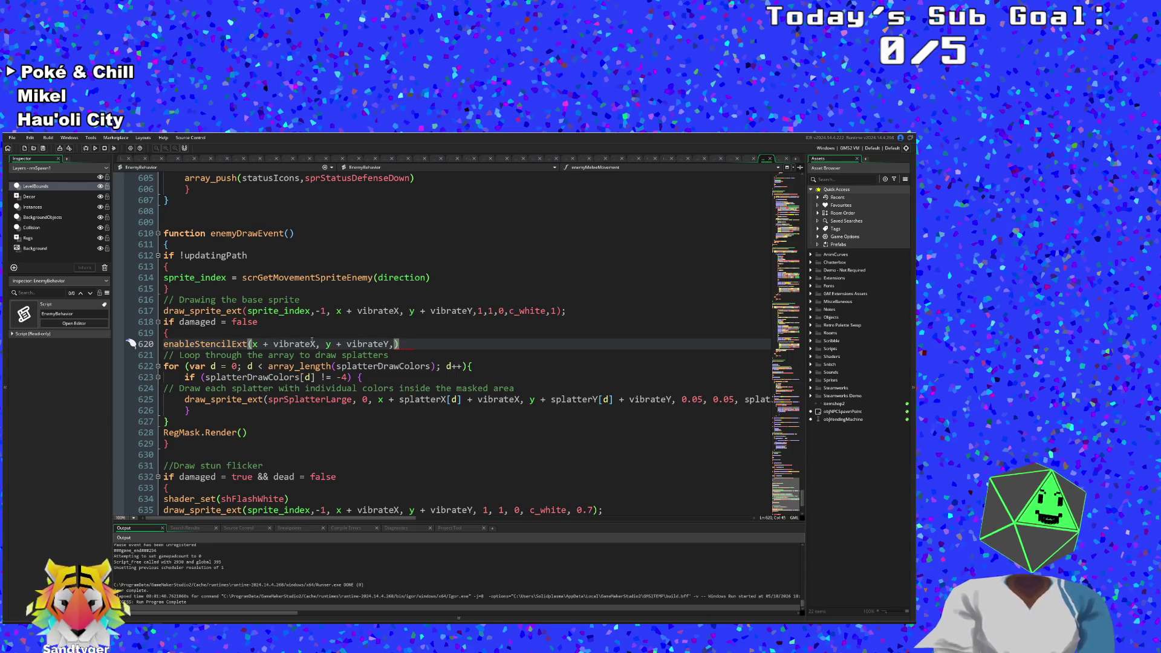
pyautogui.click(322, 344)
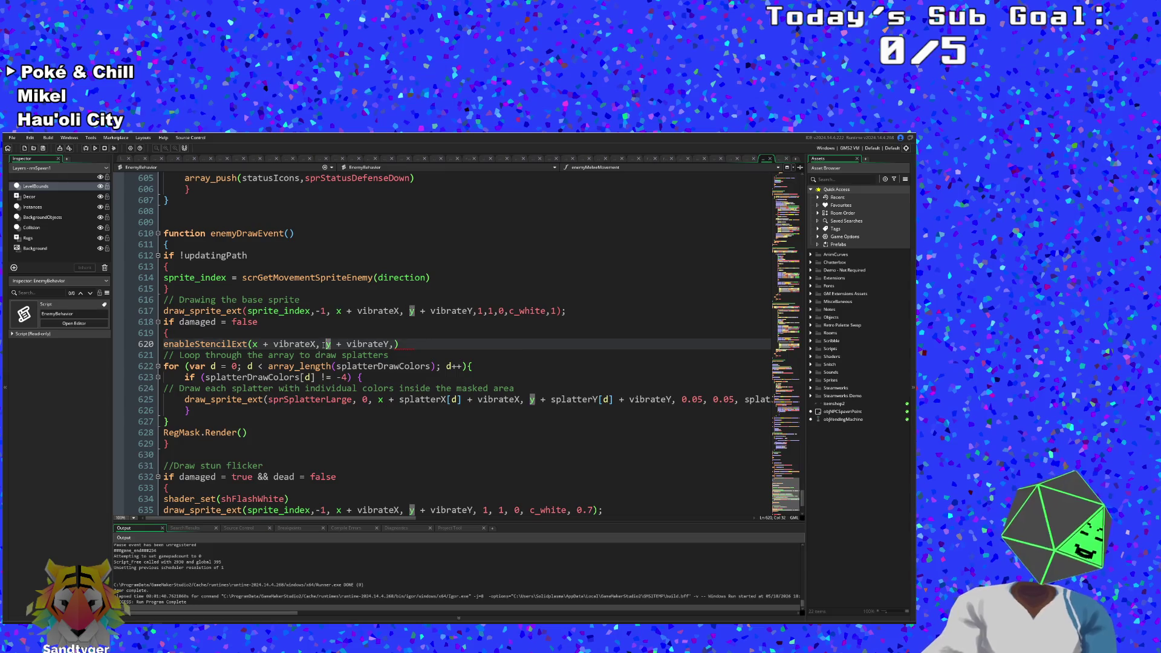
pyautogui.press('Delete')
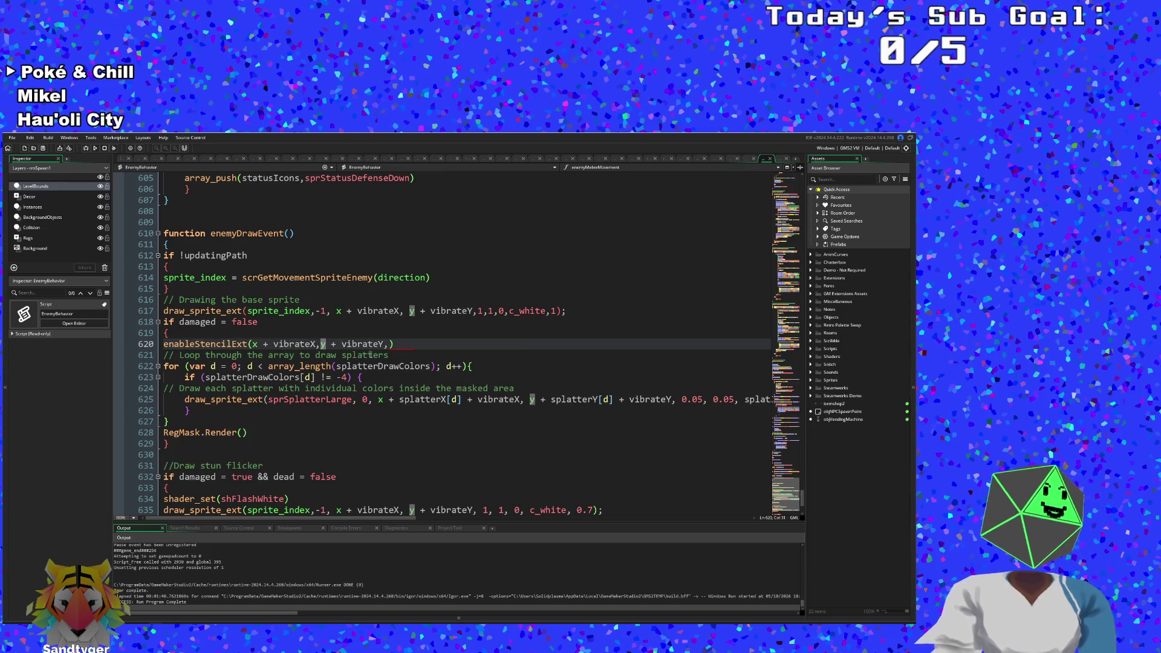
pyautogui.click(390, 342)
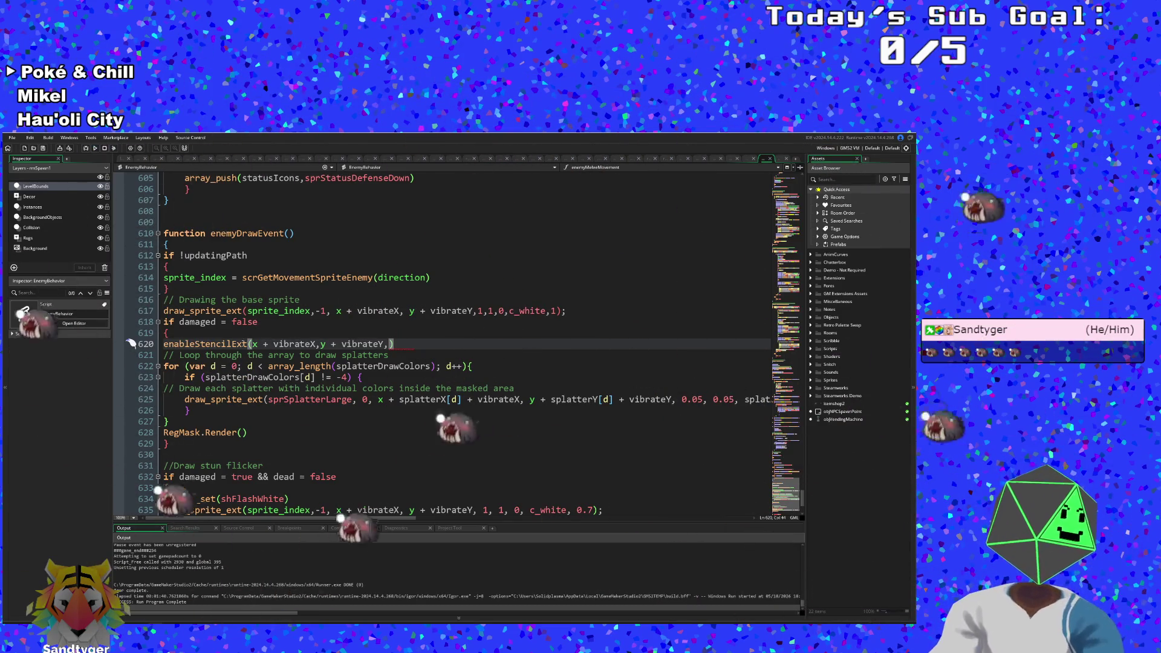
# Step: Append sprite_index, 1, 1 and 0 as further enableStencilExt arguments
pyautogui.moveTo(239, 343)
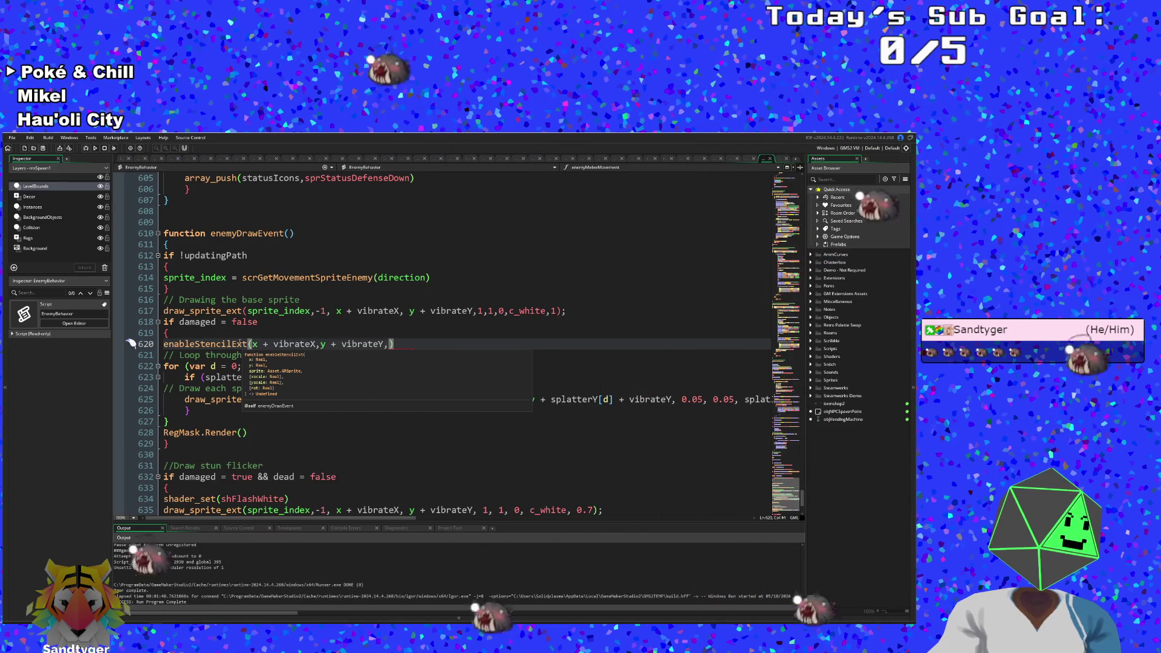
pyautogui.write('sprite_')
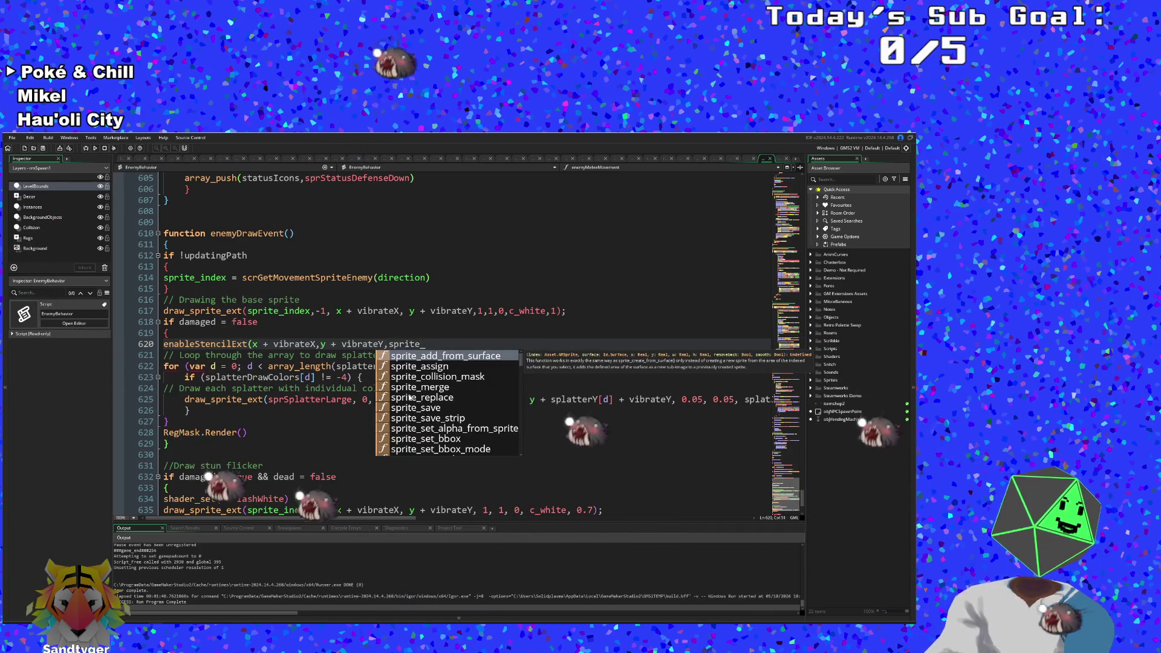
pyautogui.write('in')
pyautogui.press('Return')
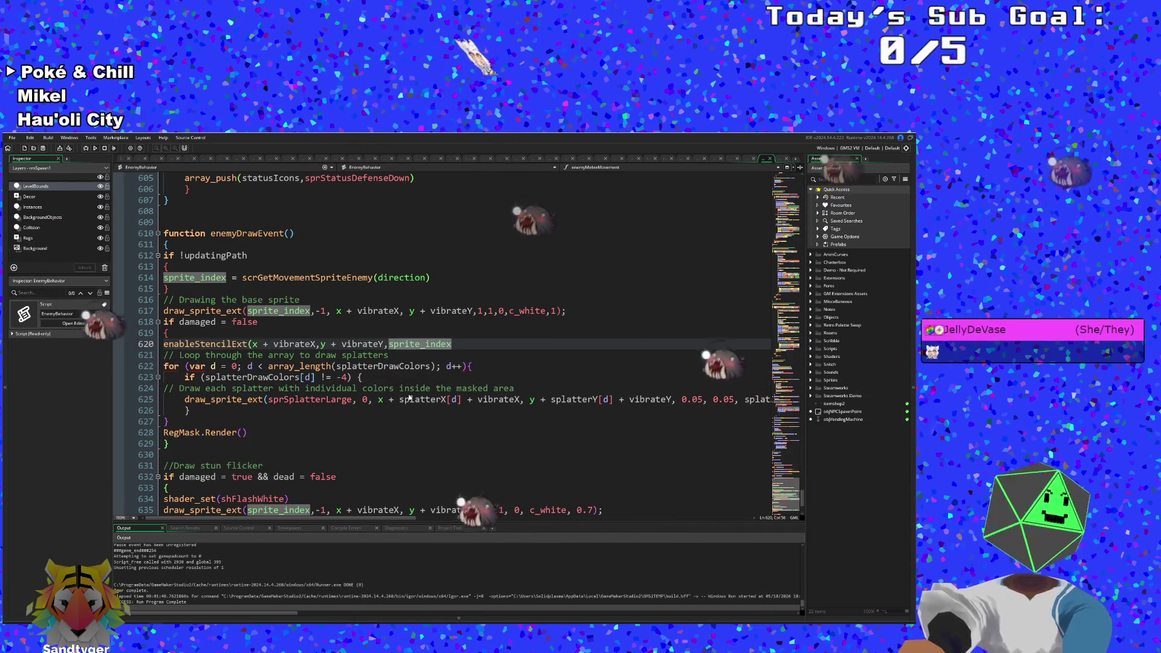
pyautogui.write(',)')
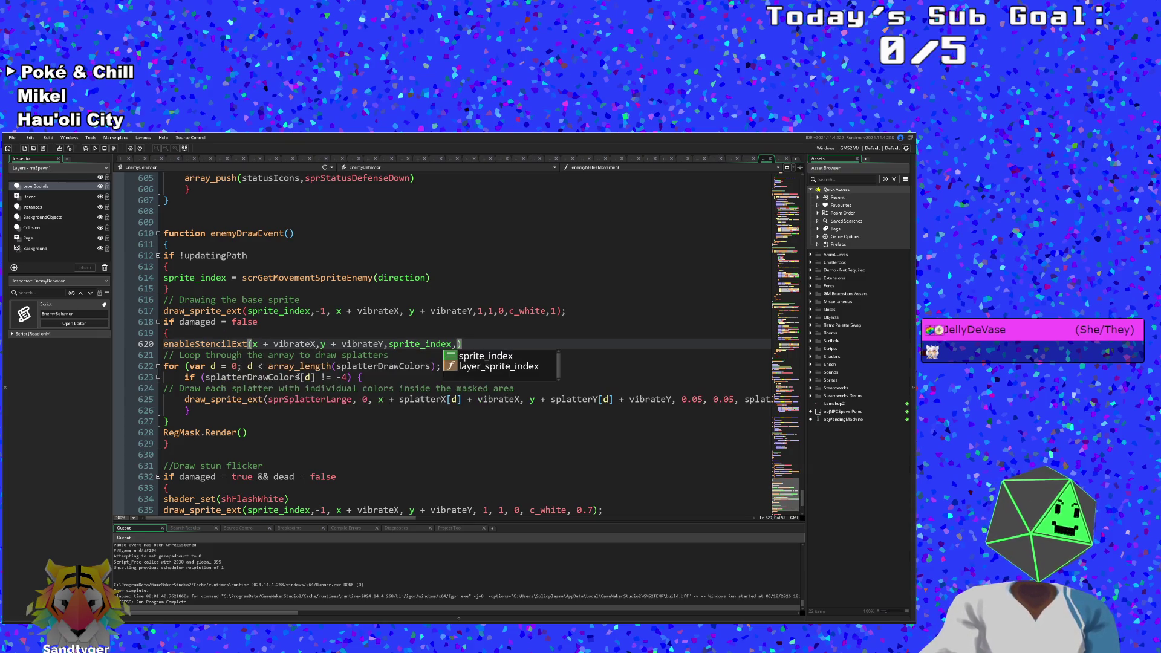
pyautogui.write('1,1,')
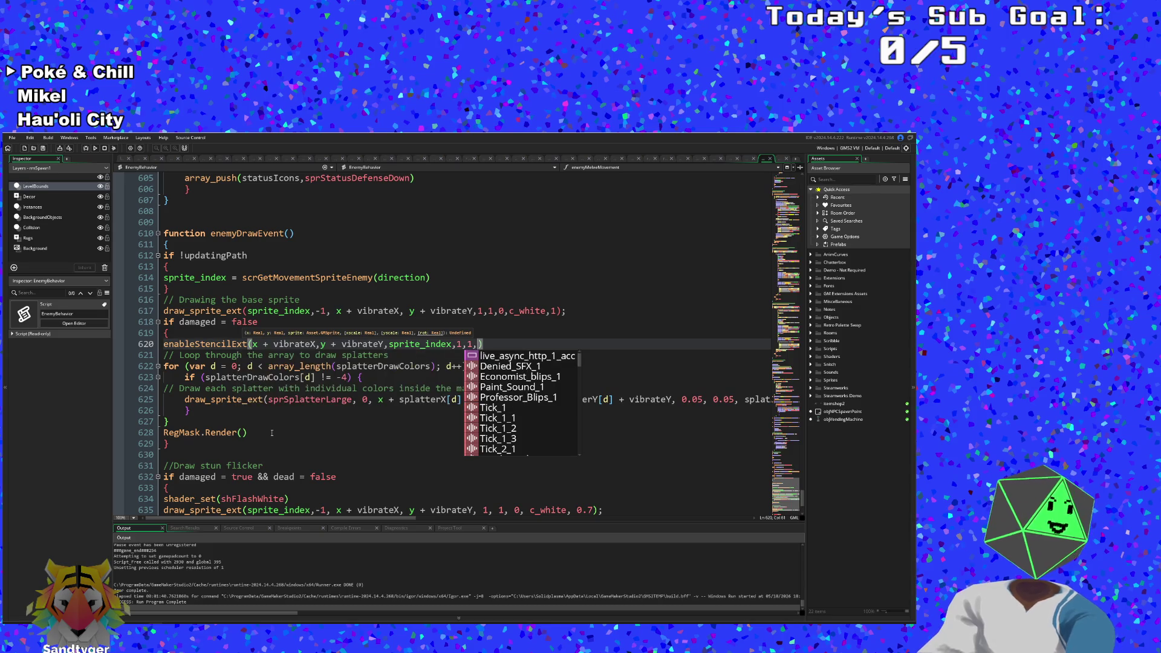
pyautogui.write('0,')
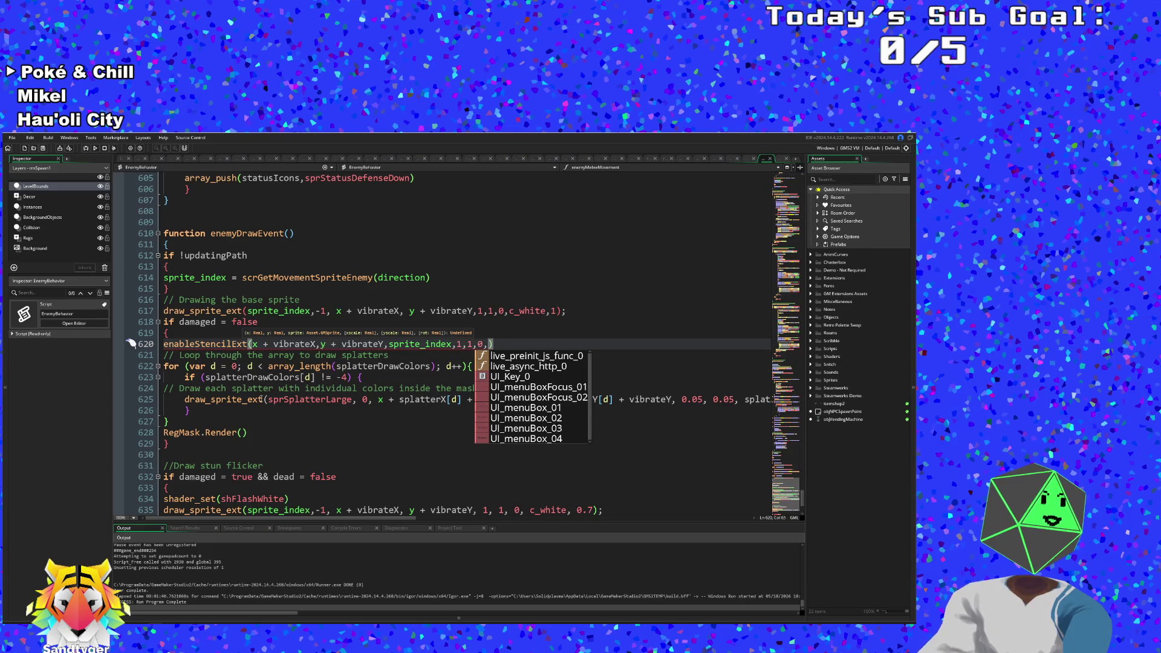
pyautogui.moveTo(245, 346)
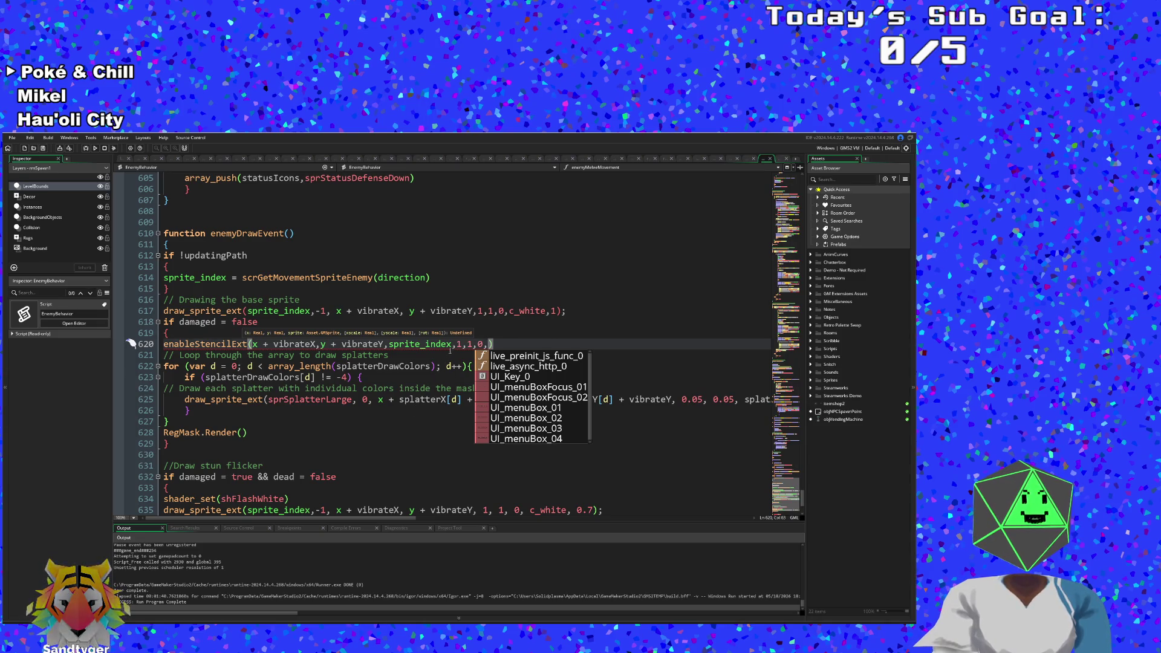
# Step: Dismiss the autocomplete list on the enableStencilExt line
pyautogui.press('Left')
pyautogui.press('Left')
pyautogui.press('Left')
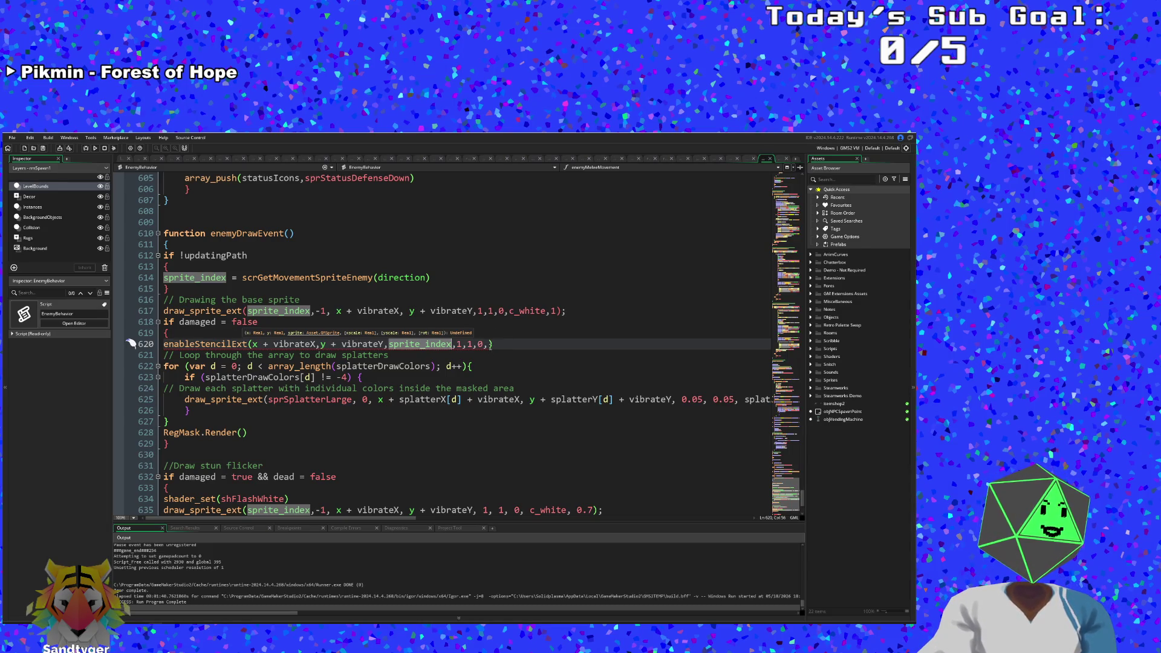
pyautogui.click(489, 344)
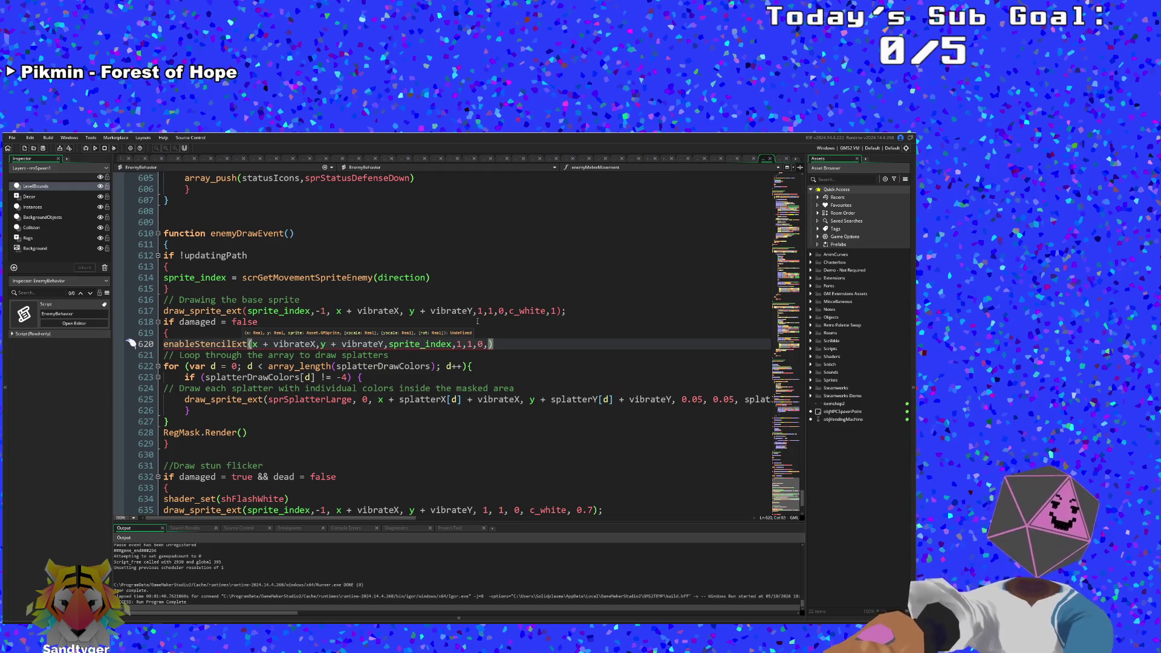
pyautogui.press('BackSpace')
pyautogui.write(',')
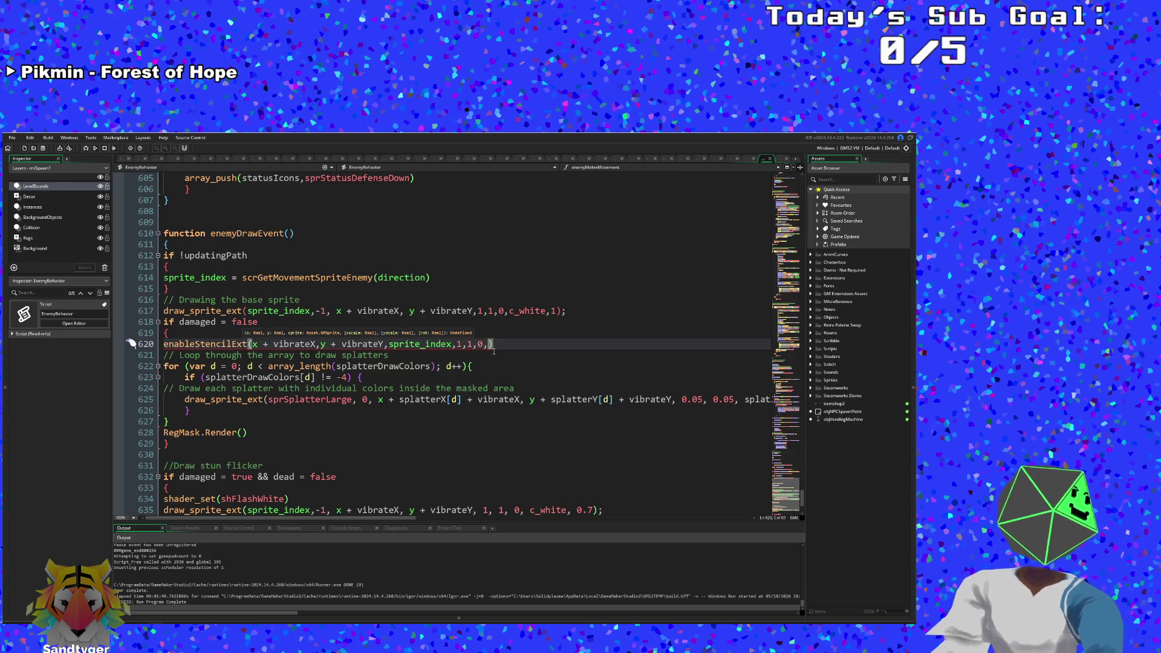
pyautogui.click(491, 357)
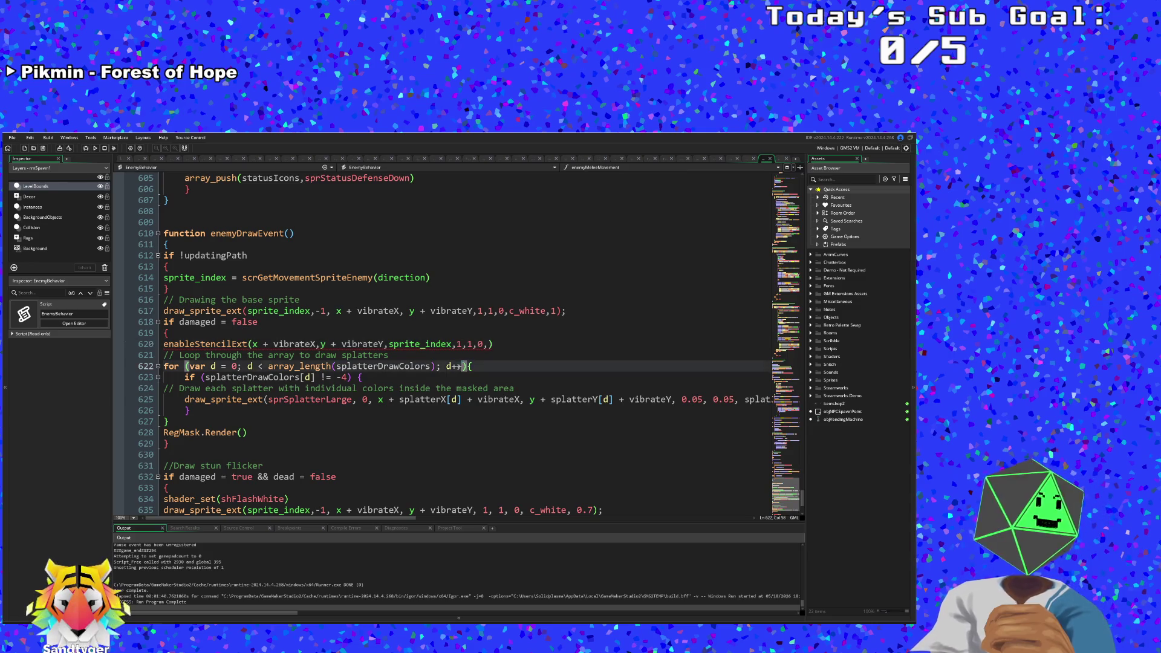
pyautogui.click(490, 346)
pyautogui.moveTo(490, 347)
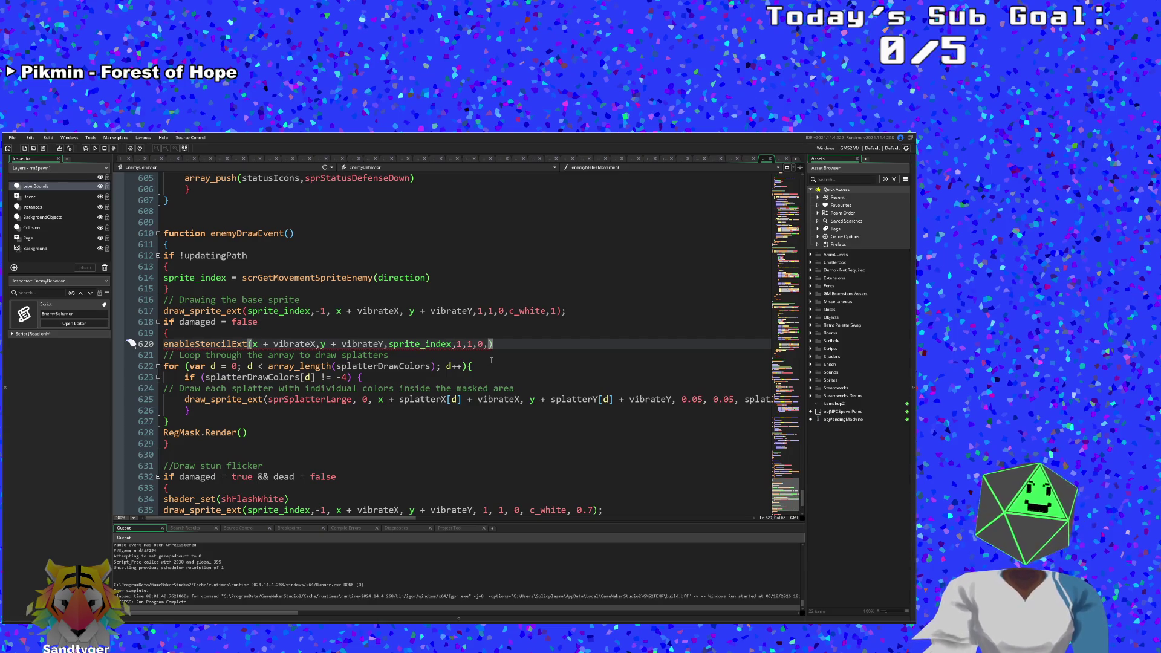
pyautogui.press('Left')
pyautogui.press('Left')
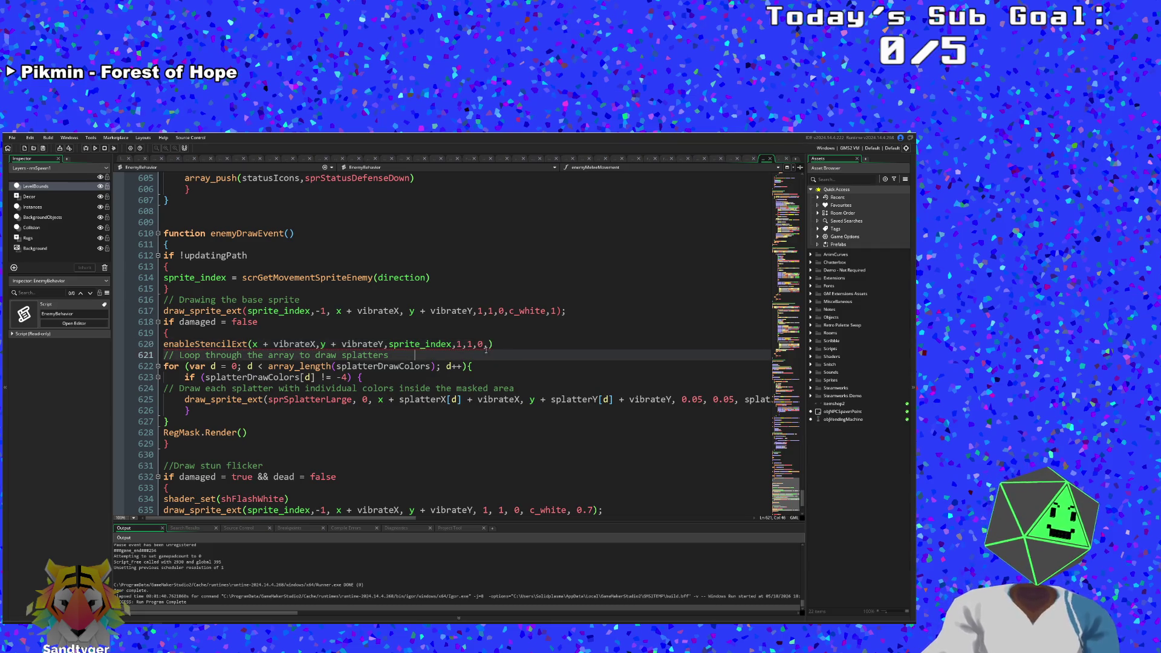
pyautogui.press('Right')
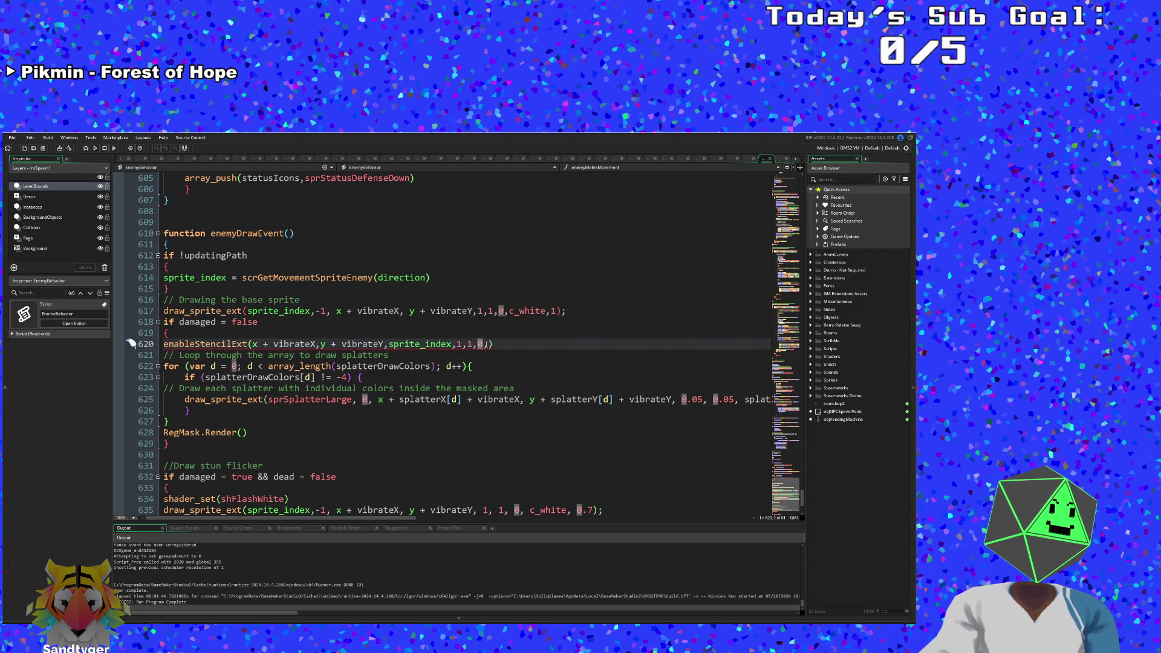
pyautogui.press('Right')
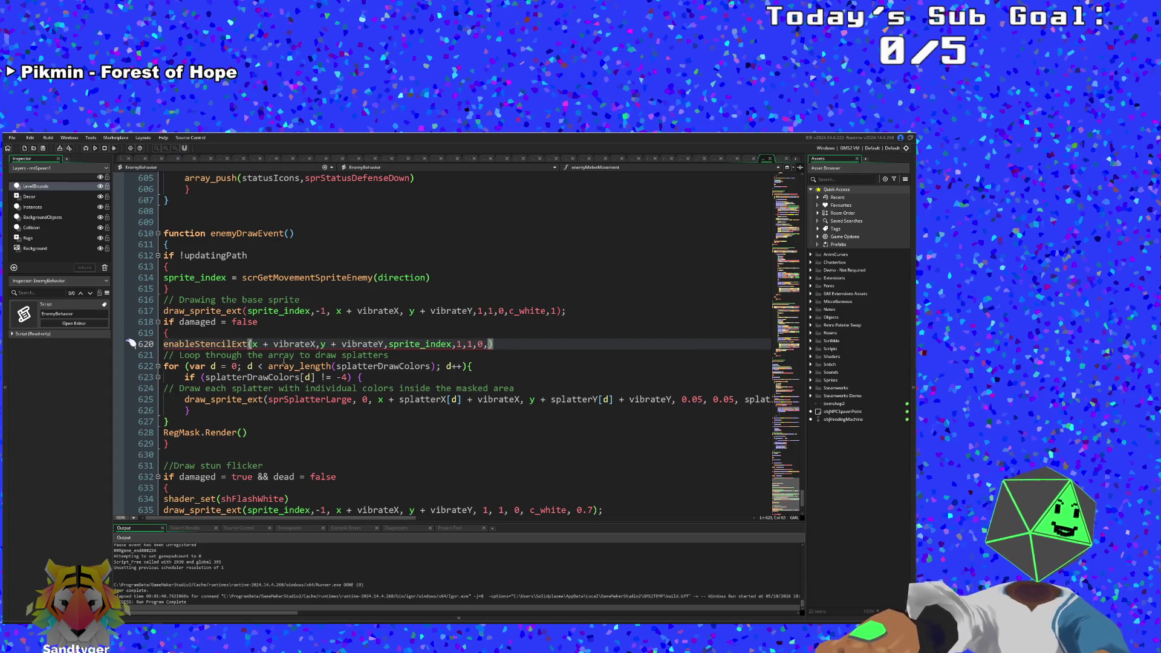
pyautogui.moveTo(239, 346)
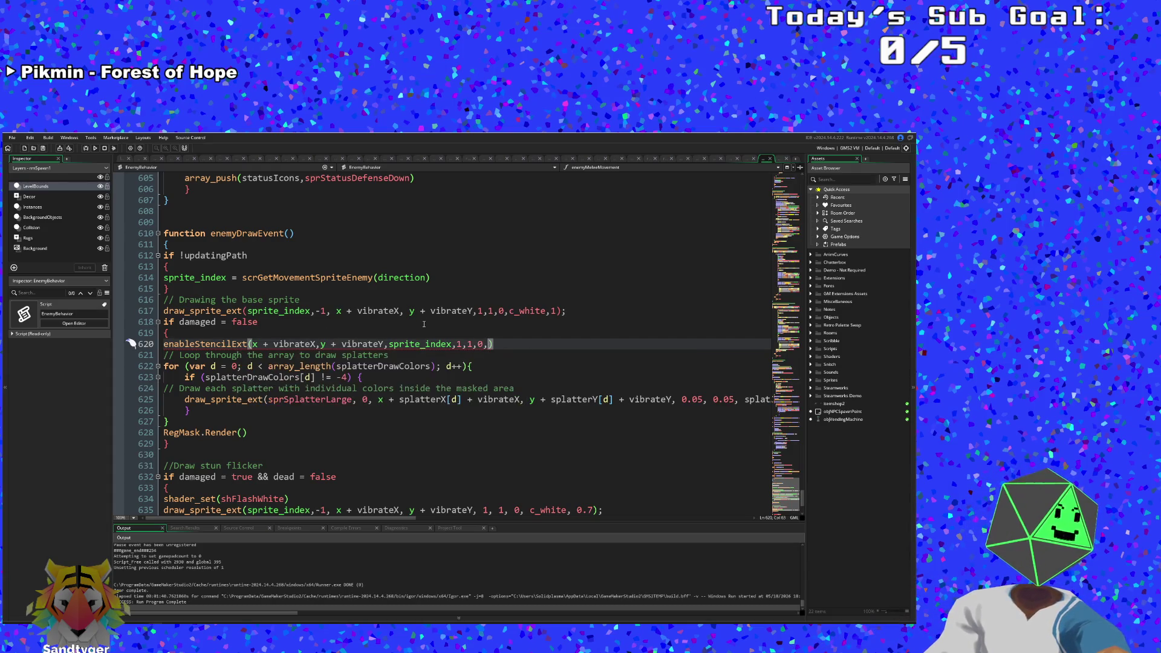
# Step: Check enableStencilExt's definition, then delete the trailing comma so the call ends 1,1,0)
pyautogui.middleClick(239, 350)
pyautogui.click(439, 294)
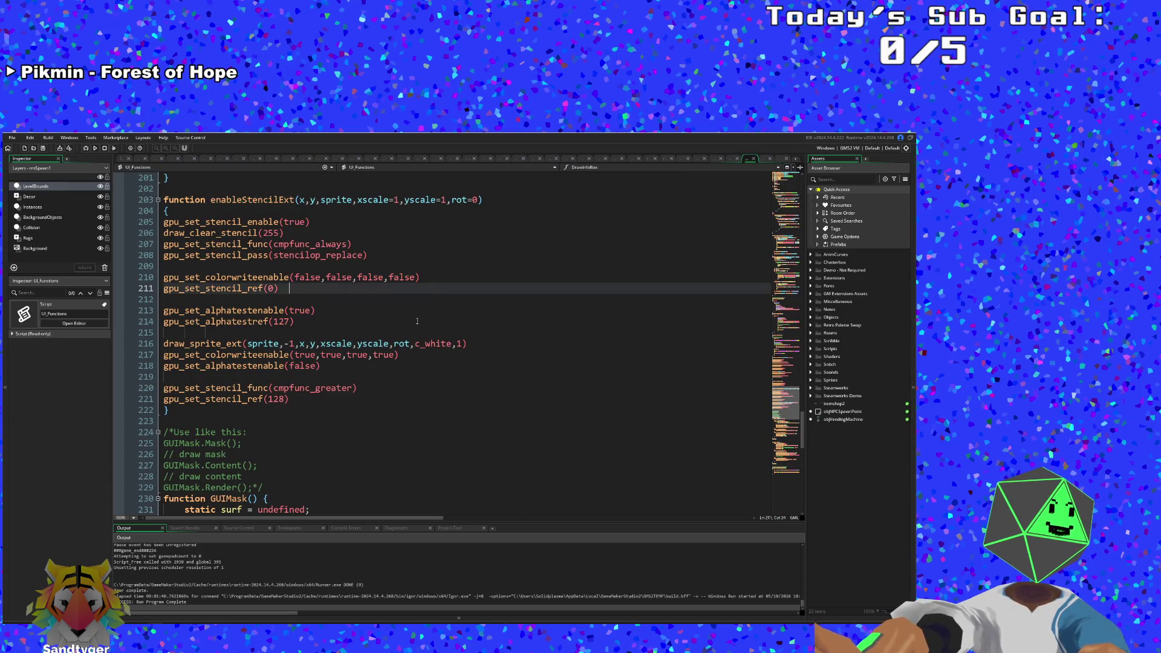
pyautogui.click(753, 158)
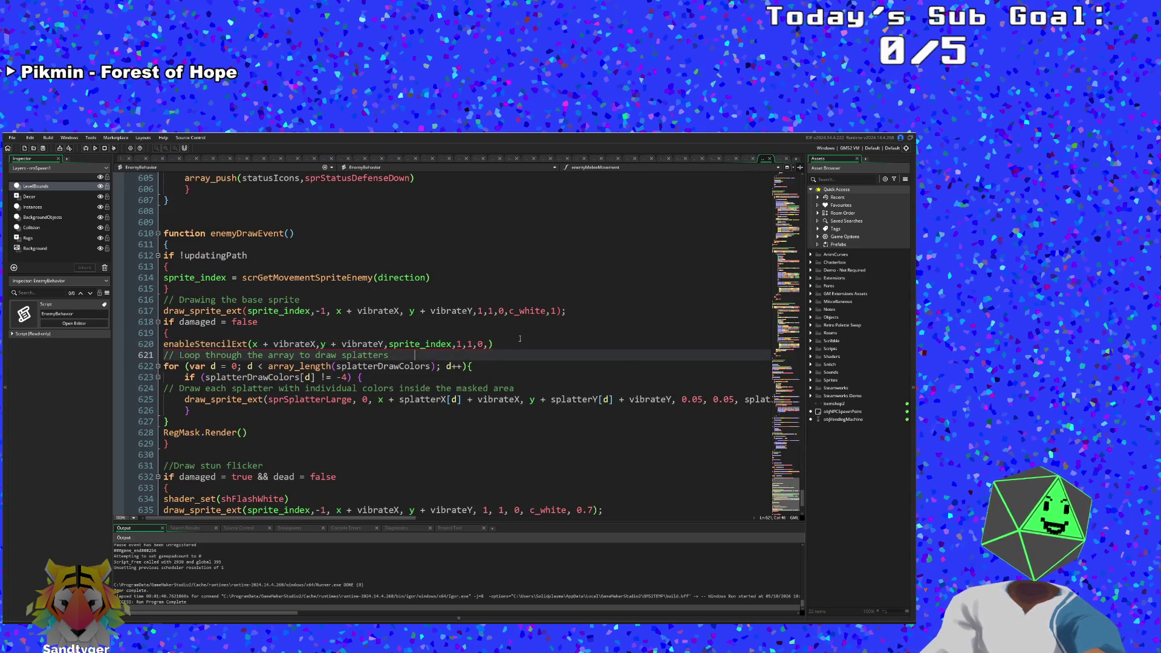
pyautogui.click(490, 344)
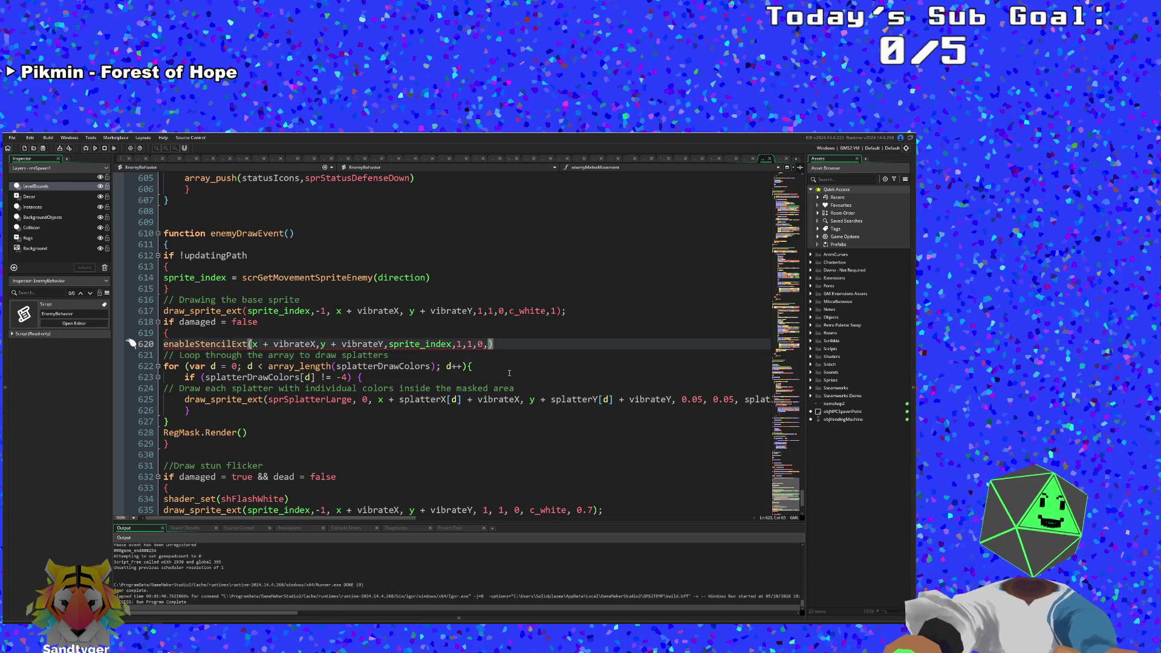
pyautogui.press('BackSpace')
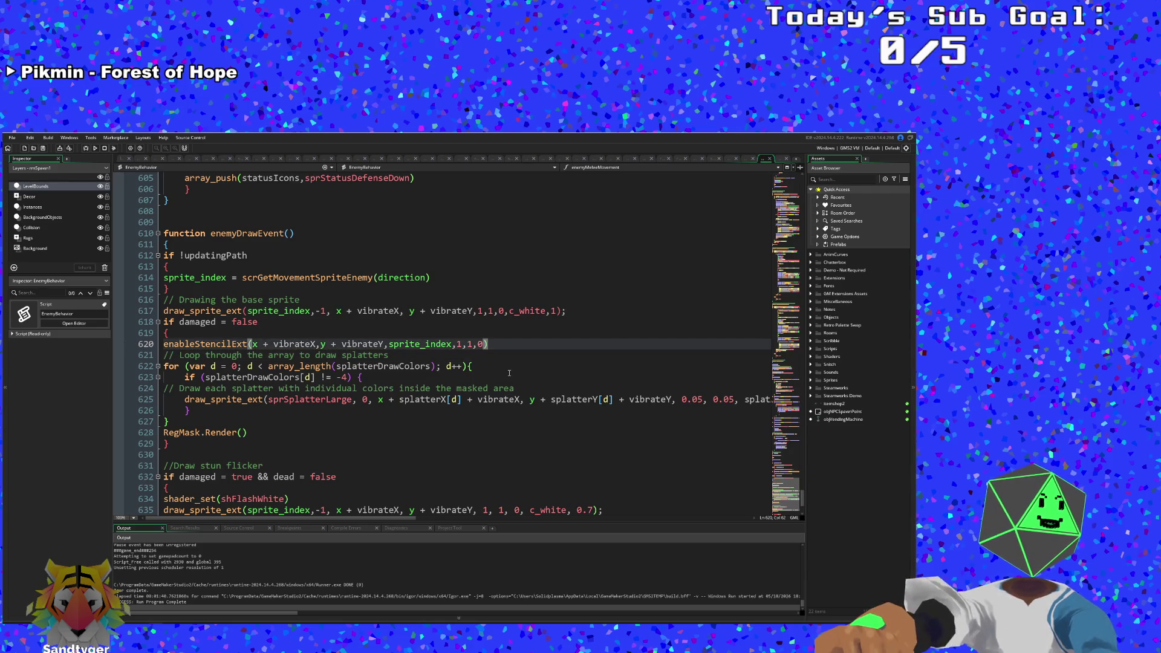
pyautogui.scroll(-2, 508, 375)
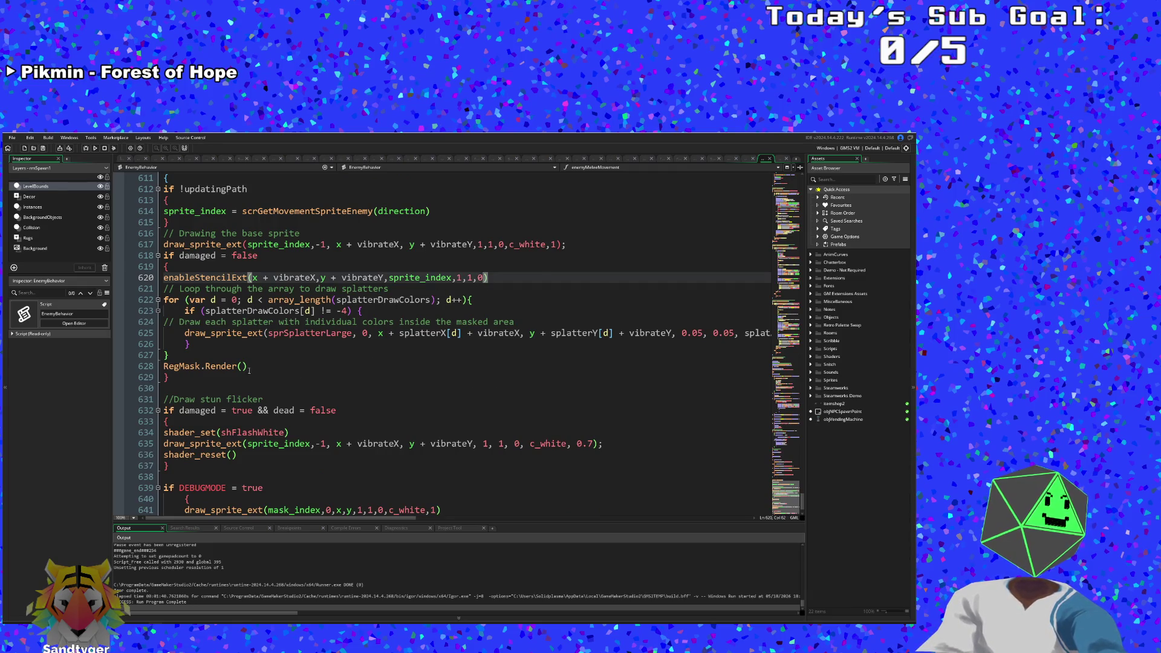
# Step: Replace RegMask.Render() on line 628 with disableStencil() and review the splatter block
pyautogui.moveTo(249, 367); pyautogui.dragTo(156, 361)
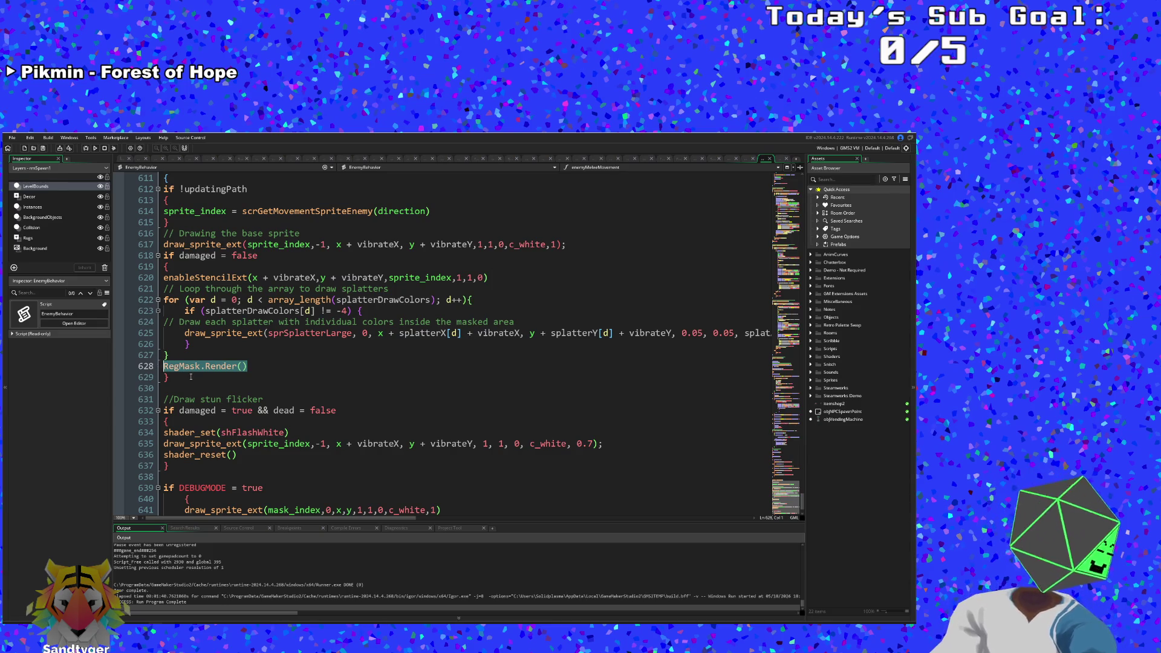
pyautogui.write('disableStencil()')
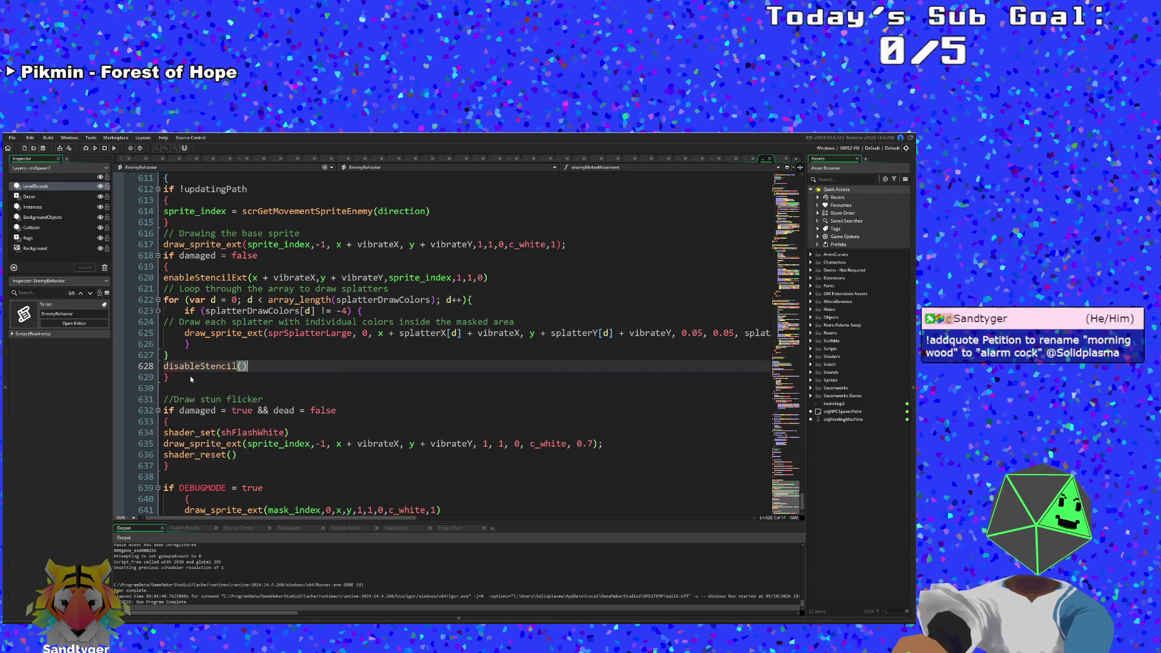
pyautogui.click(307, 334)
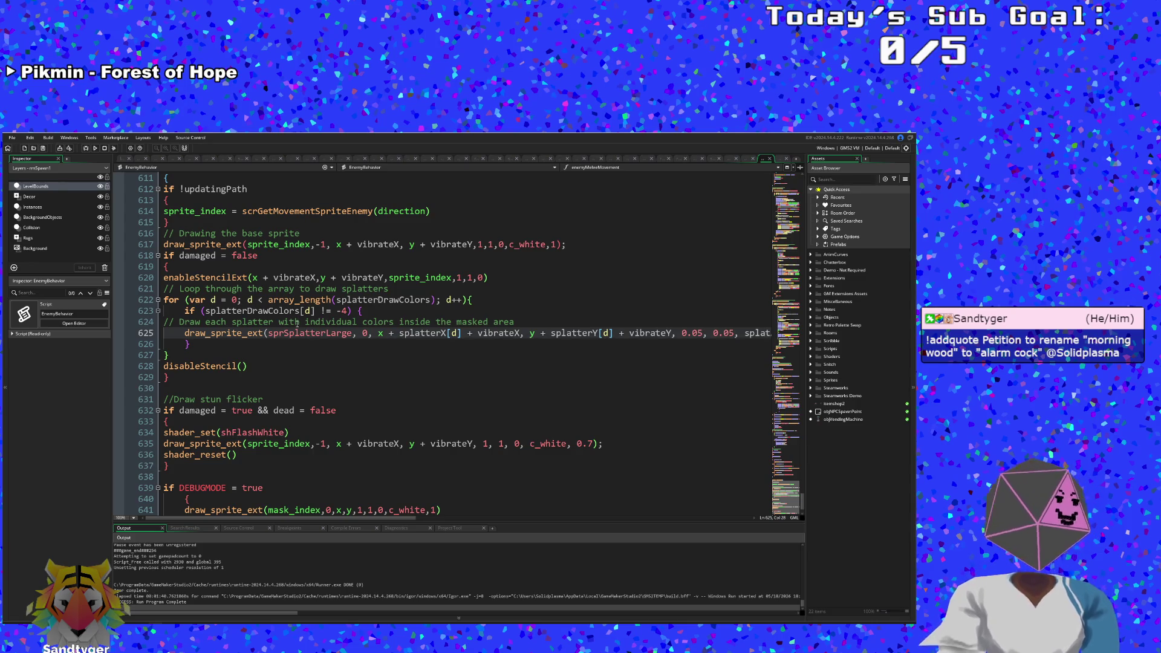
pyautogui.click(343, 377)
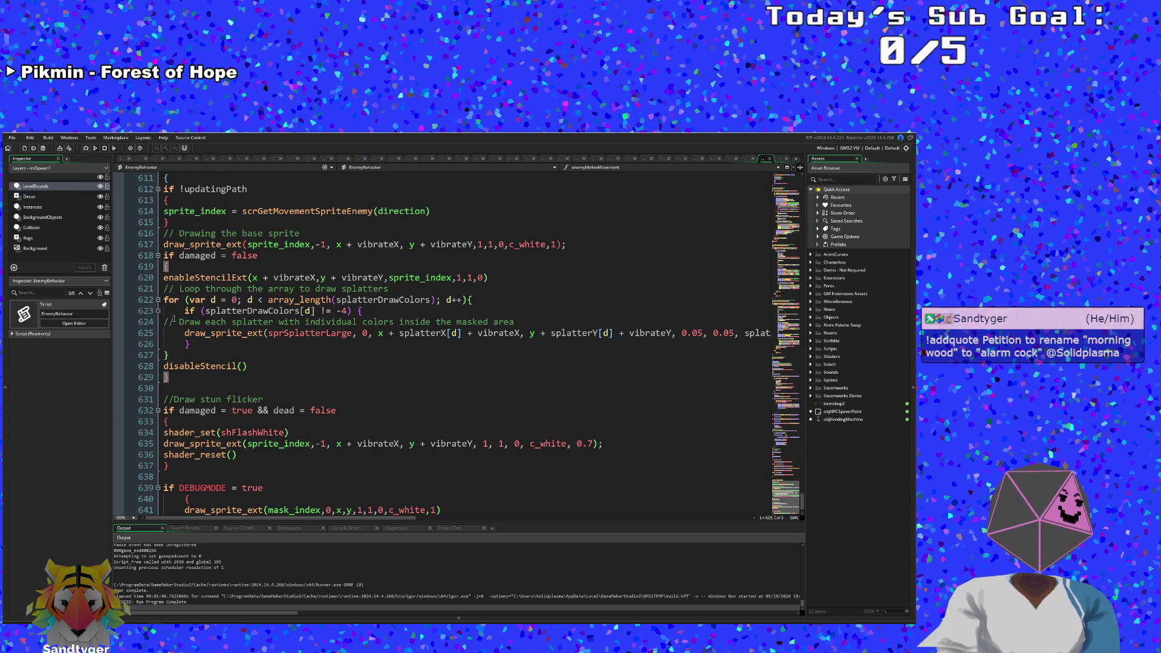
pyautogui.click(215, 321)
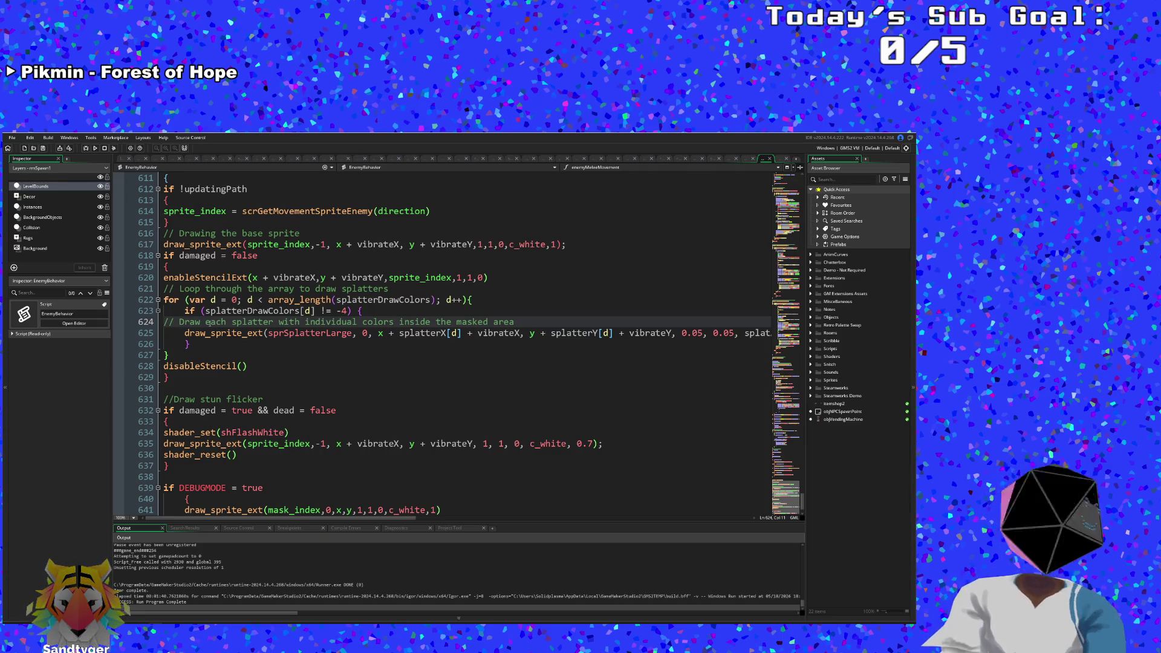
pyautogui.press('Down')
pyautogui.press('Down')
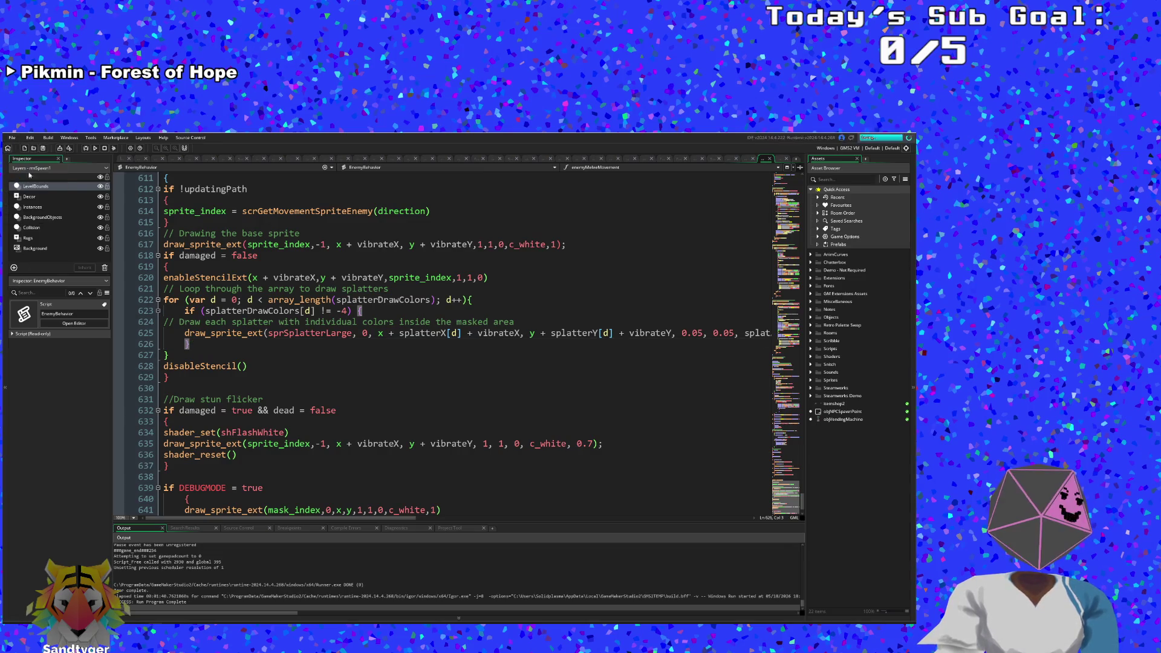
# Step: Build and run with F5, start a New Run, skip the dialogue, and walk into the next room
pyautogui.press('F5')
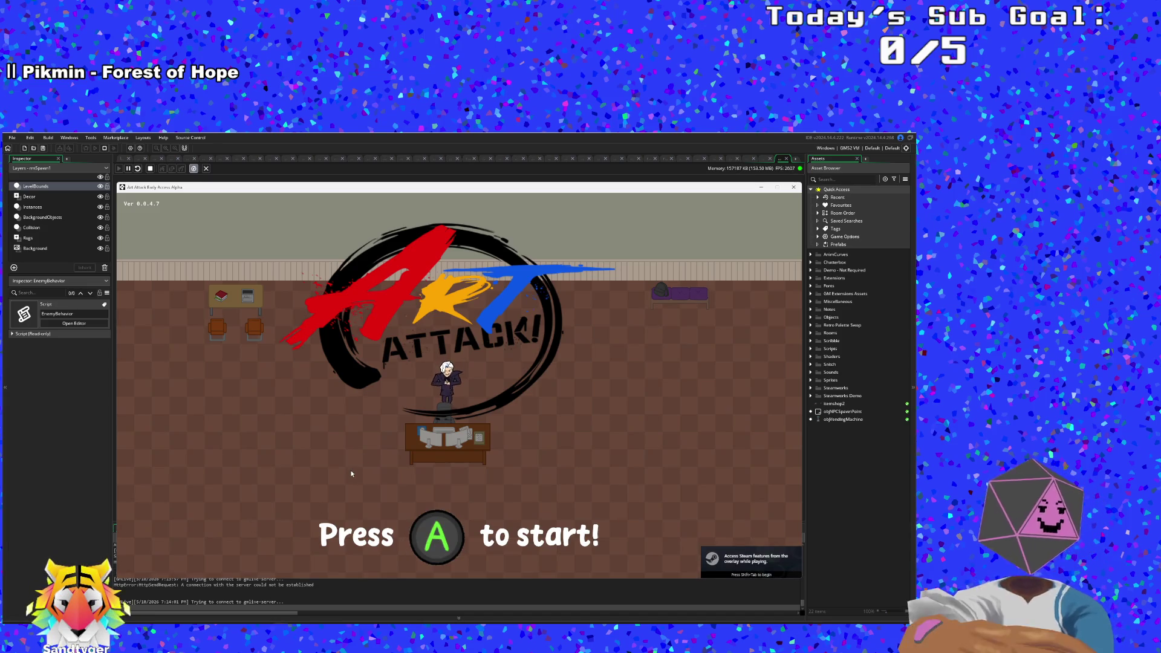
pyautogui.press('Return')
pyautogui.press('Return')
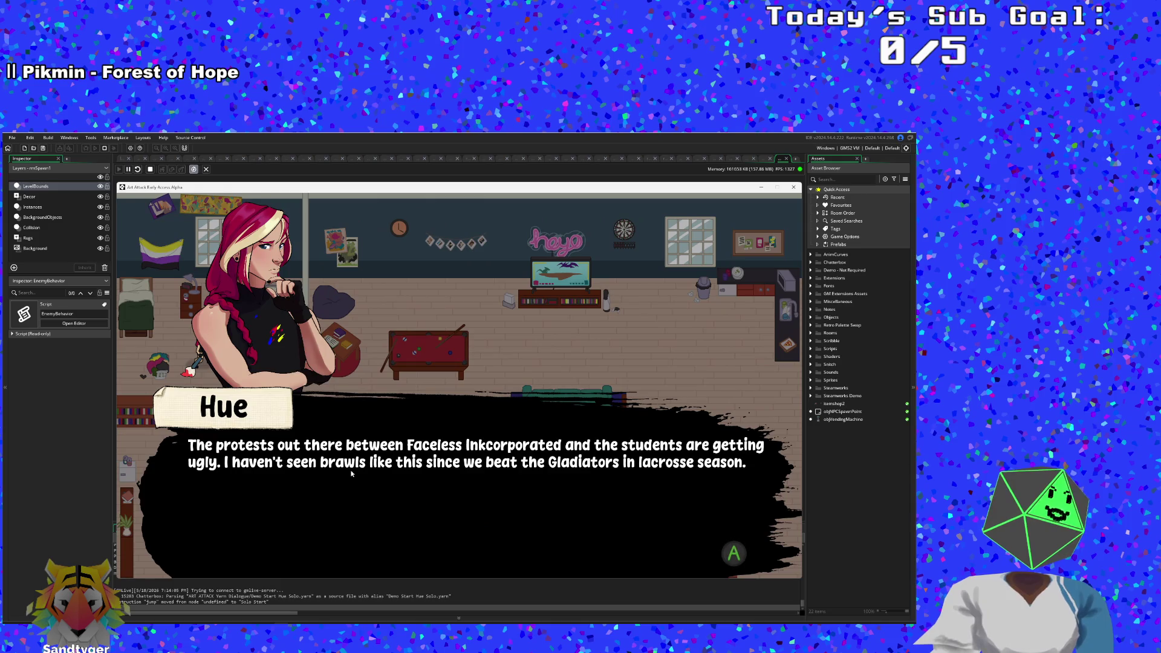
pyautogui.press('Return')
pyautogui.press('Return')
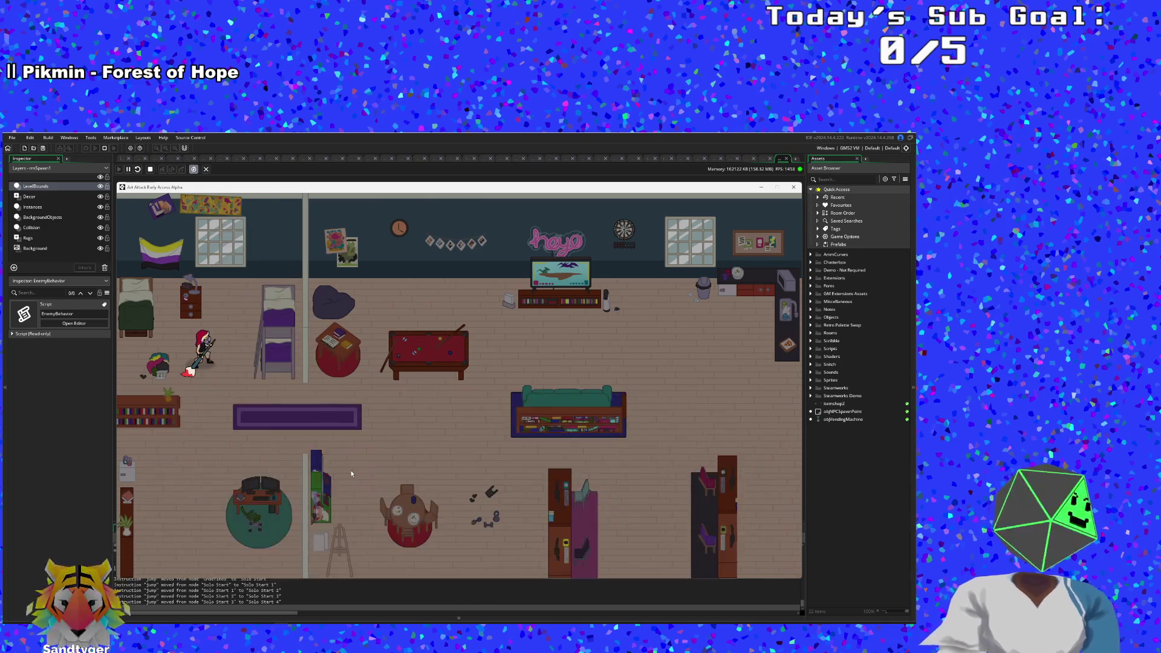
pyautogui.press('d')
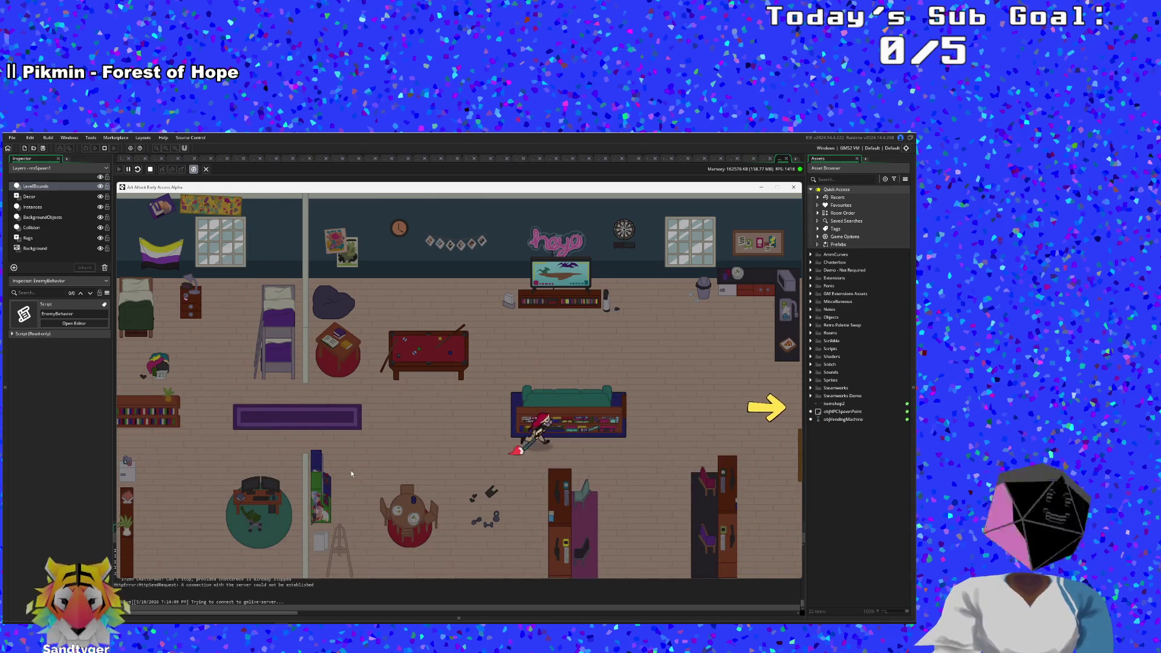
pyautogui.press('d')
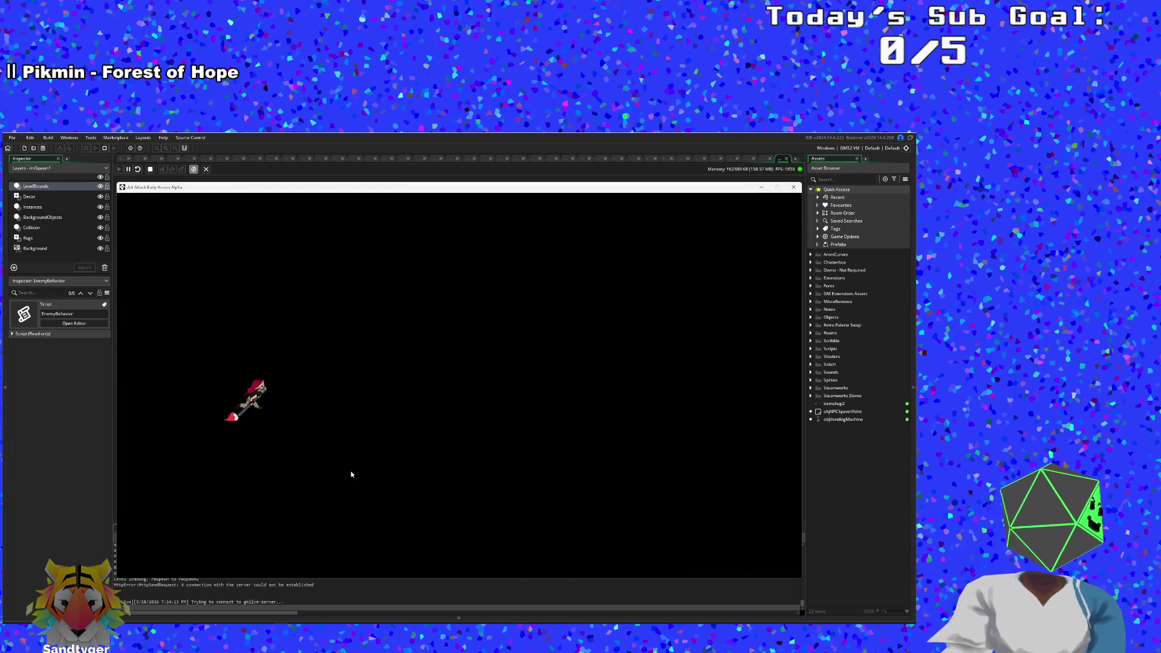
# Step: Splash blue paint on the floor, pick up red paint, and mix them into purple
pyautogui.press('d')
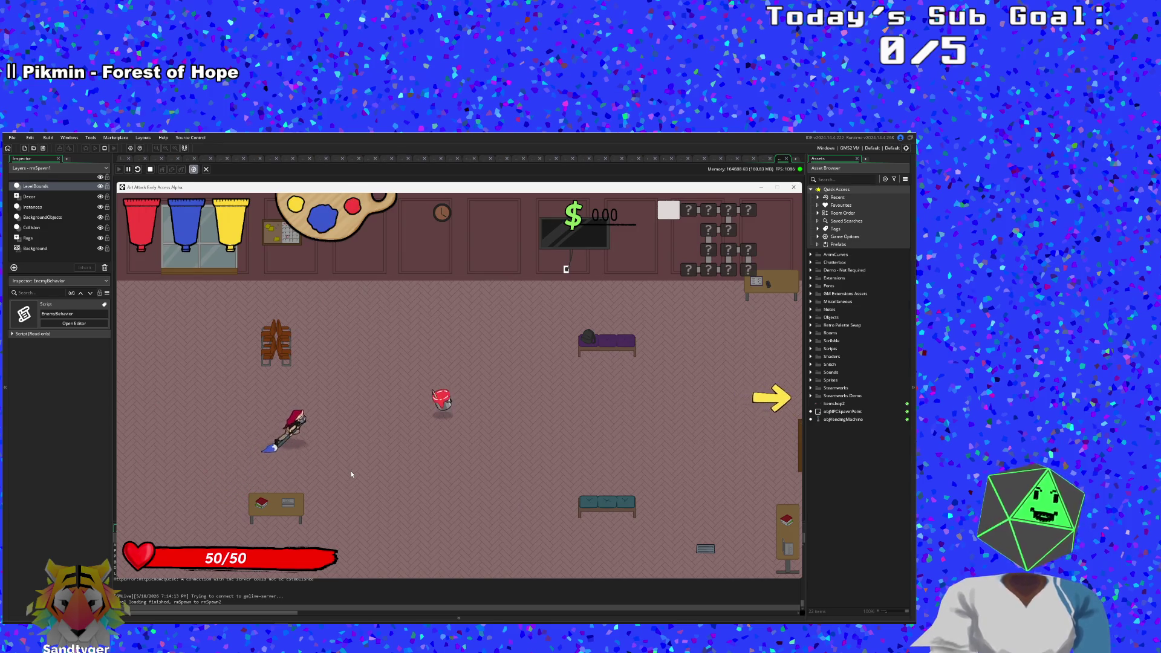
pyautogui.press('w')
pyautogui.scroll(-1, 351, 474)
pyautogui.click(351, 474)
pyautogui.press('d')
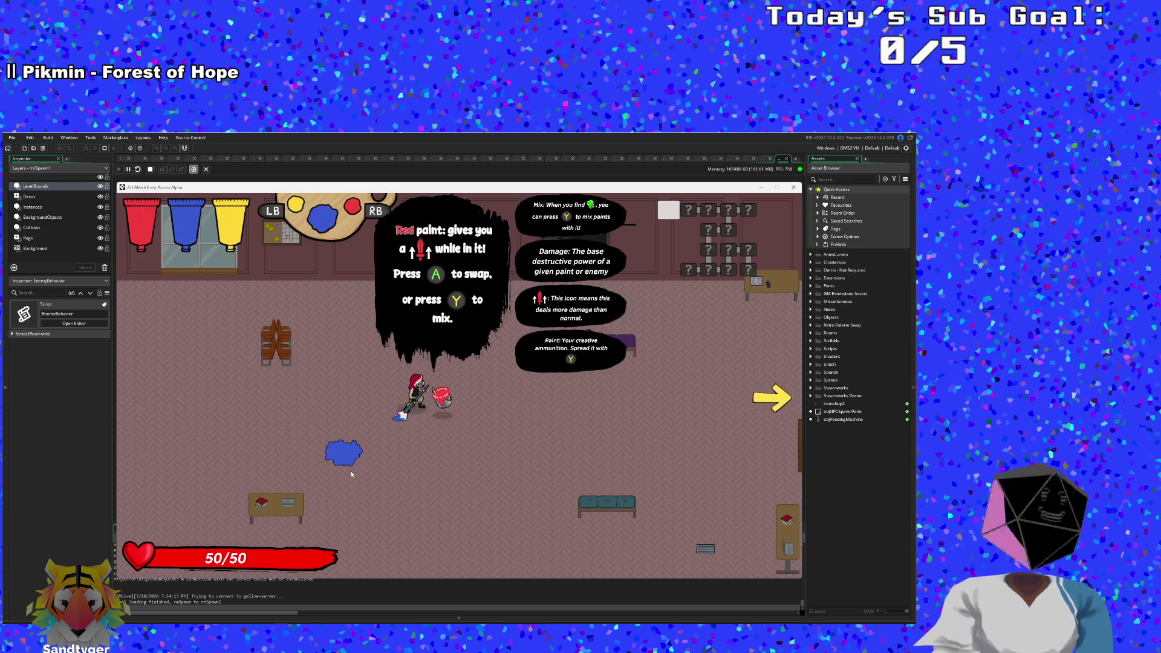
pyautogui.press('e')
pyautogui.press('d')
# Step: Use the F1 debug overlay to raise maximum and current health to 100000
pyautogui.press('Escape')
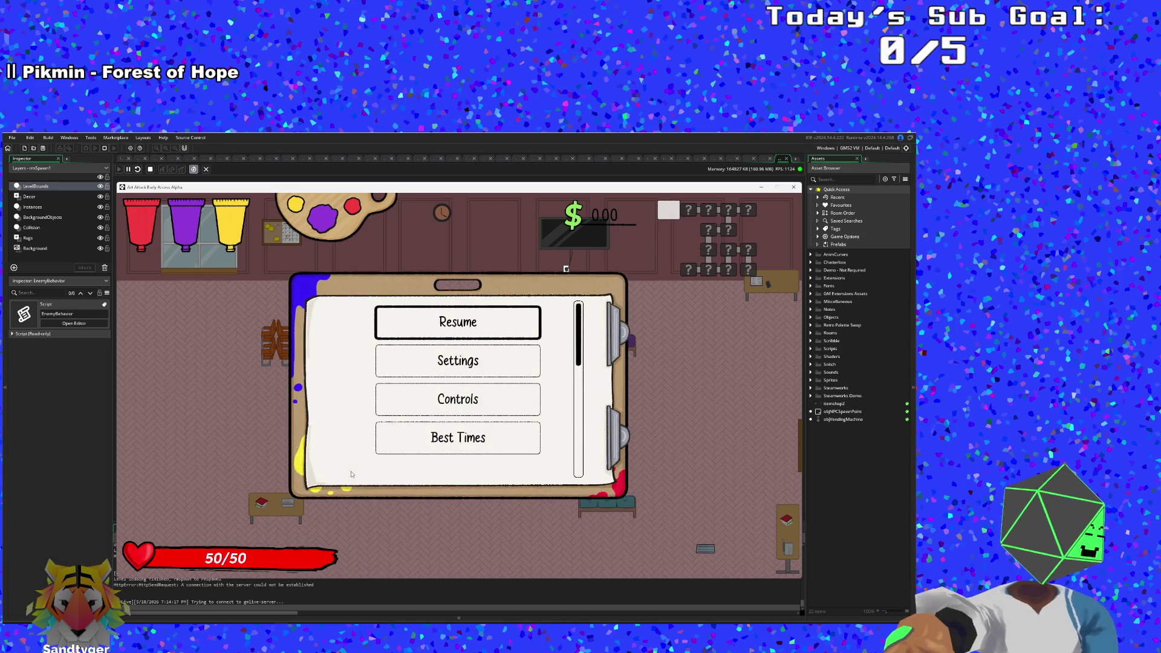
pyautogui.press('F1')
pyautogui.moveTo(242, 235); pyautogui.dragTo(308, 239)
pyautogui.moveTo(230, 243); pyautogui.dragTo(312, 256)
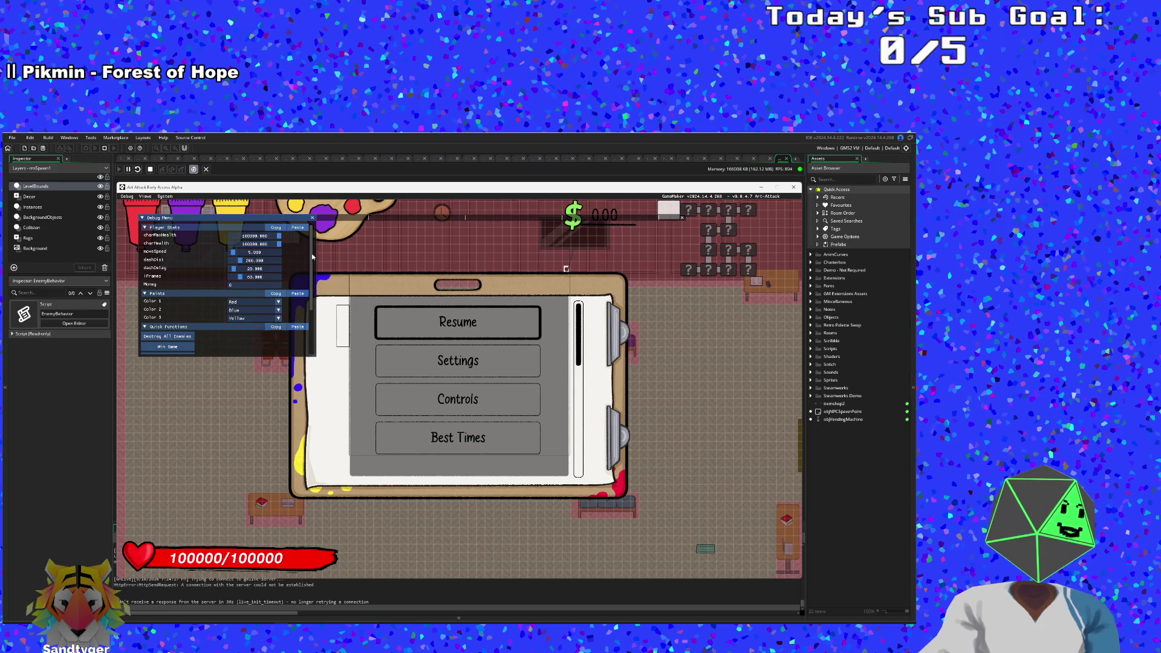
pyautogui.click(428, 320)
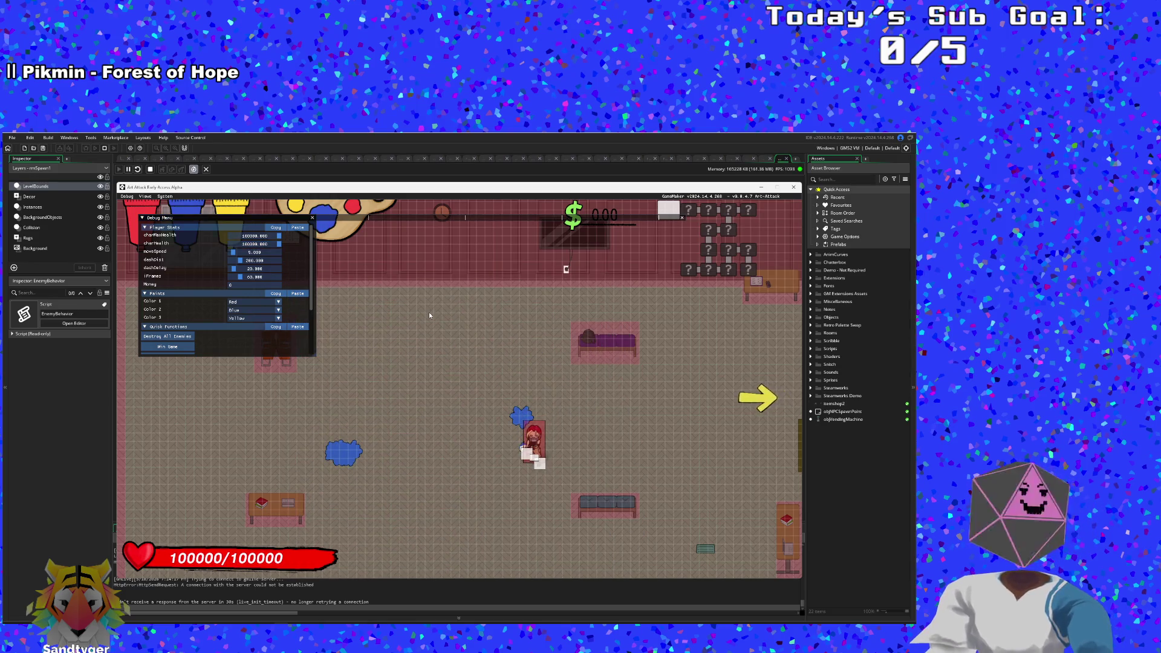
pyautogui.press('F1')
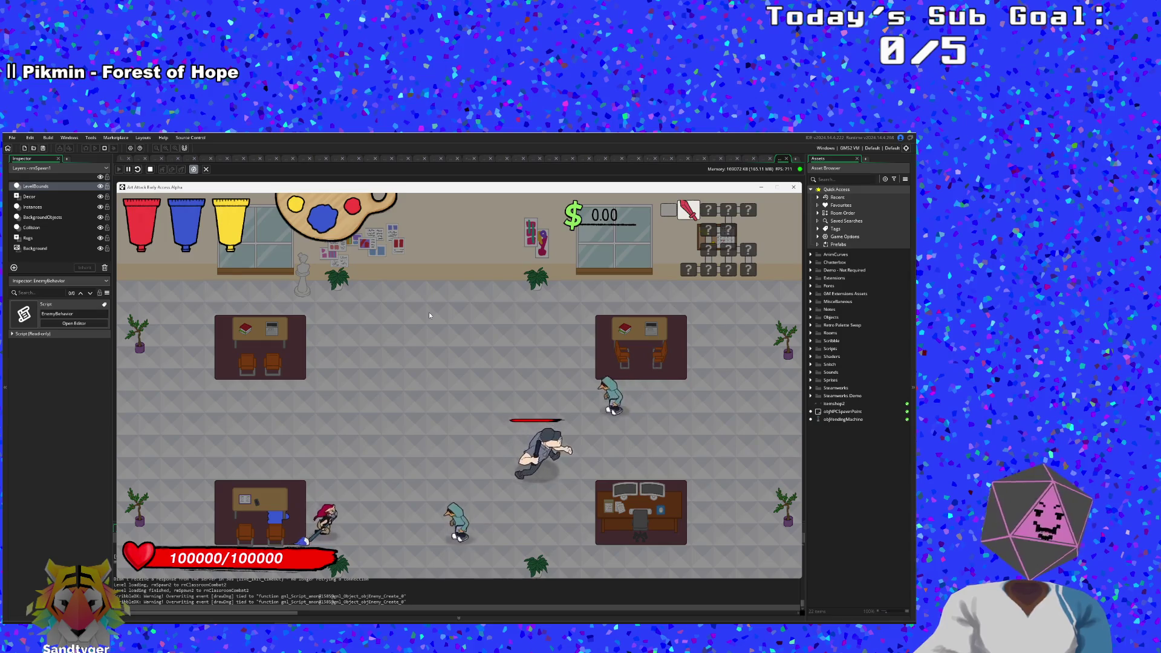
# Step: Attack enemies with yellow and red paint, leaving splatters on the floor, then quit the game
pyautogui.scroll(-1, 430, 312)
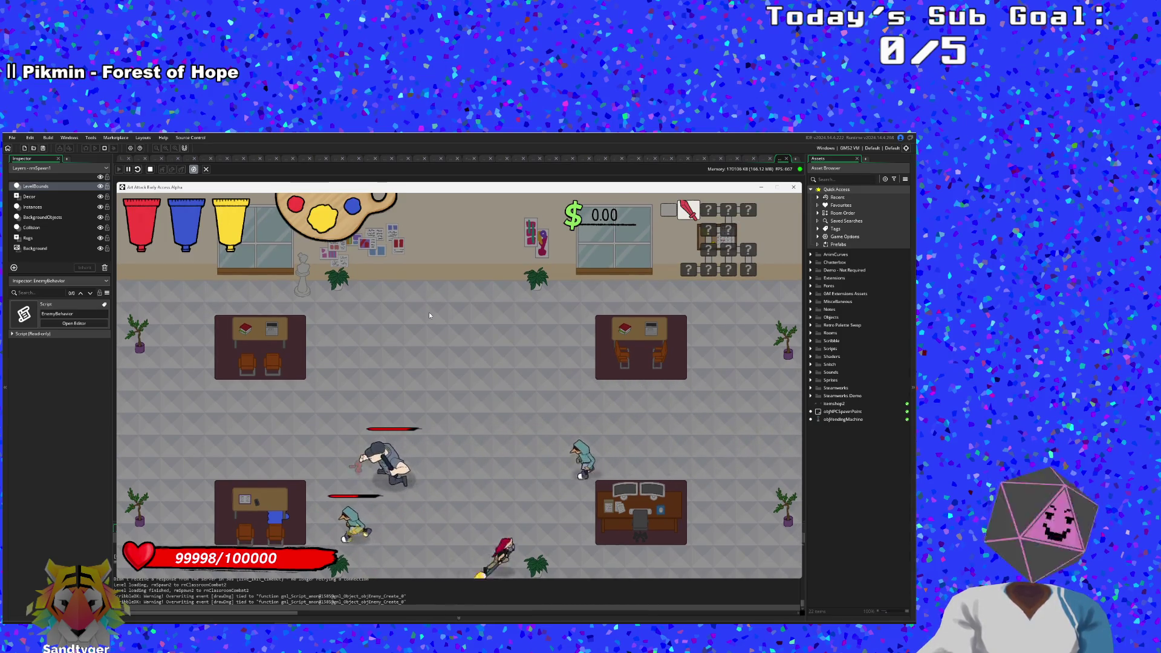
pyautogui.scroll(1, 430, 312)
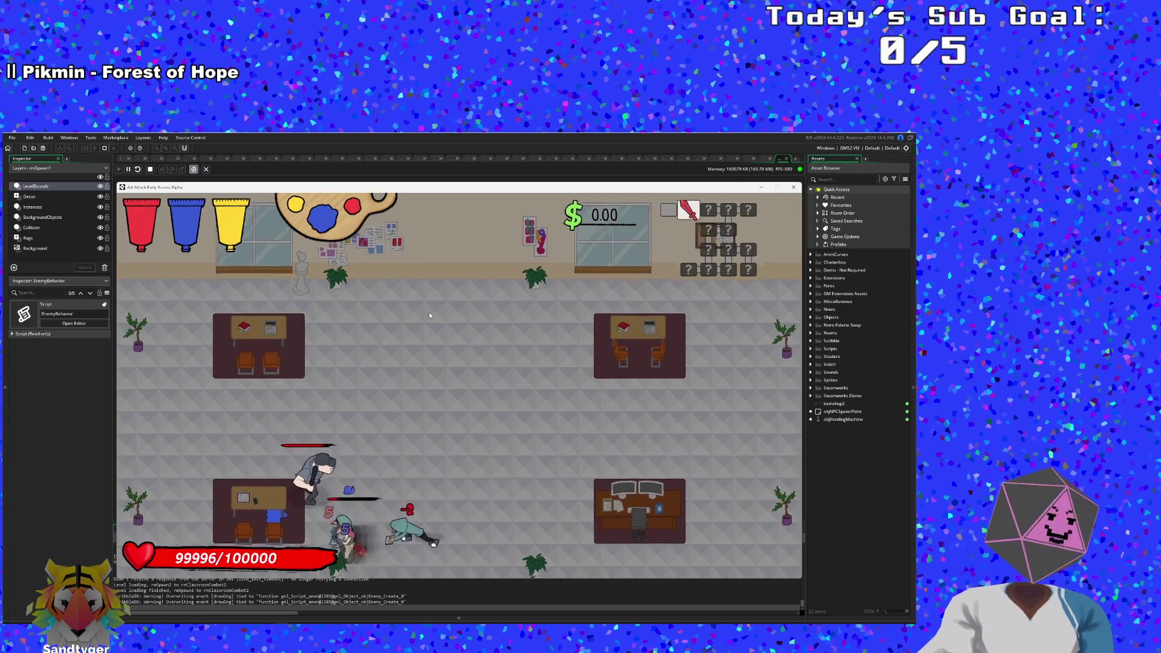
pyautogui.scroll(-1, 429, 315)
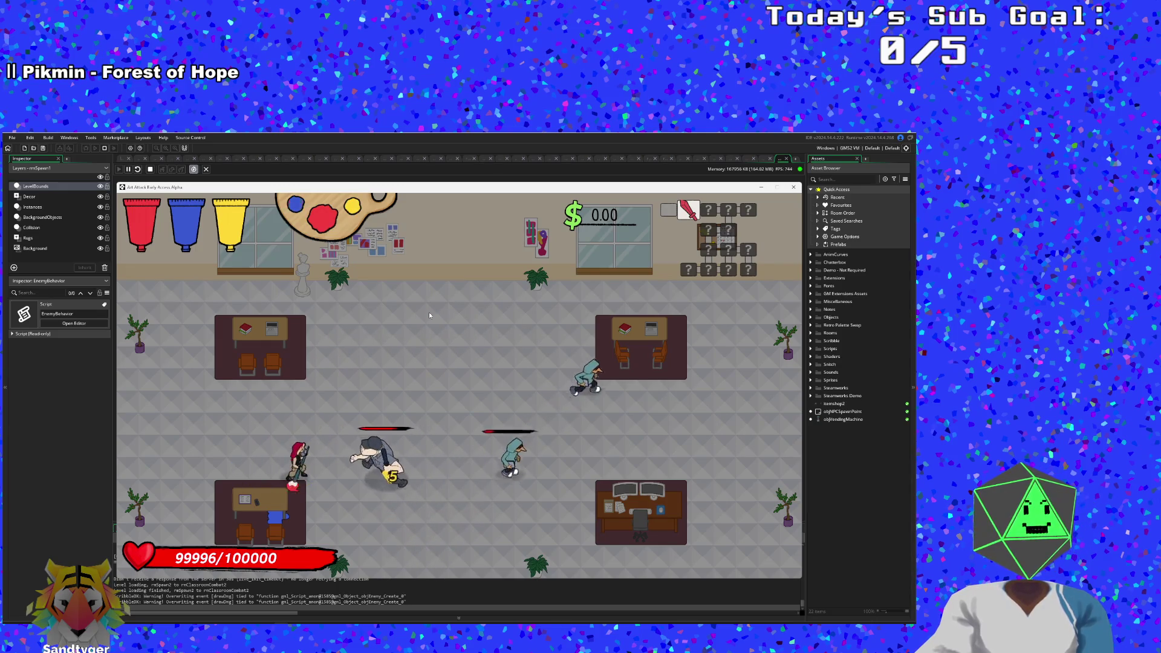
pyautogui.scroll(-1, 430, 315)
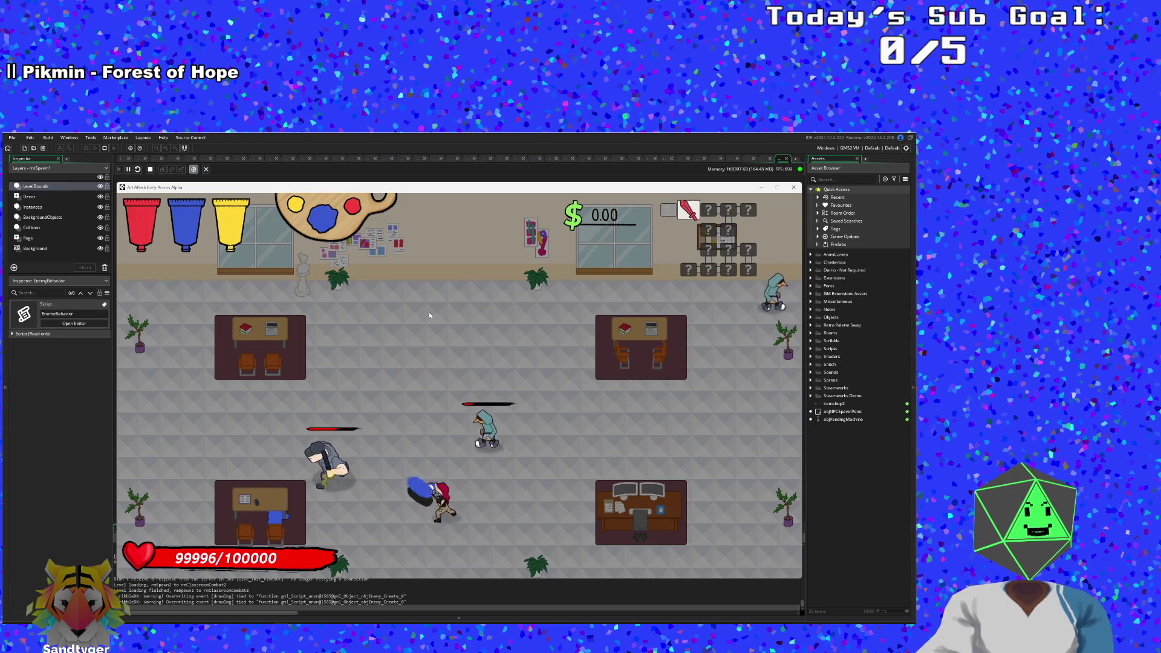
pyautogui.scroll(-1, 429, 315)
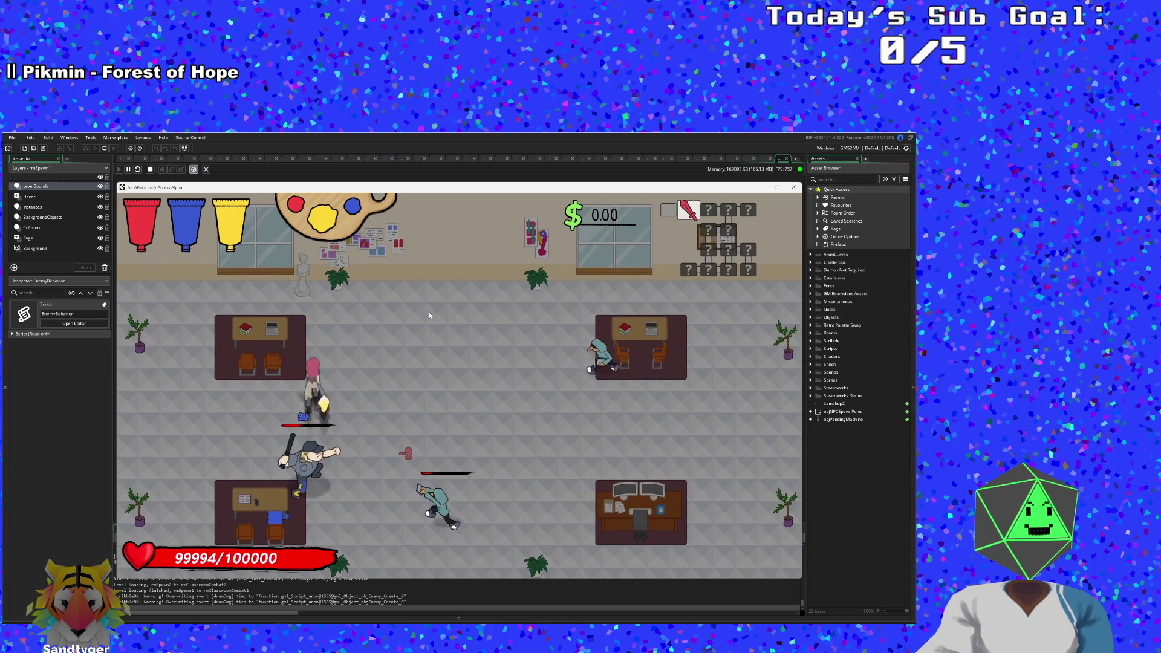
pyautogui.press('w')
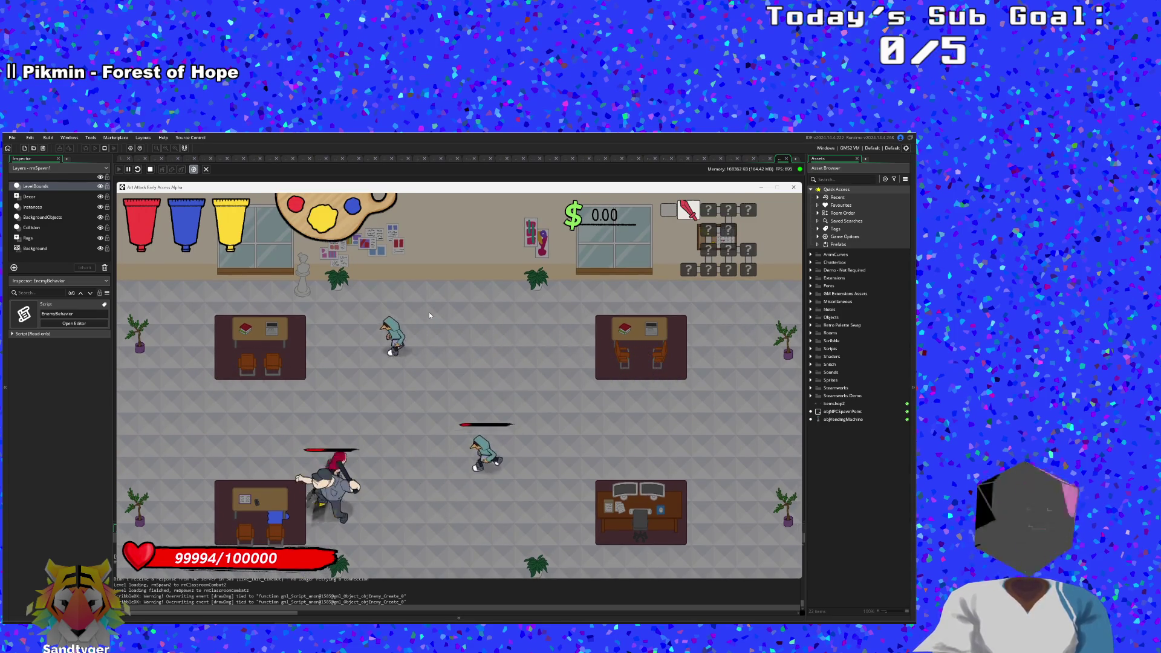
pyautogui.click(430, 312)
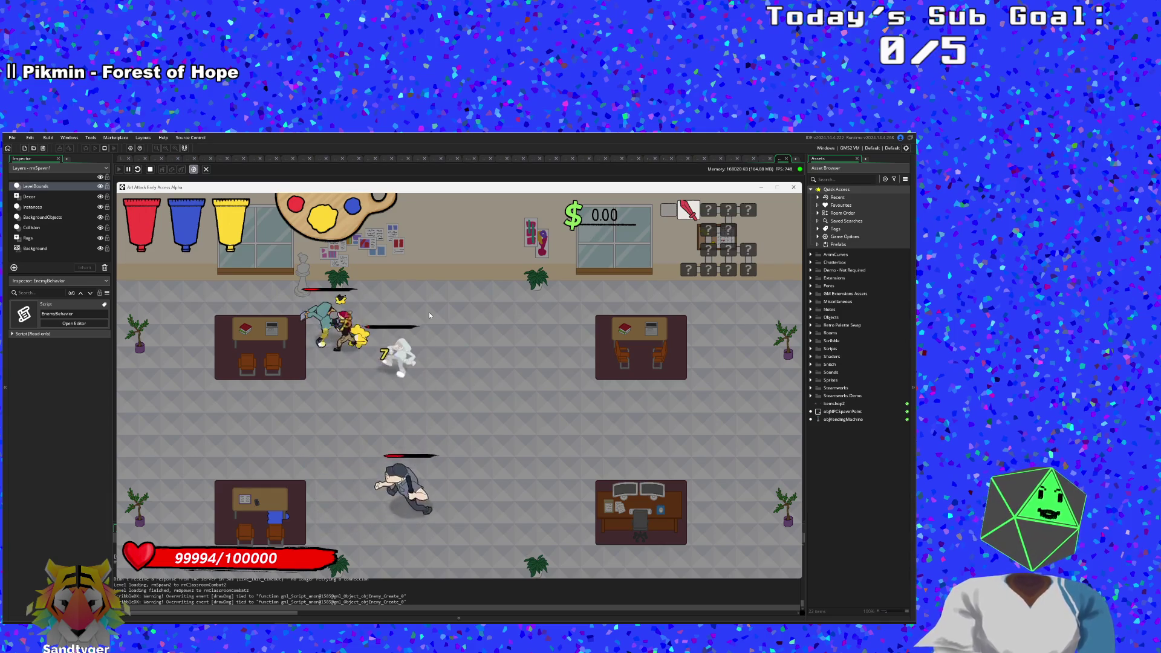
pyautogui.click(429, 312)
pyautogui.scroll(-1, 429, 312)
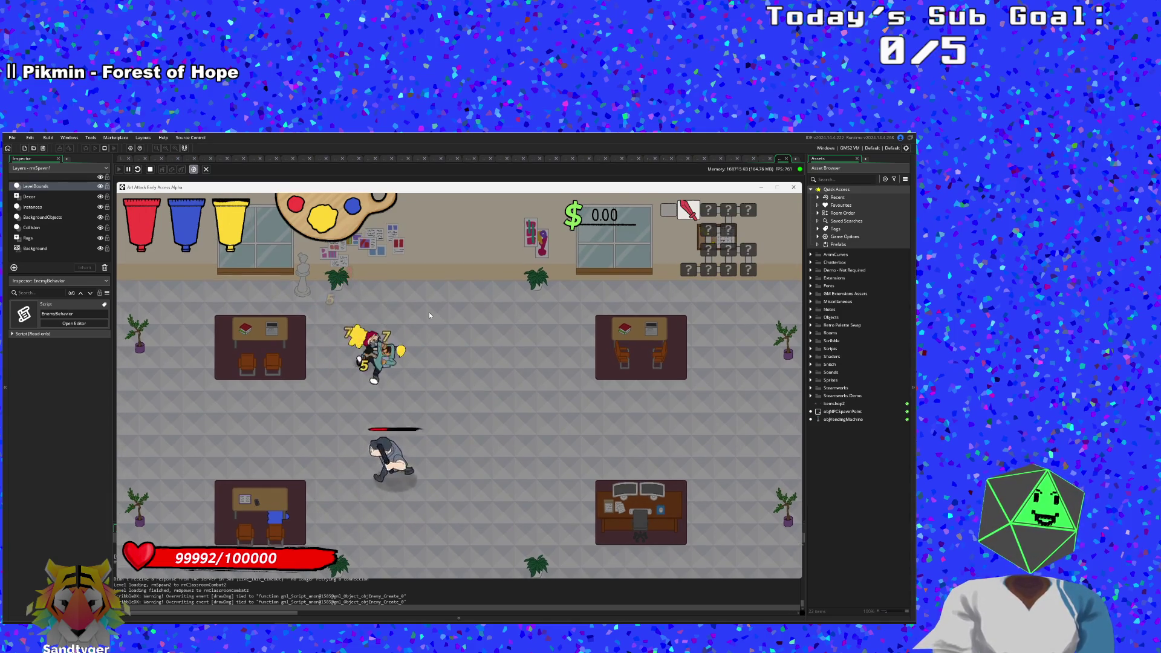
pyautogui.press('s')
pyautogui.press('s')
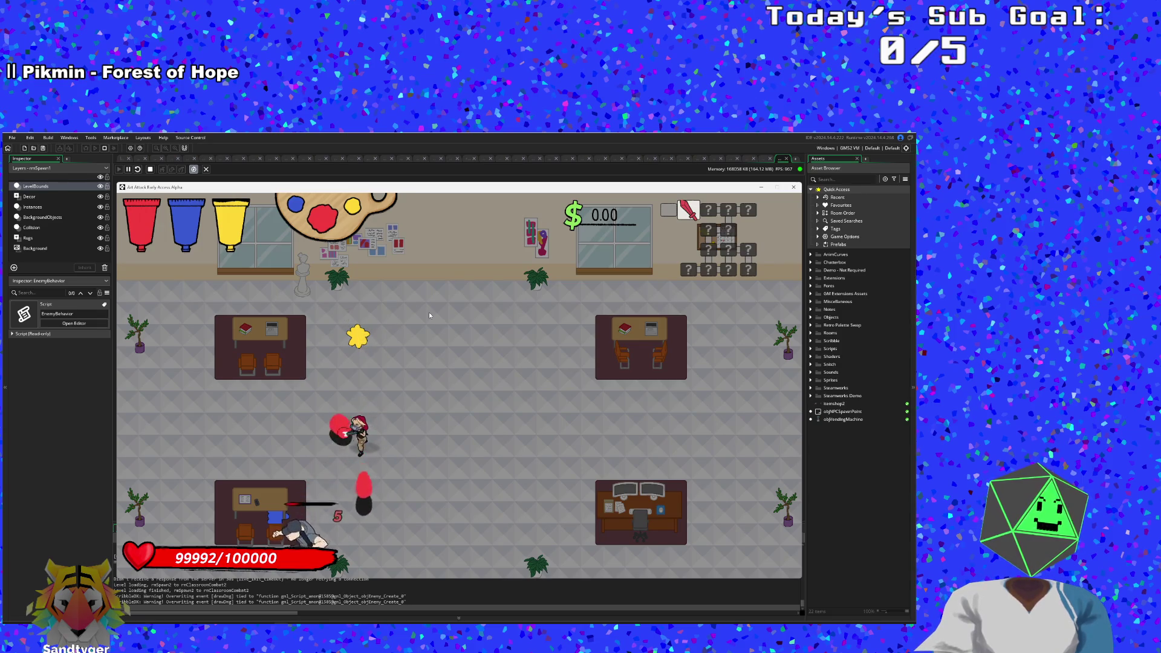
pyautogui.click(429, 312)
pyautogui.click(430, 312)
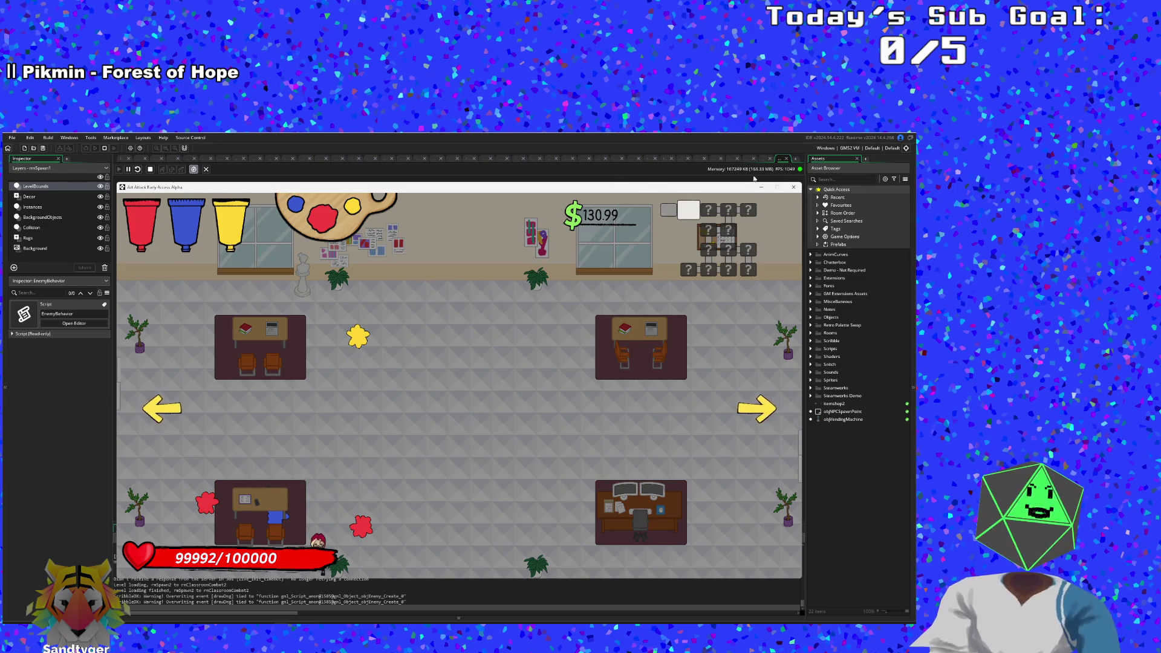
pyautogui.press('Escape')
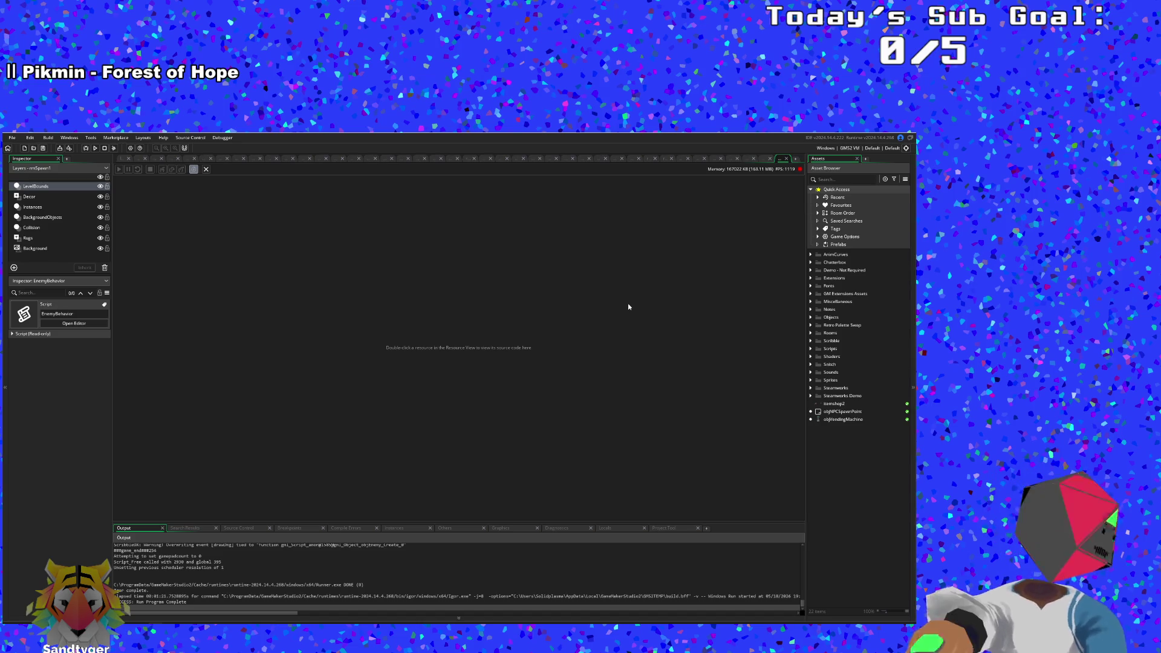
# Step: Search assets for 'objjoh' with Ctrl+T and open objJohnnyBossController
pyautogui.hotkey('ctrl', 't')
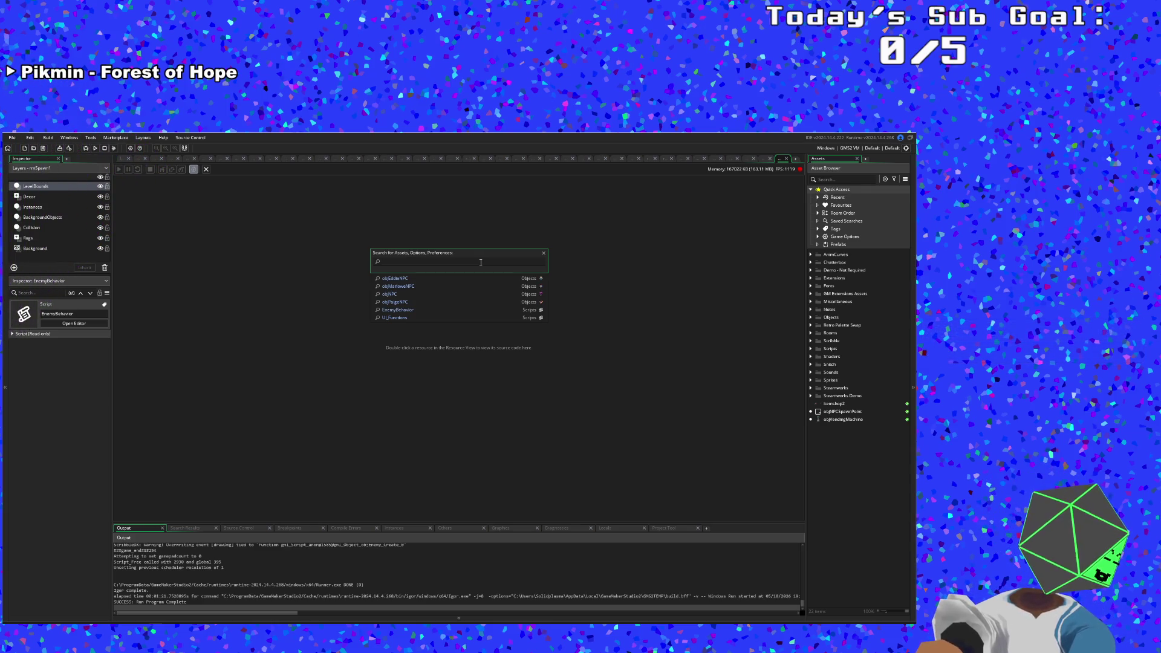
pyautogui.write('obj')
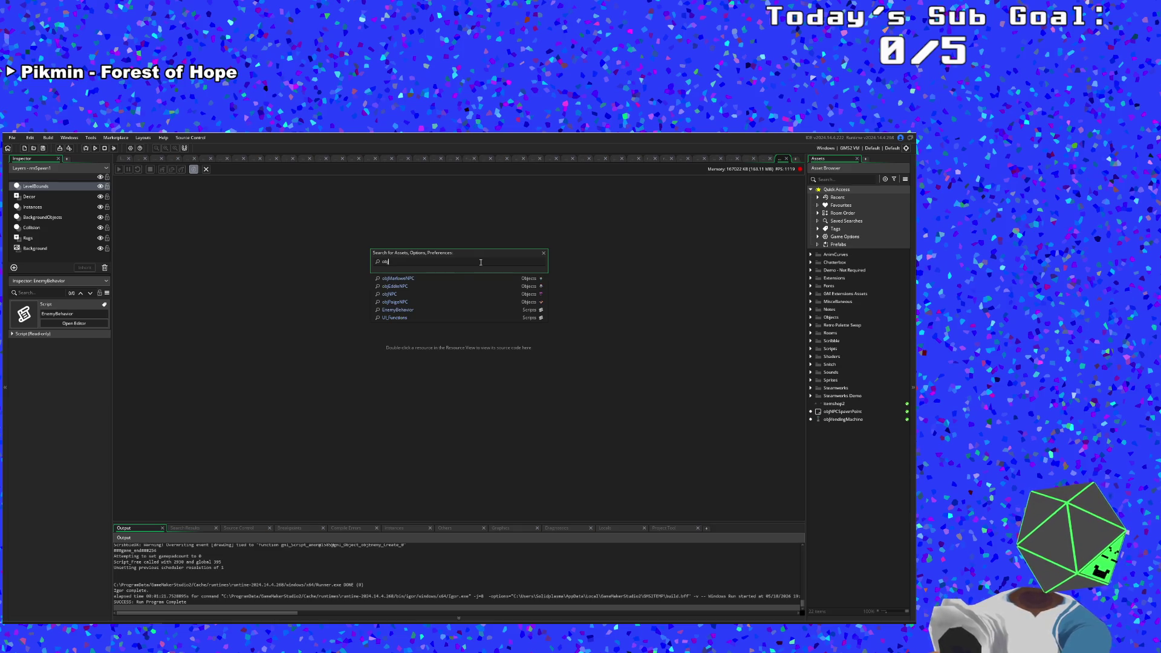
pyautogui.write('joh')
pyautogui.click(438, 277)
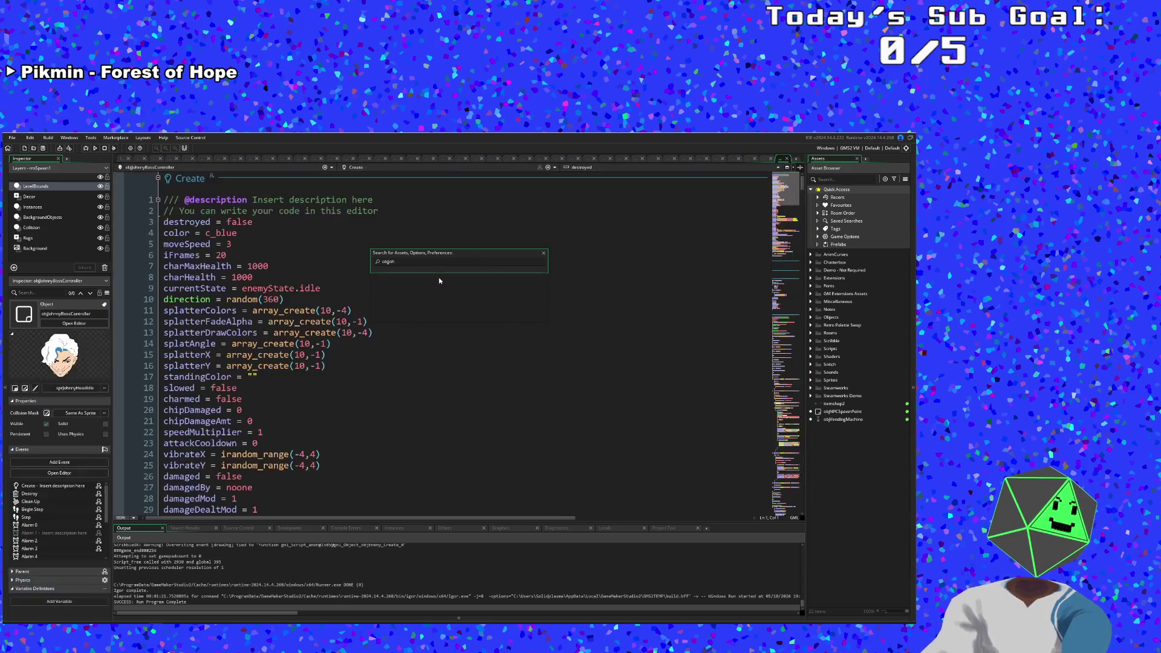
# Step: Switch the object to its Draw event and select the RegMask.Mask() line
pyautogui.click(501, 168)
pyautogui.click(460, 217)
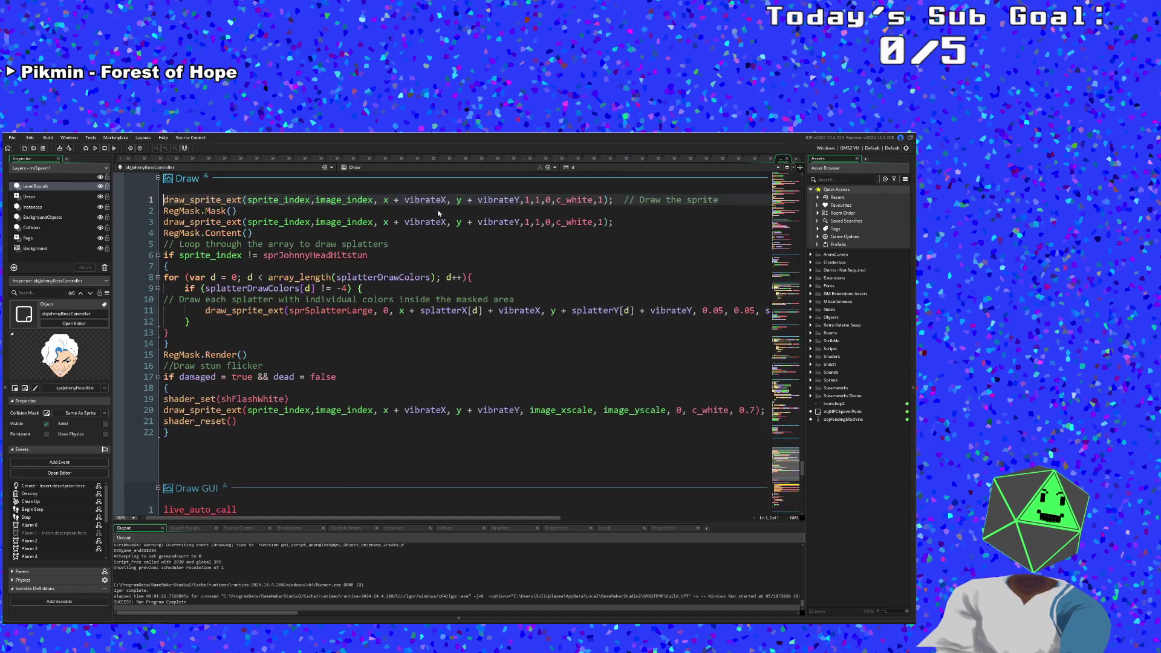
pyautogui.click(278, 266)
pyautogui.click(263, 244)
pyautogui.click(254, 233)
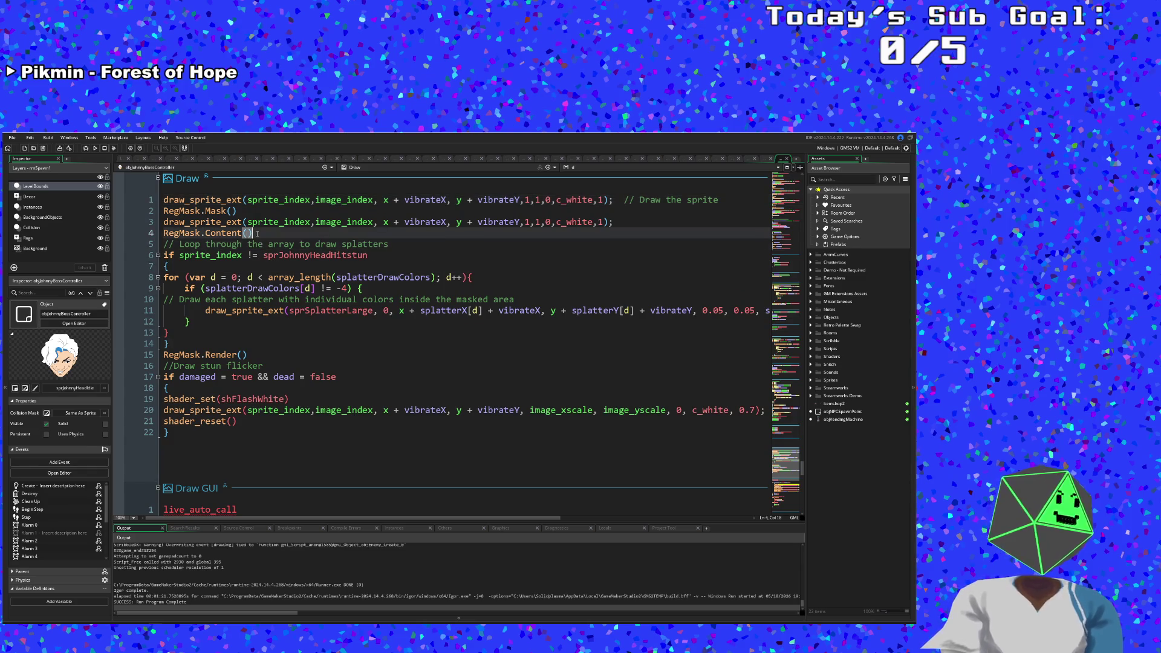
pyautogui.moveTo(242, 221)
pyautogui.moveTo(237, 211); pyautogui.dragTo(132, 208)
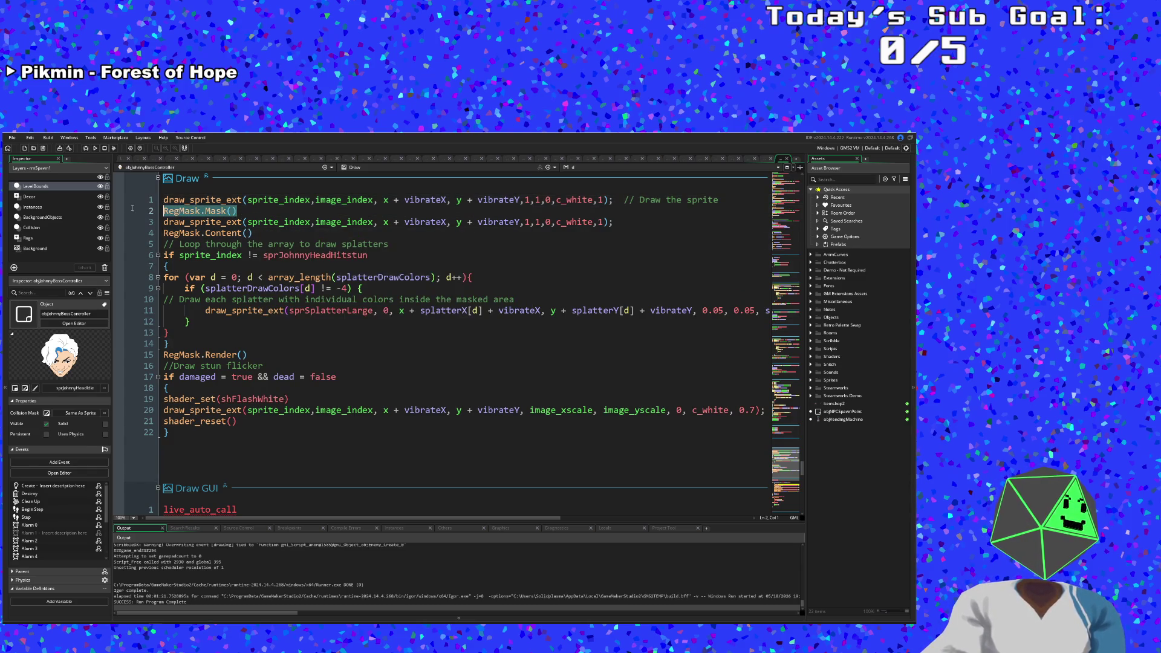
# Step: Browse objTitleScreen's code, then return to the EnemyBehavior script
pyautogui.click(763, 158)
pyautogui.click(746, 158)
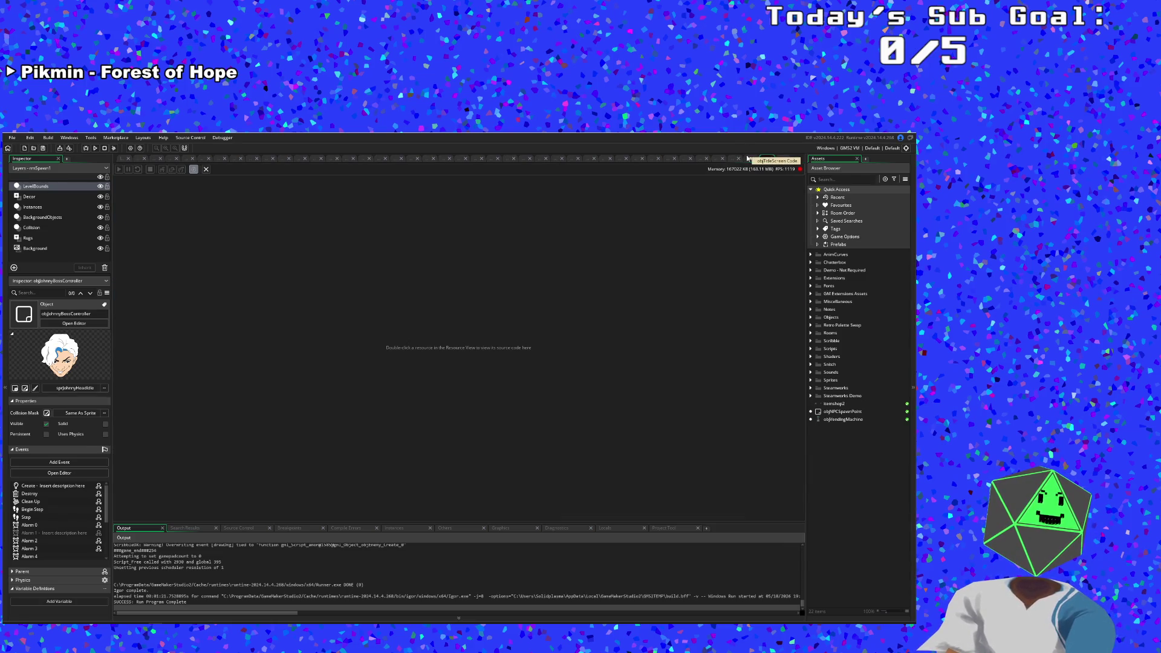
pyautogui.scroll(-10, 317, 360)
pyautogui.scroll(-20, 317, 359)
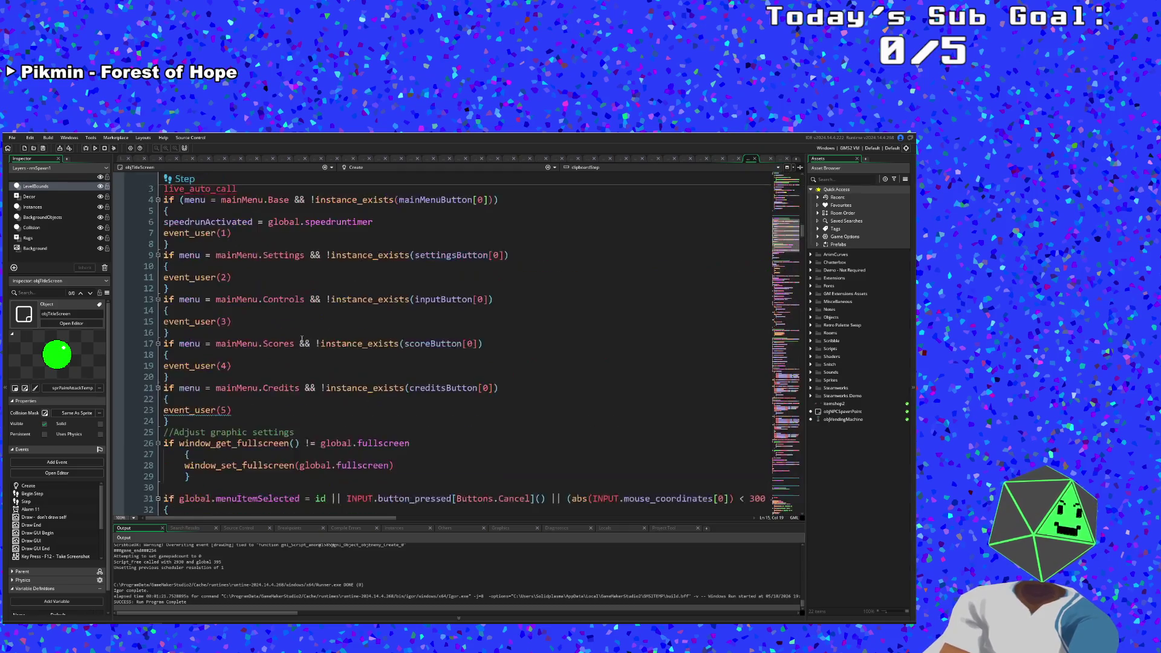
pyautogui.scroll(-20, 267, 334)
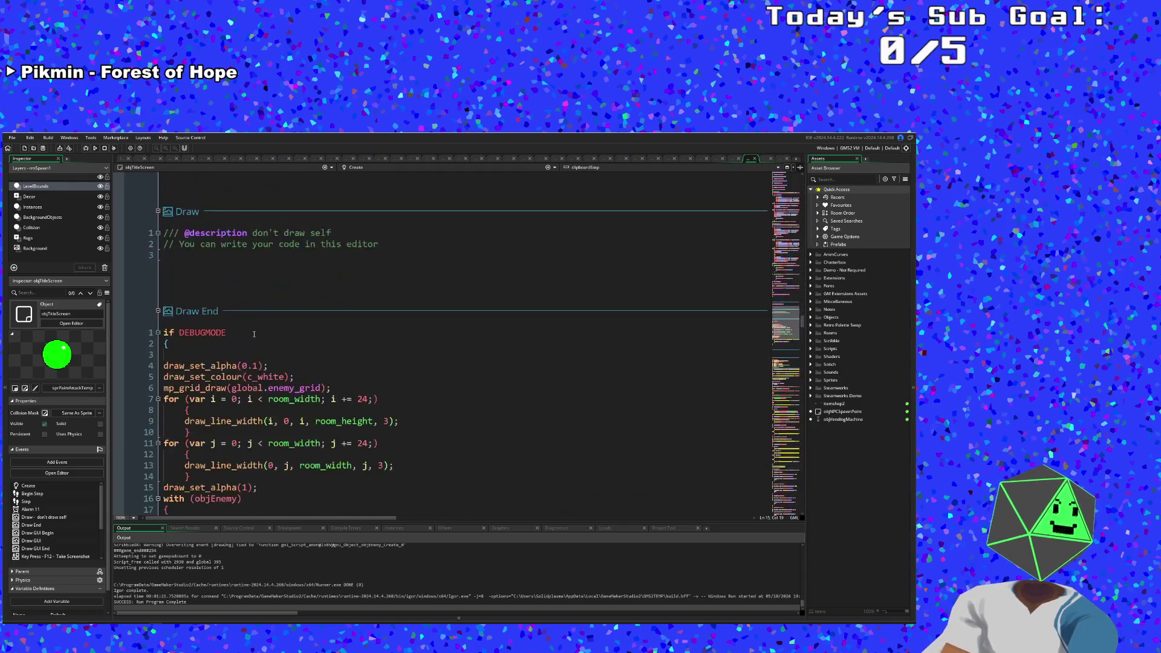
pyautogui.scroll(-10, 246, 338)
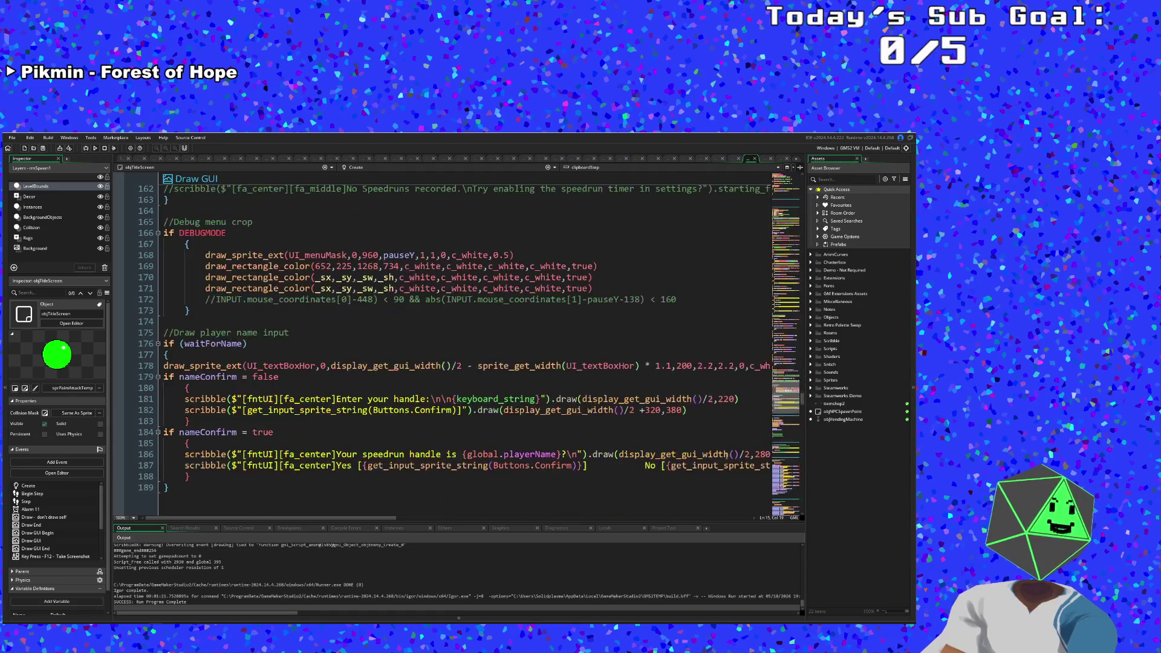
pyautogui.moveTo(804, 400); pyautogui.dragTo(788, 506)
pyautogui.click(732, 158)
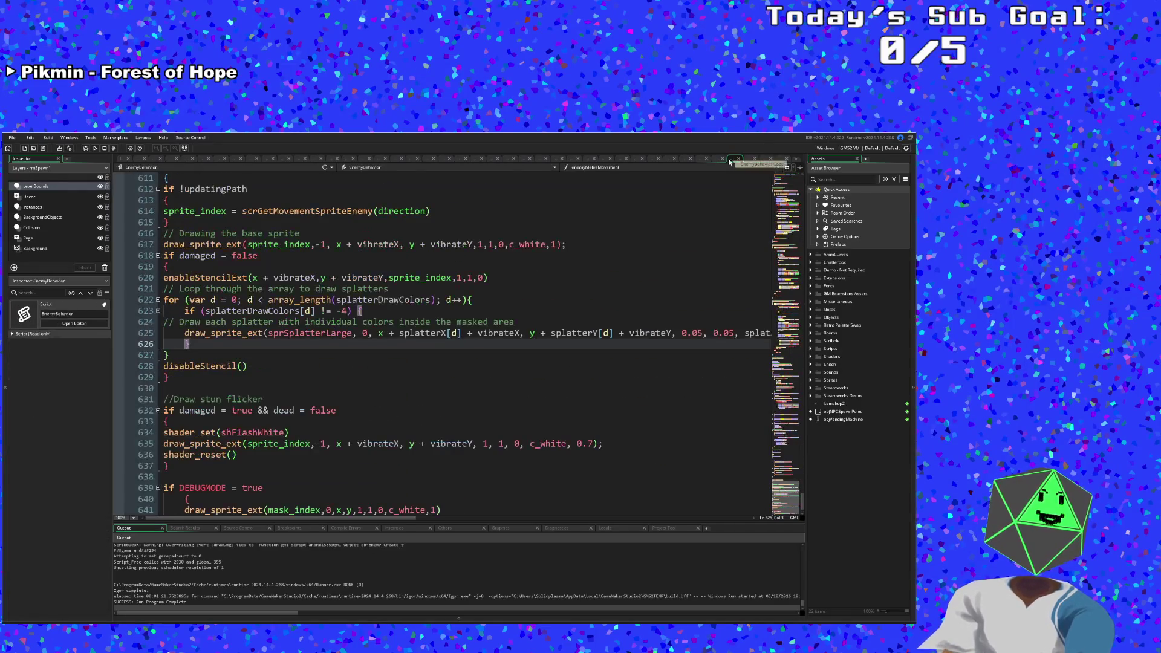
# Step: Review the enemy draw function, highlighting every draw_sprite_ext call
pyautogui.scroll(2, 362, 327)
pyautogui.click(240, 299)
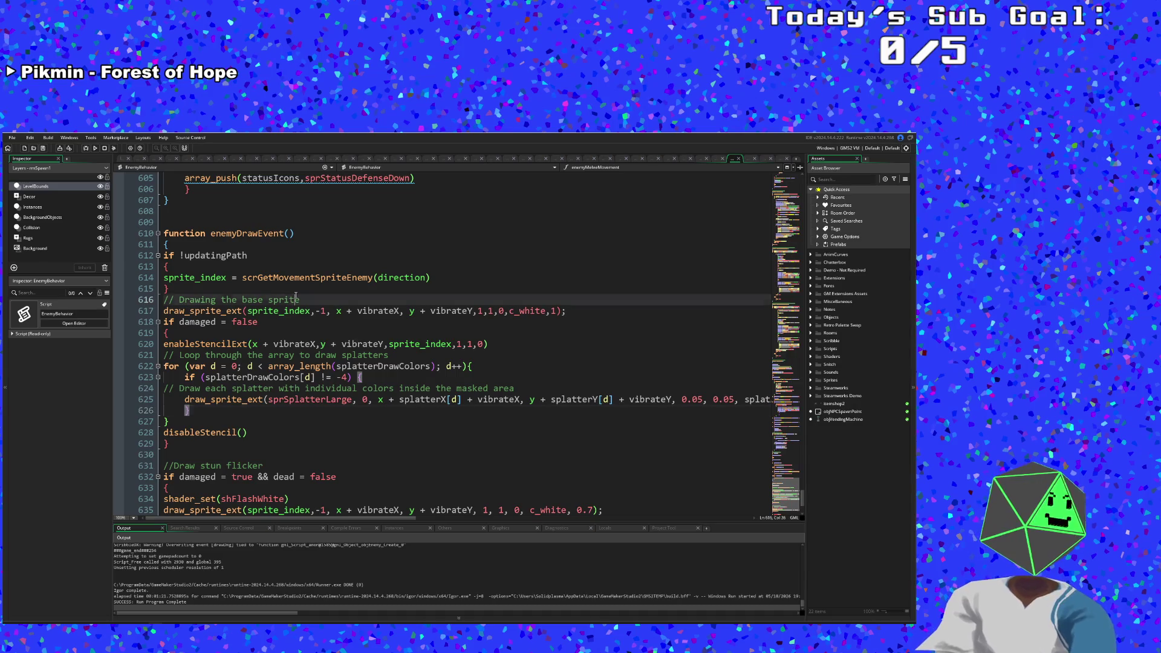
pyautogui.click(240, 288)
pyautogui.click(198, 300)
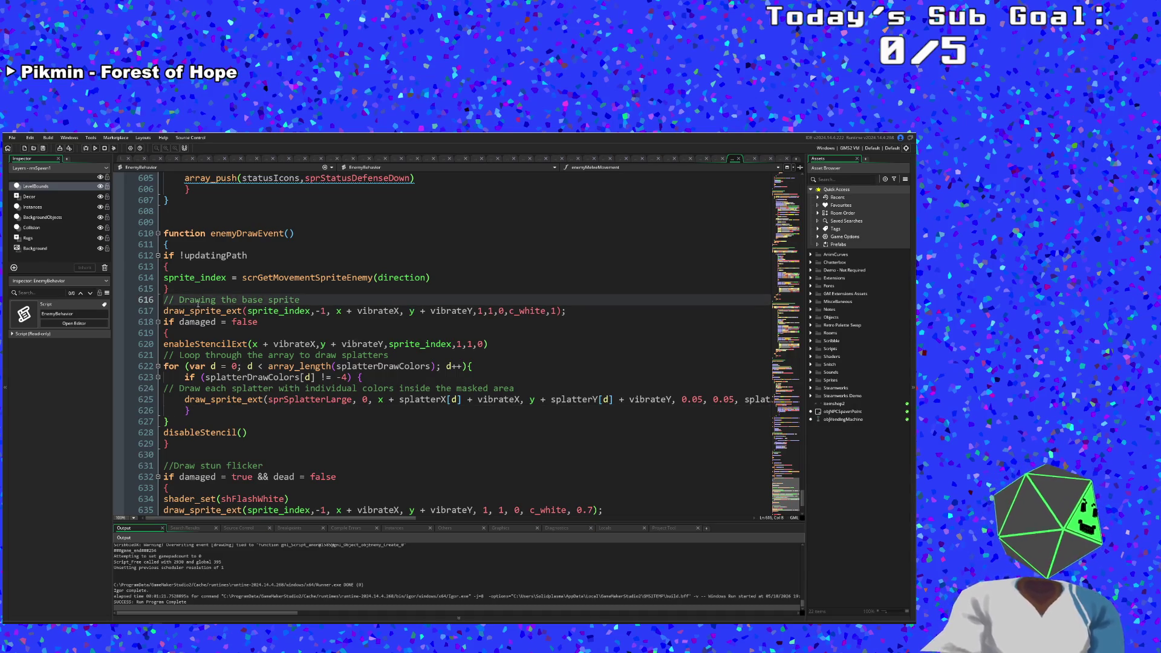
pyautogui.scroll(-4, 199, 300)
pyautogui.scroll(2, 198, 300)
pyautogui.click(199, 310)
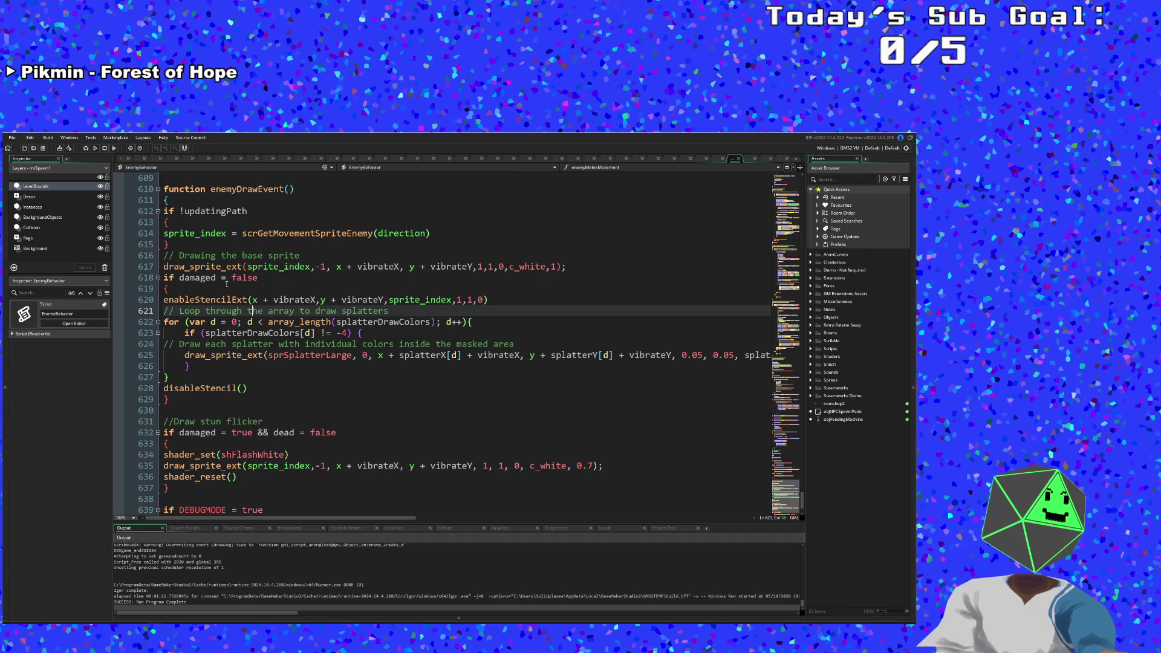
pyautogui.click(214, 277)
pyautogui.click(170, 267)
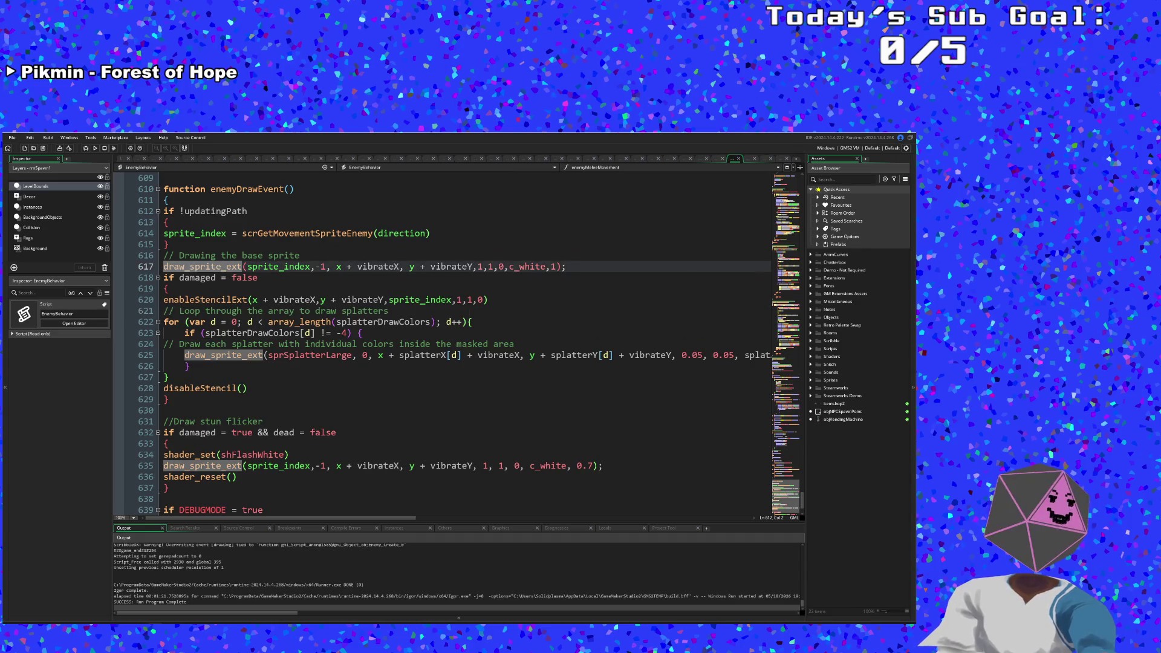
pyautogui.moveTo(222, 269)
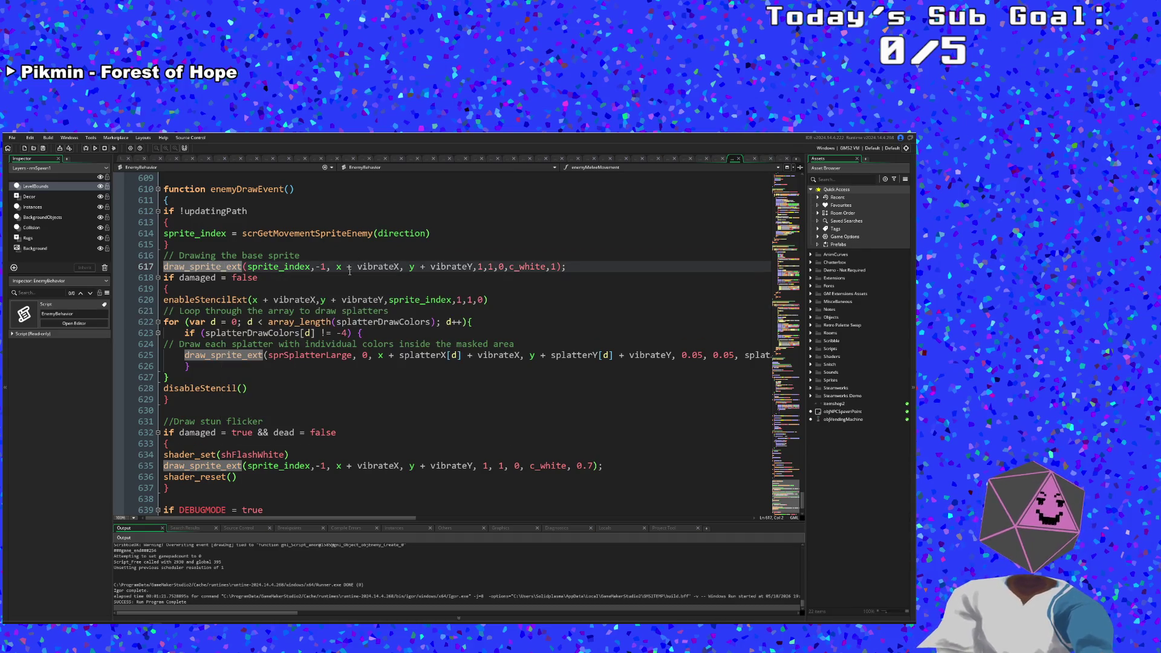
# Step: Copy the enableStencilExt call from the enemy draw code
pyautogui.click(278, 267)
pyautogui.click(284, 288)
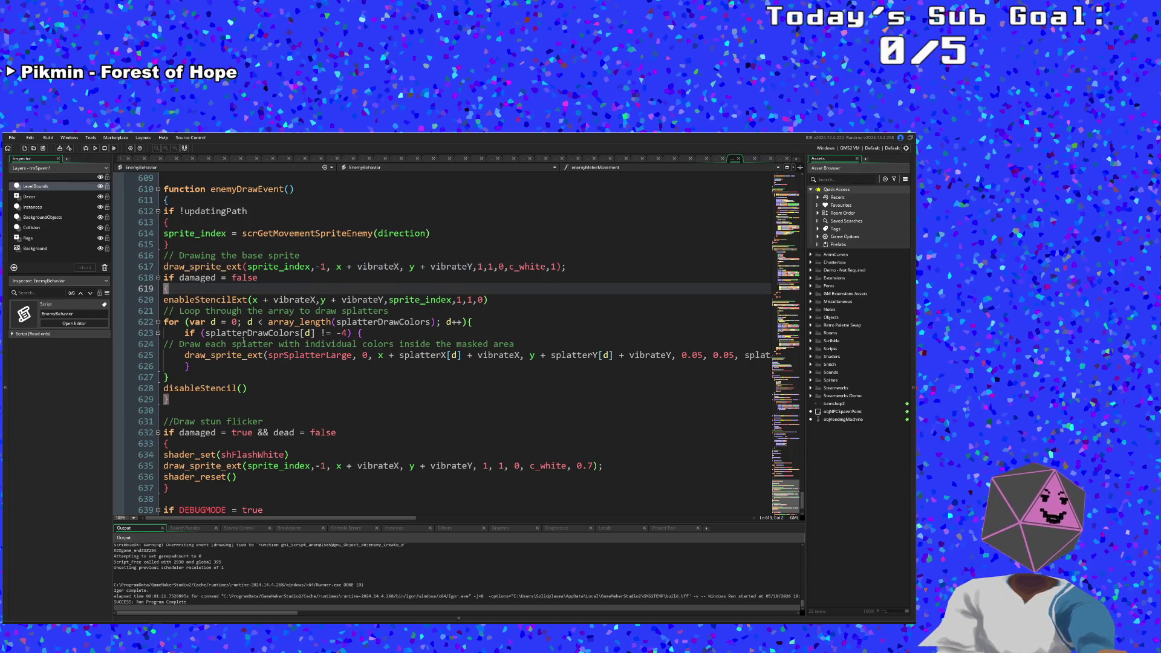
pyautogui.moveTo(492, 301); pyautogui.dragTo(164, 300)
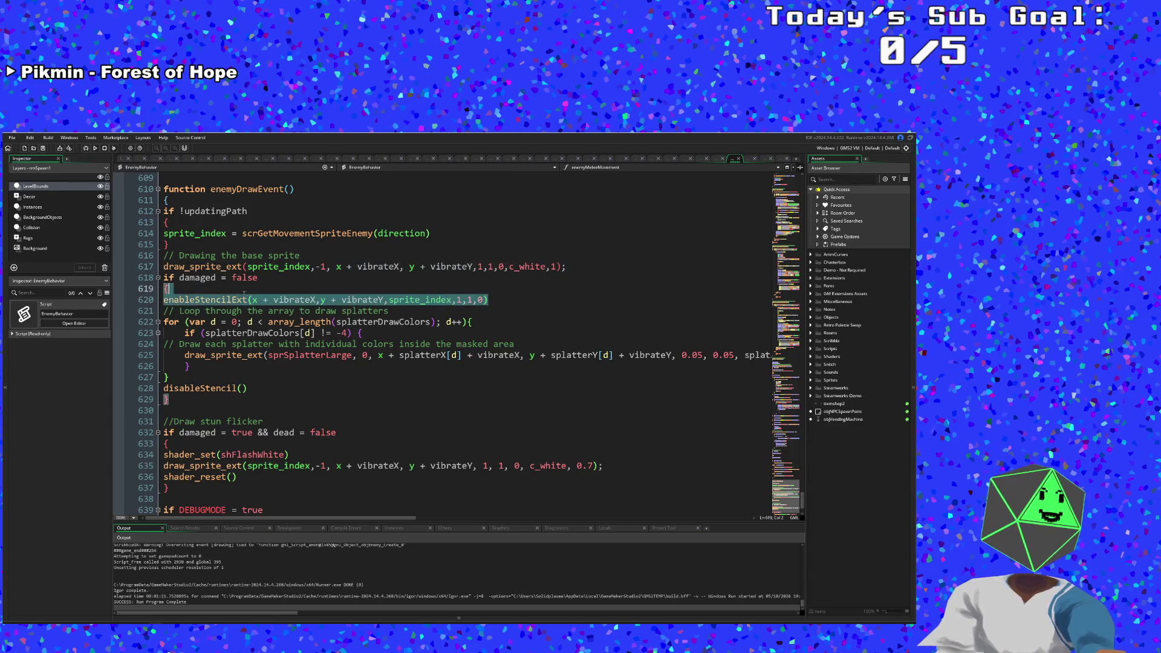
pyautogui.rightClick(200, 299)
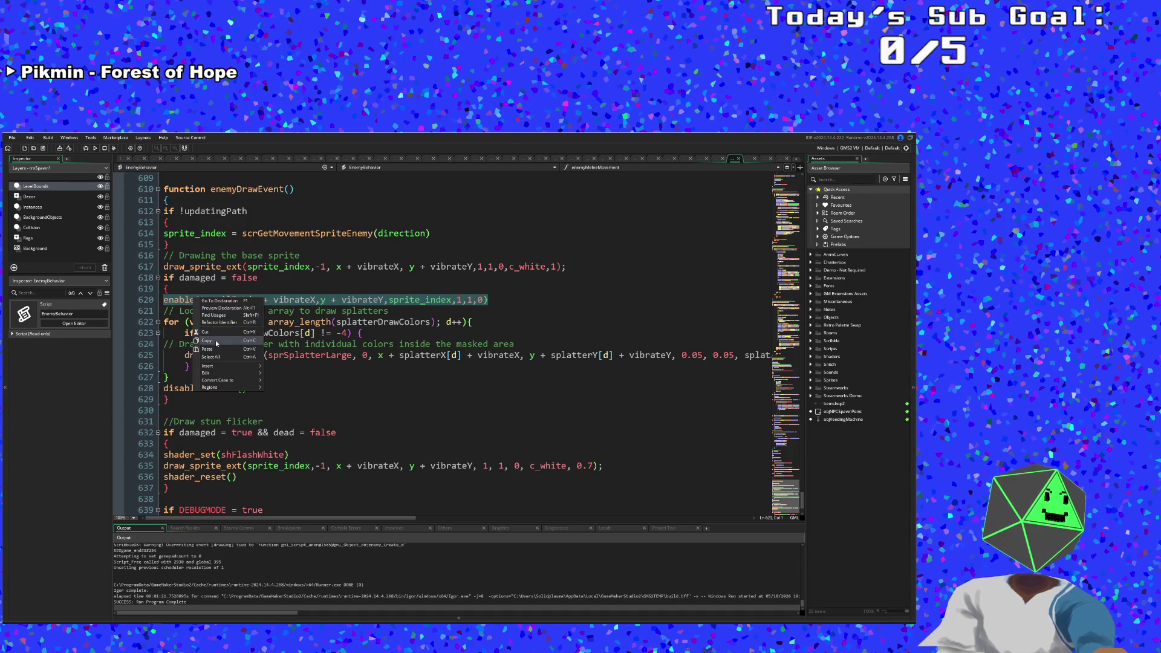
pyautogui.click(206, 340)
# Step: Move past objTitleScreen's code and the debugger to objJohnnyBossController's Draw event
pyautogui.click(750, 159)
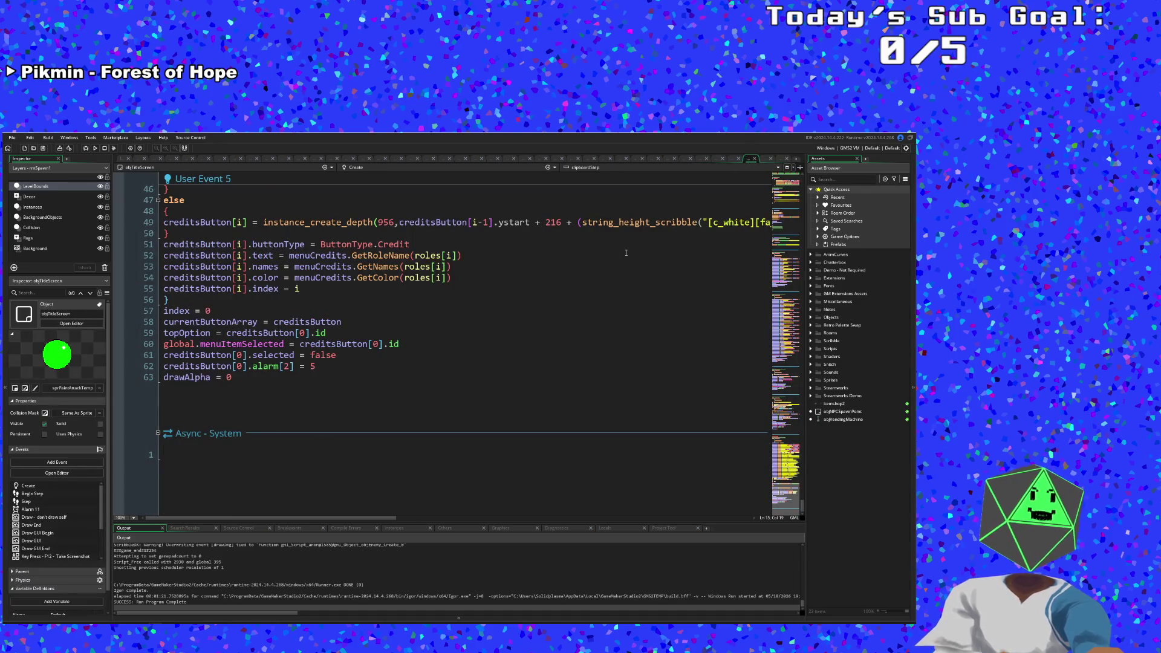
pyautogui.click(763, 159)
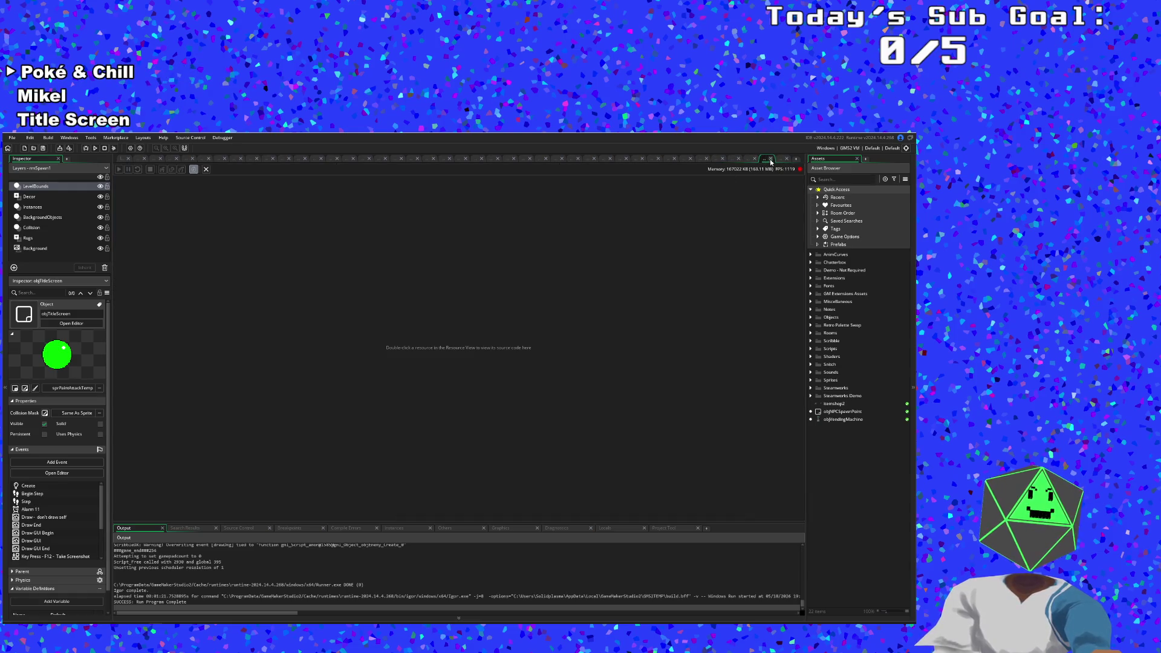
pyautogui.hotkey('ctrl', 'Tab')
pyautogui.hotkey('ctrl', 'Tab')
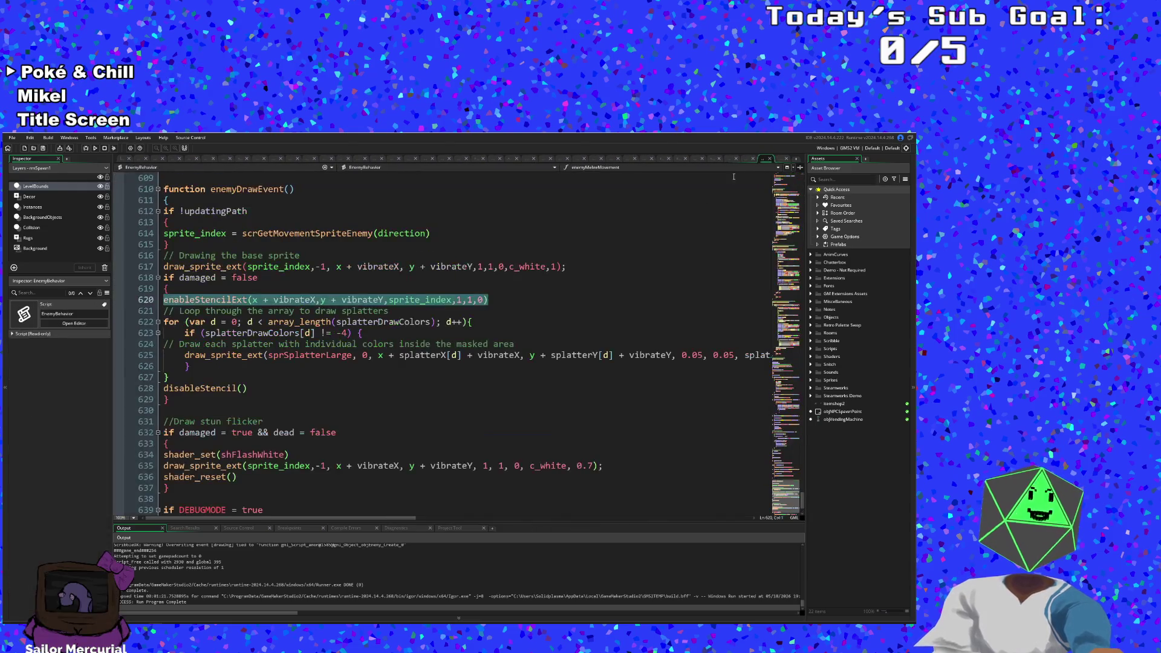
pyautogui.click(227, 311)
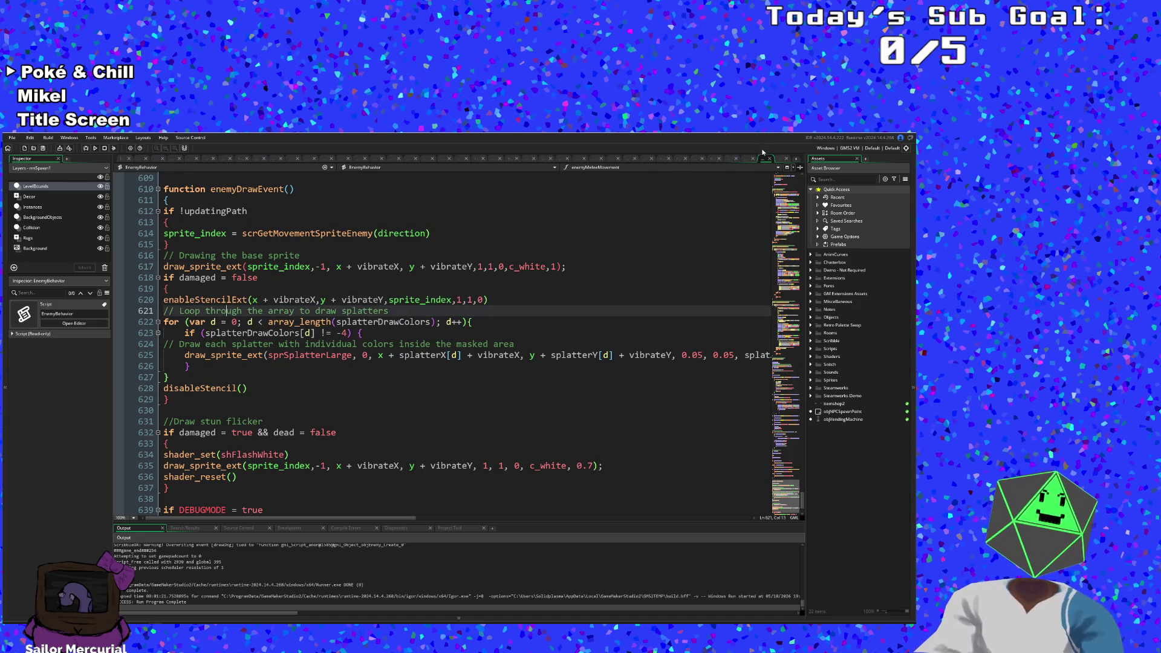
pyautogui.click(779, 158)
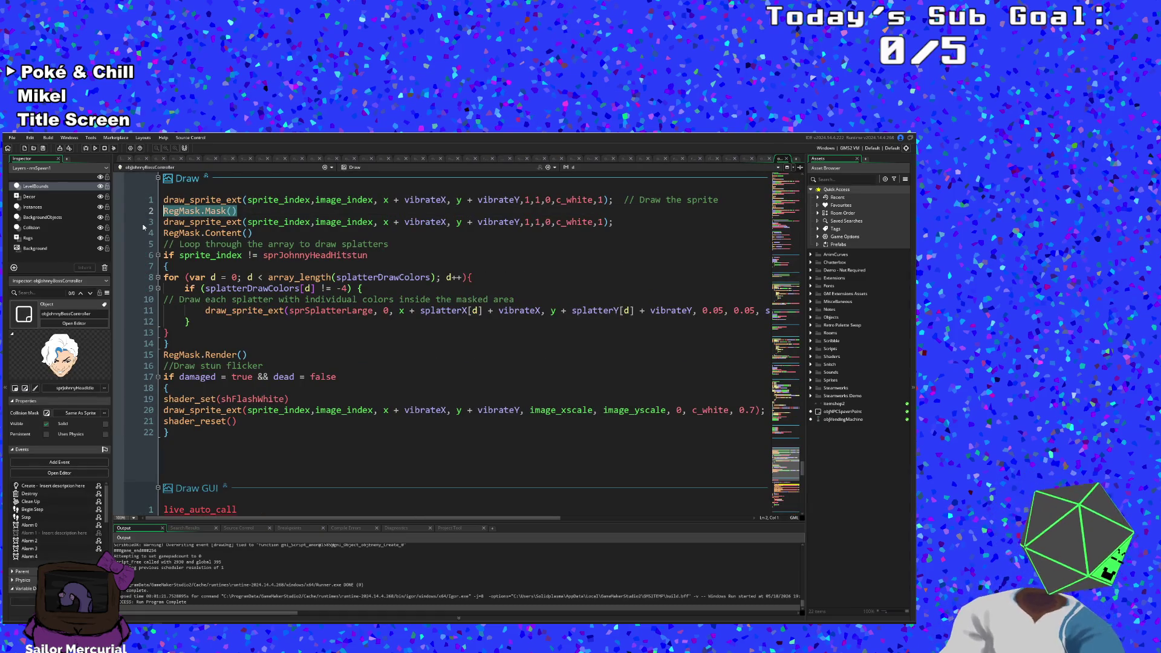
# Step: Paste the enableStencilExt call over RegMask.Mask() and delete the RegMask.Content() line
pyautogui.hotkey('ctrl', 'v')
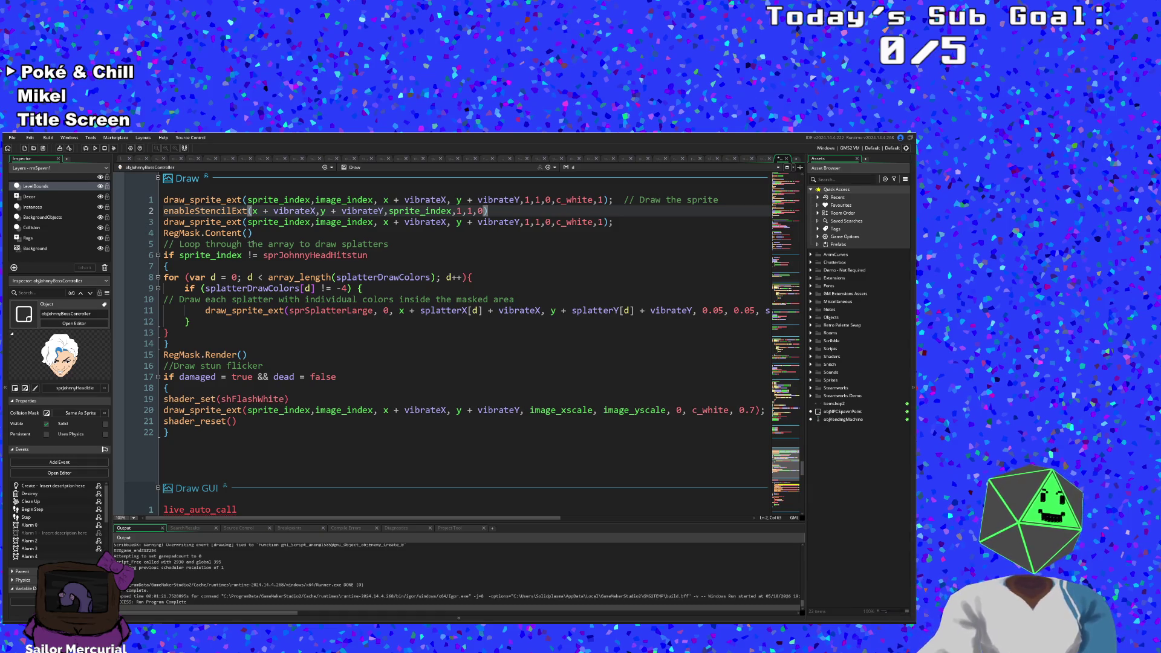
pyautogui.moveTo(254, 233); pyautogui.dragTo(162, 234)
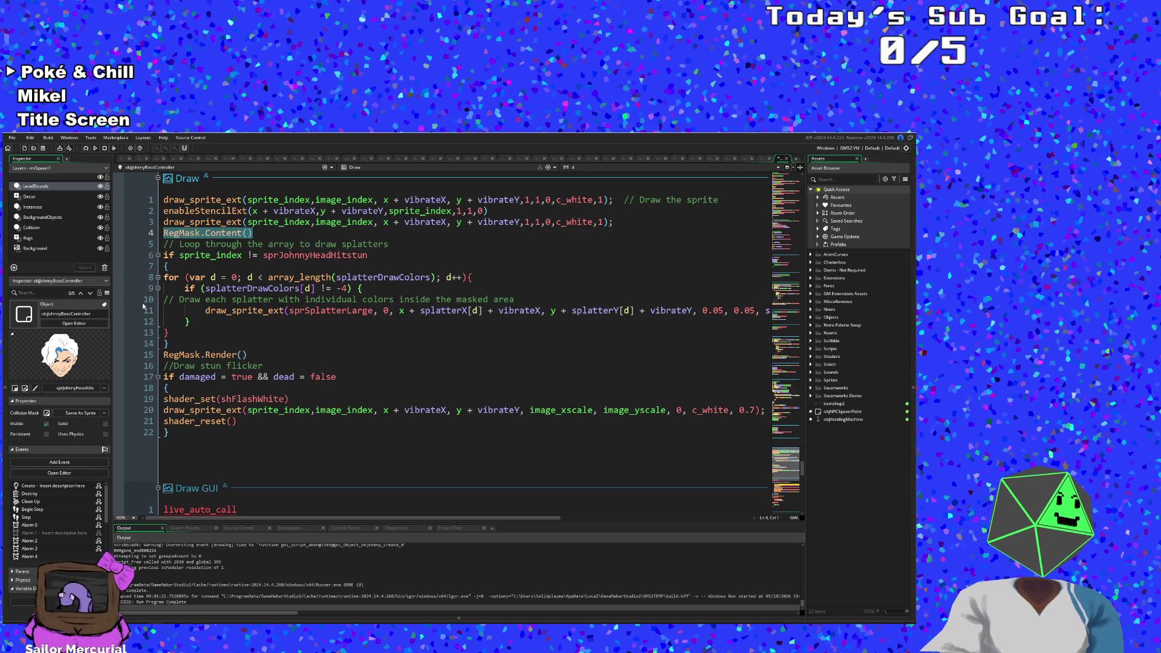
pyautogui.press('BackSpace')
pyautogui.press('BackSpace')
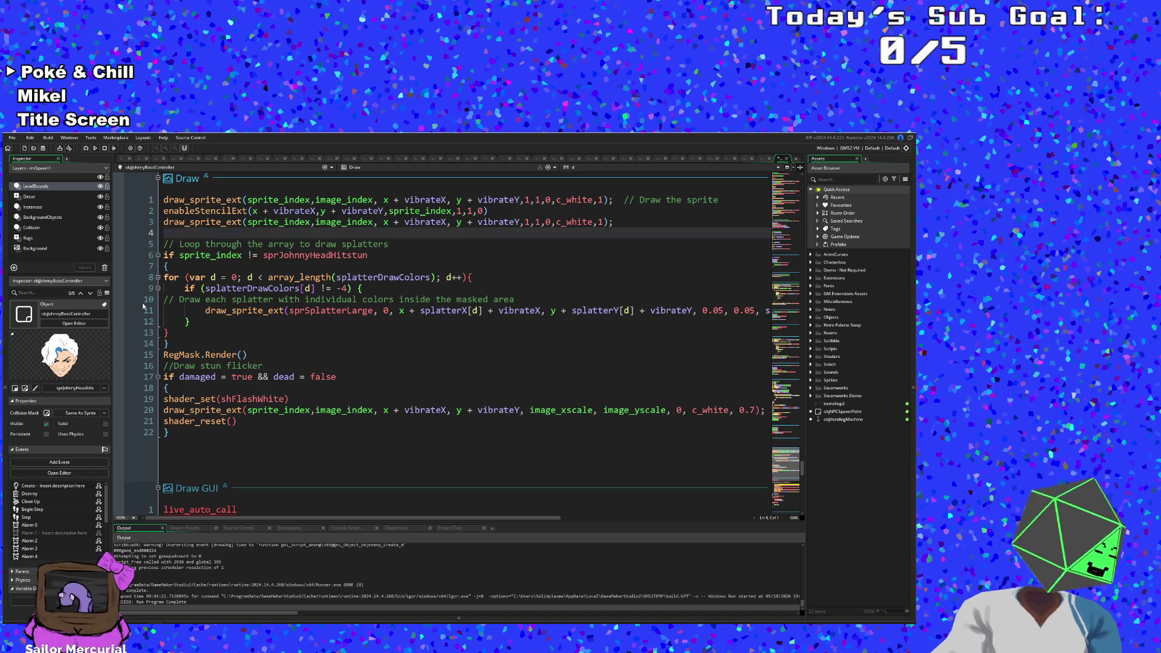
# Step: Inspect the hitstun condition, splatter loop header and splatter colour check lines
pyautogui.click(371, 247)
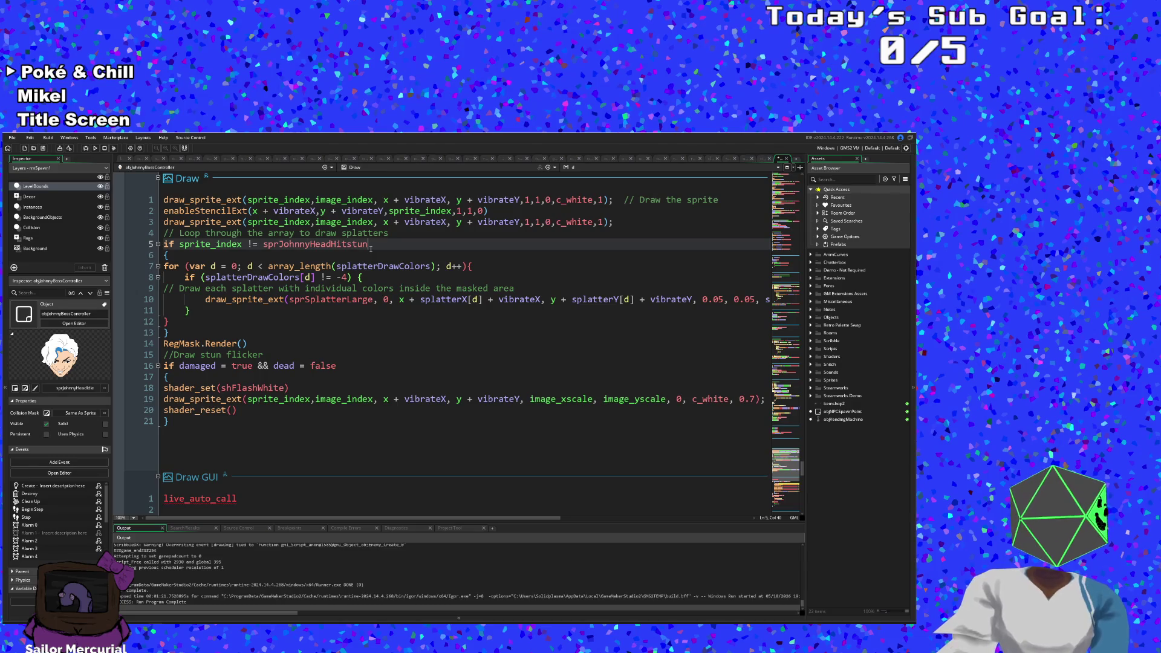
pyautogui.click(373, 266)
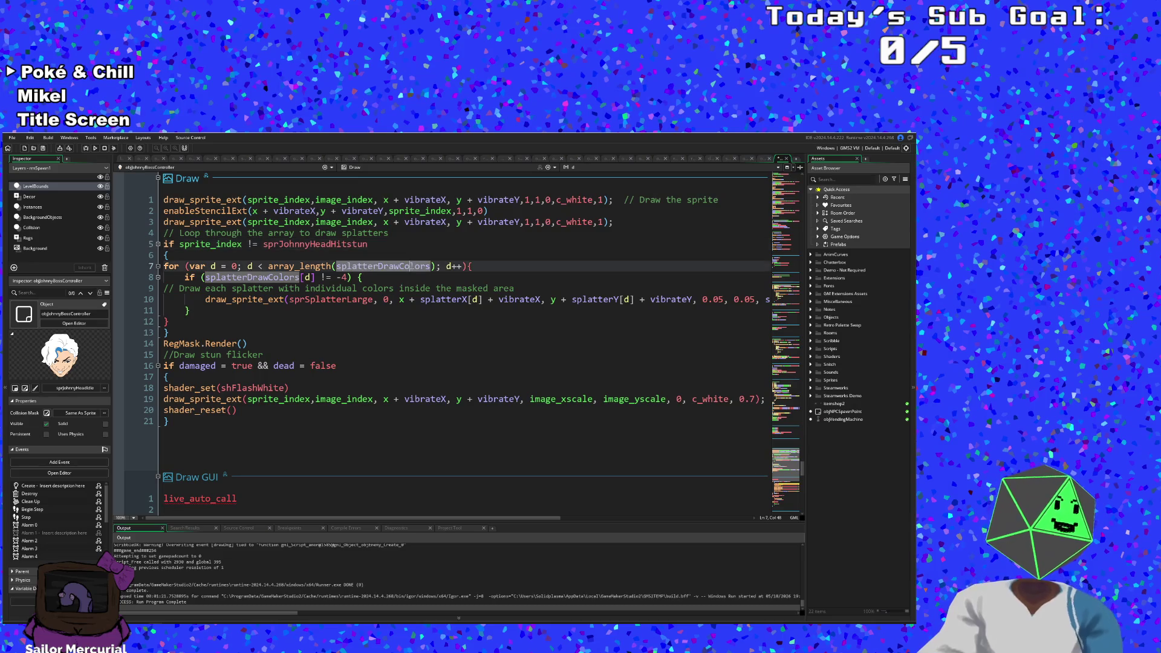
pyautogui.click(367, 279)
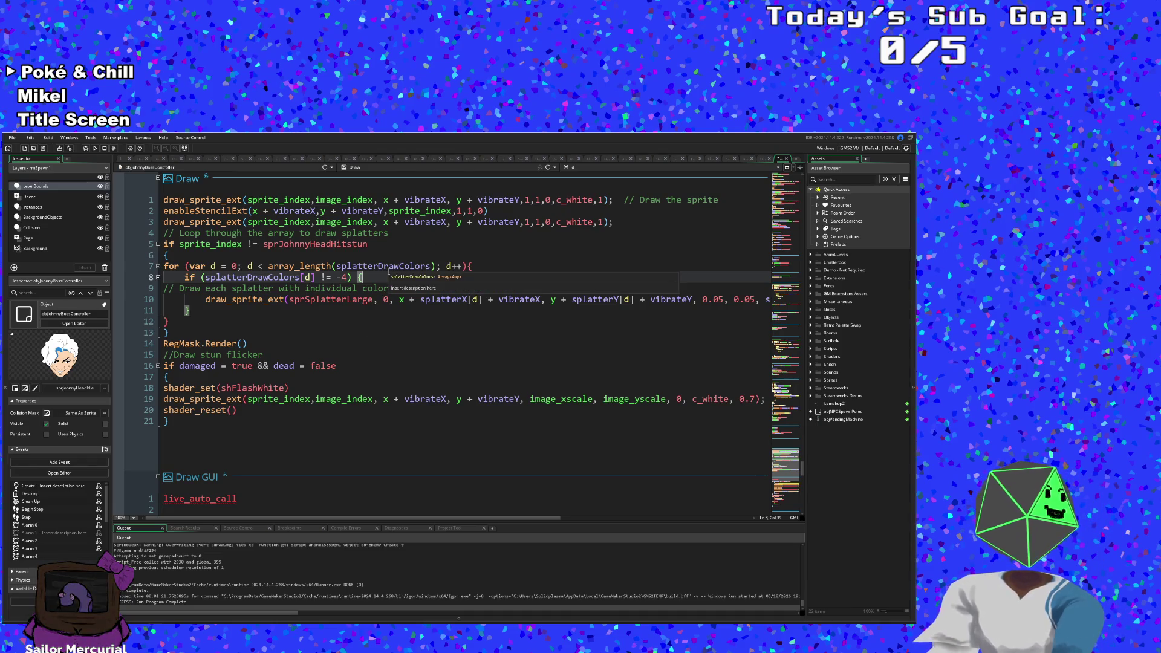
pyautogui.click(388, 271)
pyautogui.click(377, 279)
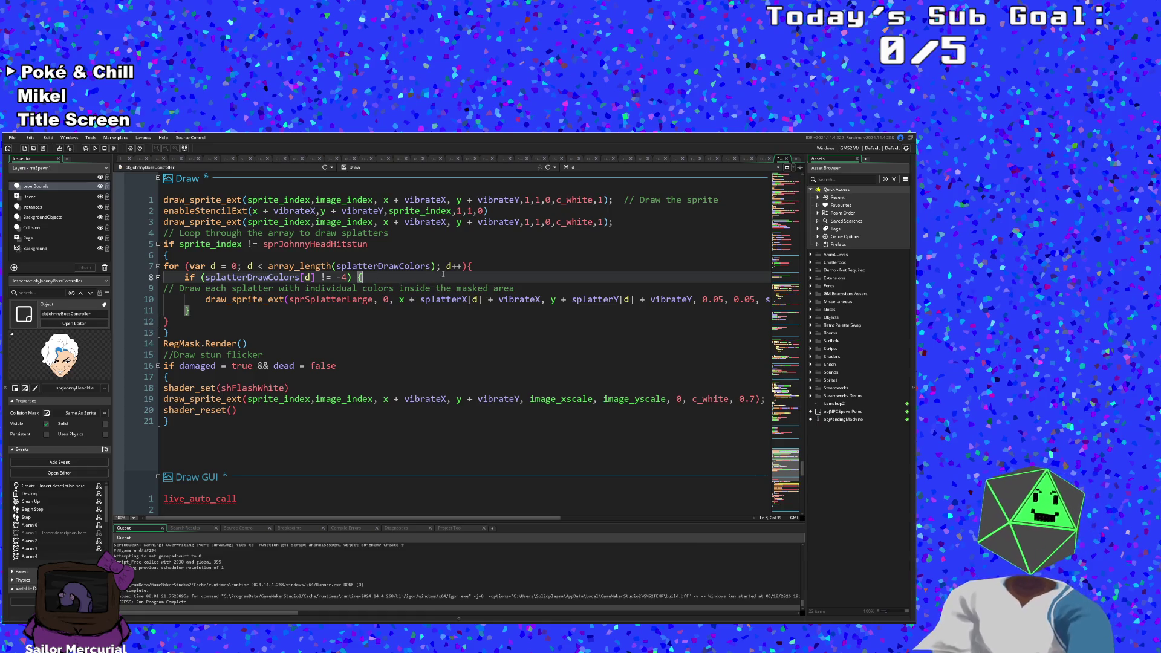
pyautogui.click(383, 254)
pyautogui.click(385, 245)
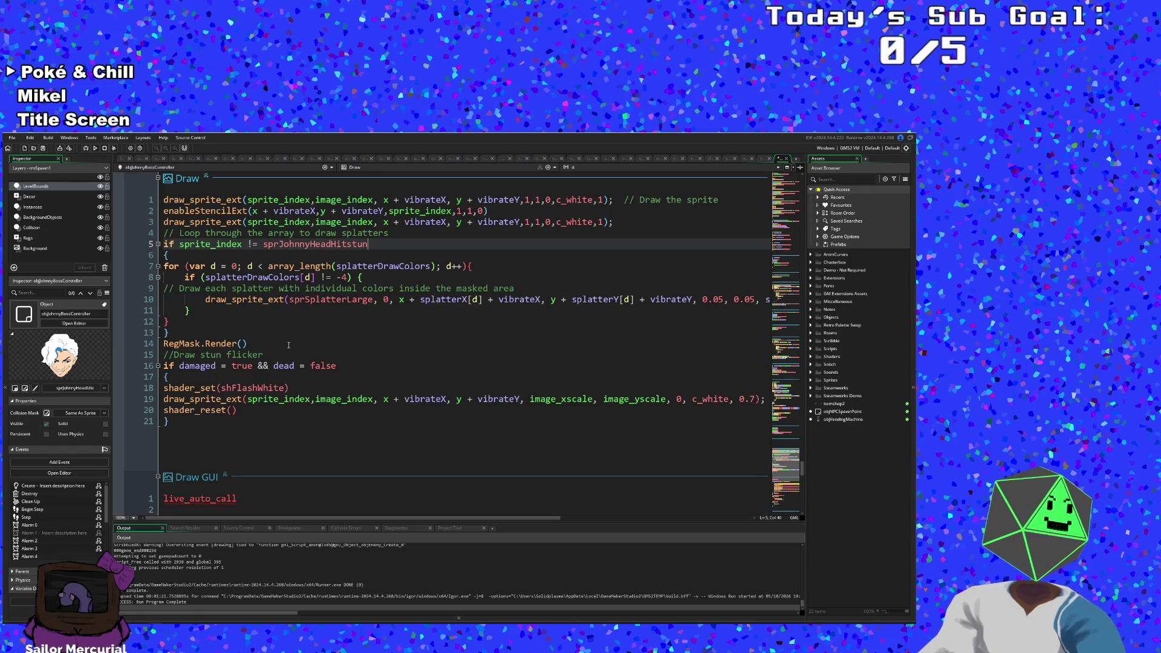
# Step: Replace RegMask.Render() with disableStencil() via autocomplete
pyautogui.moveTo(249, 343); pyautogui.dragTo(157, 349)
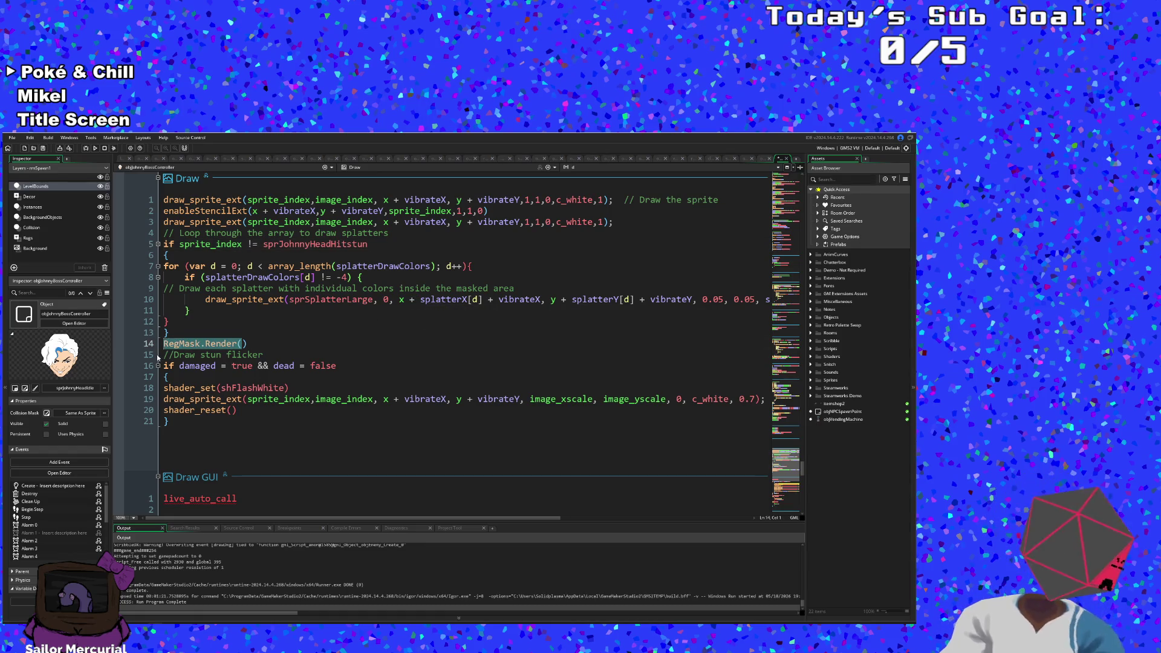
pyautogui.write('disab')
pyautogui.press('Return')
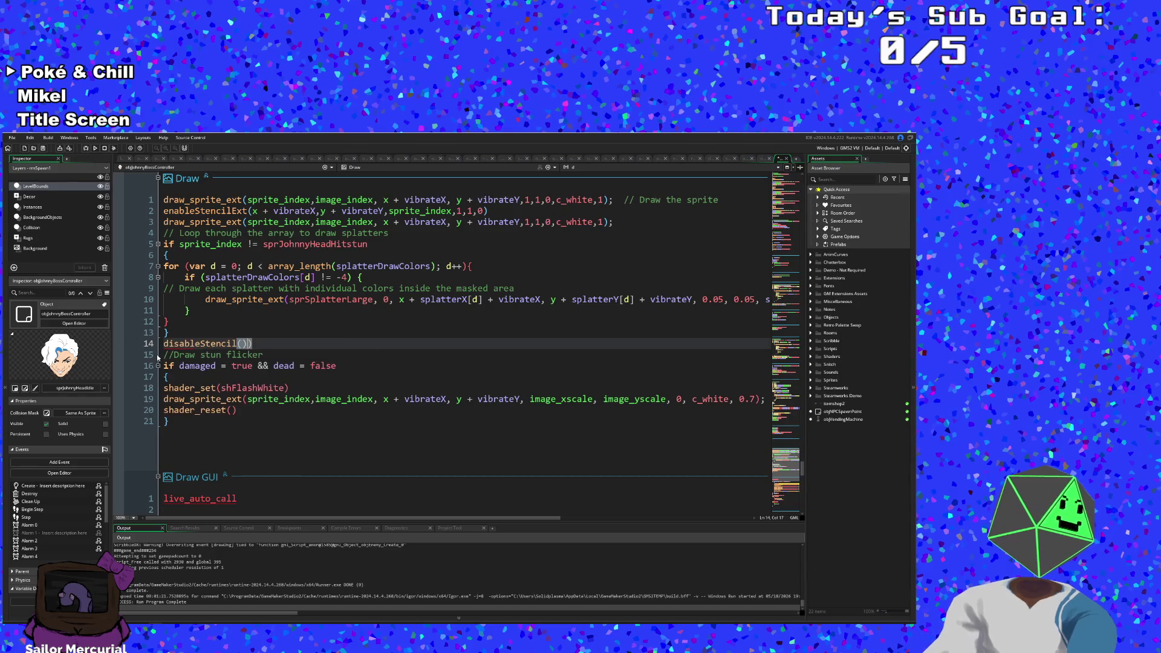
pyautogui.click(295, 378)
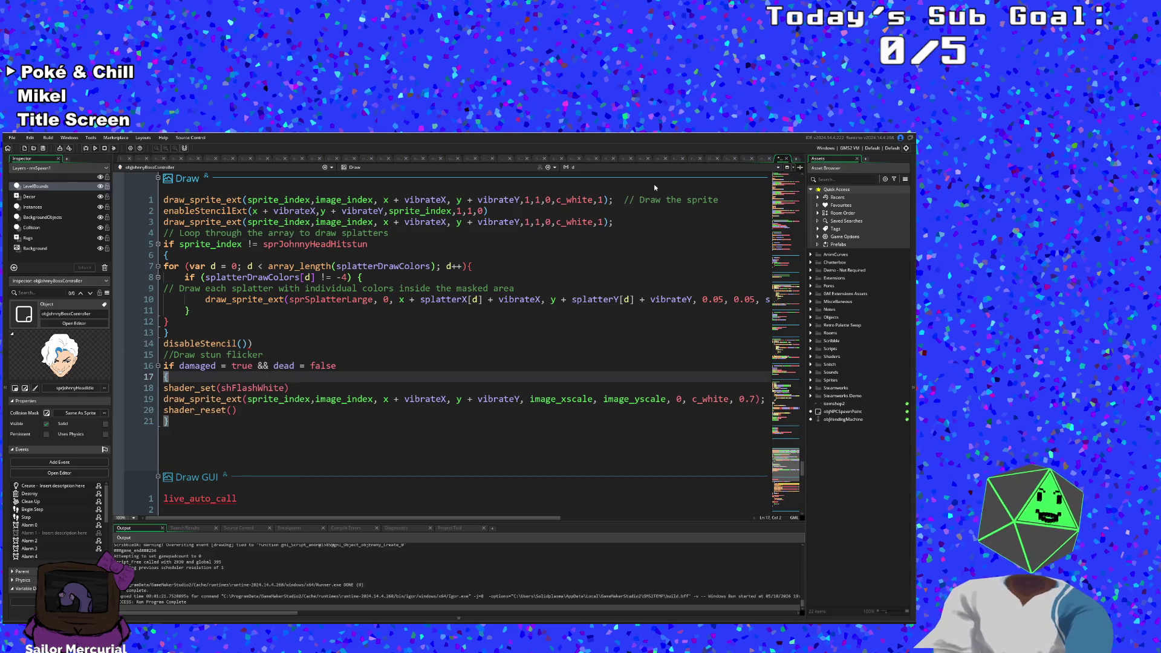
pyautogui.click(493, 290)
# Step: Open objJohnnyBossHandLaser through the asset search for 'objJohn'
pyautogui.hotkey('ctrl', 't')
pyautogui.write('ob')
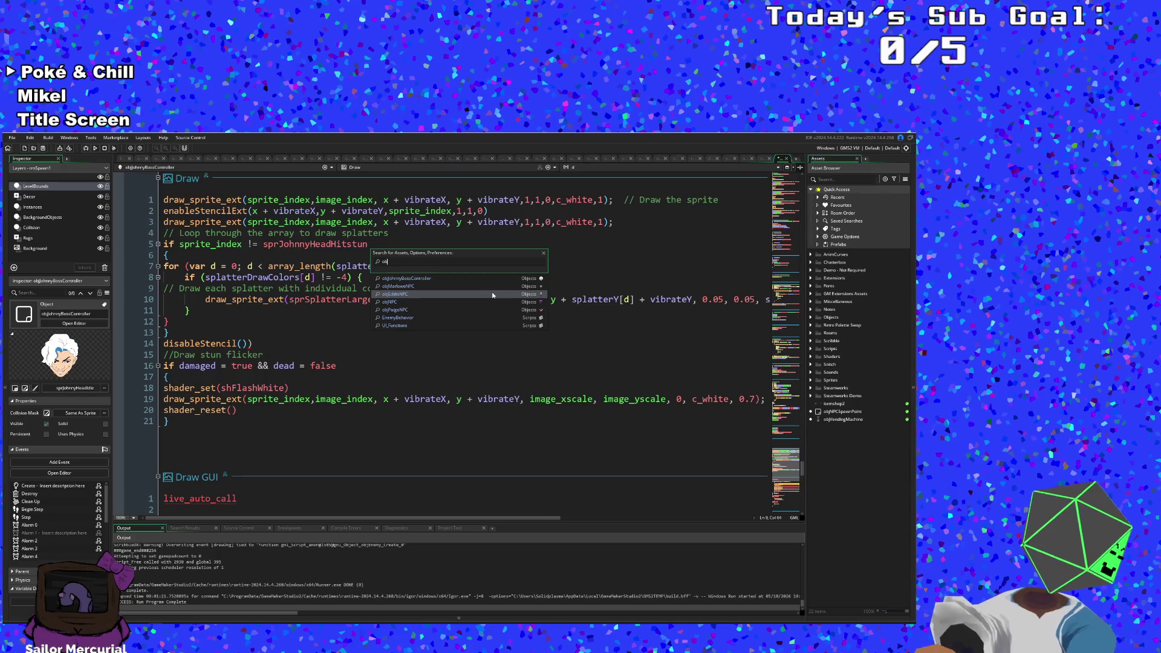
pyautogui.write('jJohnn')
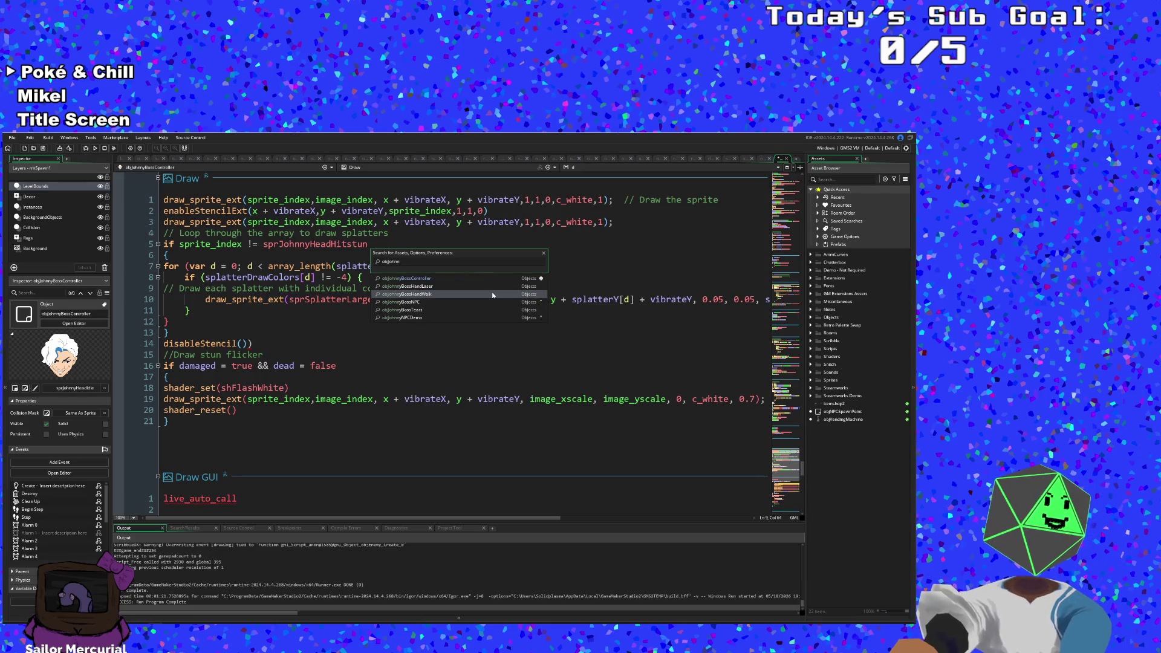
pyautogui.click(433, 288)
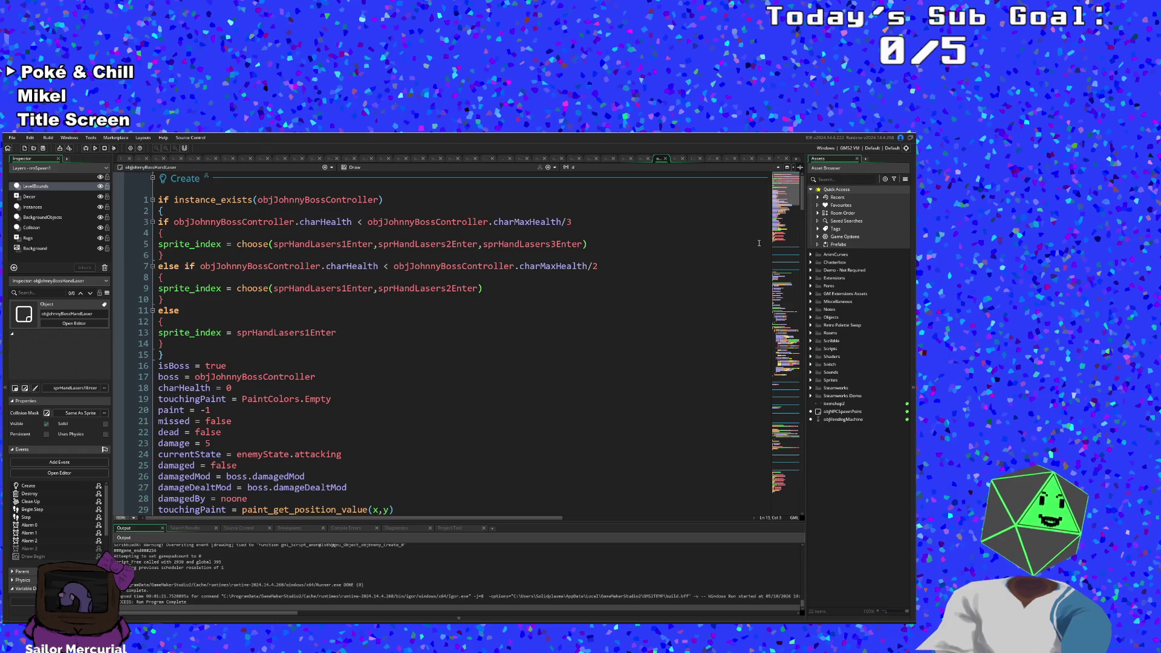
pyautogui.moveTo(801, 196)
pyautogui.mouseDown()
pyautogui.moveTo(767, 502)
pyautogui.moveTo(767, 447)
pyautogui.mouseUp()
# Step: Paste enableStencilExt over RegMask.Mask() and delete the duplicate draw and RegMask.Content() lines
pyautogui.click(256, 333)
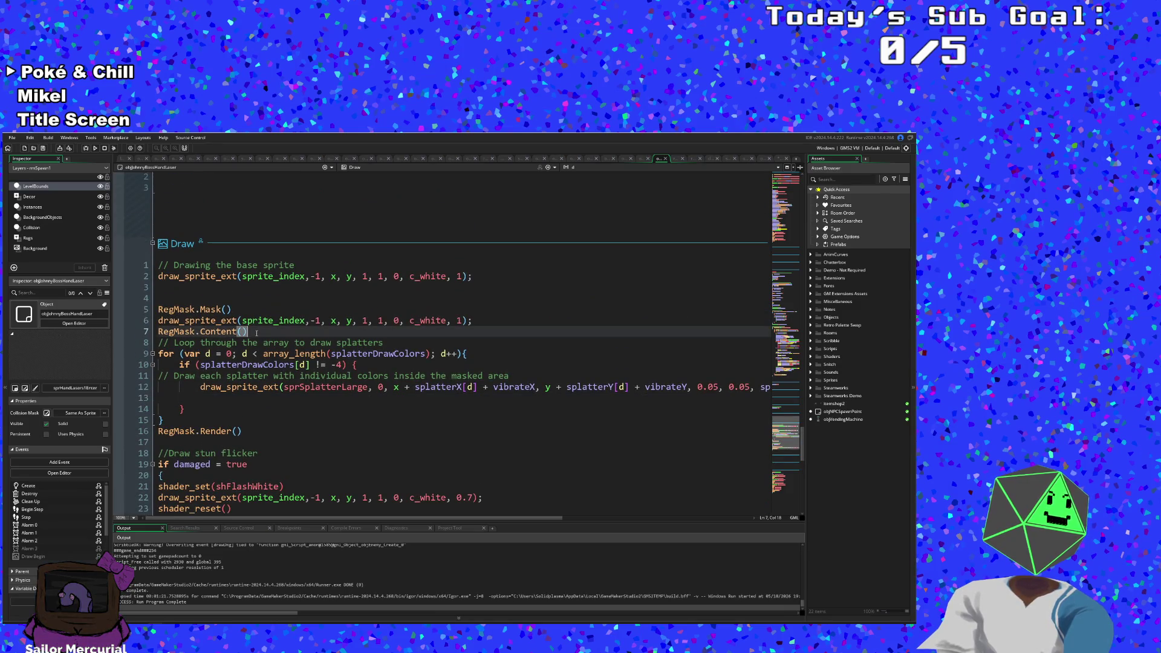
pyautogui.moveTo(238, 310)
pyautogui.mouseDown()
pyautogui.moveTo(147, 298)
pyautogui.moveTo(145, 309)
pyautogui.mouseUp()
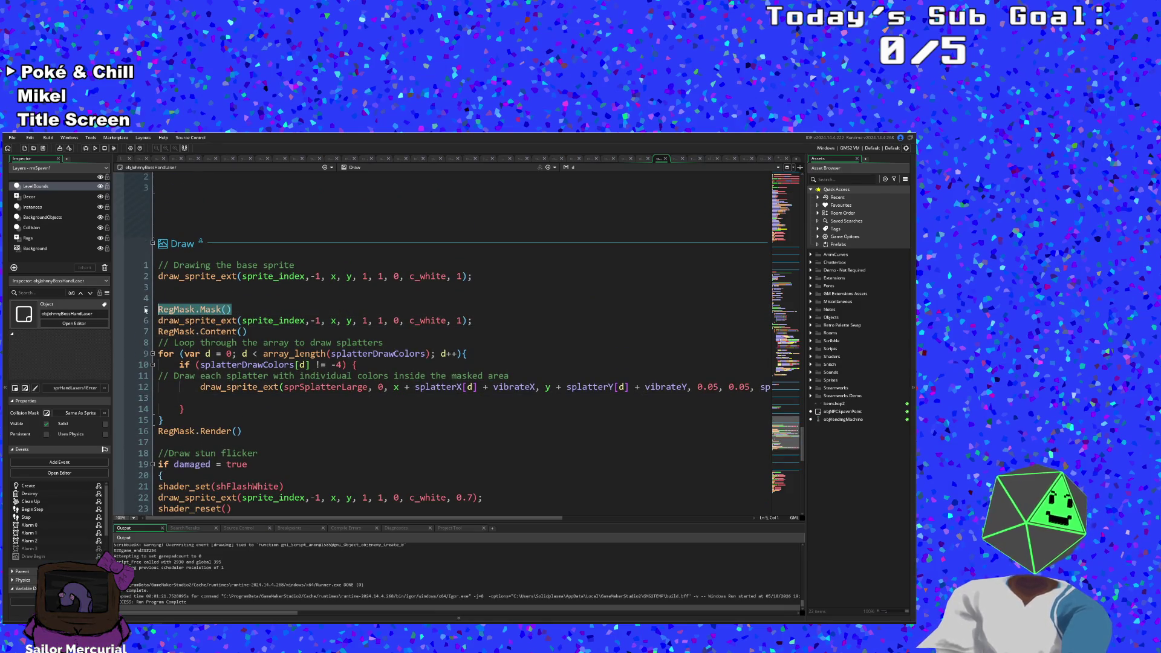
pyautogui.write('enableStencilExt(x + vibrateX,y + vibrateY,sprite_index,1,1,0)')
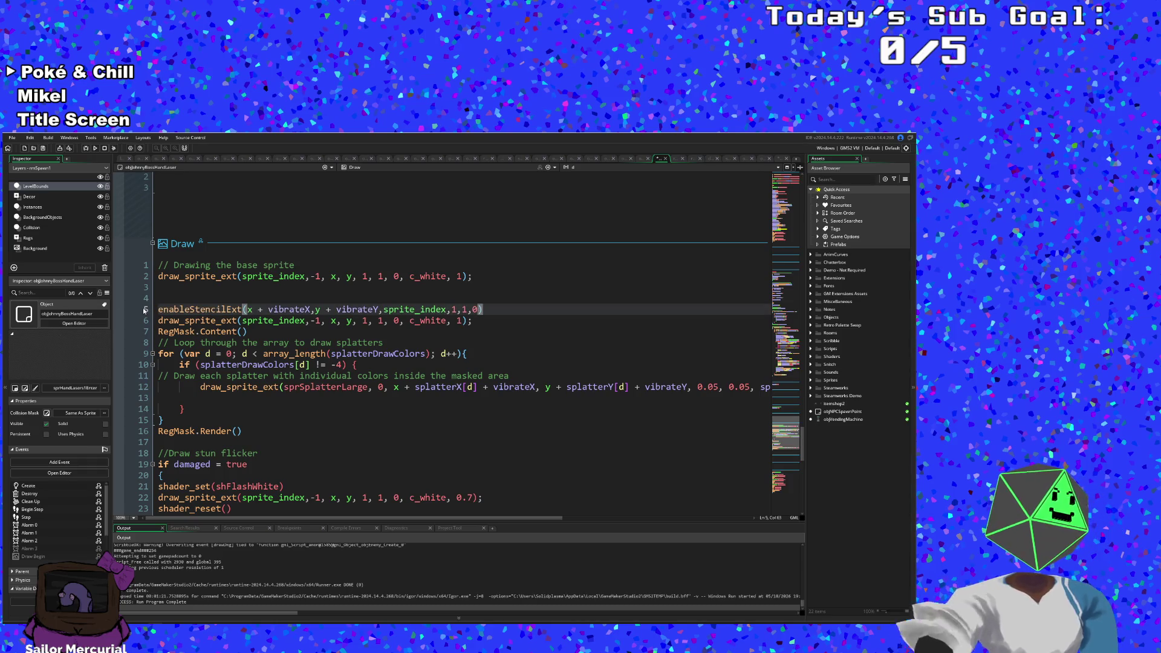
pyautogui.moveTo(247, 331); pyautogui.dragTo(152, 332)
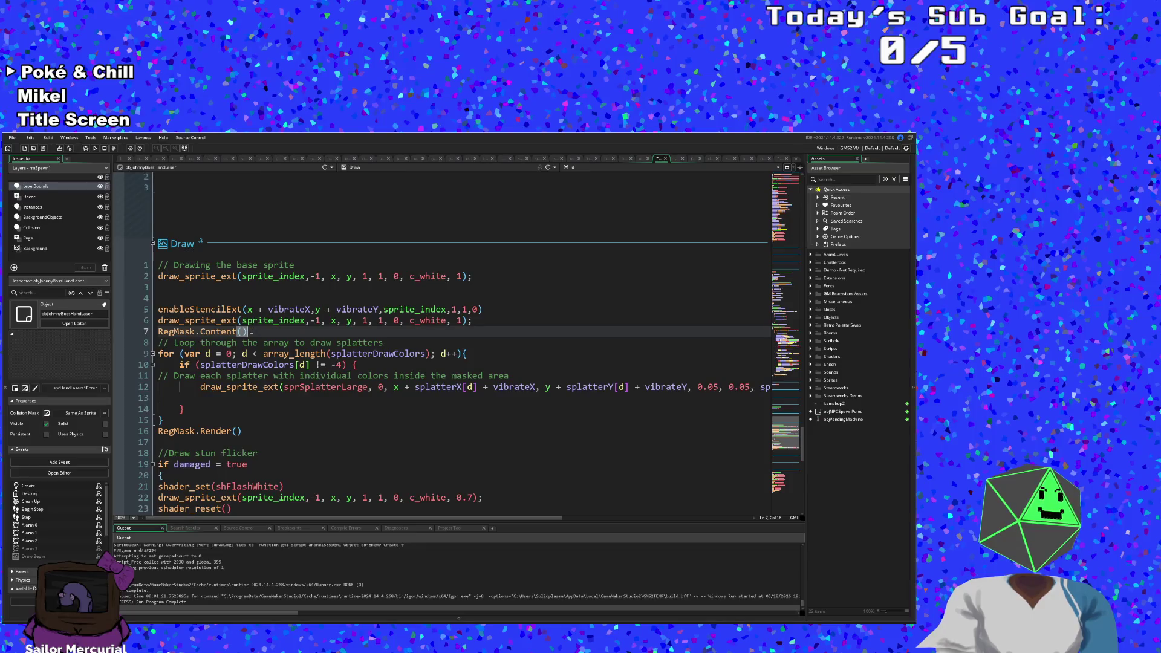
pyautogui.moveTo(151, 335); pyautogui.dragTo(140, 320)
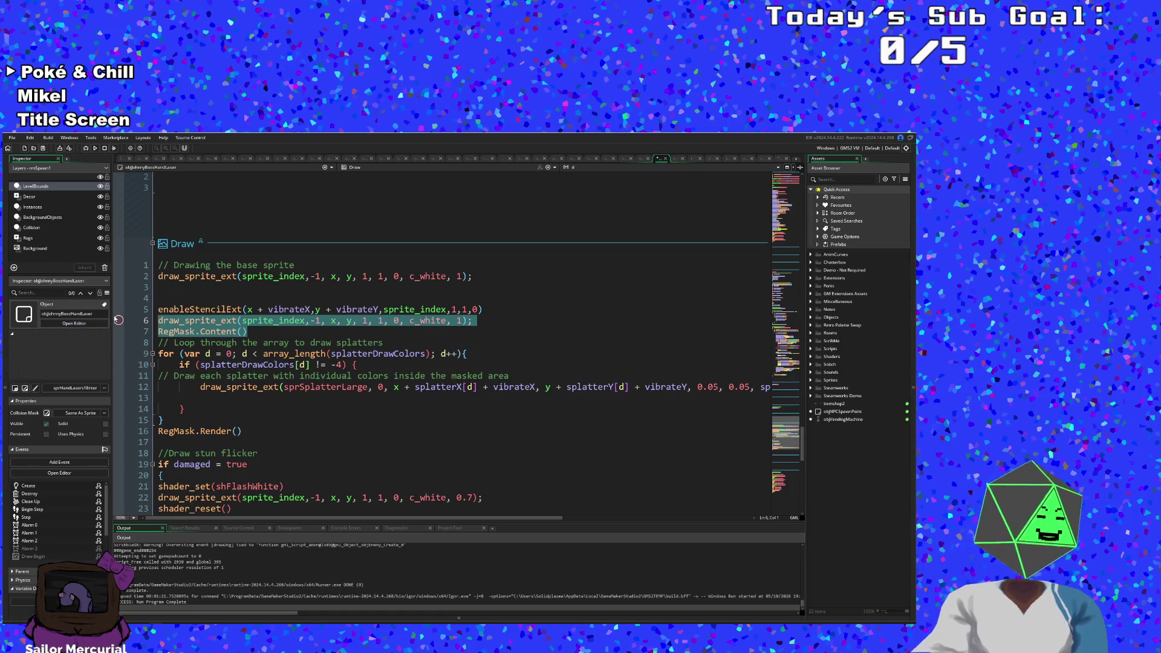
pyautogui.press('BackSpace')
pyautogui.press('BackSpace')
# Step: Replace RegMask.Render() with disableStencil() and remove the blank line after it
pyautogui.click(228, 375)
pyautogui.moveTo(243, 409); pyautogui.dragTo(156, 409)
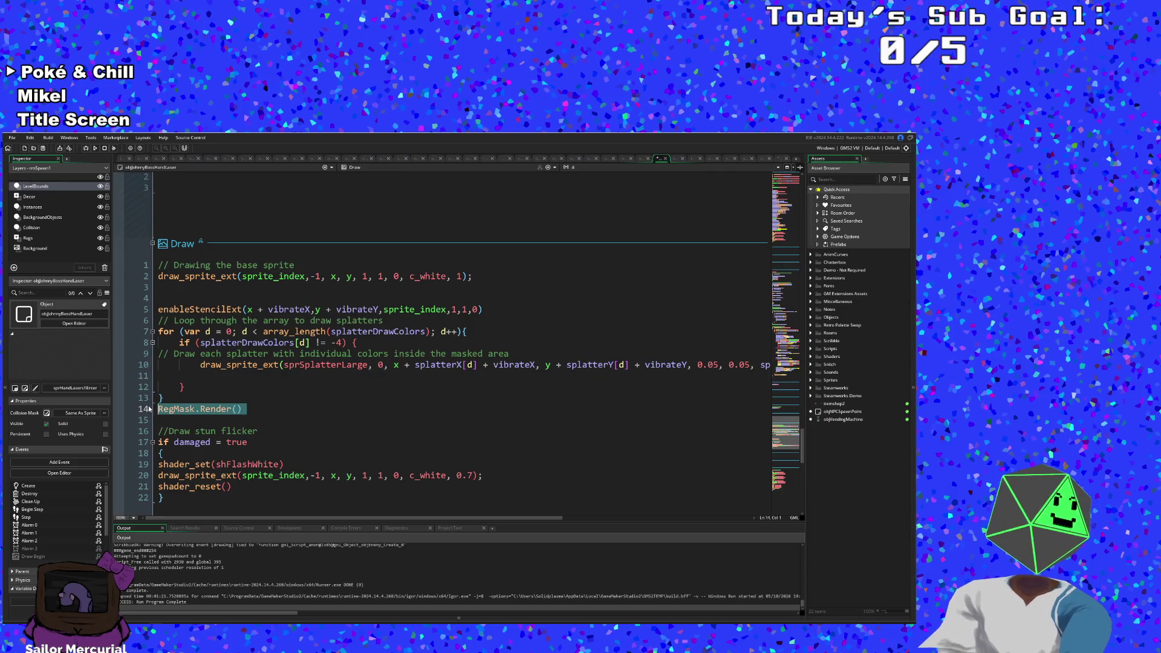
pyautogui.write('disable')
pyautogui.press('Return')
pyautogui.press('Delete')
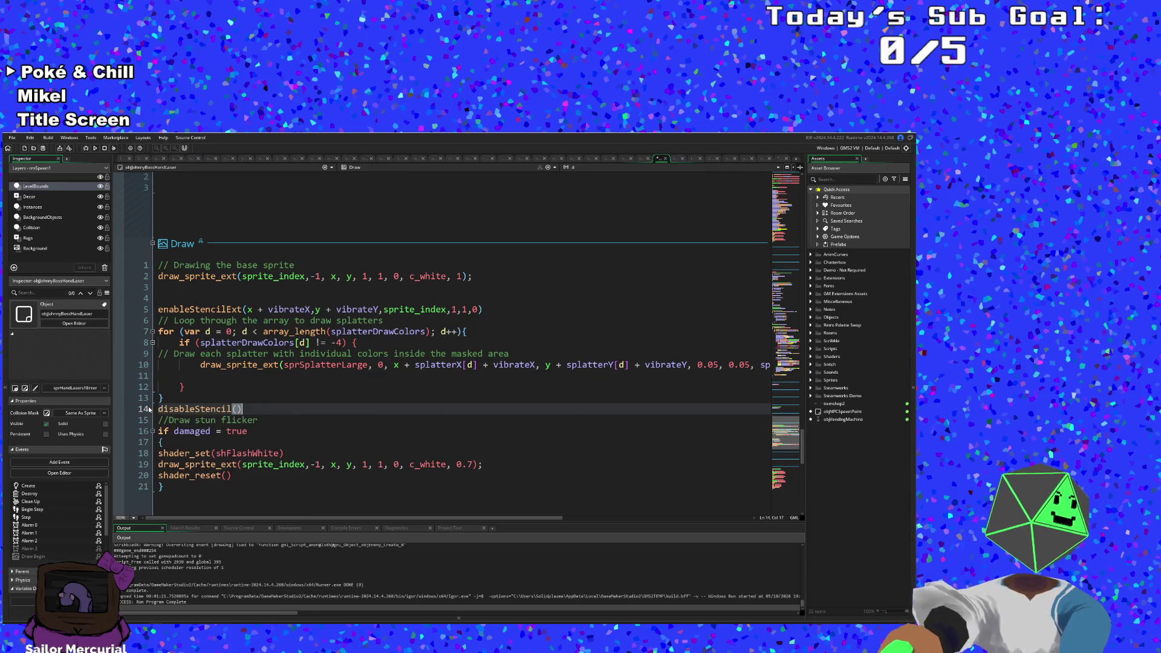
pyautogui.click(761, 160)
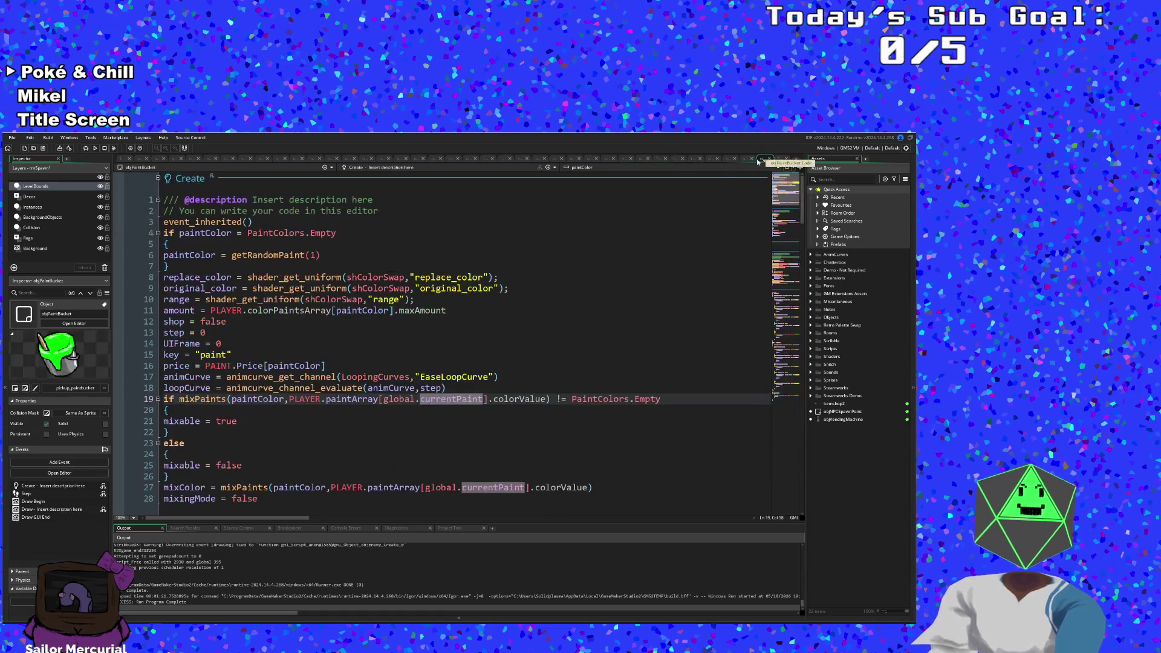
# Step: Cycle through the editor tabs to the scrGetMovementSpriteEnemy script
pyautogui.click(739, 159)
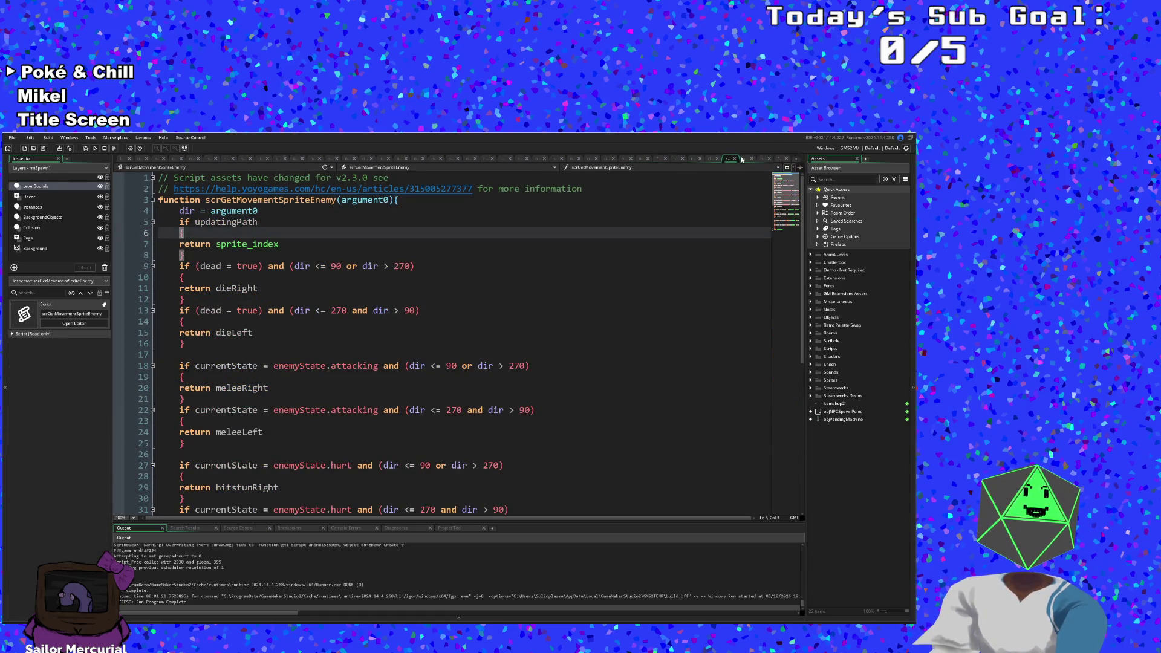
pyautogui.click(745, 159)
pyautogui.click(734, 158)
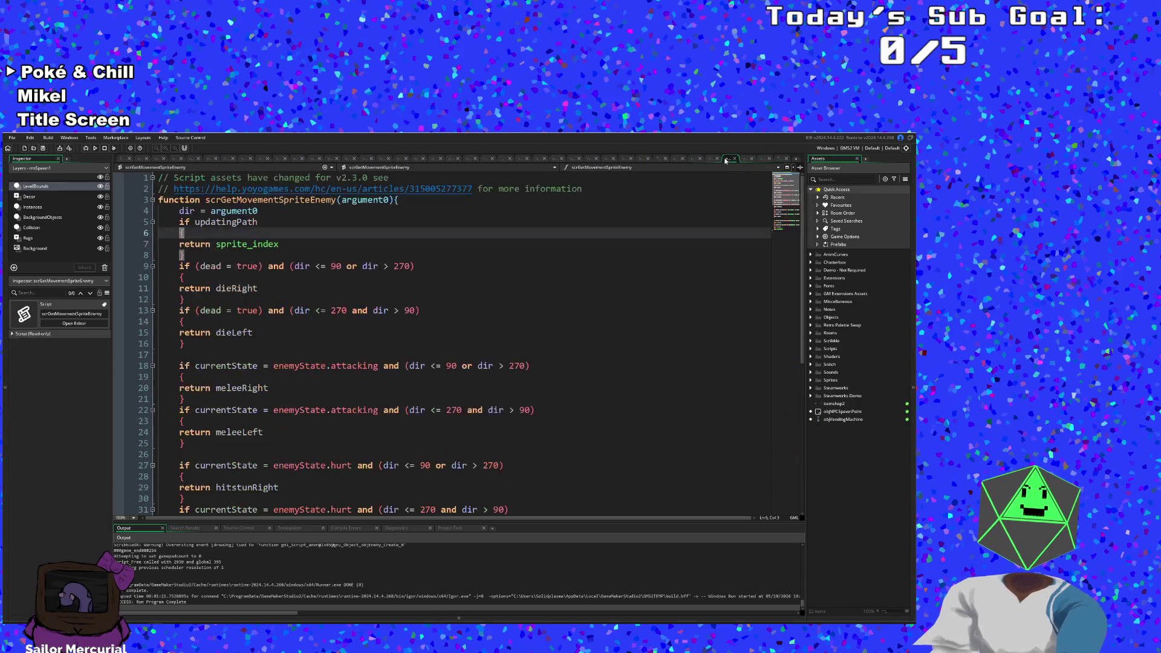
pyautogui.click(484, 289)
# Step: Find and open objJohnnyBossController's code through the asset search
pyautogui.hotkey('ctrl', 't')
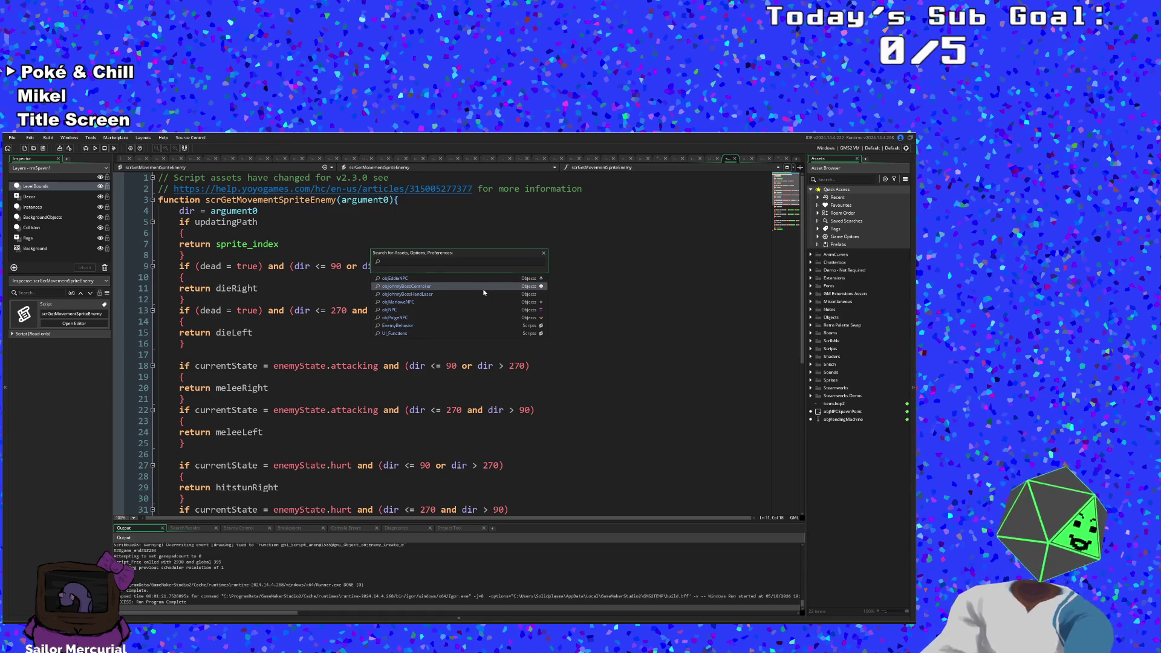
pyautogui.write('ene')
pyautogui.press('BackSpace')
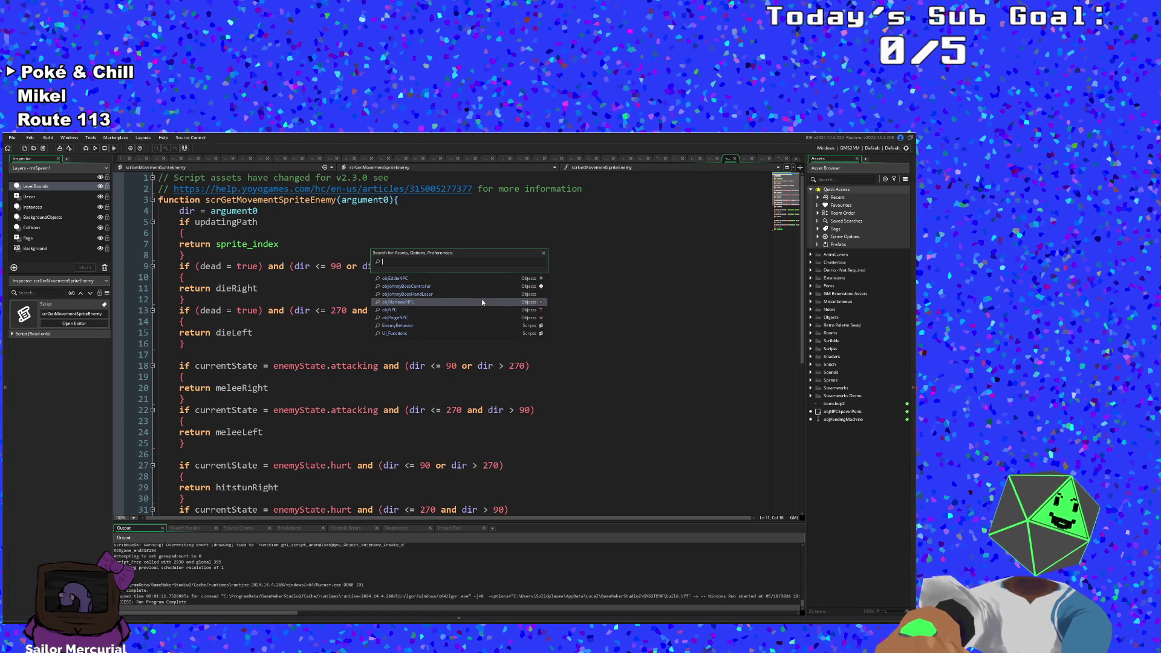
pyautogui.click(480, 289)
# Step: Delete the live_auto_call line and the blank lines above the health-bar code
pyautogui.scroll(-10, 489, 385)
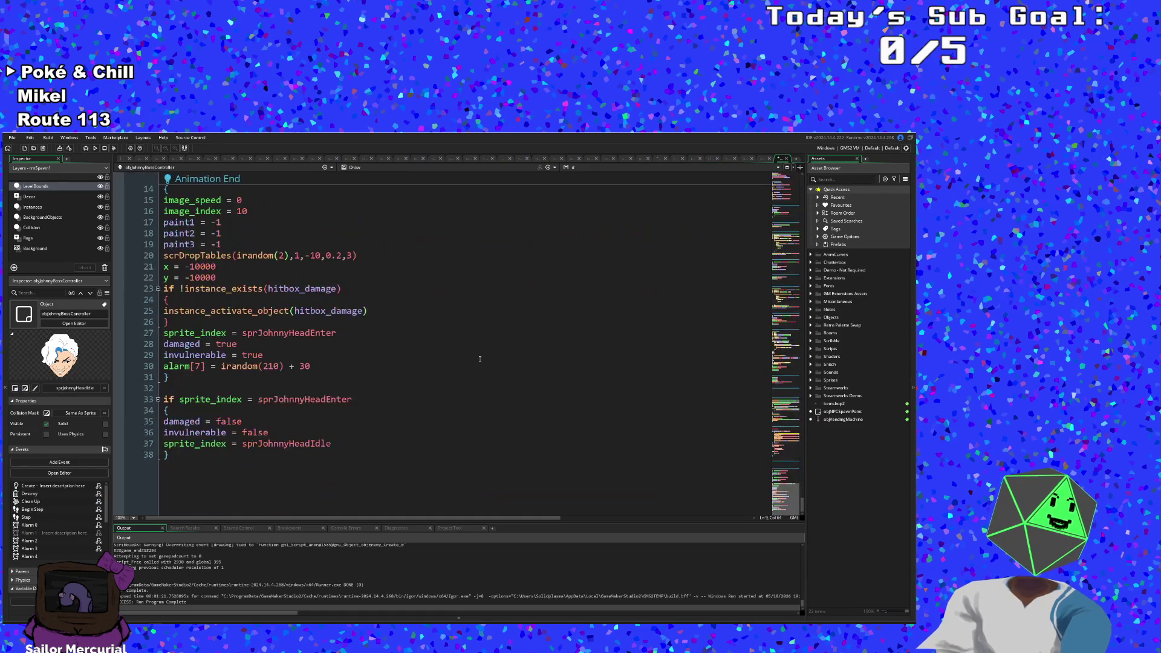
pyautogui.scroll(10, 475, 364)
pyautogui.scroll(3, 475, 364)
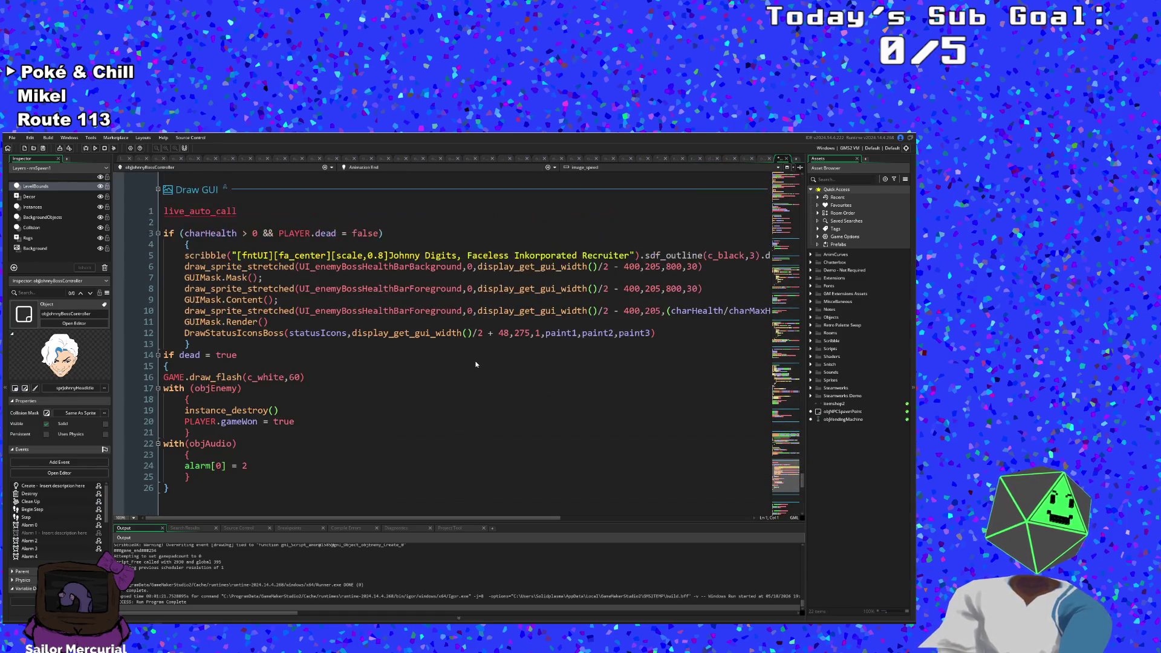
pyautogui.press('BackSpace')
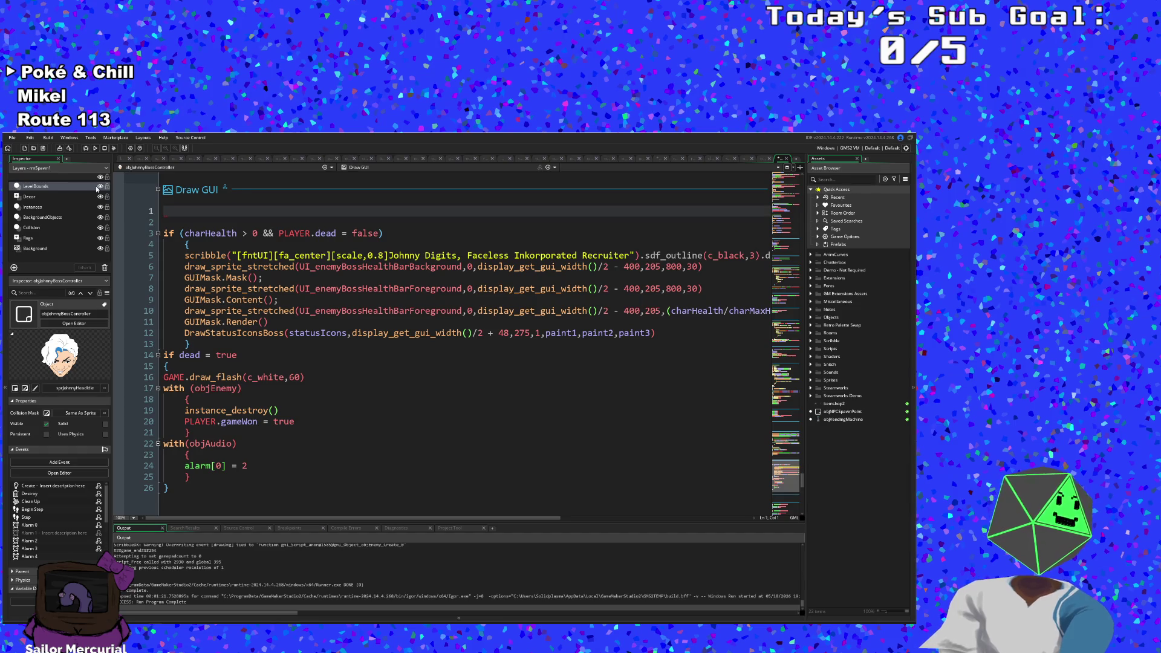
pyautogui.press('Delete')
pyautogui.press('Delete')
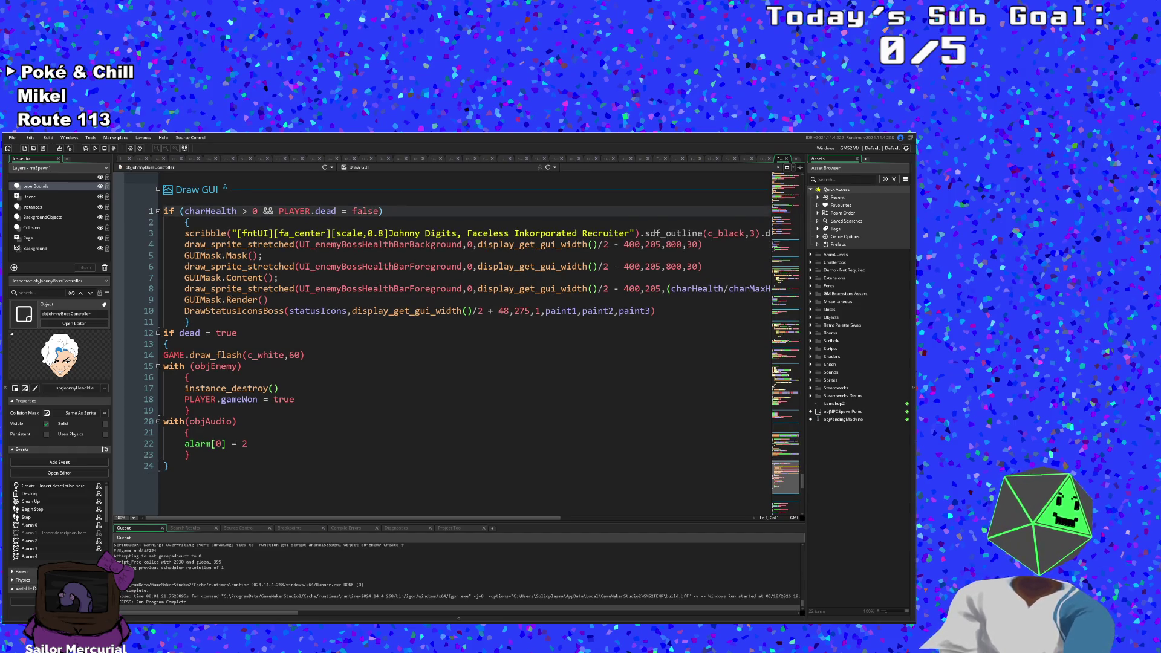
# Step: Remove the duplicate draw_sprite_ext line that follows enableStencilExt in the Draw event
pyautogui.scroll(2, 269, 397)
pyautogui.click(266, 324)
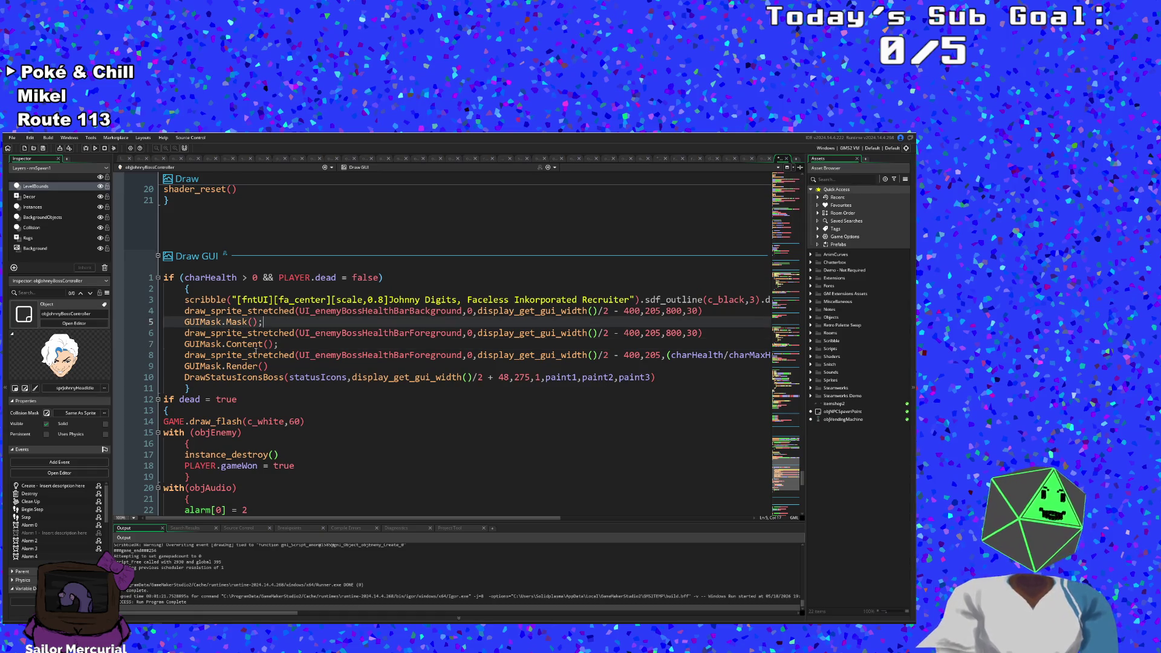
pyautogui.scroll(4, 287, 414)
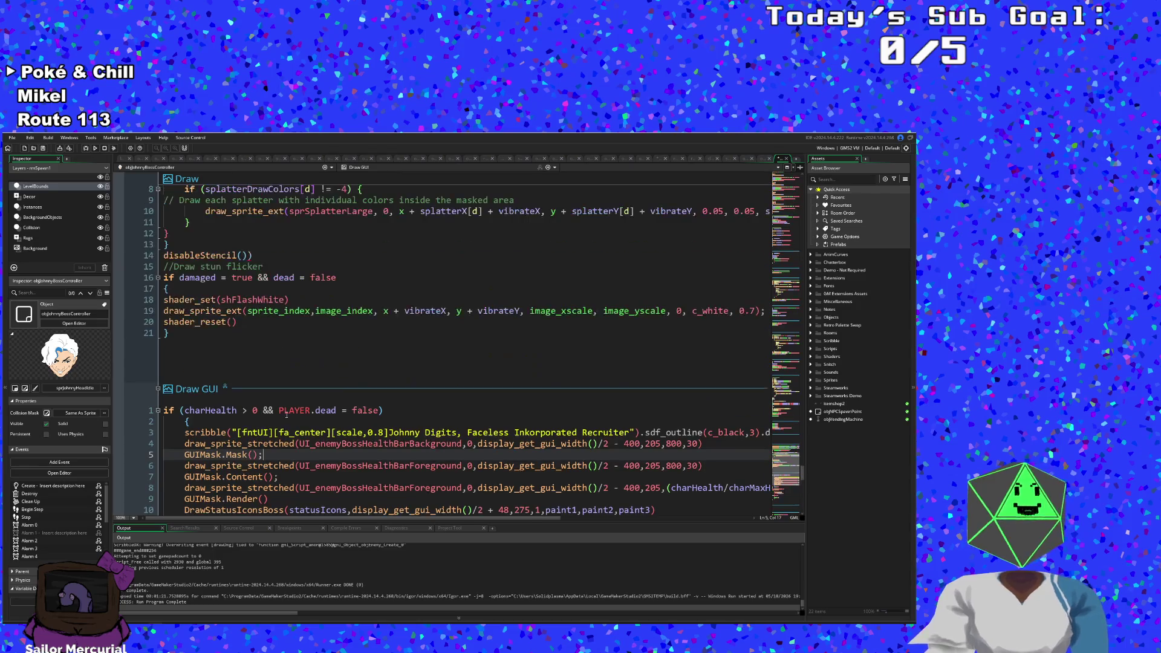
pyautogui.scroll(2, 287, 415)
pyautogui.click(289, 365)
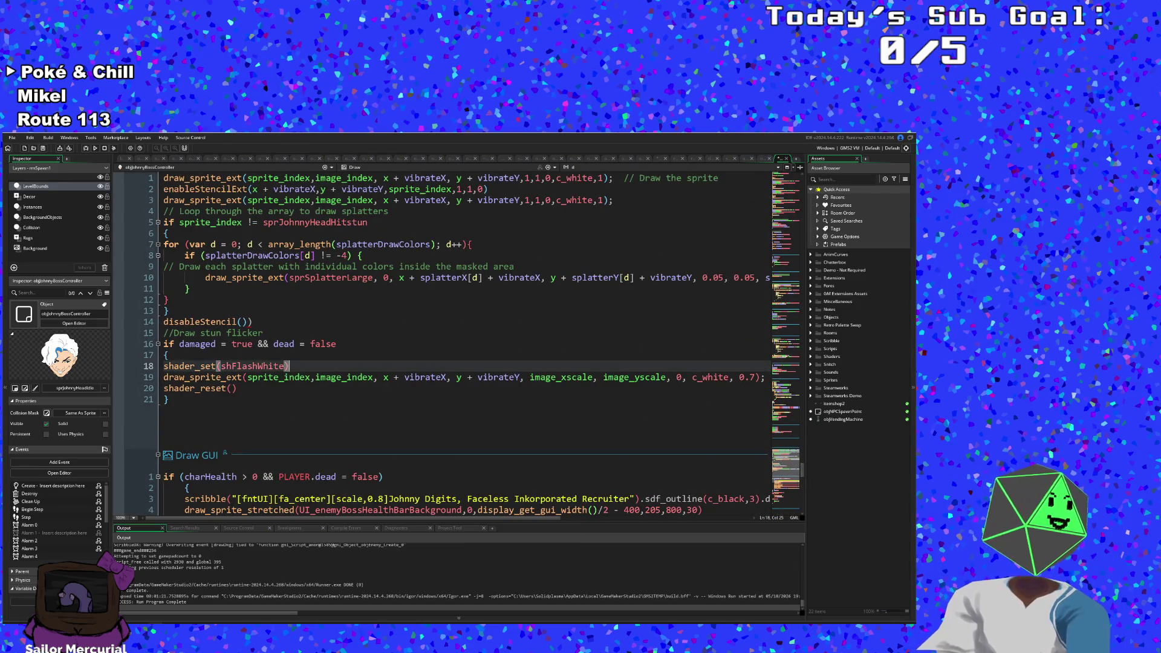
pyautogui.scroll(2, 285, 377)
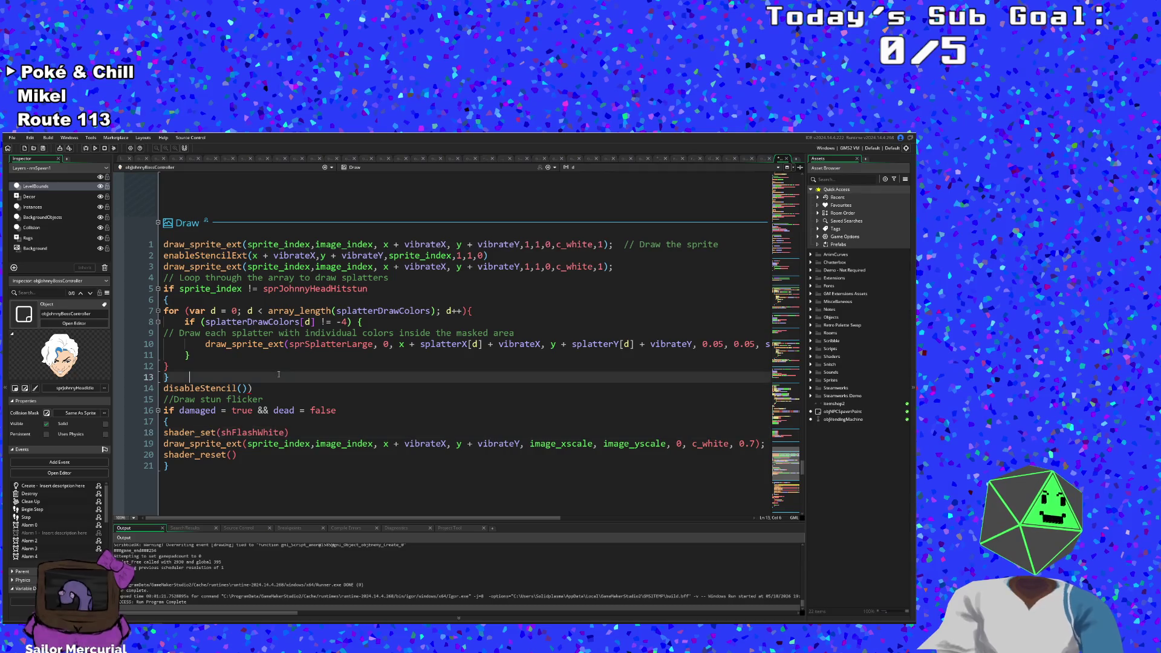
pyautogui.click(243, 321)
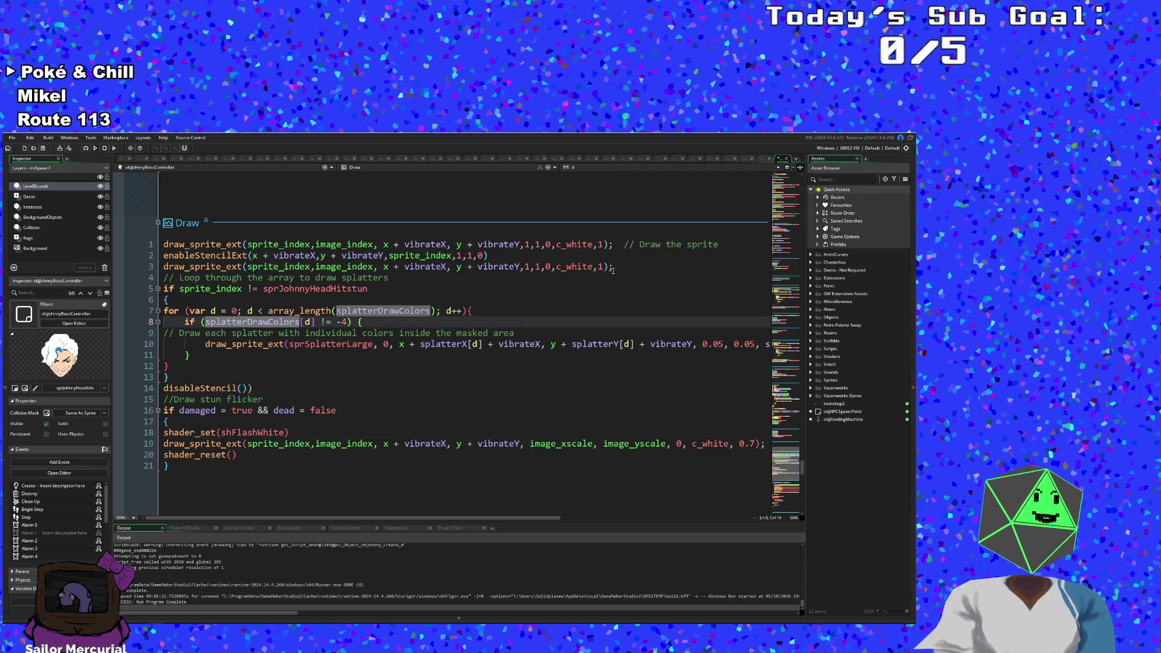
pyautogui.moveTo(619, 267)
pyautogui.mouseDown()
pyautogui.moveTo(384, 255)
pyautogui.moveTo(141, 266)
pyautogui.mouseUp()
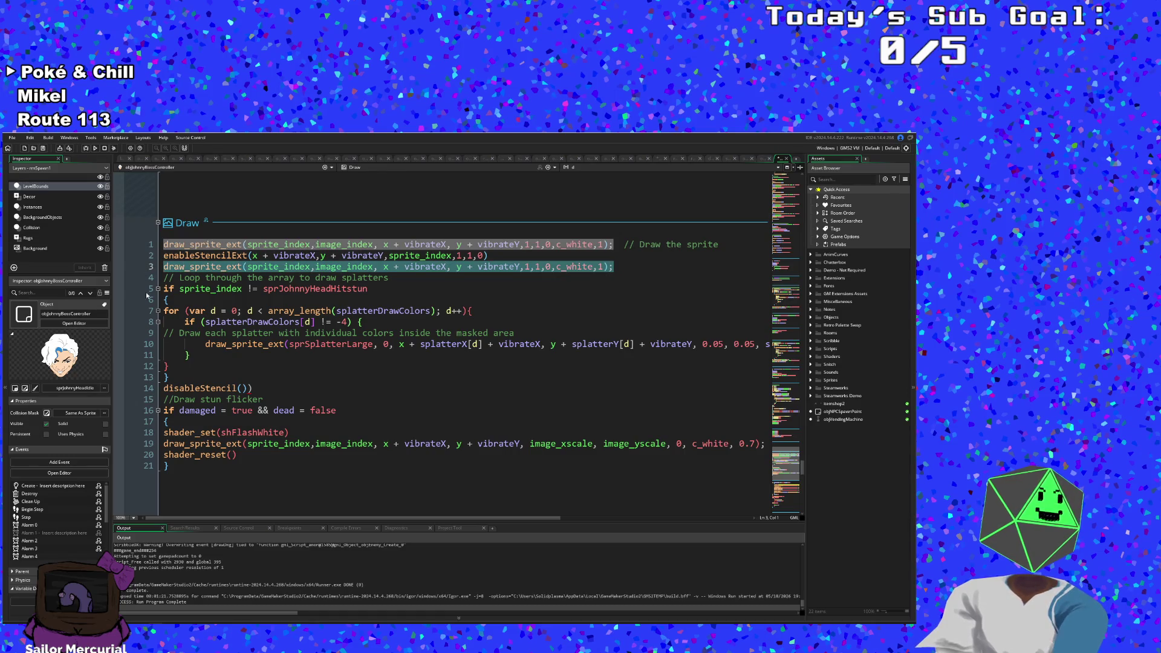
pyautogui.press('BackSpace')
pyautogui.press('BackSpace')
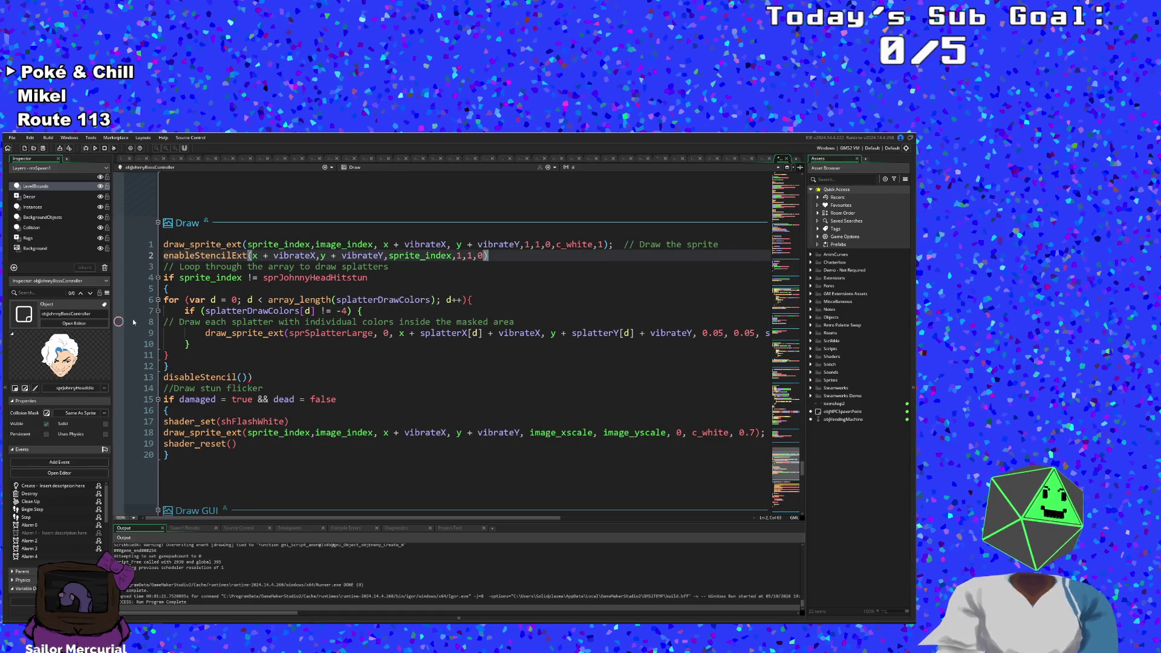
pyautogui.click(349, 291)
# Step: Pass through the scrGetMovementSpriteEnemy and display_write_all_specs script tabs
pyautogui.click(787, 159)
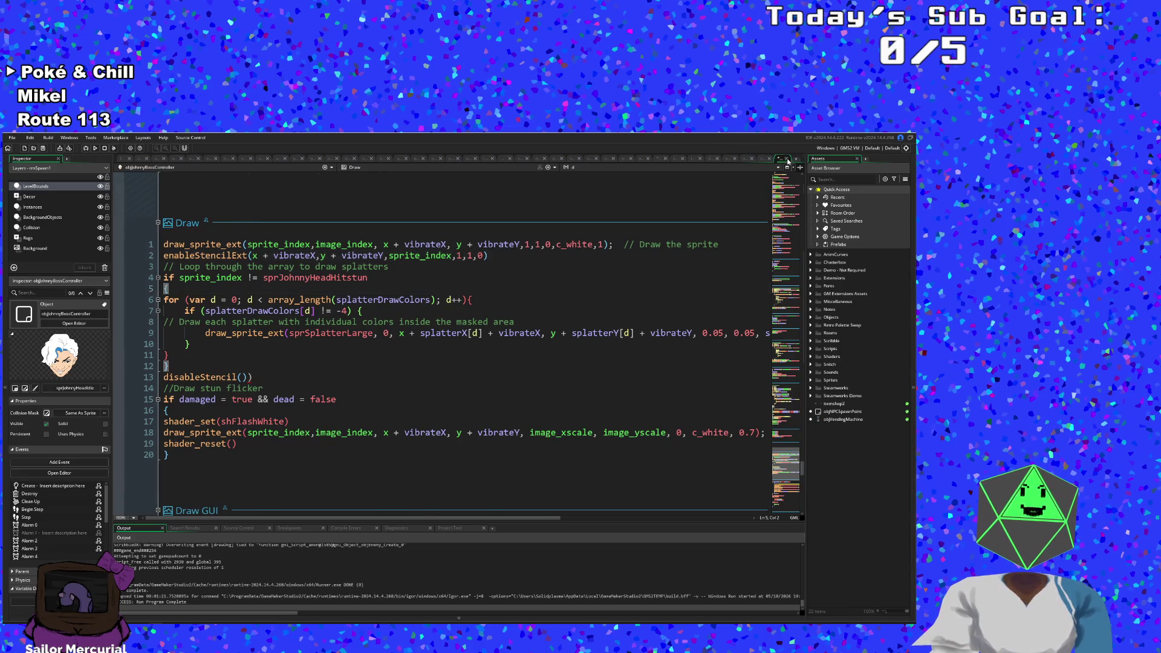
pyautogui.click(724, 159)
pyautogui.click(657, 300)
# Step: Search assets for 'Hanandohn' and open objJohnnyBossHandWalk from the results
pyautogui.hotkey('ctrl', 't')
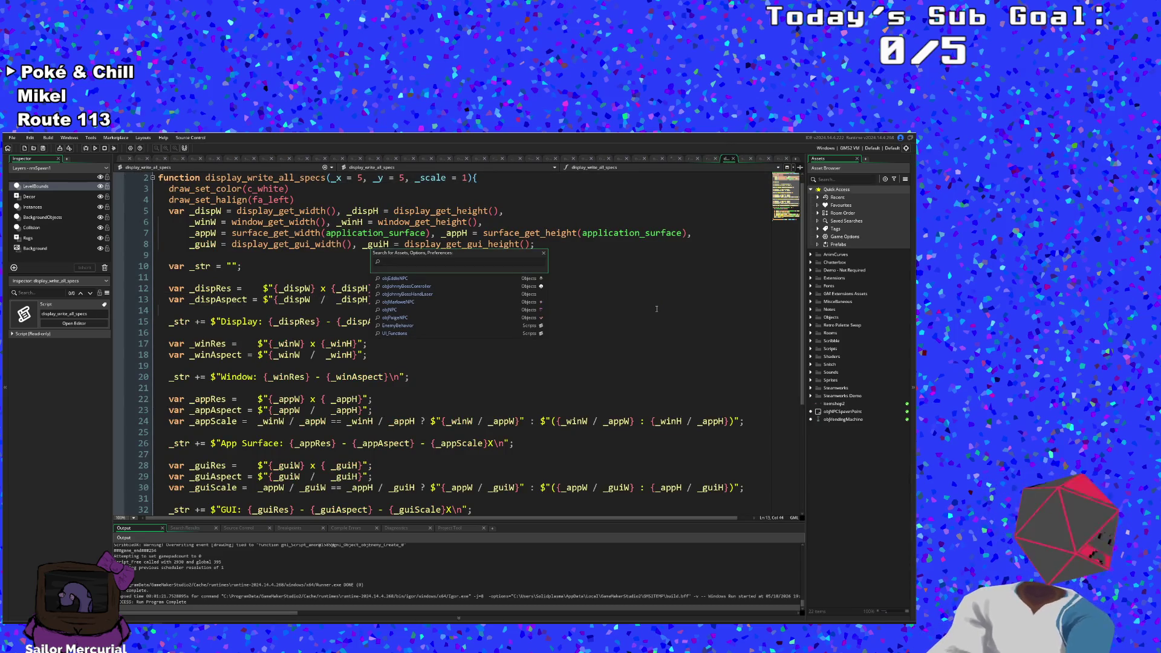
pyautogui.write('objH')
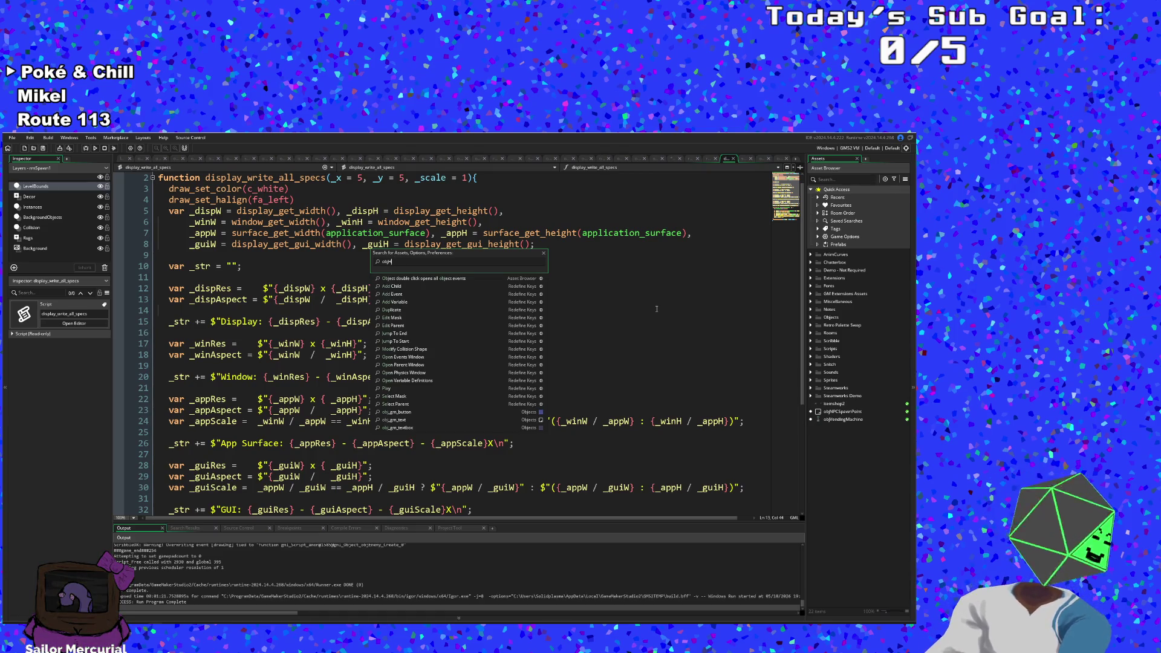
pyautogui.write('anand')
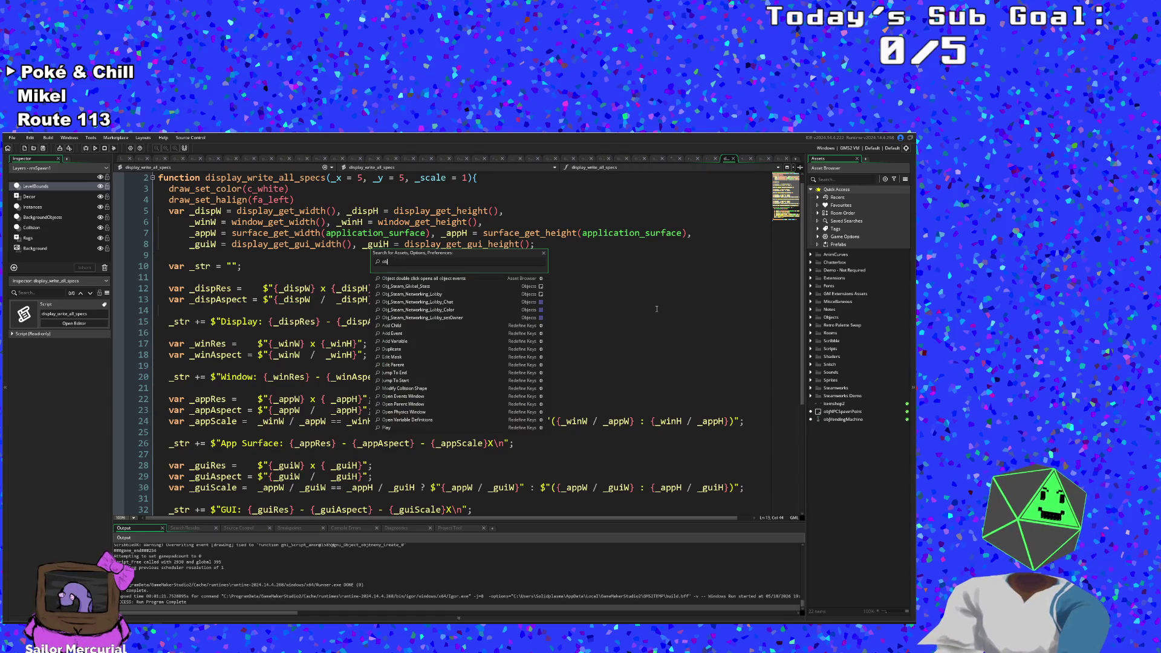
pyautogui.write('ohn')
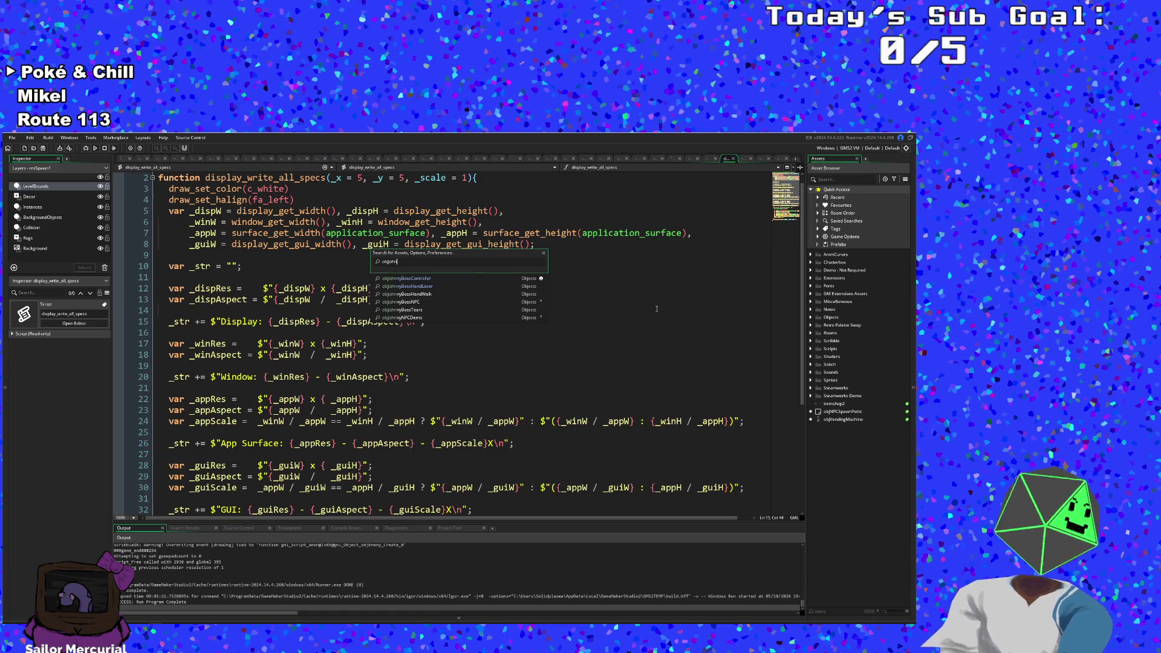
pyautogui.press('Down')
pyautogui.press('Return')
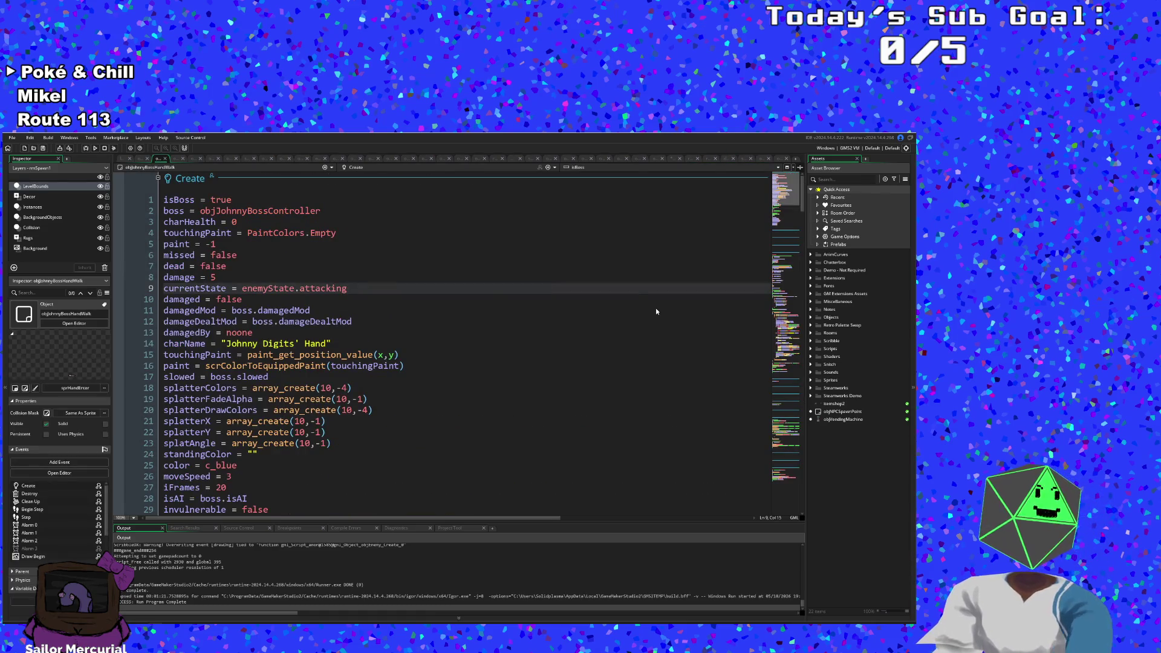
# Step: Scroll through objJohnnyBossHandWalk's events down to the Draw event's RegMask.Mask() line
pyautogui.moveTo(803, 208); pyautogui.dragTo(803, 493)
pyautogui.scroll(-2, 487, 457)
pyautogui.click(462, 433)
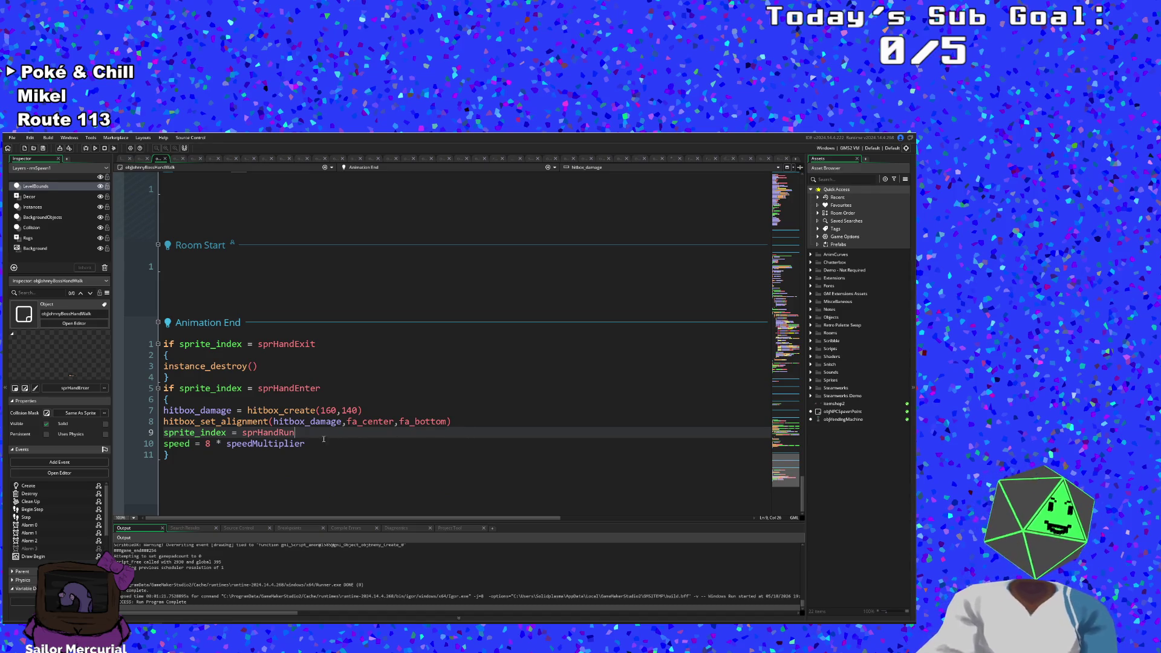
pyautogui.scroll(5, 314, 433)
pyautogui.click(261, 420)
pyautogui.click(277, 377)
pyautogui.click(285, 355)
pyautogui.click(293, 333)
pyautogui.click(286, 311)
pyautogui.click(277, 299)
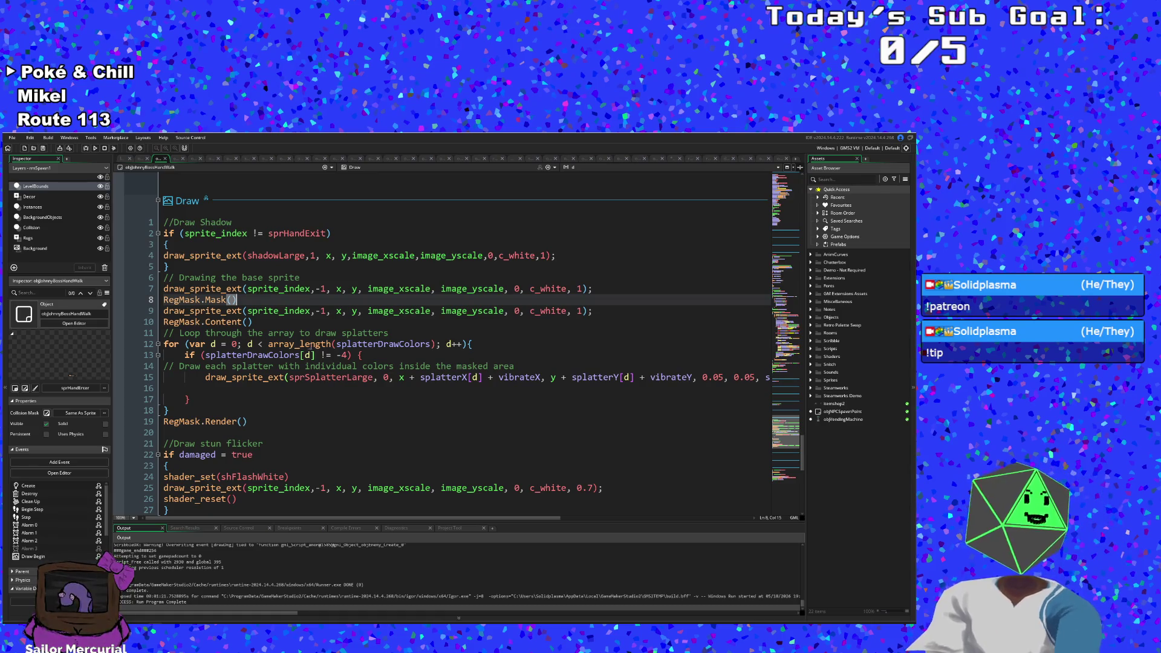
# Step: Replace RegMask.Mask() and the sprite draw with enableStencilExt using image_xscale and image_yscale
pyautogui.moveTo(253, 300); pyautogui.dragTo(136, 296)
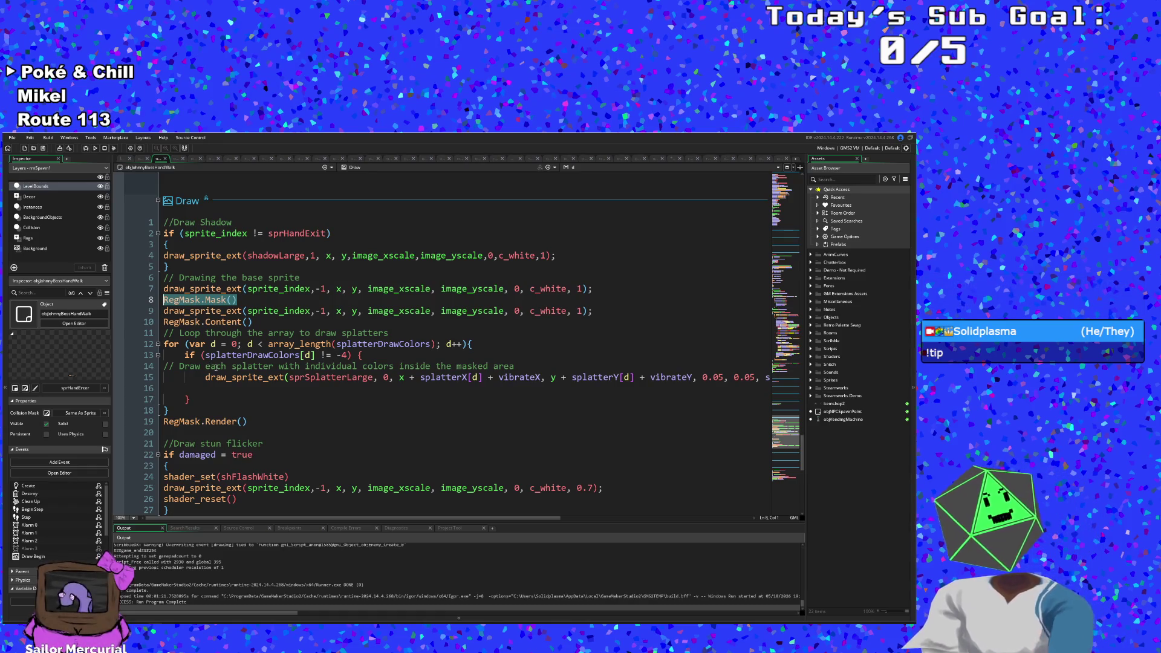
pyautogui.moveTo(593, 311)
pyautogui.mouseDown()
pyautogui.moveTo(508, 289)
pyautogui.moveTo(233, 321)
pyautogui.moveTo(160, 300)
pyautogui.mouseUp()
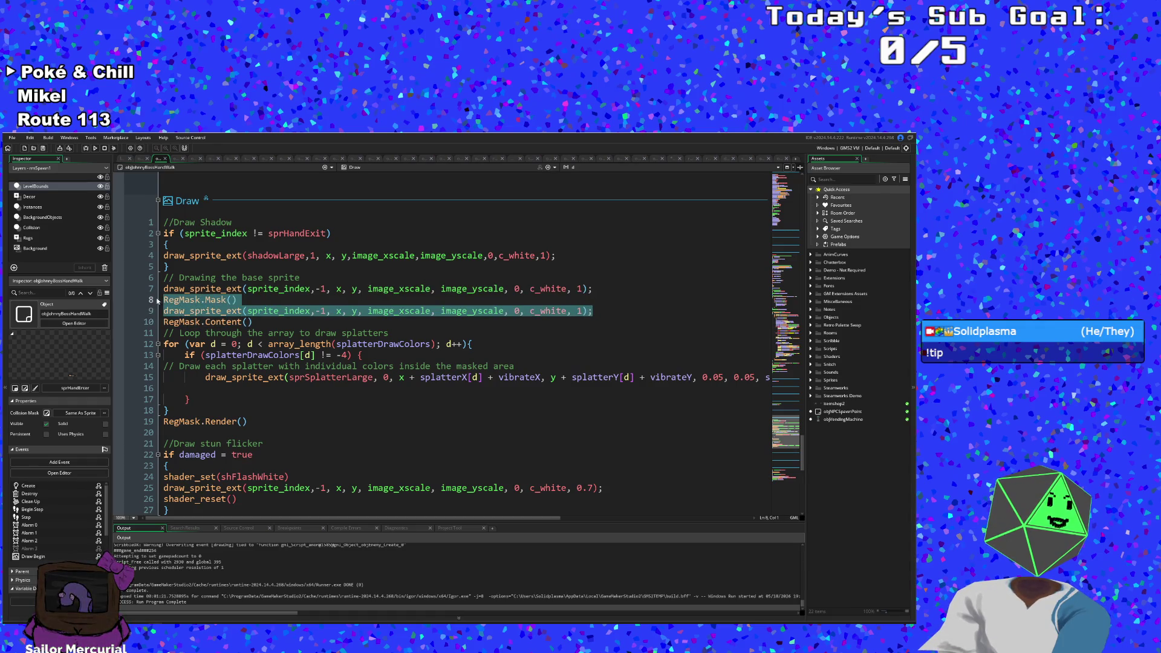
pyautogui.write('enableStencilExt(x + vibrateX,y + vibrateY,sprite_index,1,1,0)')
pyautogui.press('Left')
pyautogui.press('Left')
pyautogui.press('Left')
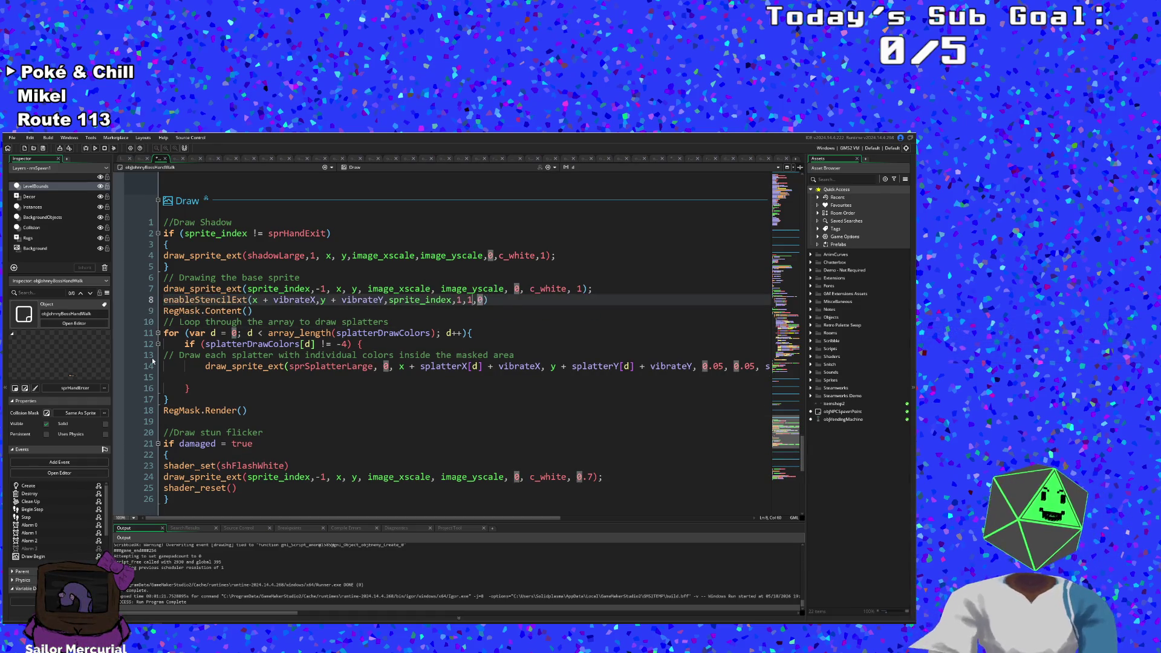
pyautogui.press('BackSpace')
pyautogui.write('ima')
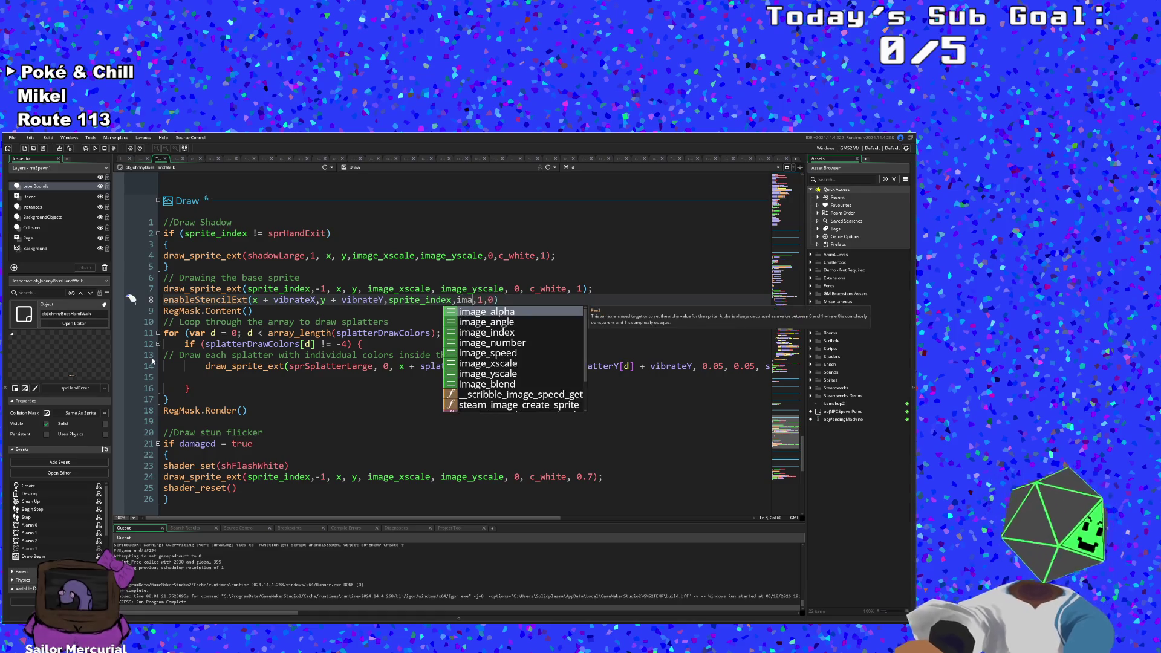
pyautogui.press('Down')
pyautogui.press('Down')
pyautogui.press('Down')
pyautogui.press('Down')
pyautogui.press('Return')
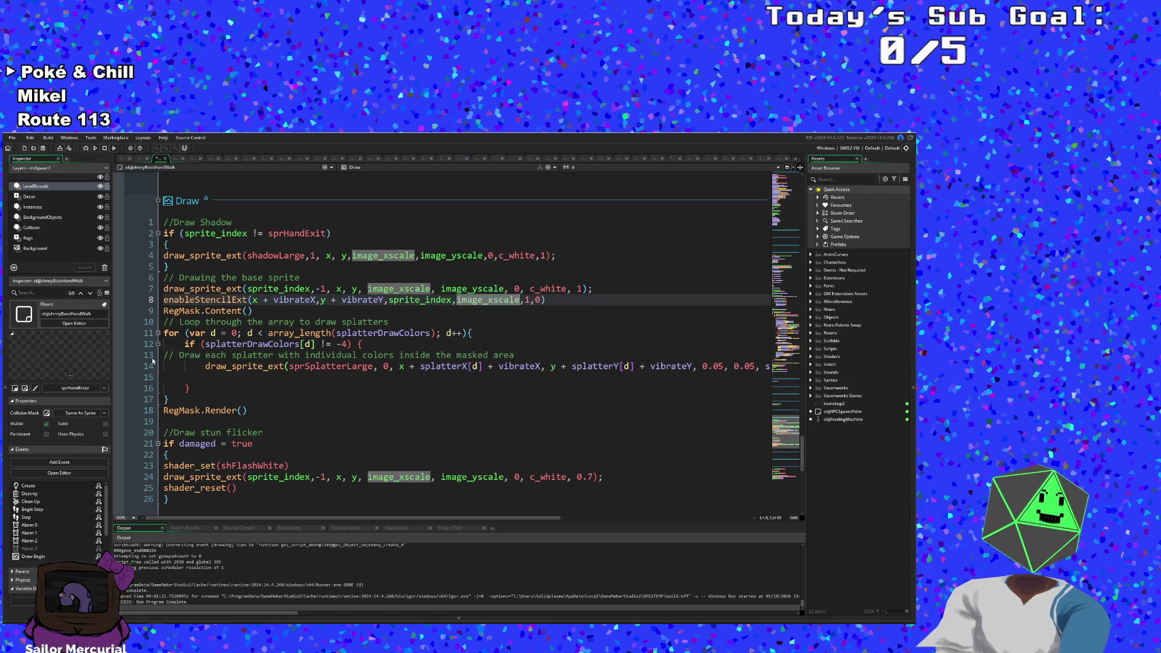
pyautogui.press('Right')
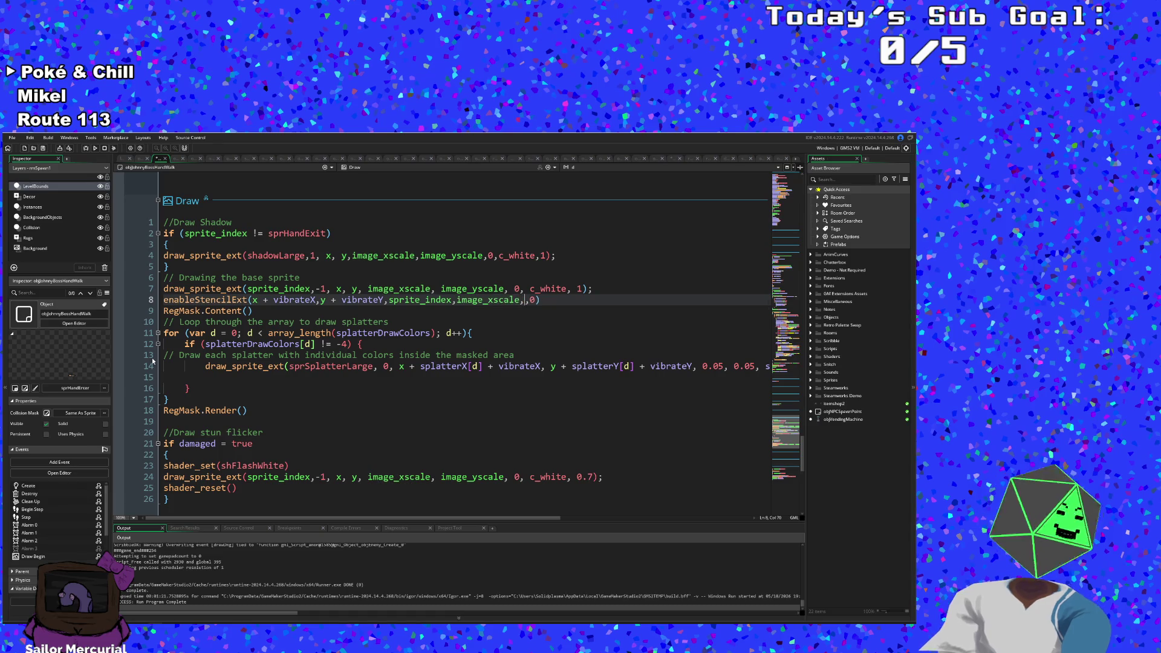
pyautogui.press('BackSpace')
pyautogui.write('image_y')
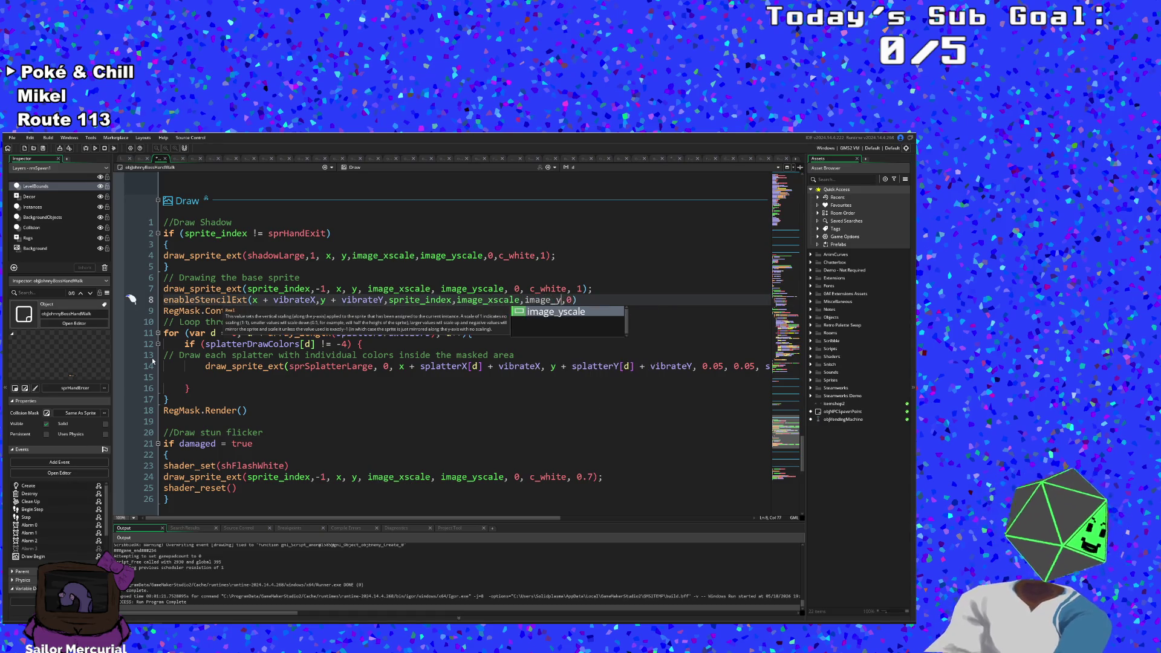
pyautogui.press('Return')
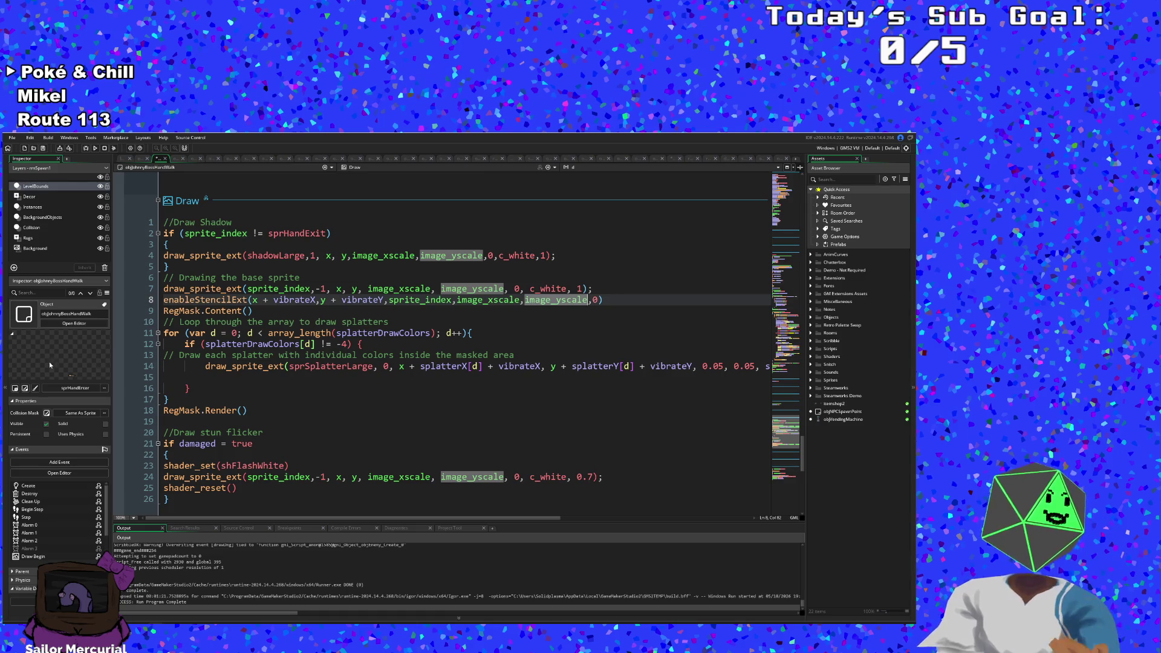
# Step: Delete RegMask.Content() and change RegMask.Render() to disableStencil()
pyautogui.moveTo(256, 309); pyautogui.dragTo(156, 314)
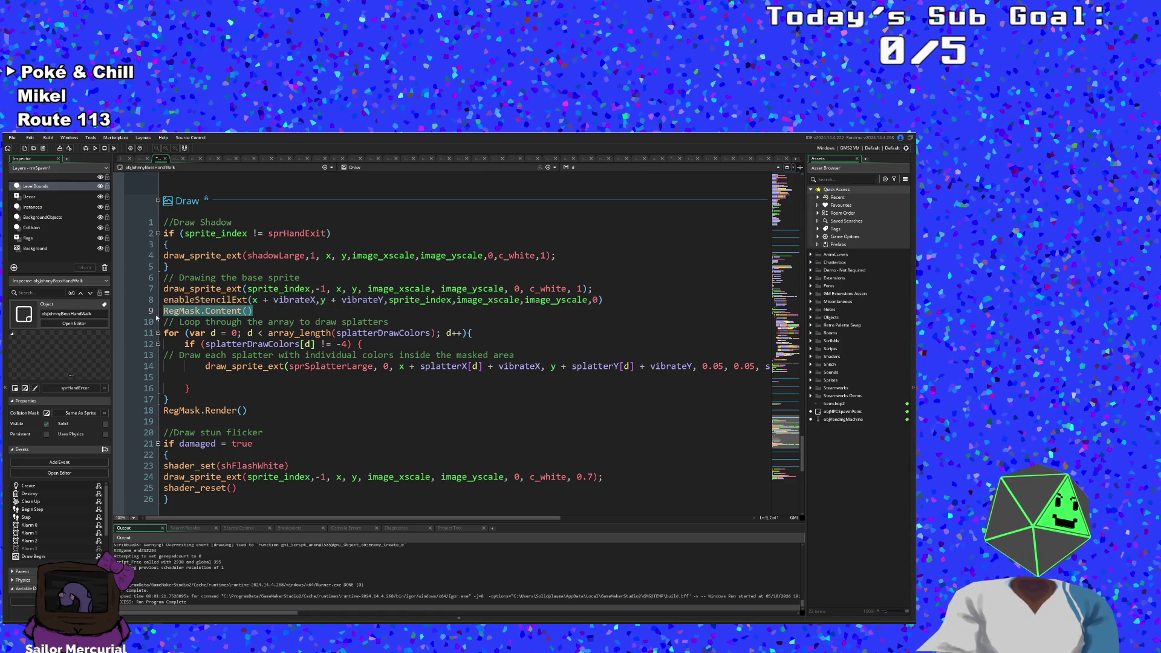
pyautogui.hotkey('ctrl', 'x')
pyautogui.press('BackSpace')
pyautogui.click(253, 361)
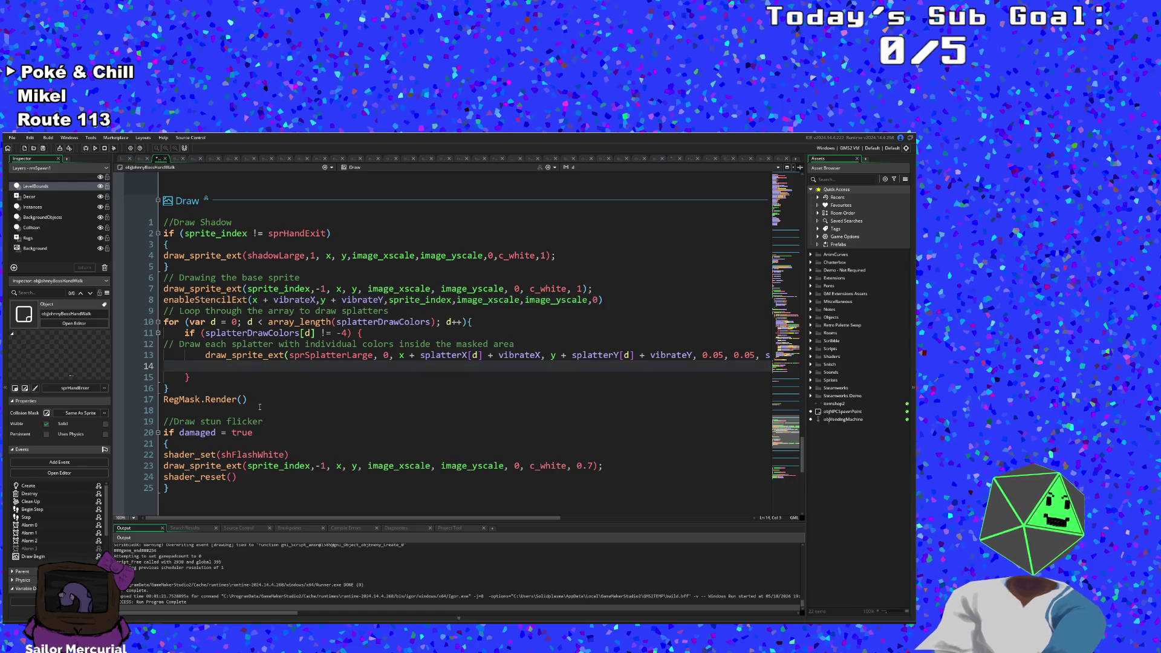
pyautogui.moveTo(262, 403); pyautogui.dragTo(135, 401)
pyautogui.write('disableStencil()')
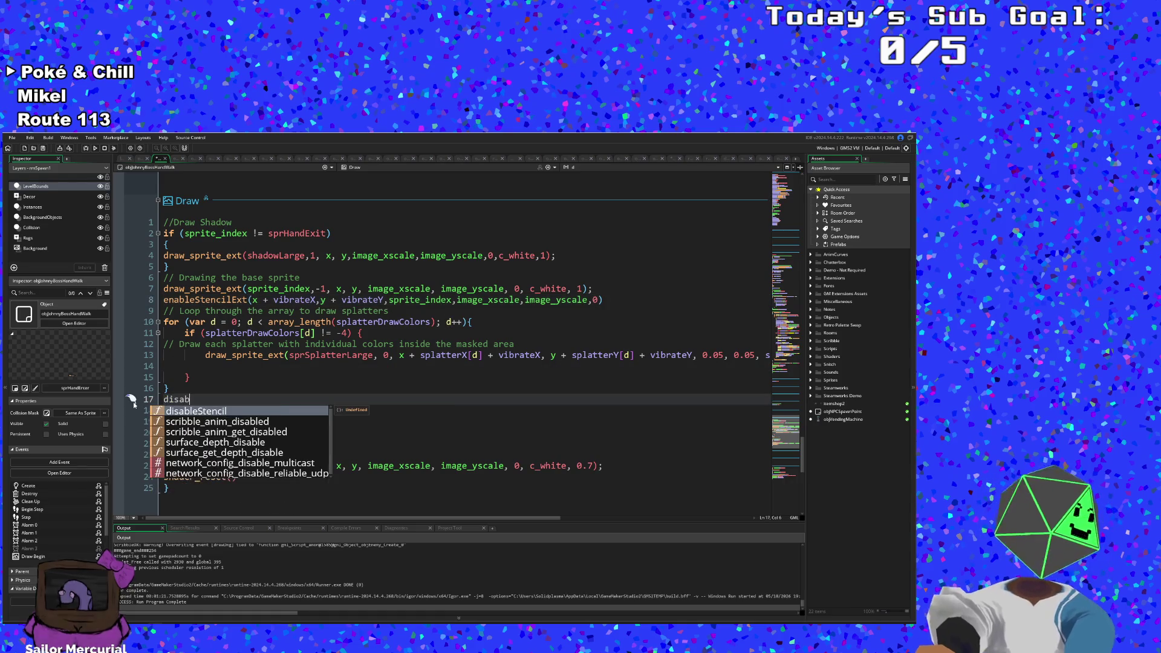
pyautogui.scroll(-5, 241, 381)
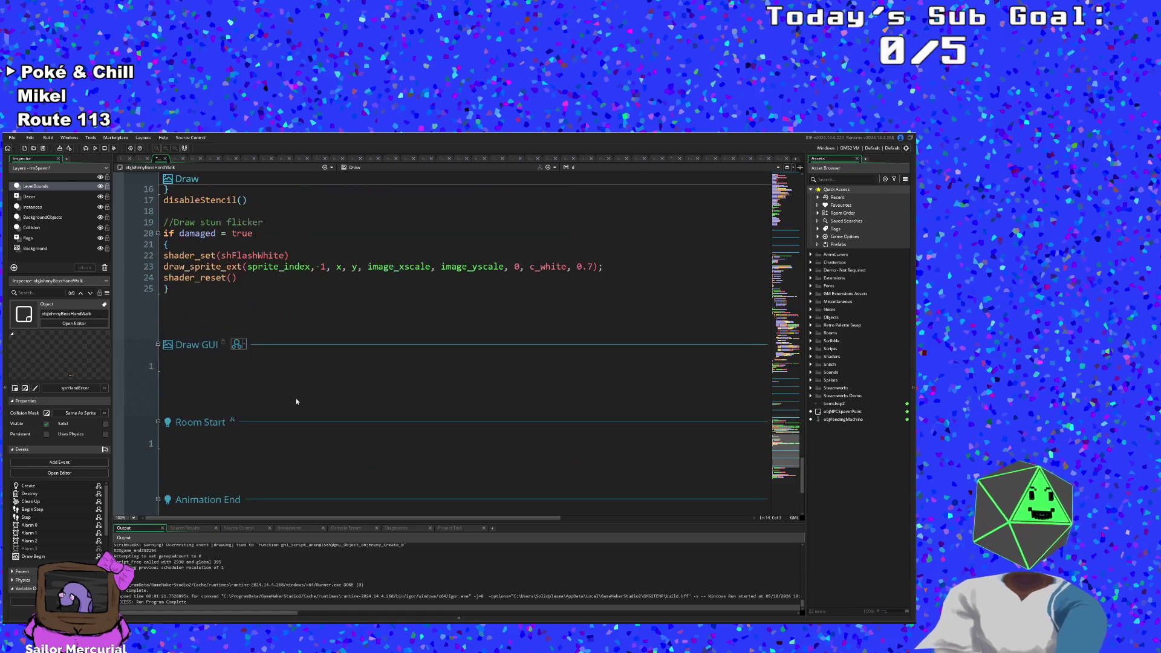
# Step: Review where boss is referenced, then build and run the game to test it
pyautogui.scroll(15, 296, 399)
pyautogui.scroll(20, 301, 399)
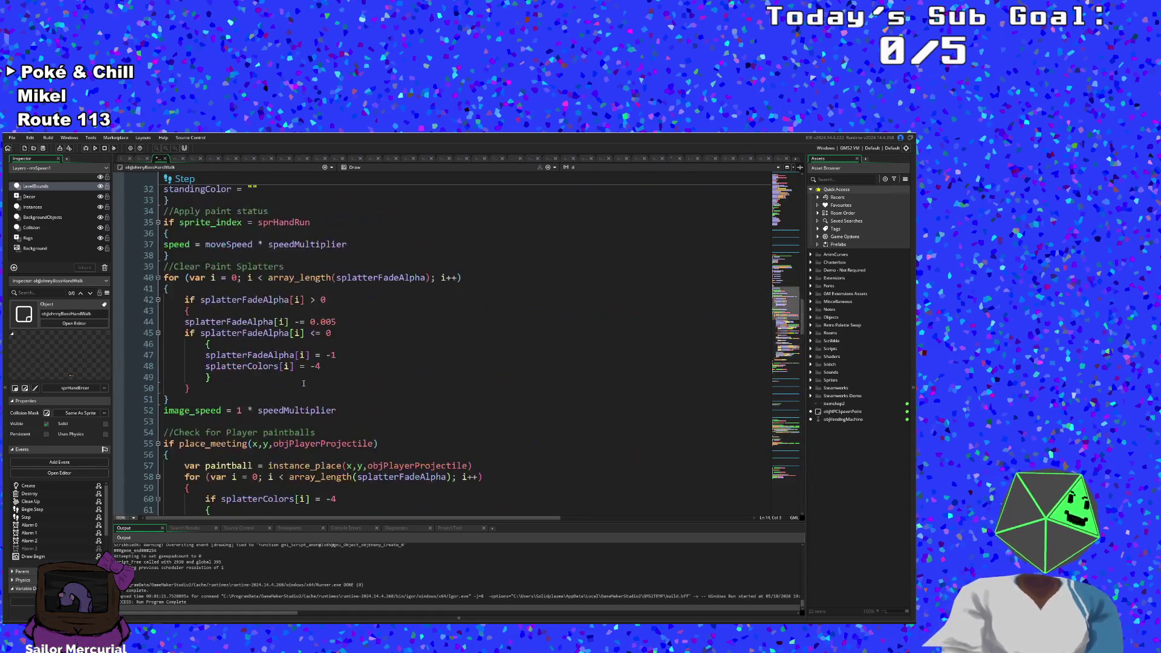
pyautogui.scroll(15, 300, 385)
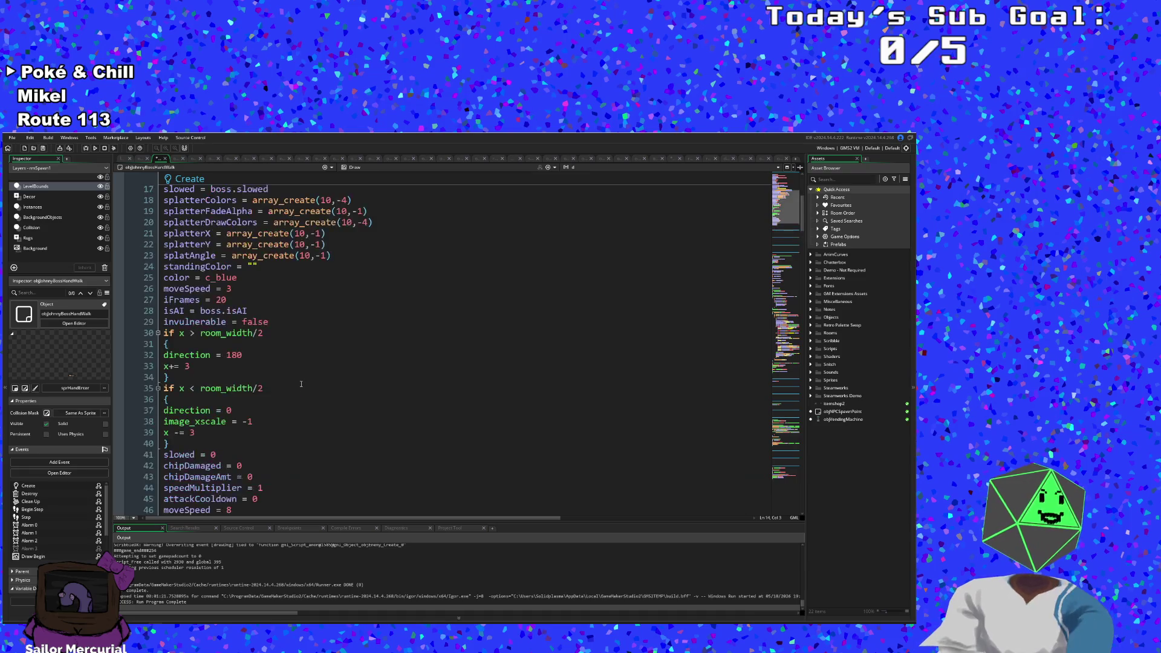
pyautogui.click(300, 388)
pyautogui.click(71, 158)
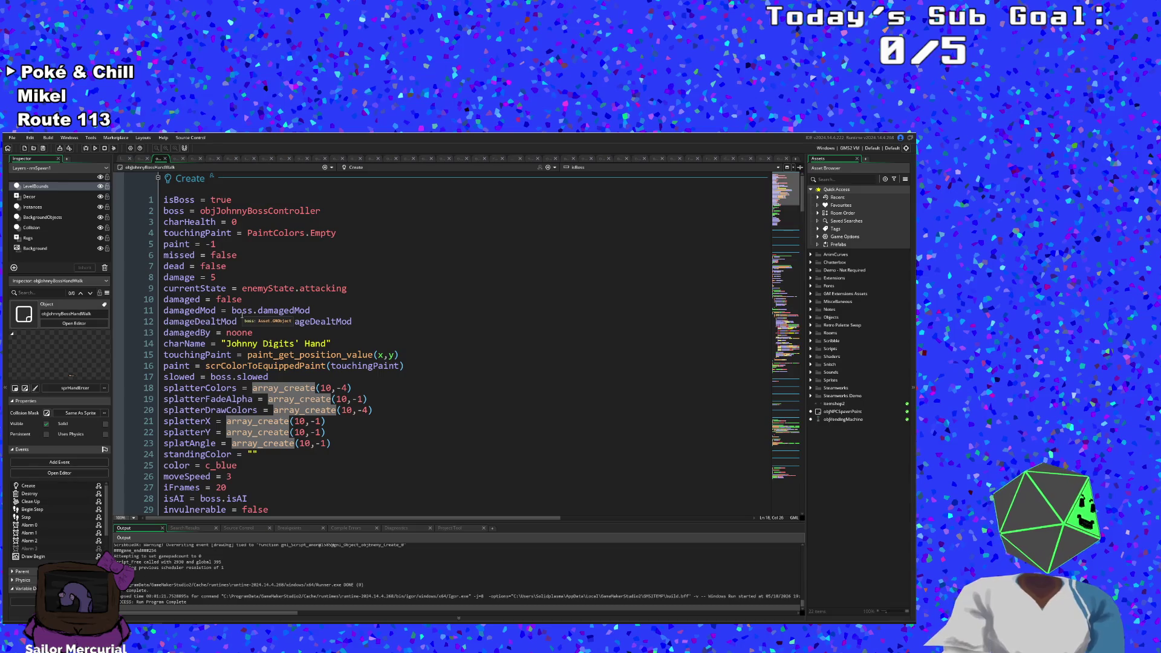
pyautogui.click(242, 312)
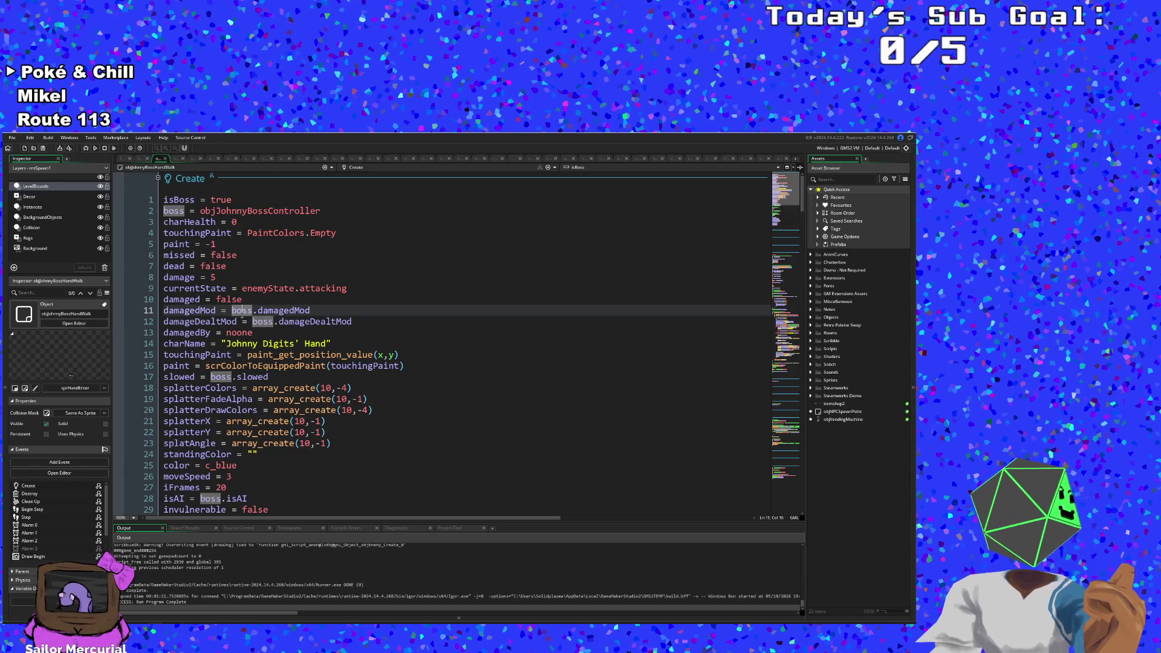
pyautogui.scroll(-4, 242, 312)
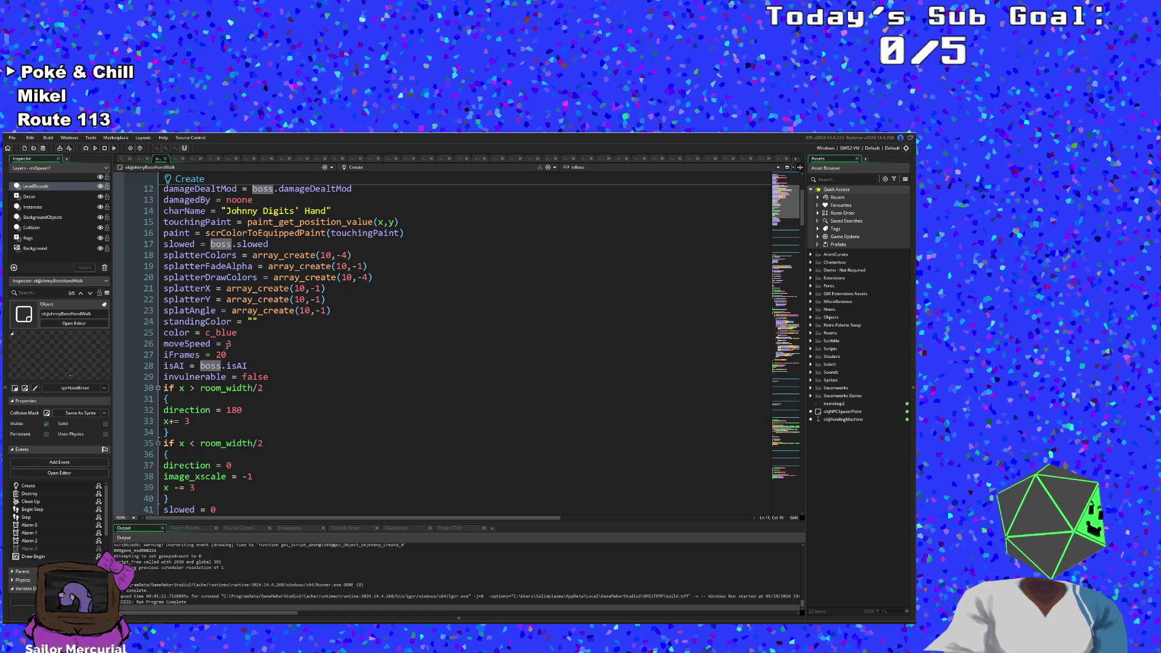
pyautogui.scroll(-15, 233, 345)
pyautogui.scroll(5, 233, 345)
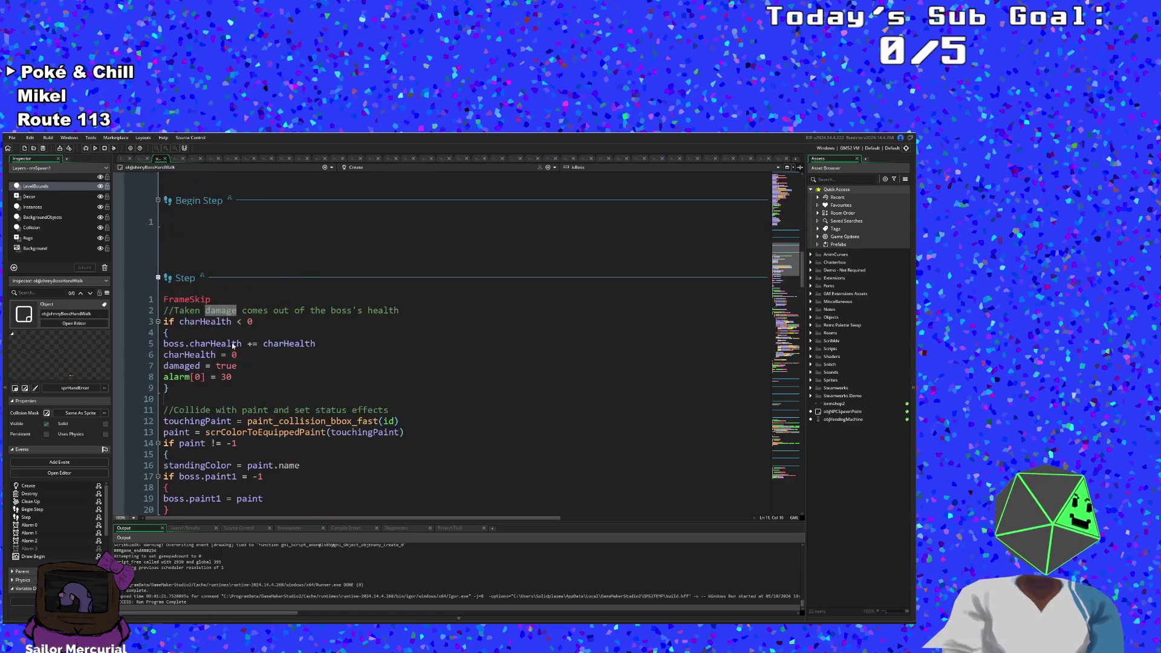
pyautogui.click(86, 148)
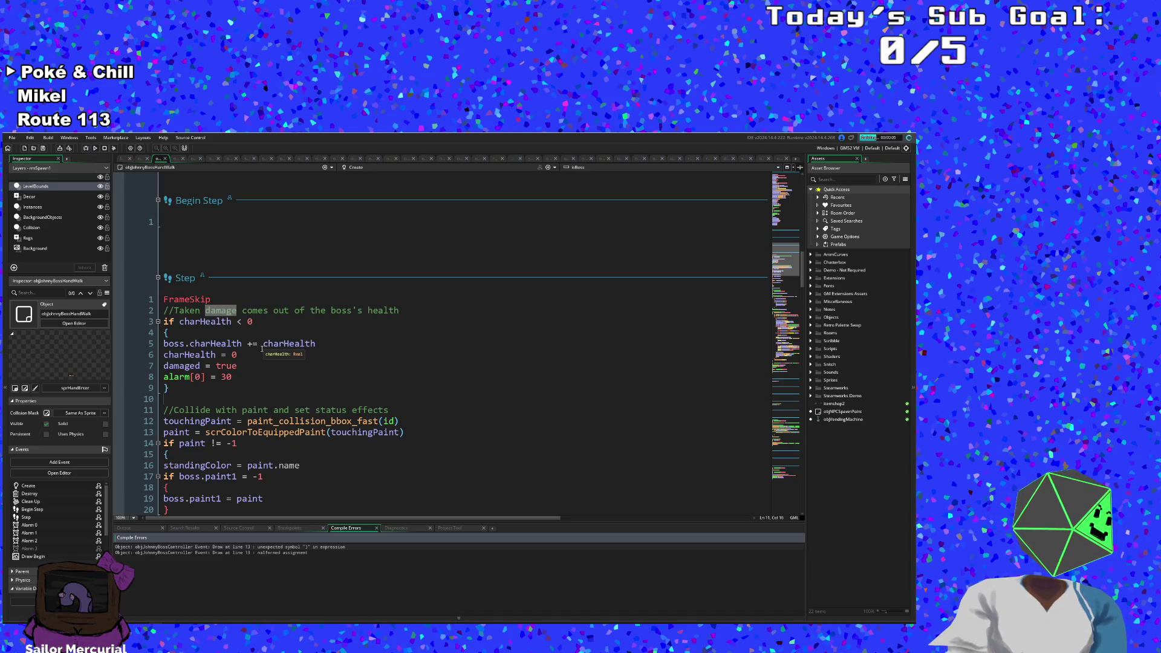
# Step: Remove the stray ')' so line 13 reads disableStencil(), then rebuild and run the game
pyautogui.click(309, 546)
pyautogui.doubleClick(307, 546)
pyautogui.click(262, 334)
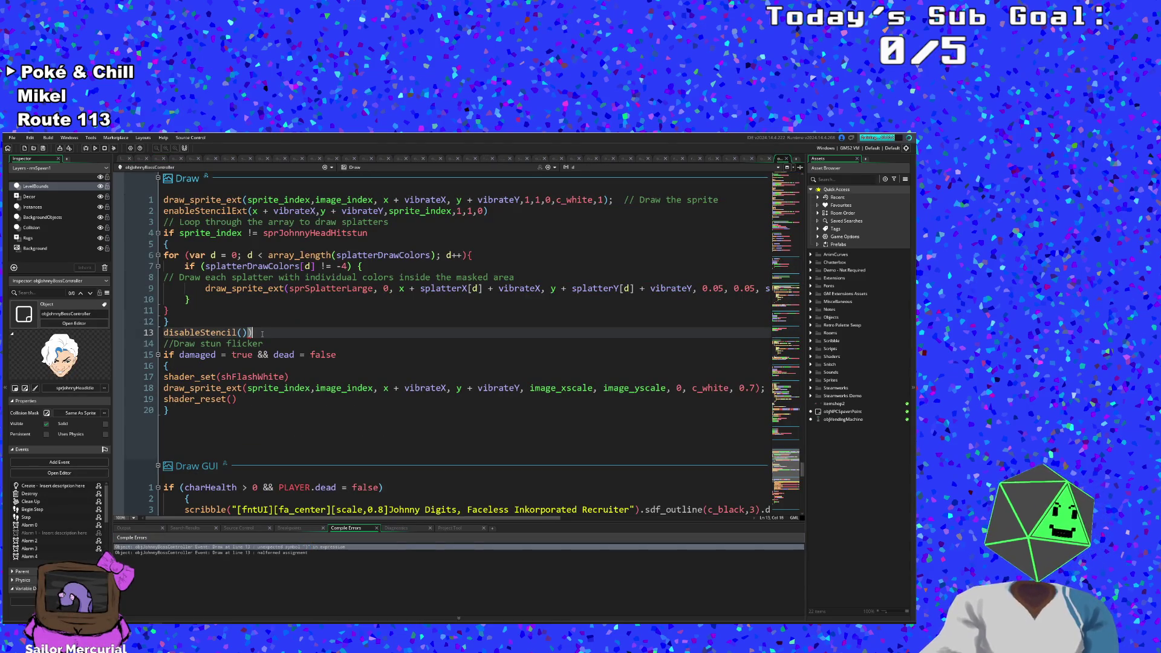
pyautogui.press('BackSpace')
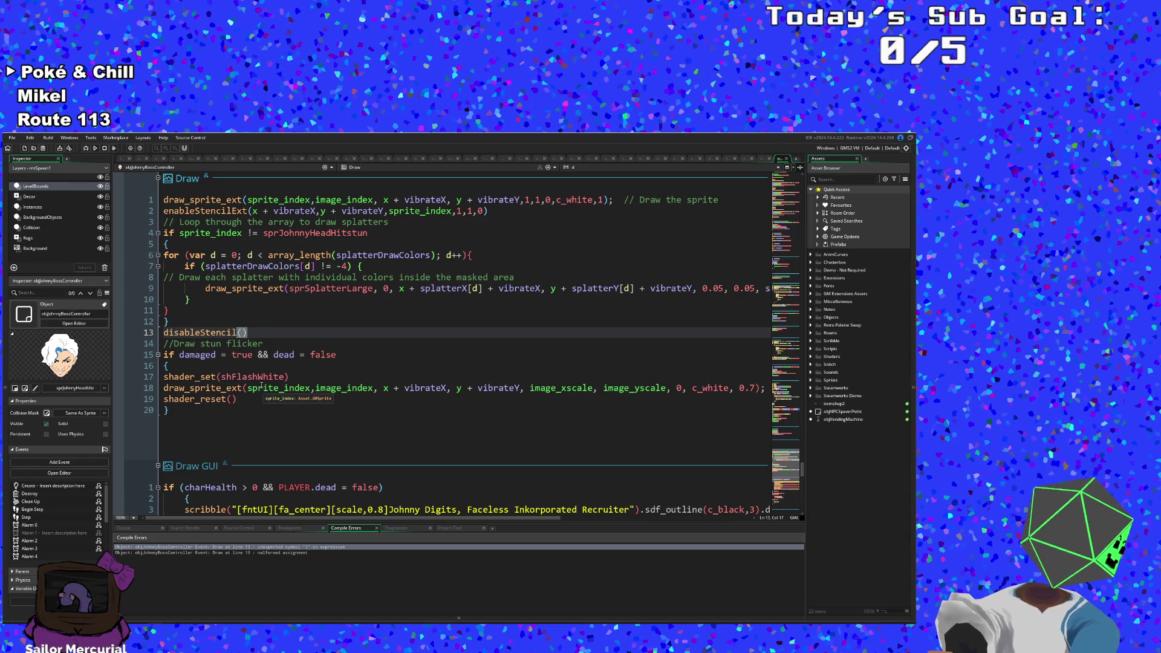
pyautogui.click(95, 148)
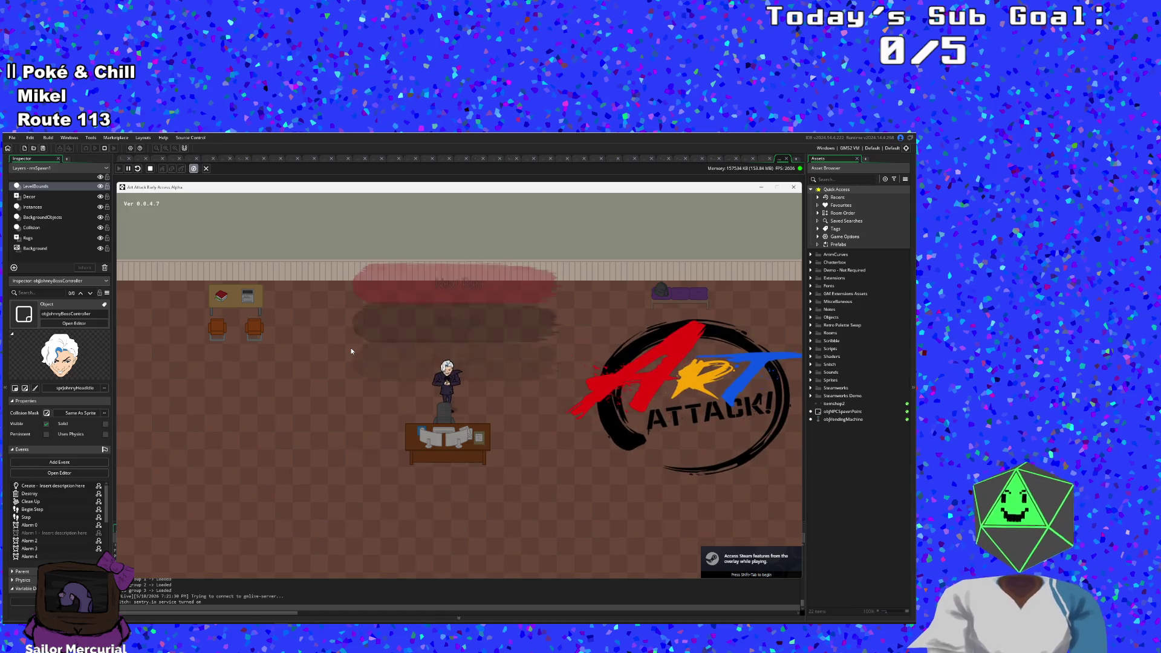
# Step: Start the game from the title screen and get through Hue's opening dialogue
pyautogui.press('Return')
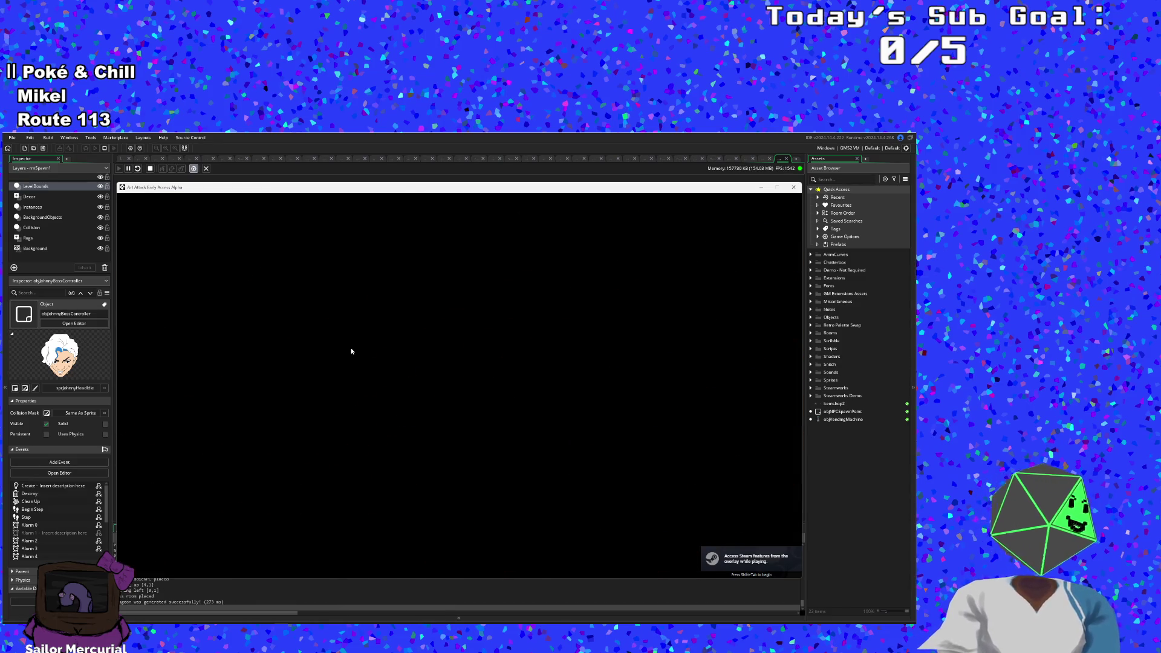
pyautogui.press('Return')
pyautogui.press('Return')
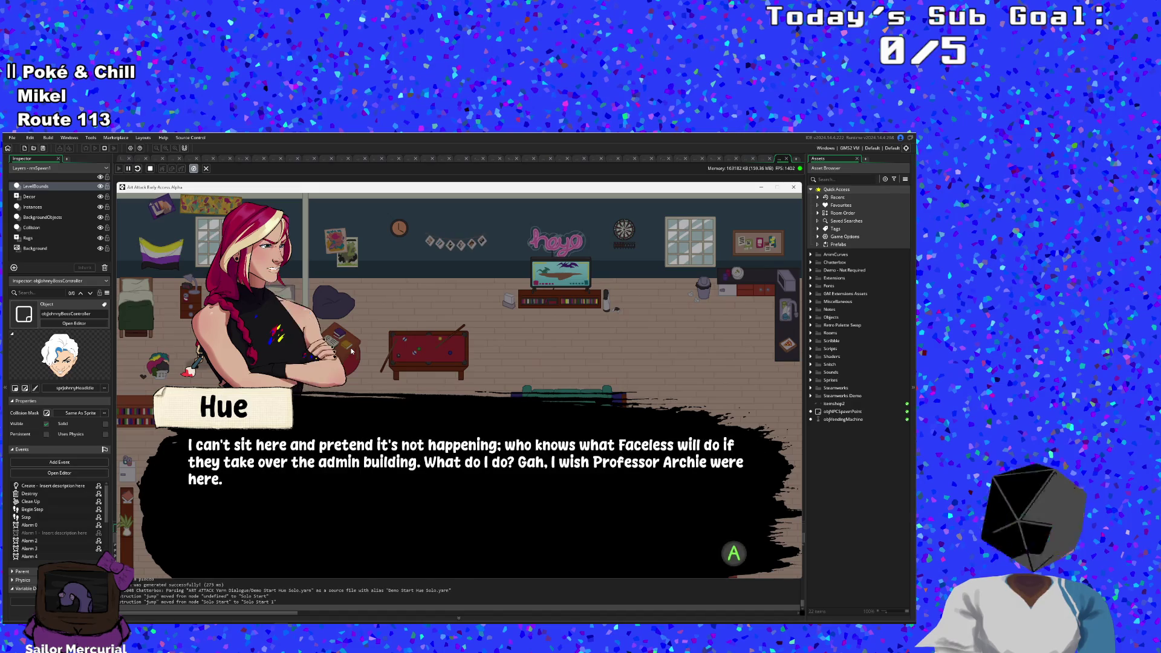
pyautogui.press('Return')
# Step: Walk into the red bucket to mix purple paint, then leave through the right exit
pyautogui.press('Down')
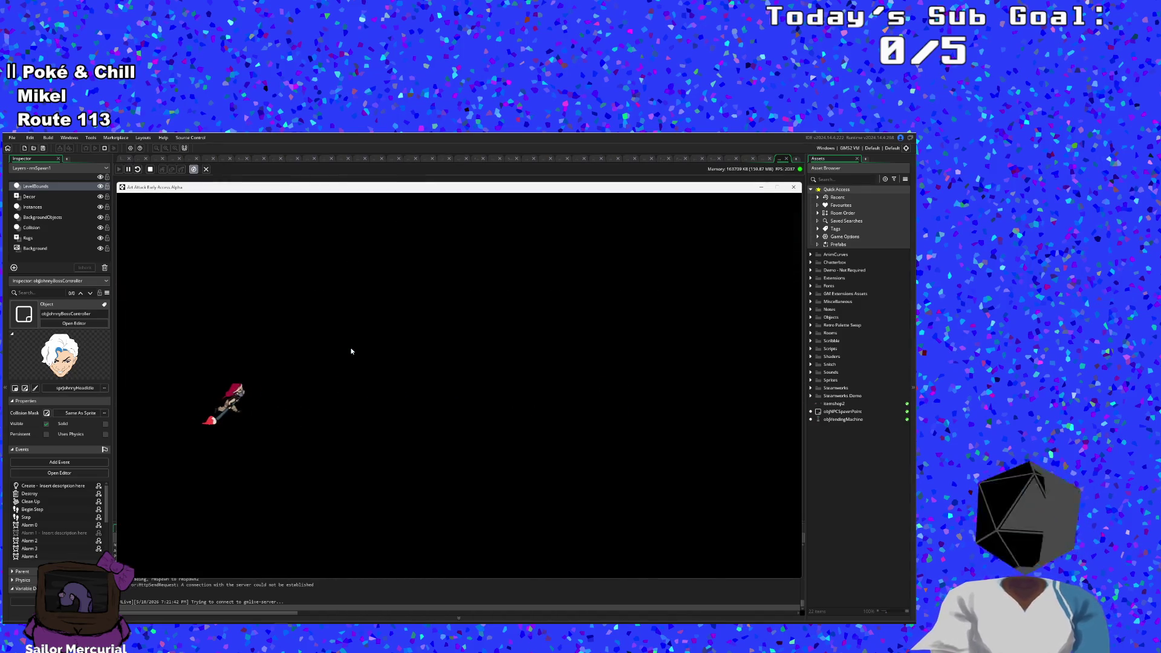
pyautogui.press('Right')
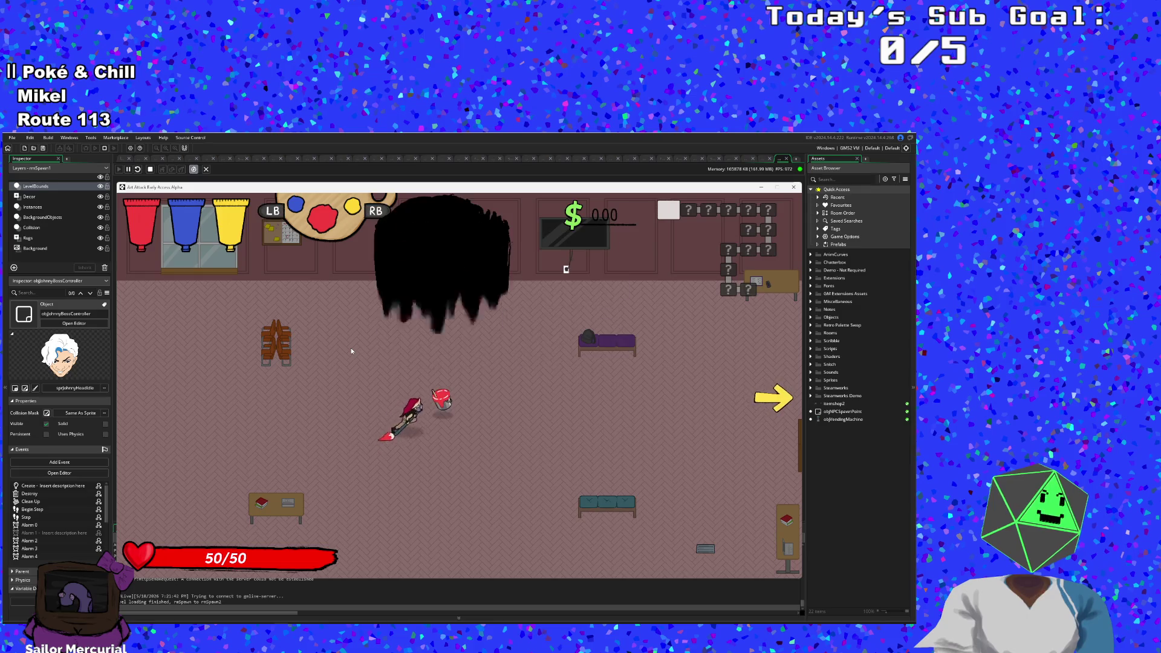
pyautogui.press('Right')
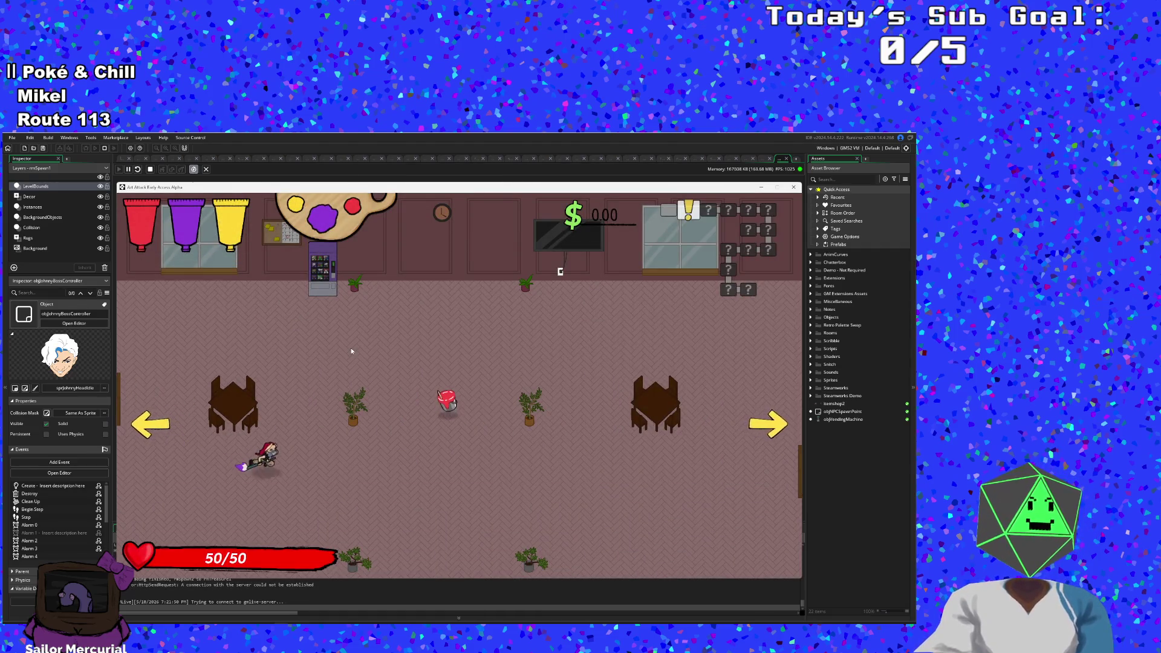
# Step: Mix orange paint at the red bucket, dismiss the tutorial, and dash right into the next room
pyautogui.press('Up')
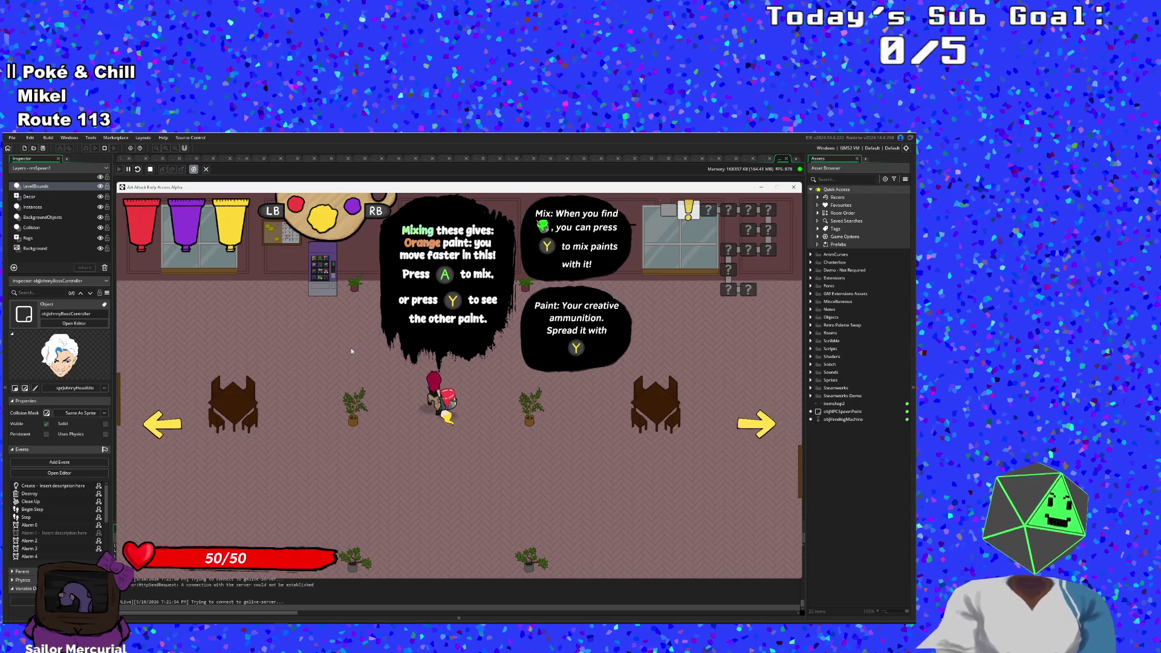
pyautogui.press('a')
pyautogui.press('Up')
pyautogui.press('Left')
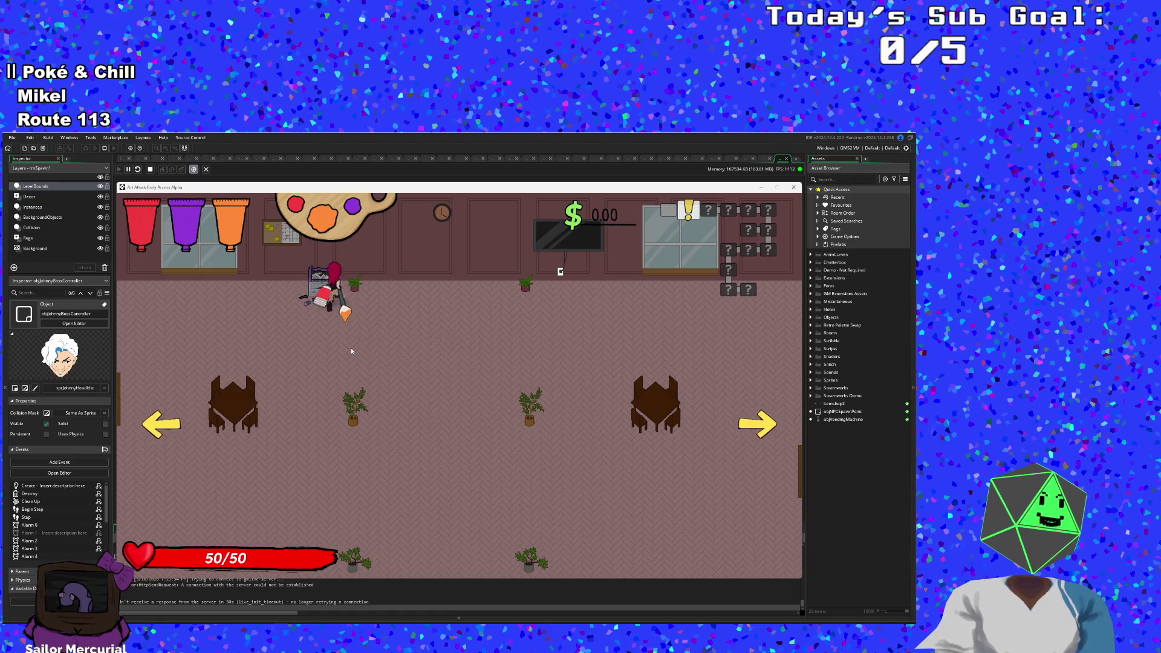
pyautogui.press('Right')
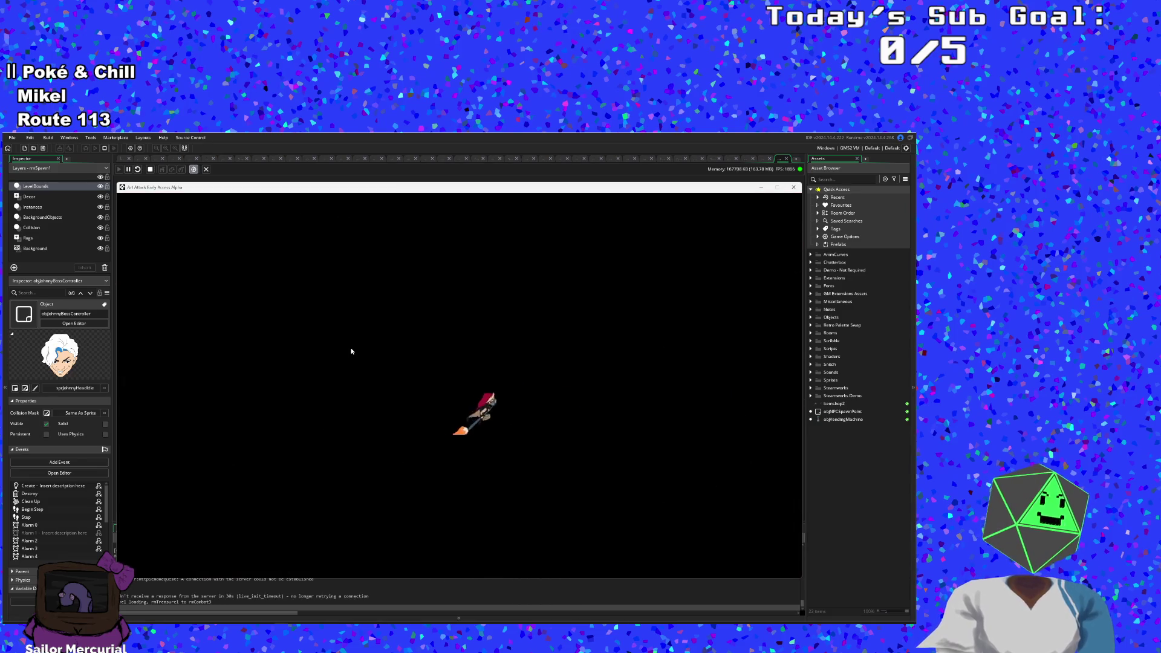
# Step: Fight the room's enemies with orange, red and purple paint attacks while dodging around
pyautogui.press('Down')
pyautogui.press('Right')
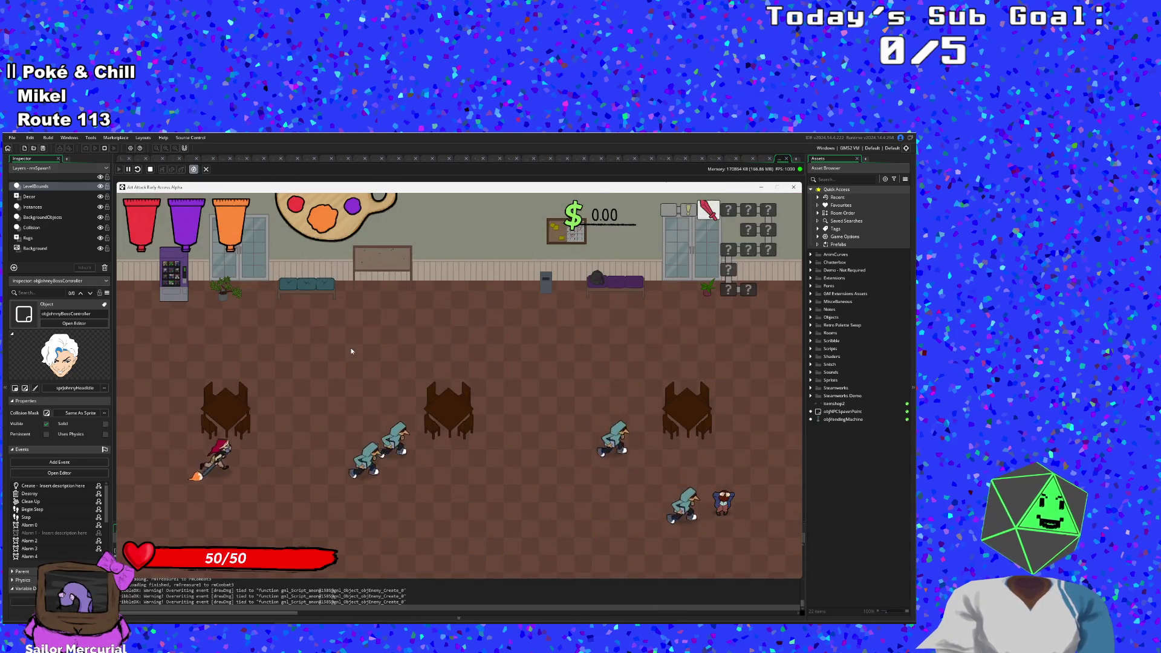
pyautogui.press('Left')
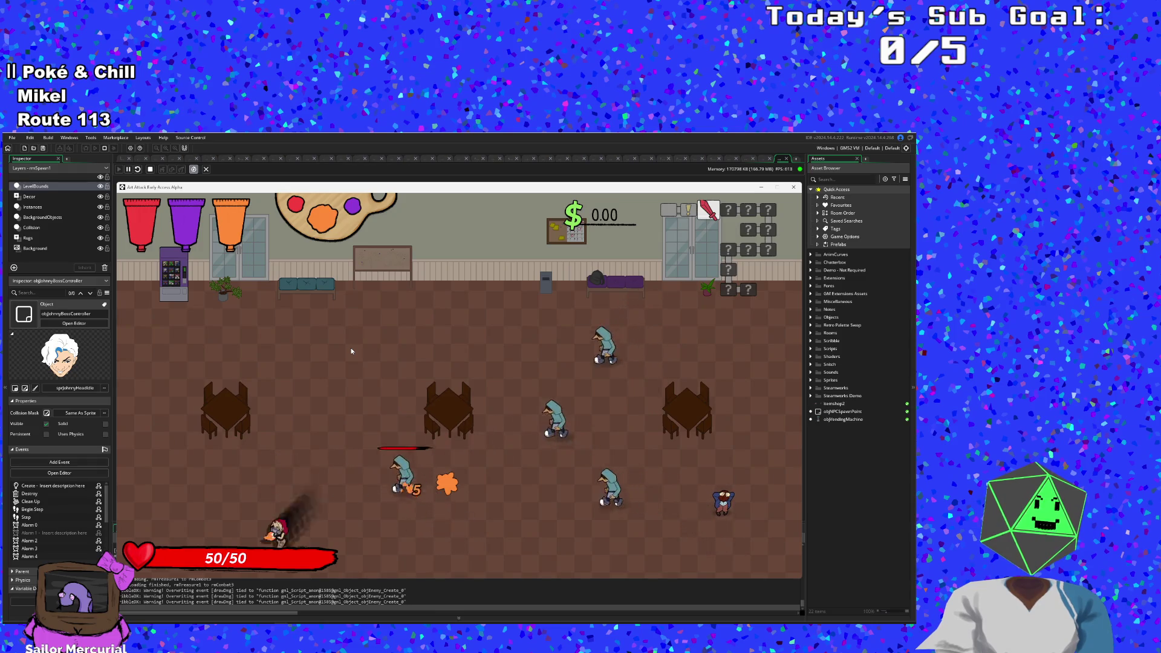
pyautogui.press('Up')
pyautogui.press('Right')
pyautogui.press('Down')
pyautogui.press('Left')
pyautogui.press('Up')
pyautogui.press('Right')
pyautogui.press('Left')
pyautogui.press('Down')
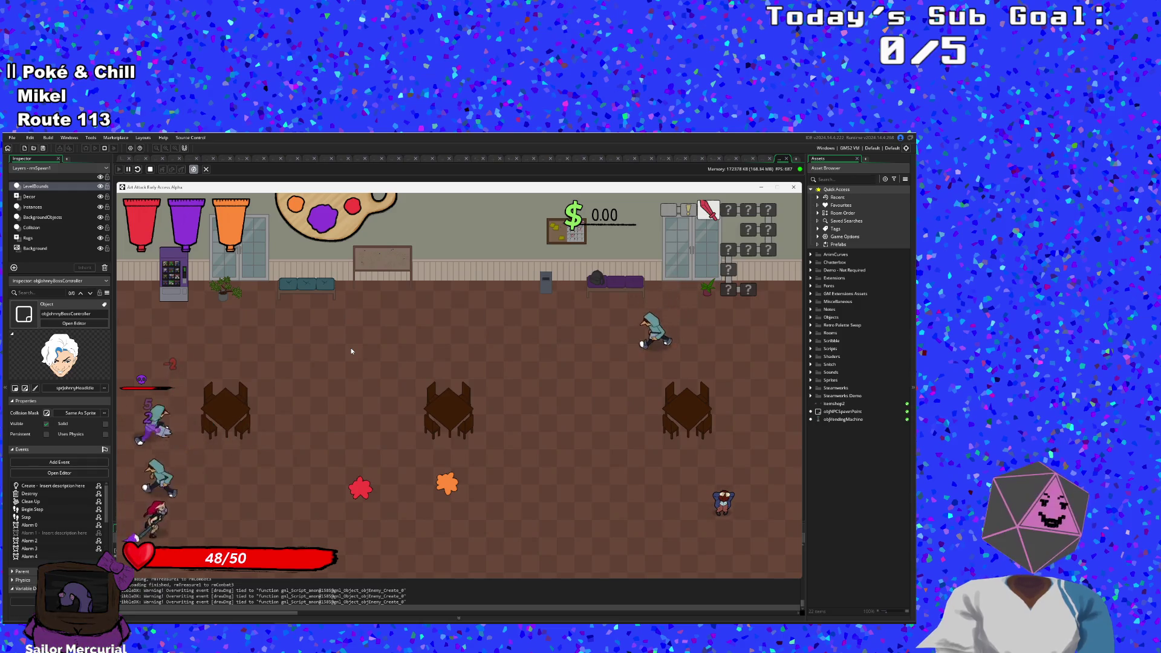
pyautogui.press('Right')
# Step: Chase down the remaining enemies, refilling paint, until the last one falls leaving a red splat
pyautogui.press('Right')
pyautogui.press('Up')
pyautogui.press('Down')
pyautogui.press('Right')
pyautogui.press('Up')
pyautogui.press('Right')
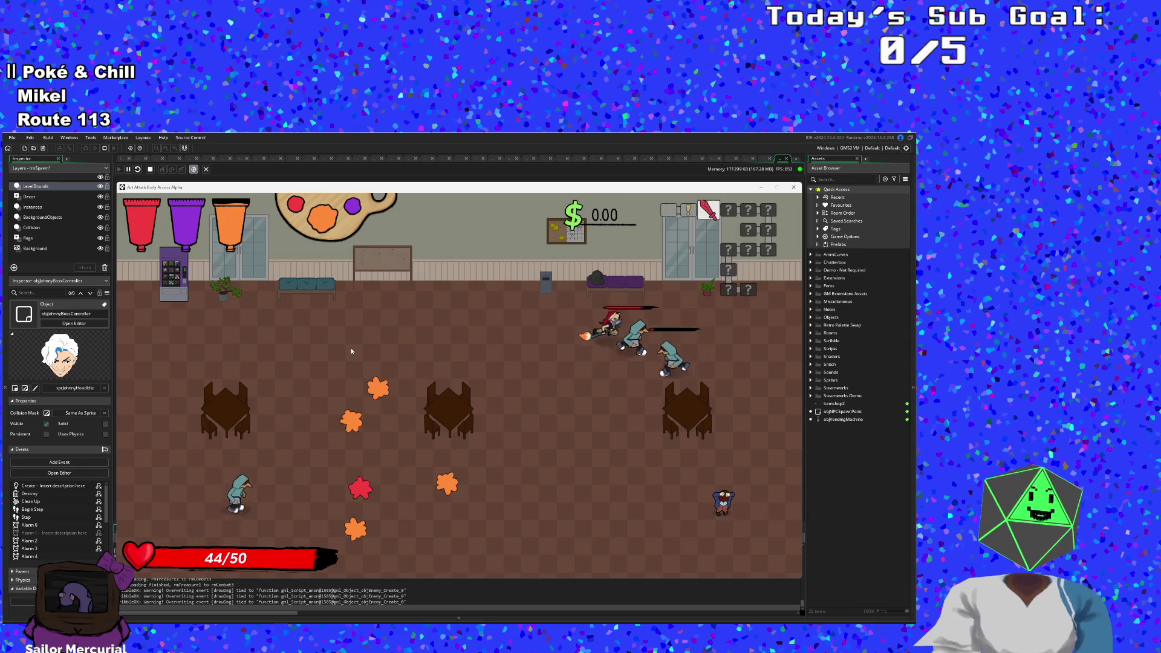
pyautogui.press('Left')
pyautogui.press('Left')
pyautogui.press('Down')
pyautogui.press('Right')
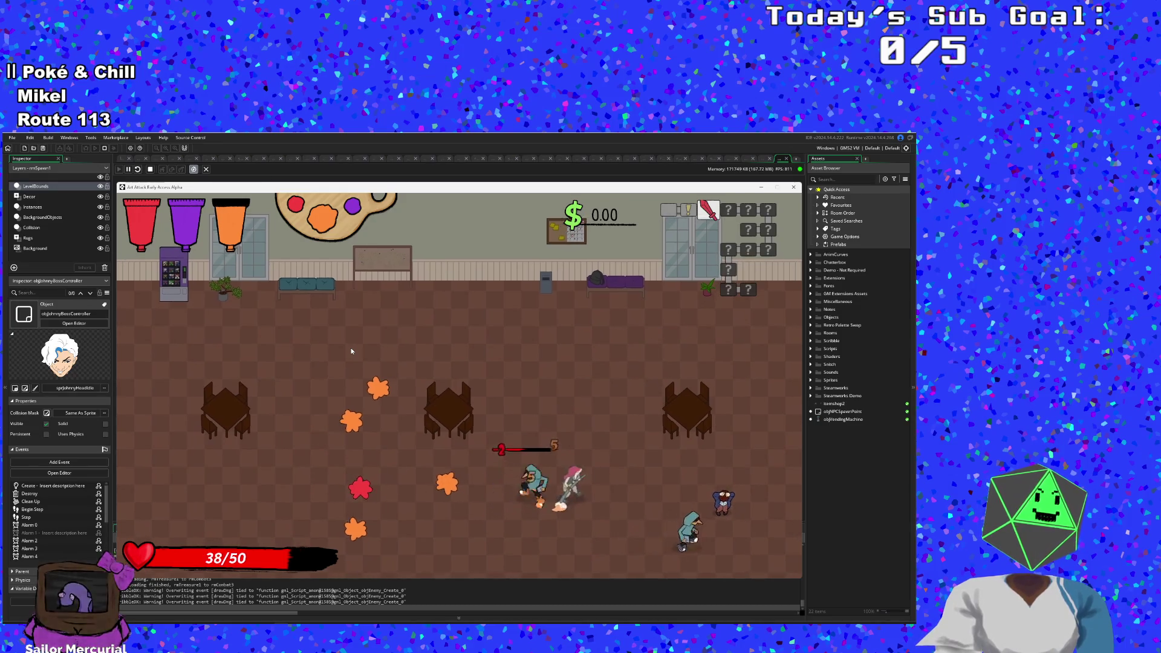
pyautogui.press('Up')
pyautogui.press('Down')
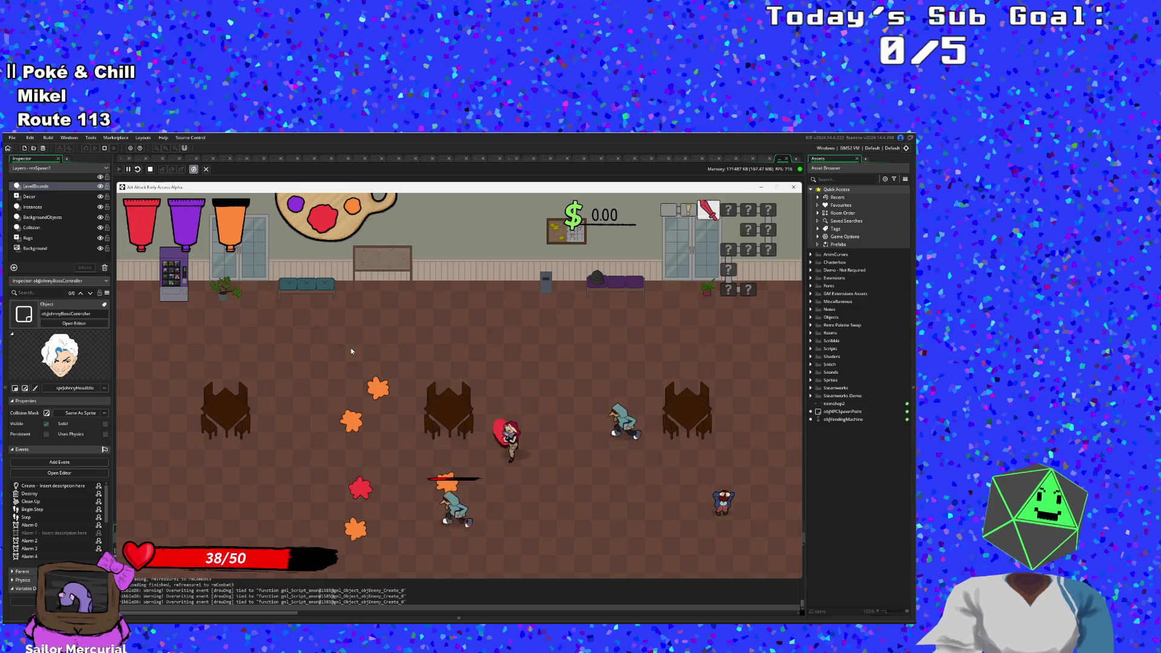
pyautogui.press('Left')
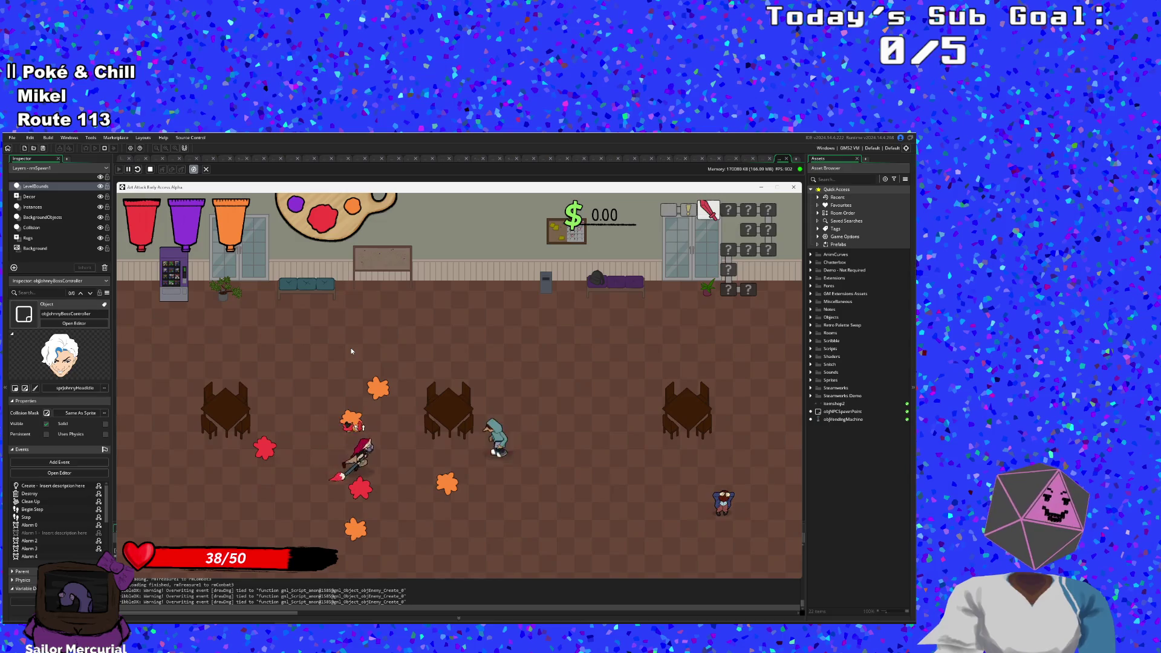
pyautogui.press('Right')
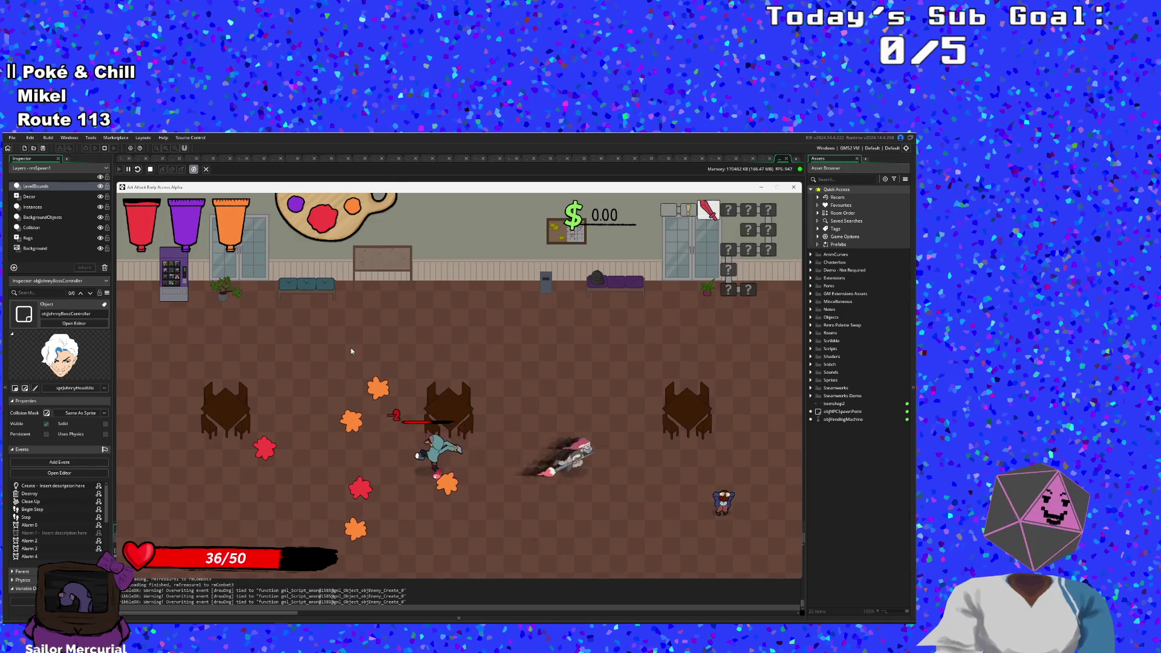
pyautogui.press('Up')
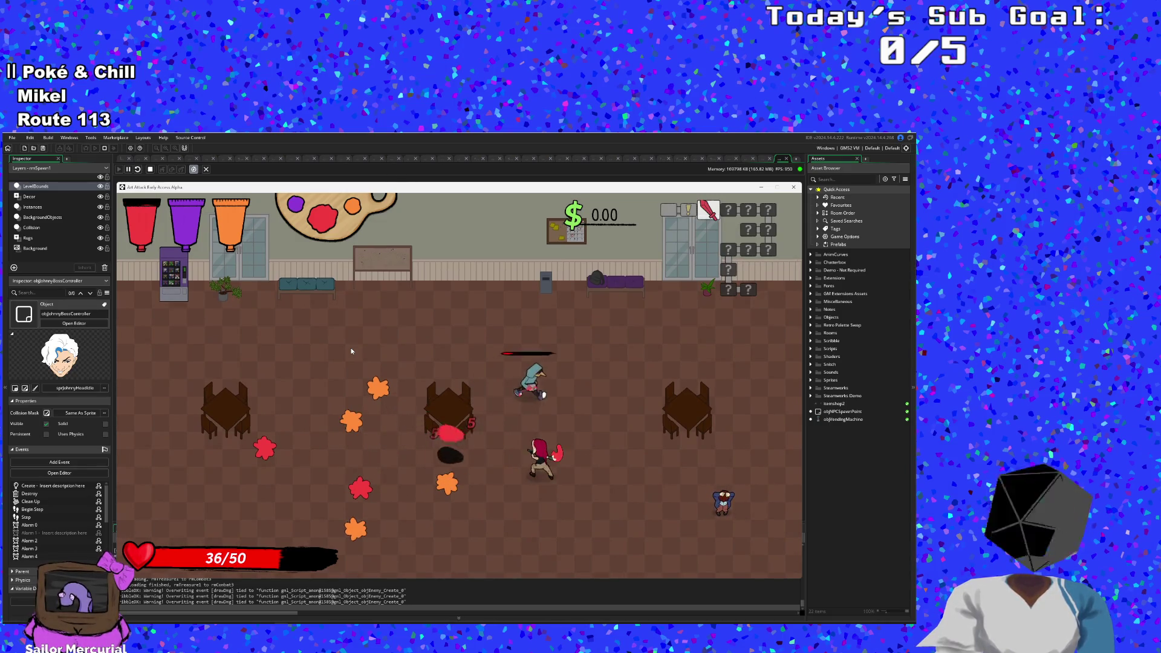
# Step: Walk over to the suited student and start talking, skipping through the lines
pyautogui.press('Up')
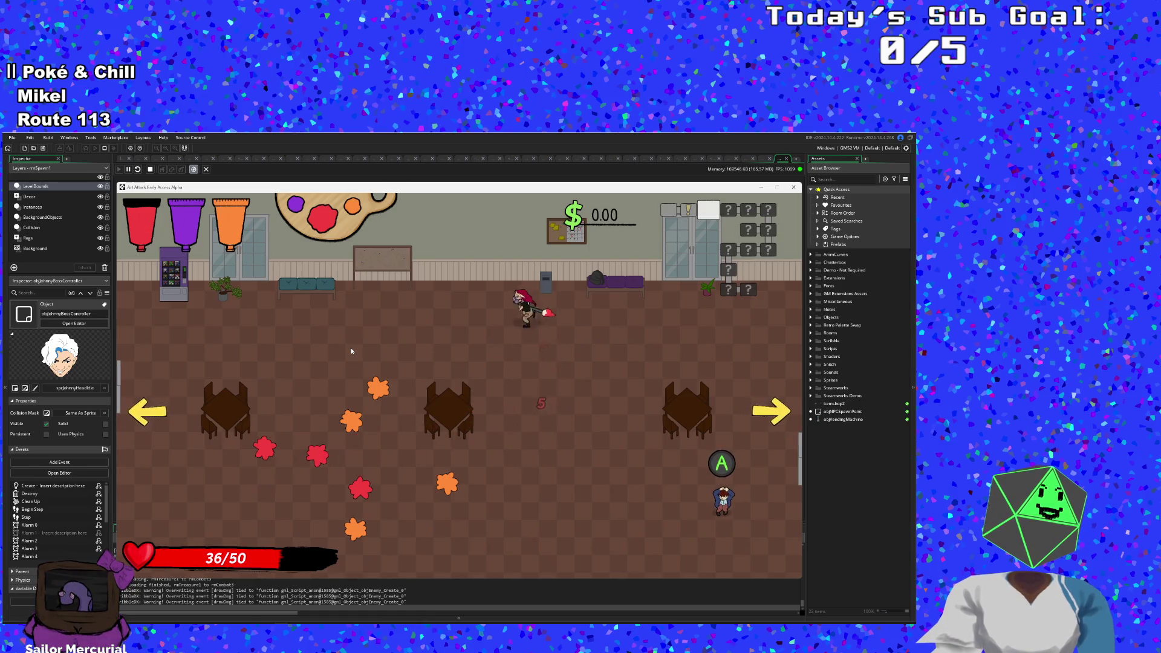
pyautogui.press('Left')
pyautogui.press('Left')
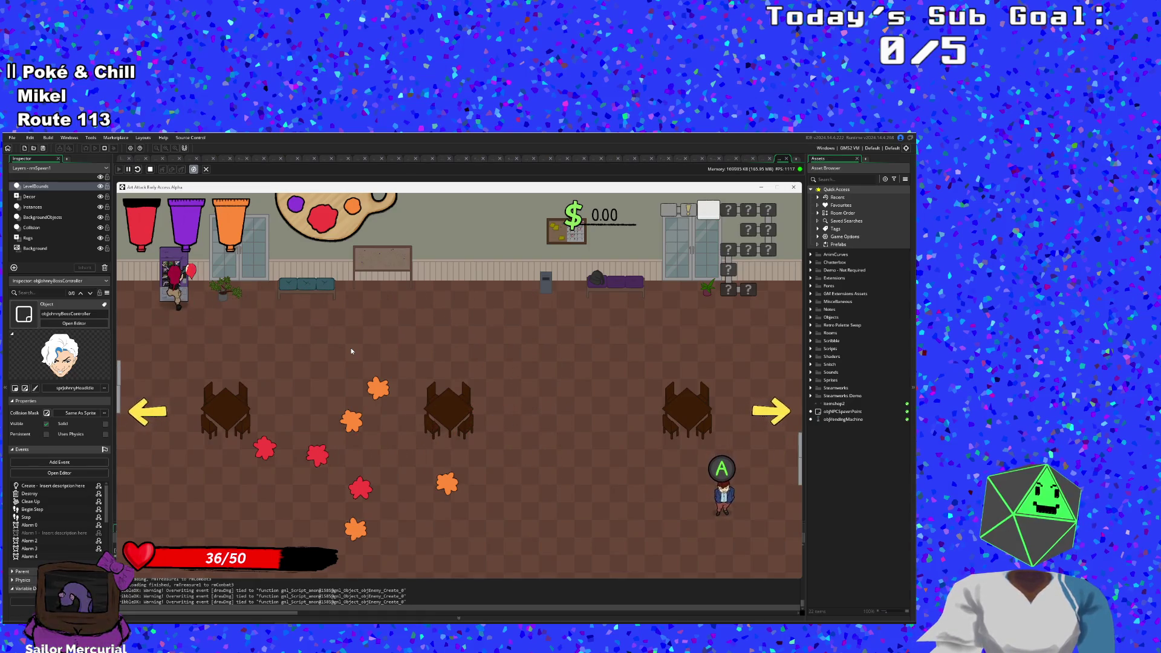
pyautogui.press('Down')
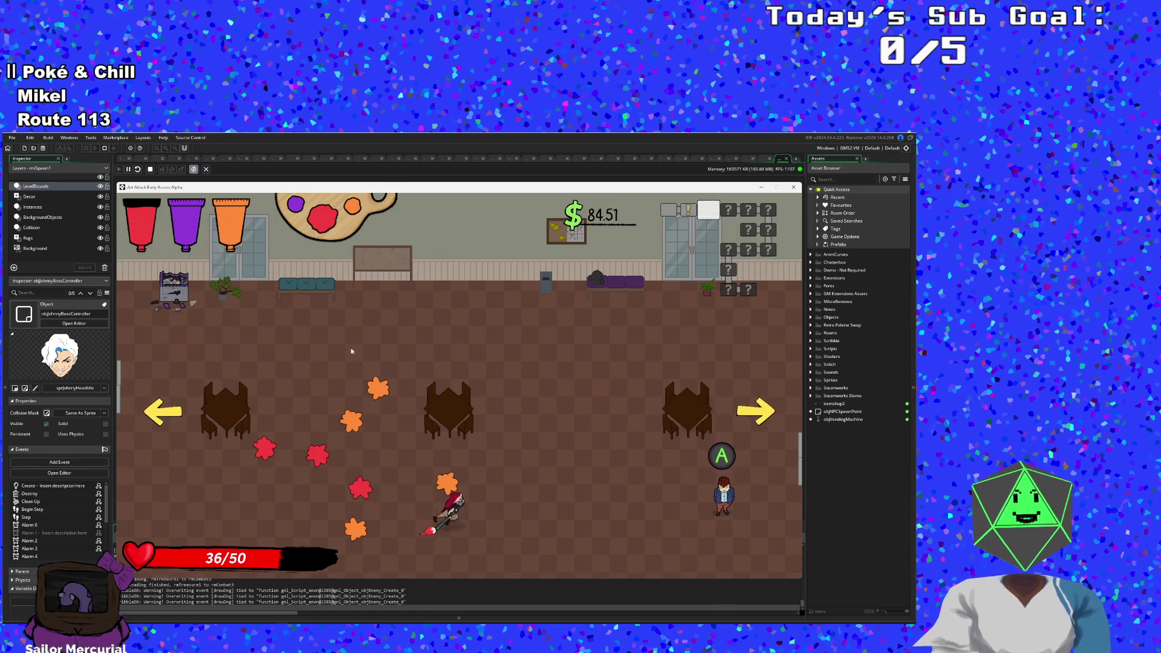
pyautogui.press('space')
pyautogui.press('space')
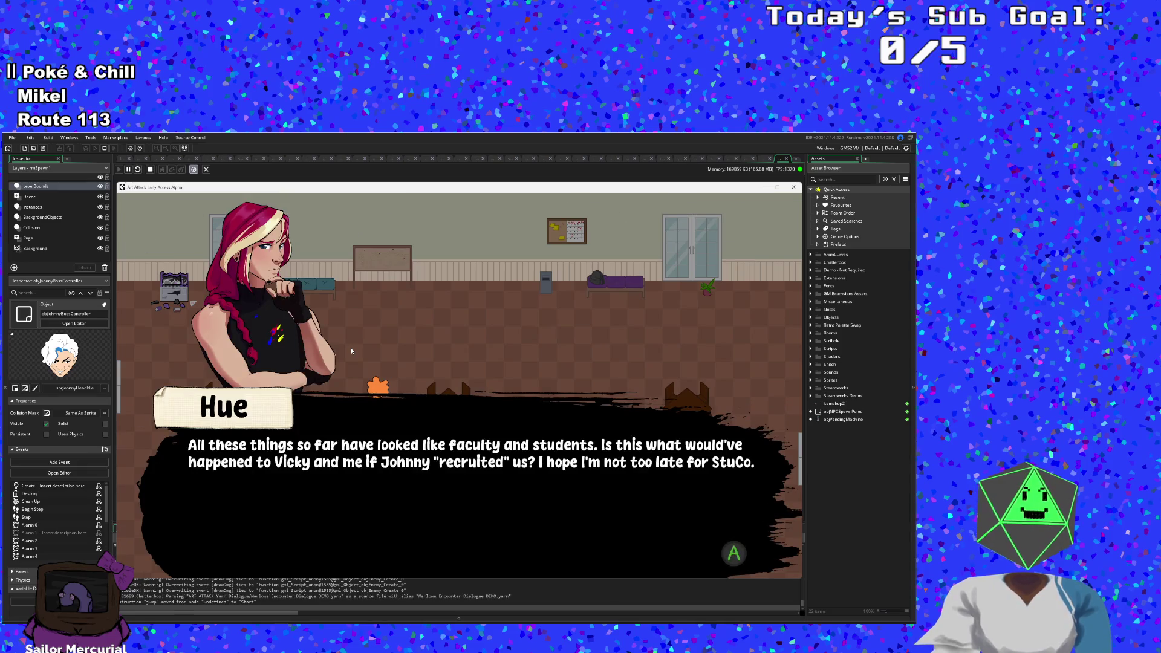
pyautogui.press('space')
pyautogui.press('space')
pyautogui.press('space')
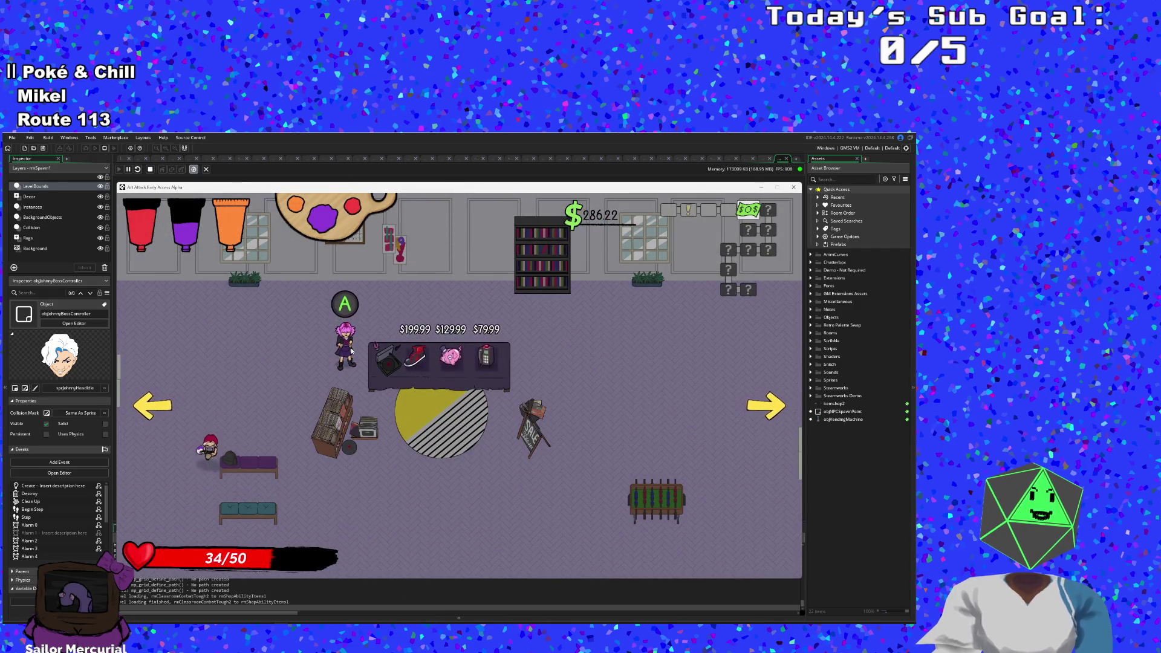
# Step: Buy the dash-upgrade shoes, leaving $86.23, and dash out the right exit
pyautogui.press('space')
pyautogui.press('d')
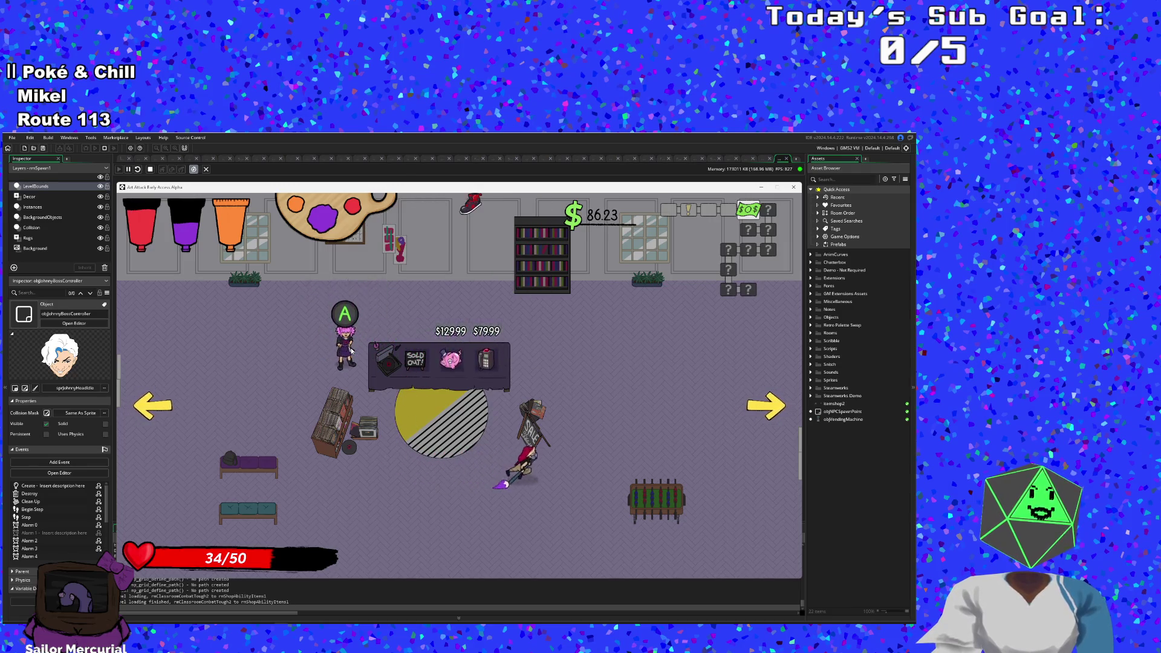
pyautogui.press('d')
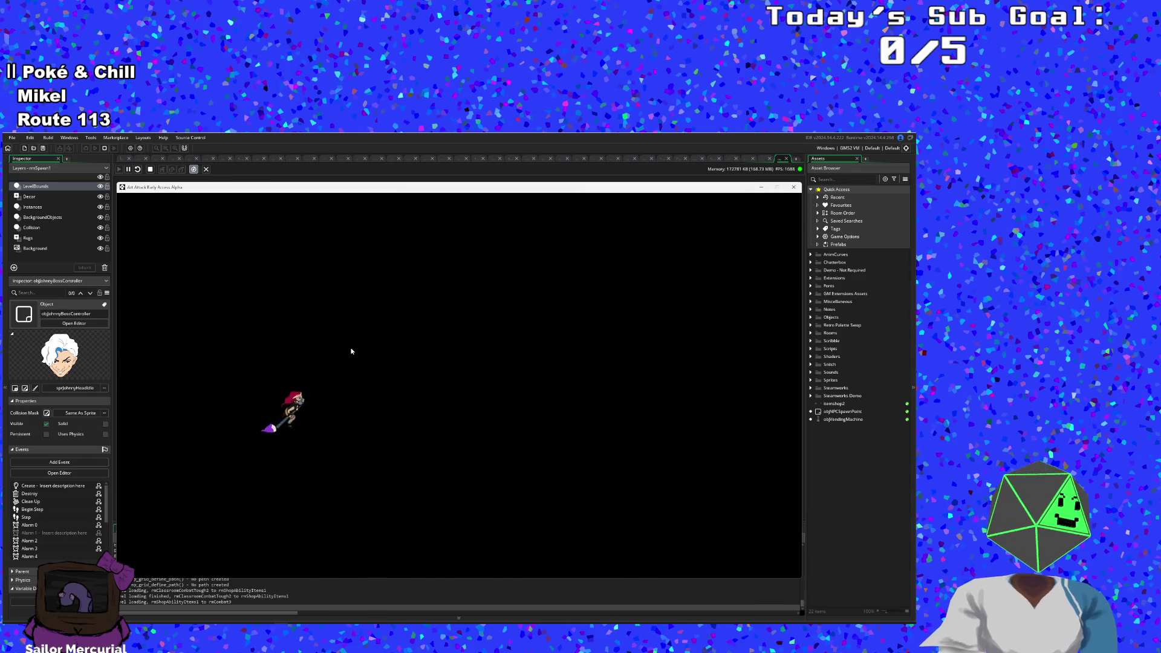
# Step: Attack with the purple brush and streak purple paint around the brown floor
pyautogui.click(351, 350)
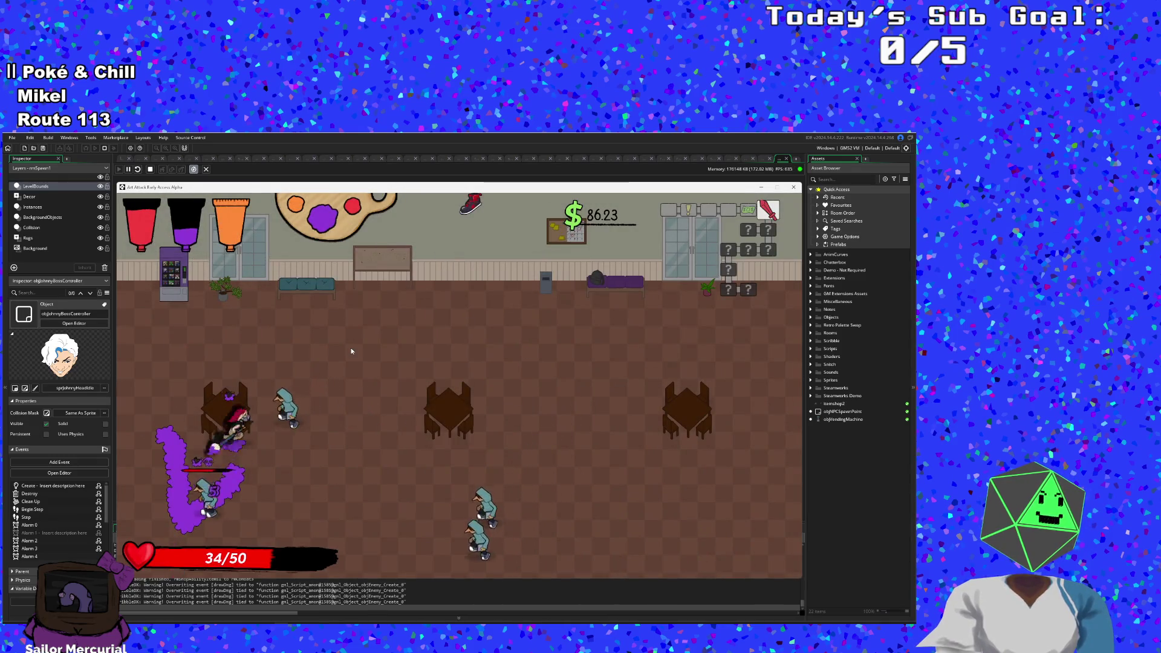
pyautogui.click(351, 351)
pyautogui.press('s')
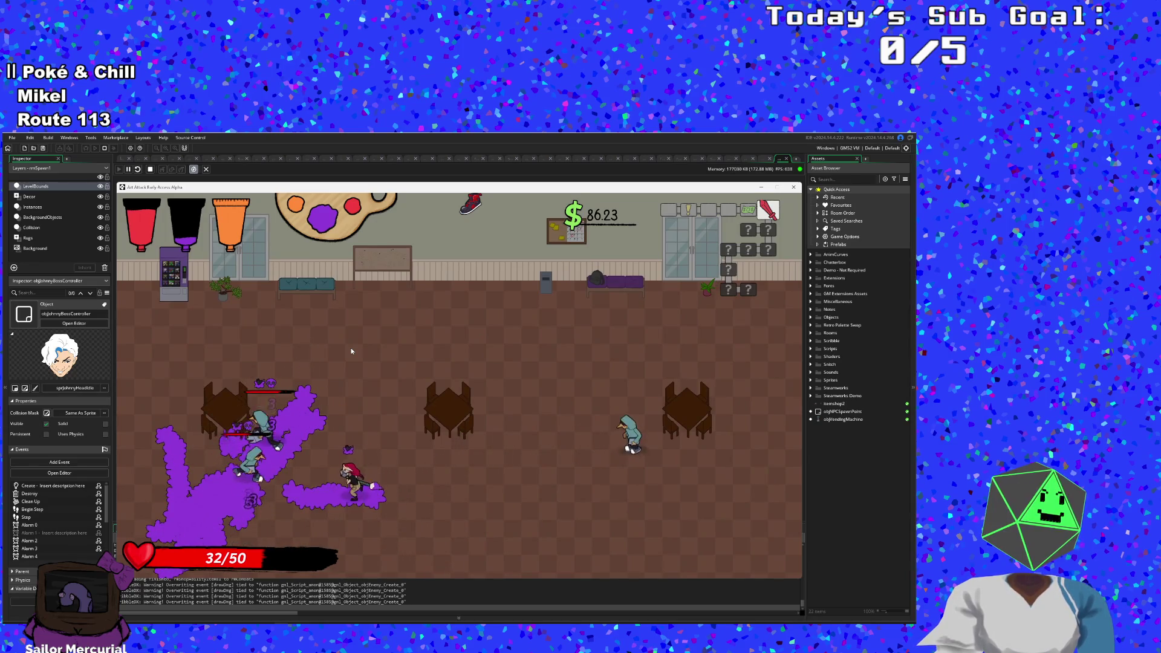
pyautogui.press('d')
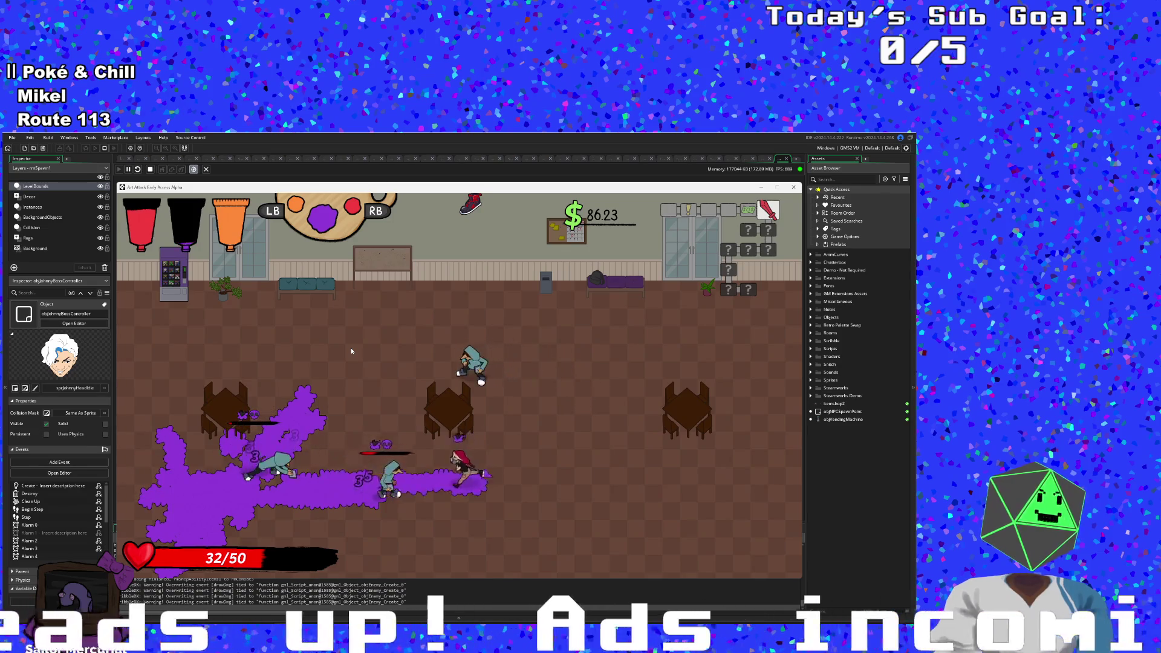
pyautogui.press('a')
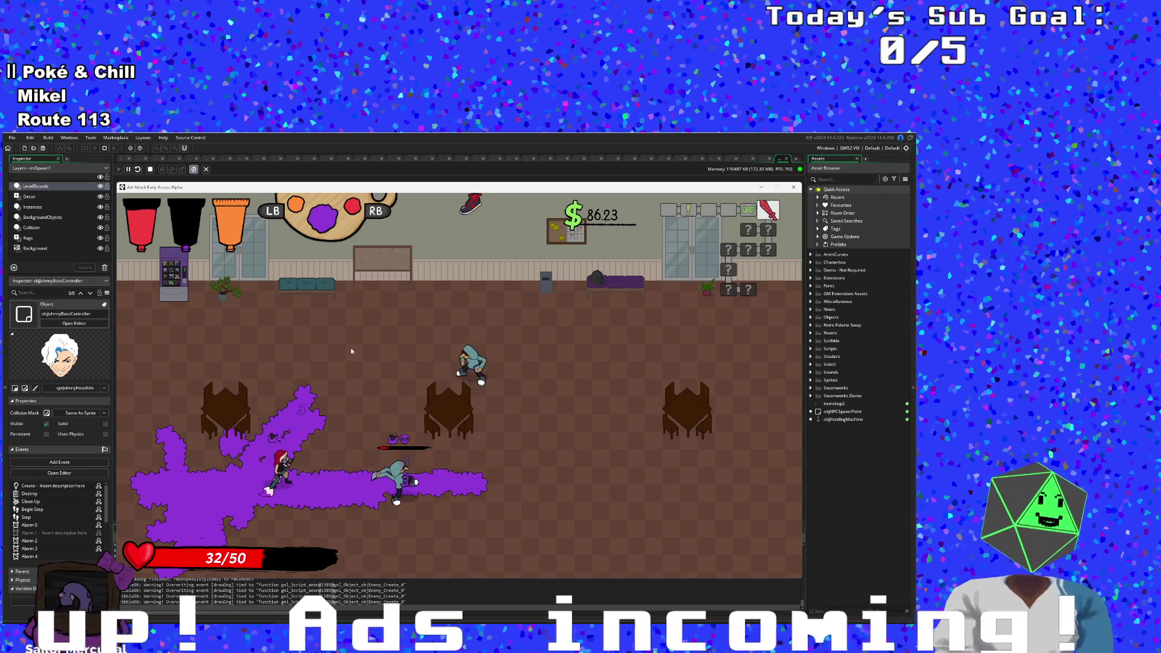
pyautogui.press('w')
pyautogui.press('d')
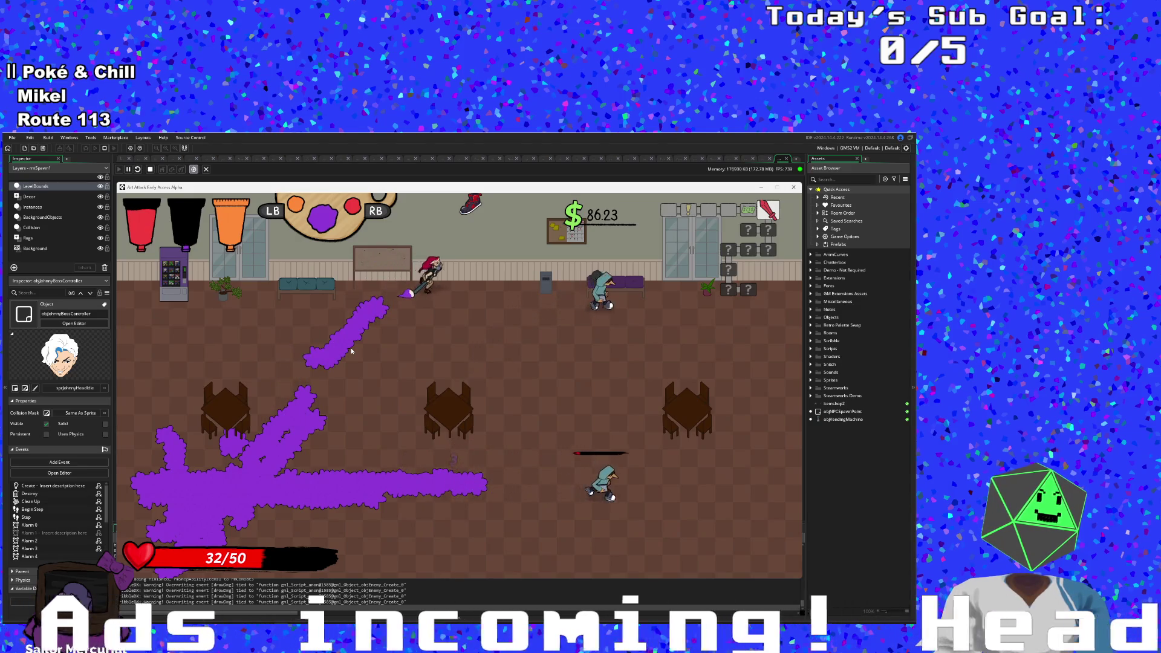
# Step: Paint orange streaks while grabbing health, then a red streak down-right
pyautogui.press('s')
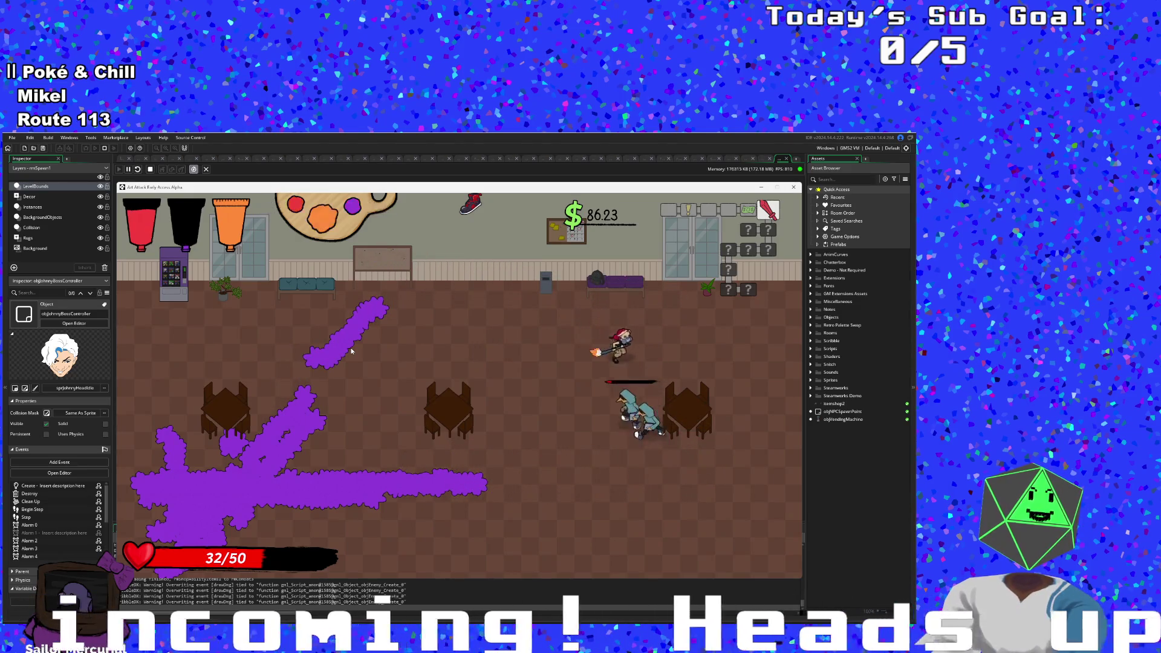
pyautogui.press('w')
pyautogui.press('a')
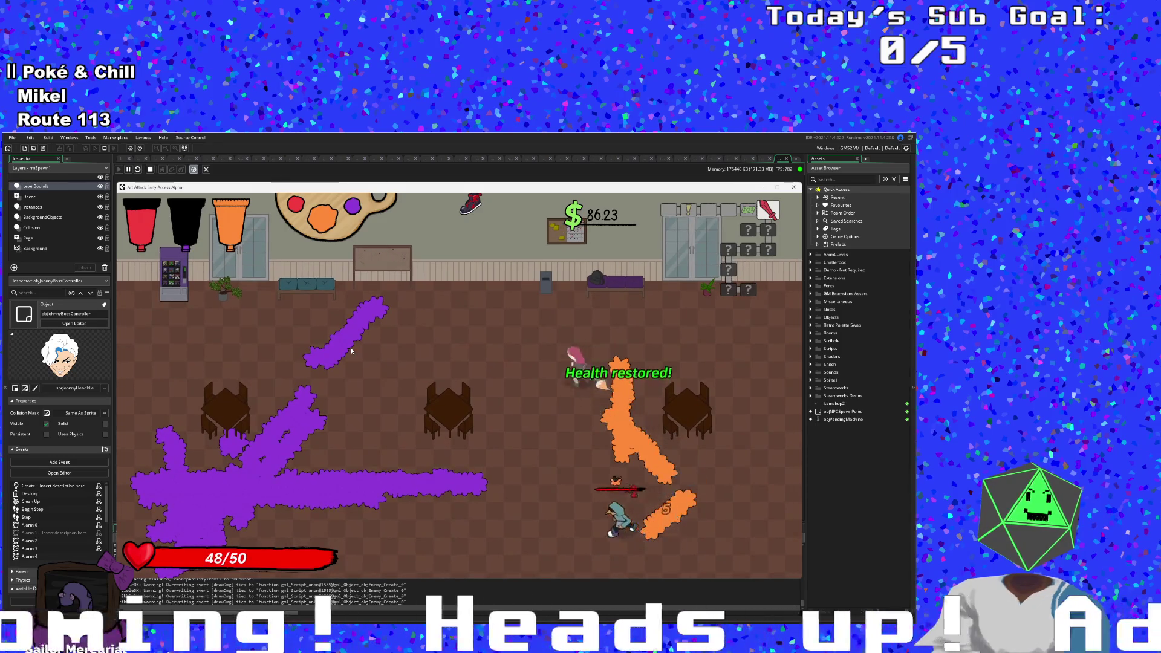
pyautogui.press('s')
pyautogui.press('d')
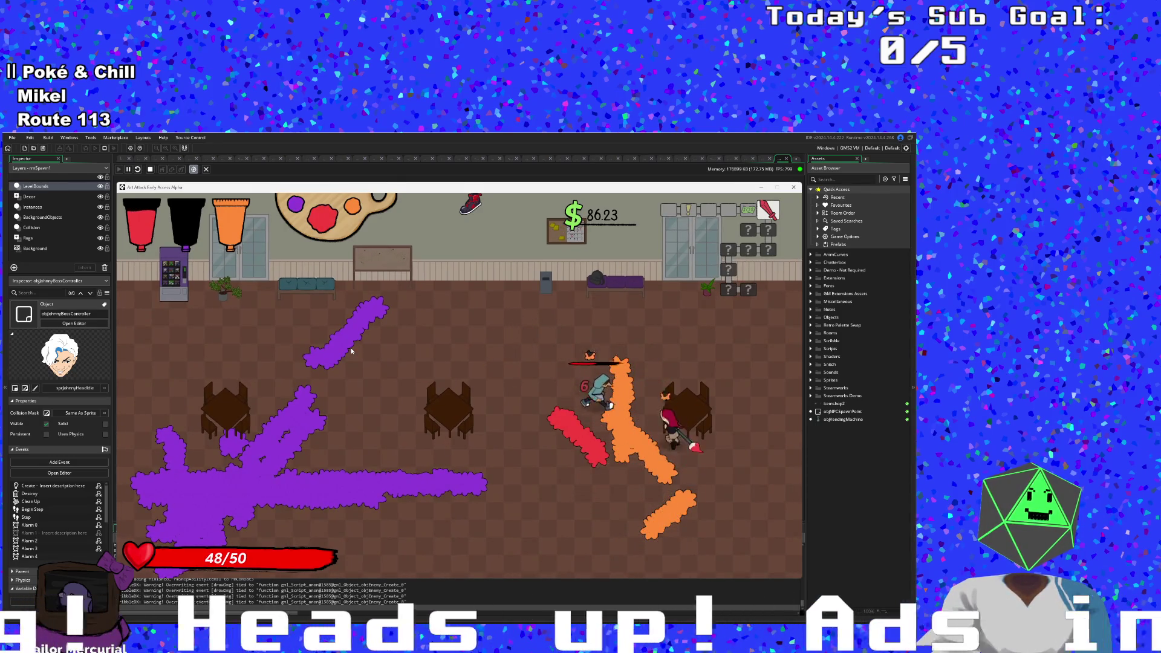
# Step: Rotate back to purple, refill paint at the vending machine, and move right painting purple
pyautogui.press('q')
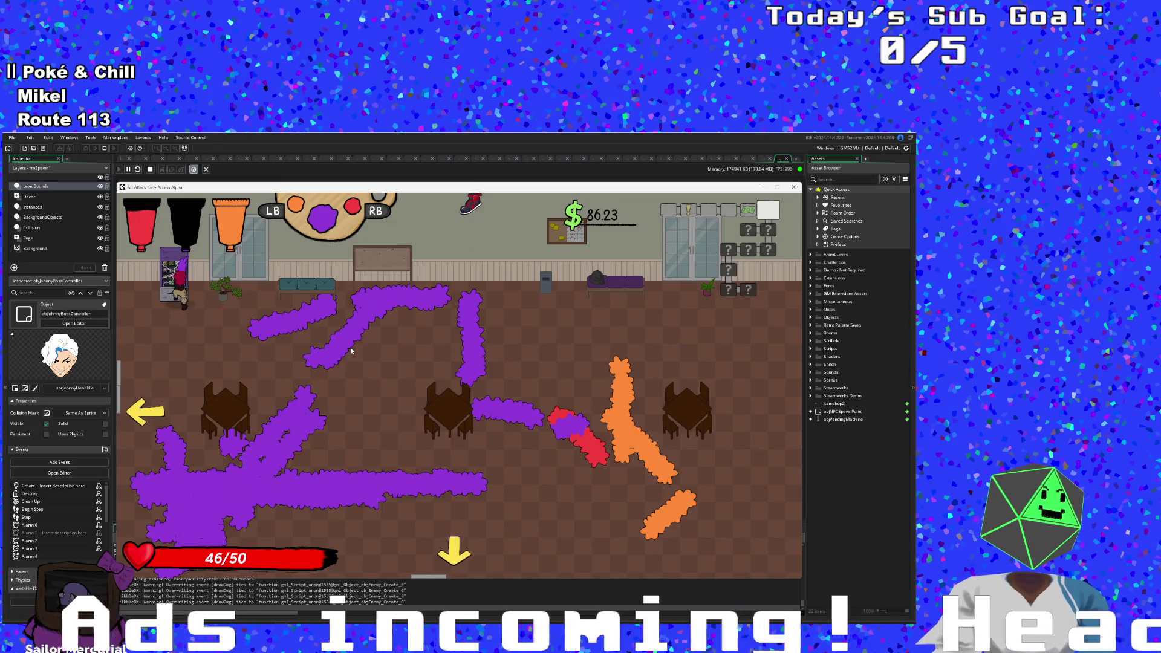
pyautogui.press('e')
pyautogui.press('d')
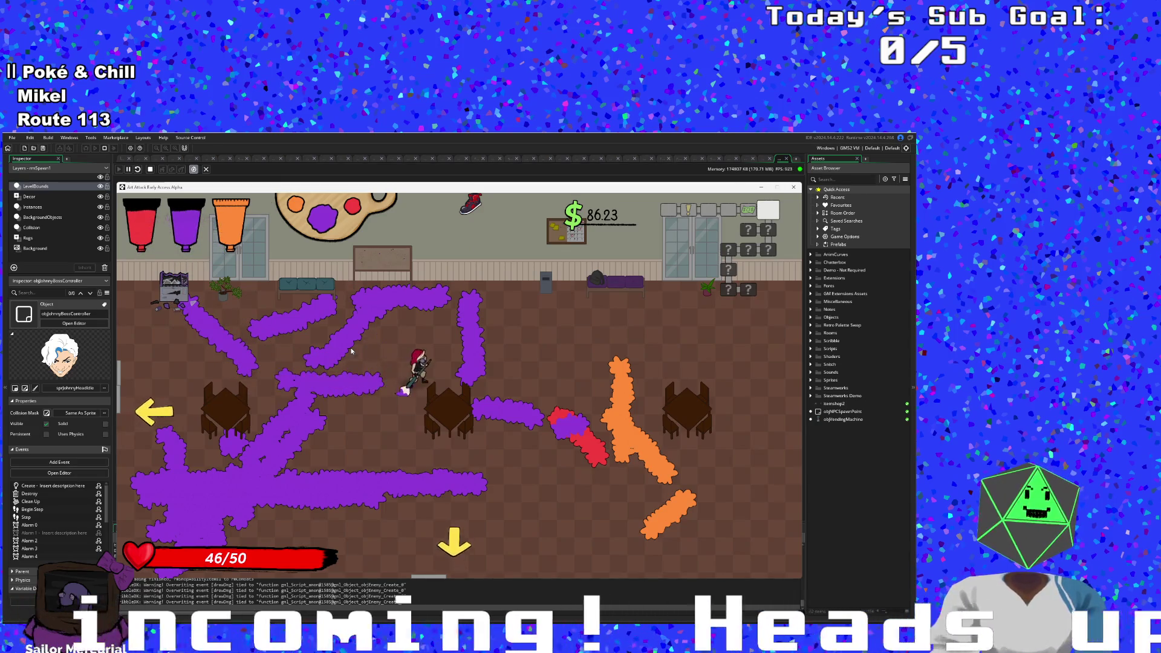
# Step: Enter the grey-floored room and spread long purple paint streaks across the floor
pyautogui.press('s')
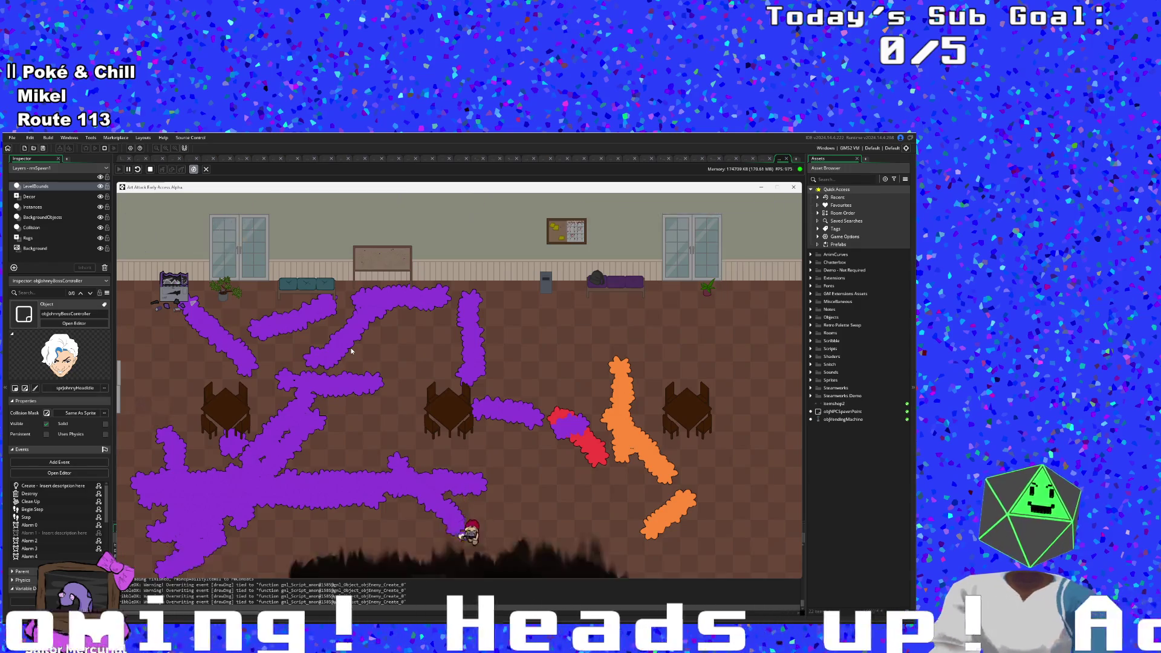
pyautogui.press('s')
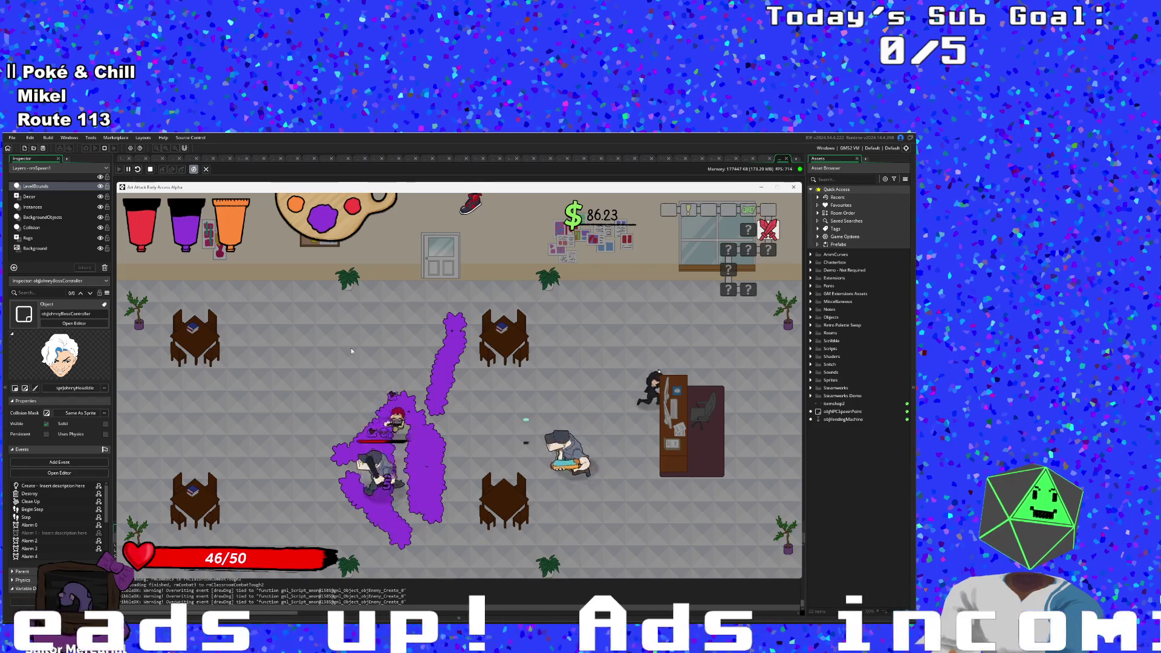
pyautogui.press('w')
pyautogui.press('s')
pyautogui.press('a')
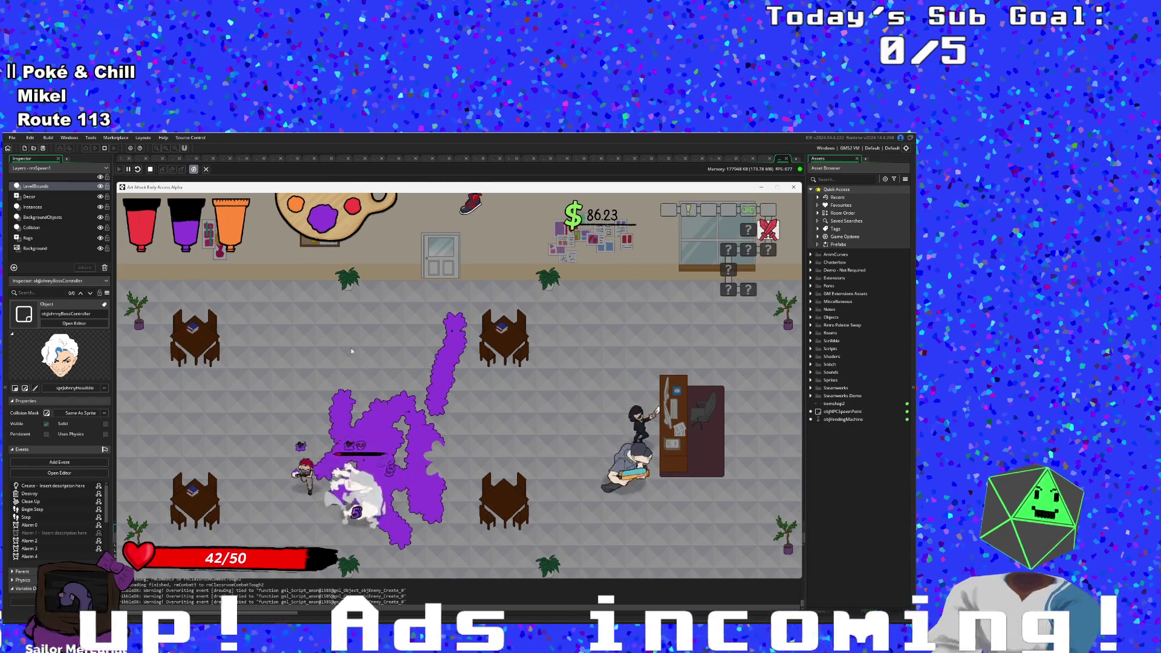
pyautogui.press('d')
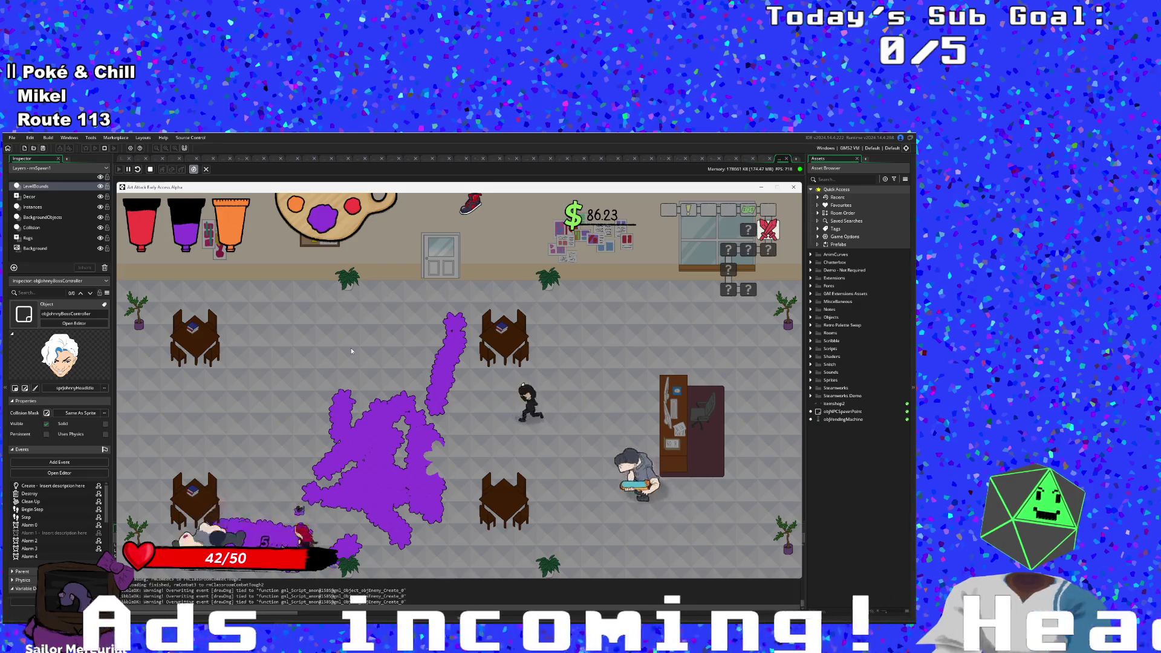
pyautogui.press('d')
pyautogui.press('w')
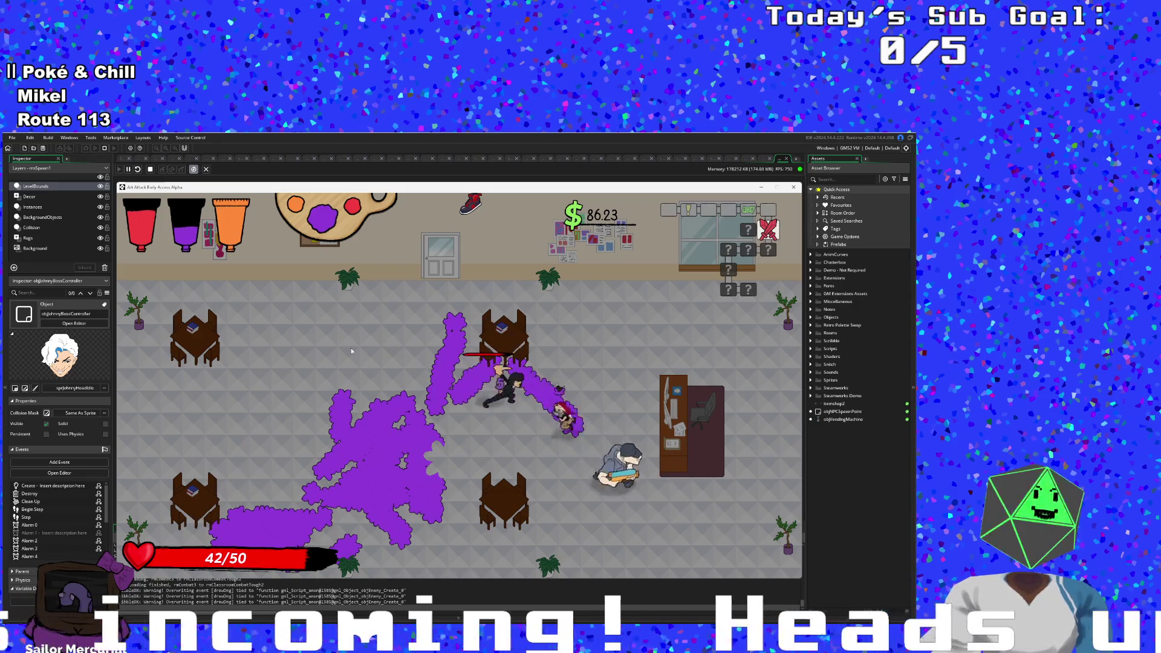
# Step: Switch to orange paint and fight the enemies down-right until the room is cleared
pyautogui.press('s')
pyautogui.press('d')
pyautogui.scroll(-1, 351, 351)
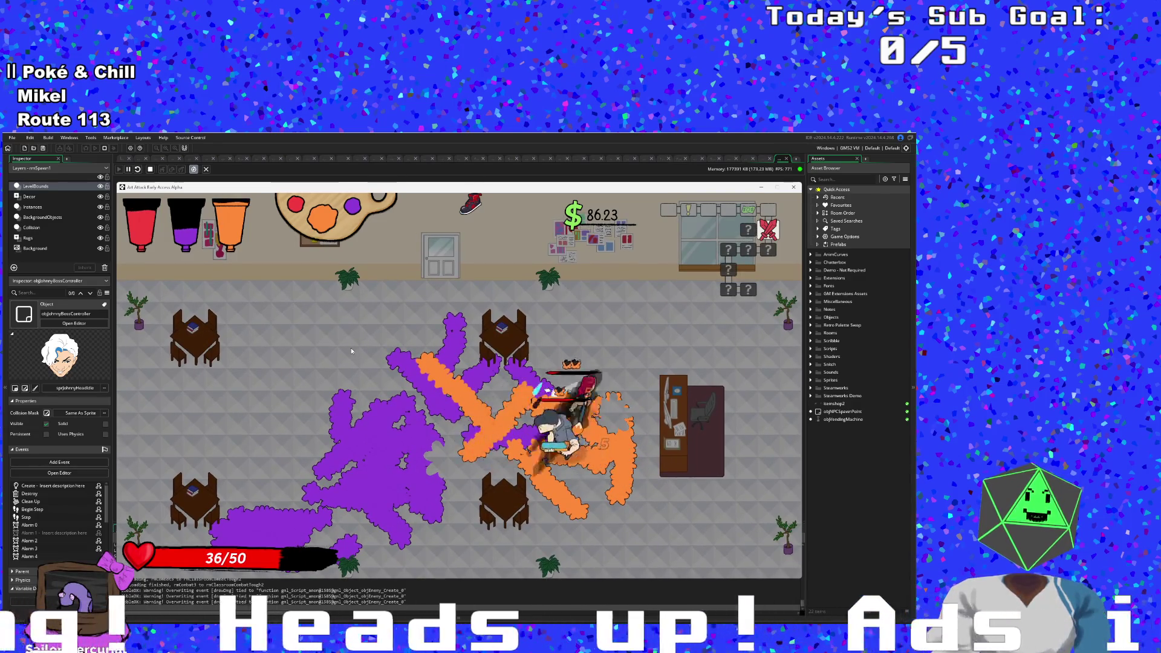
pyautogui.press('s')
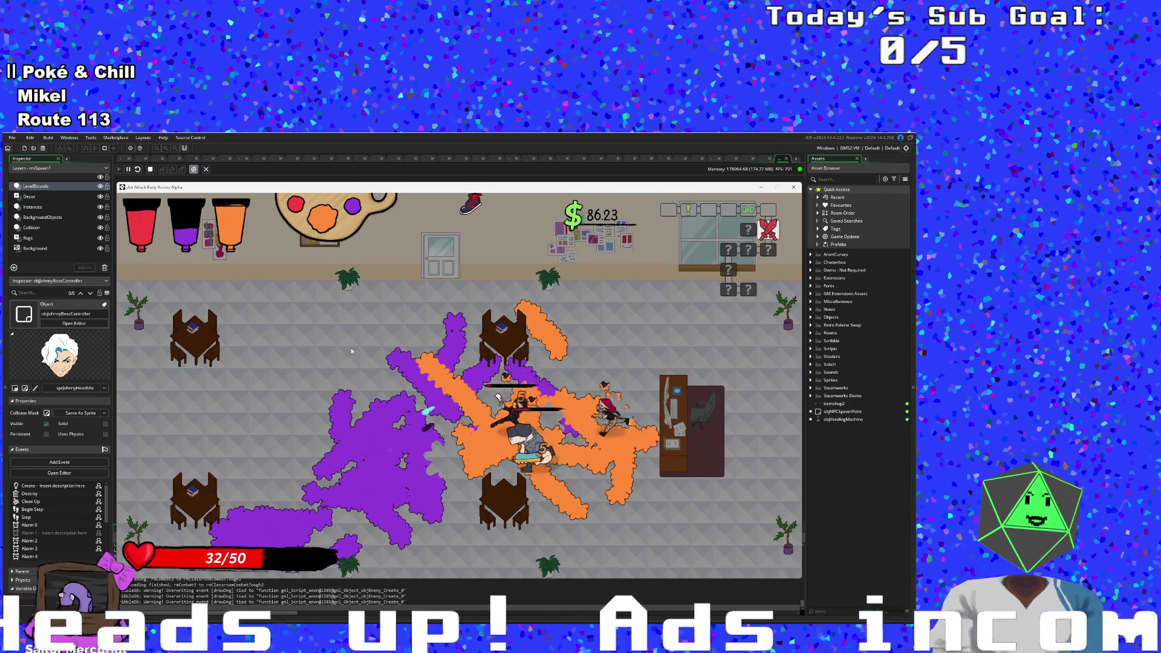
pyautogui.press('s')
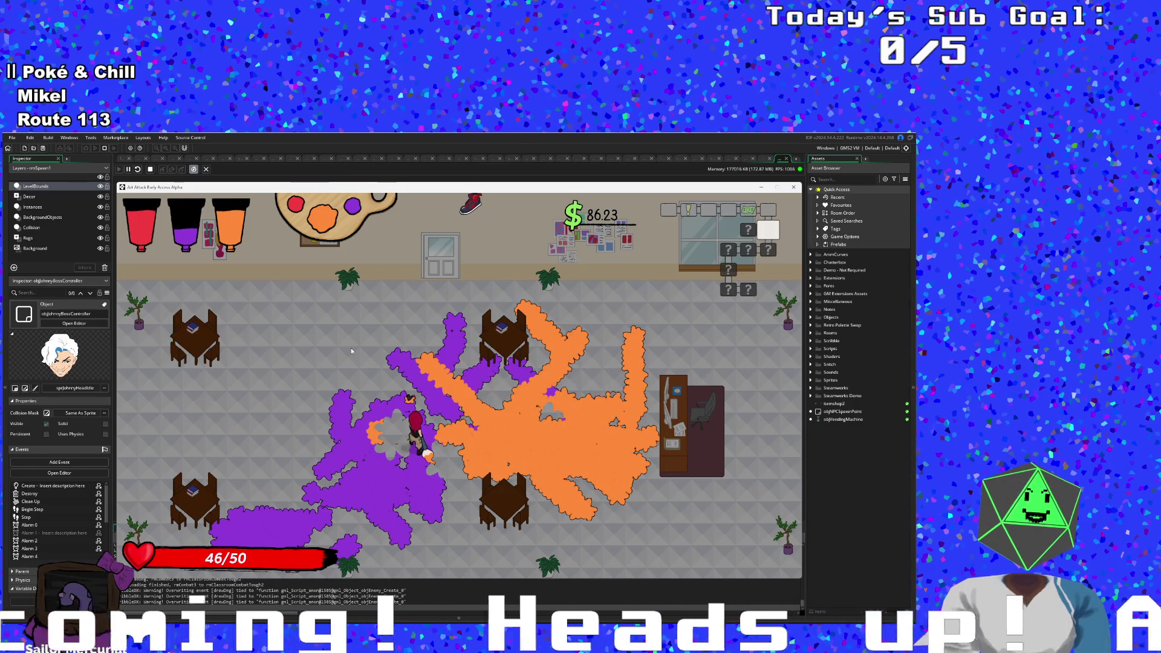
pyautogui.press('w')
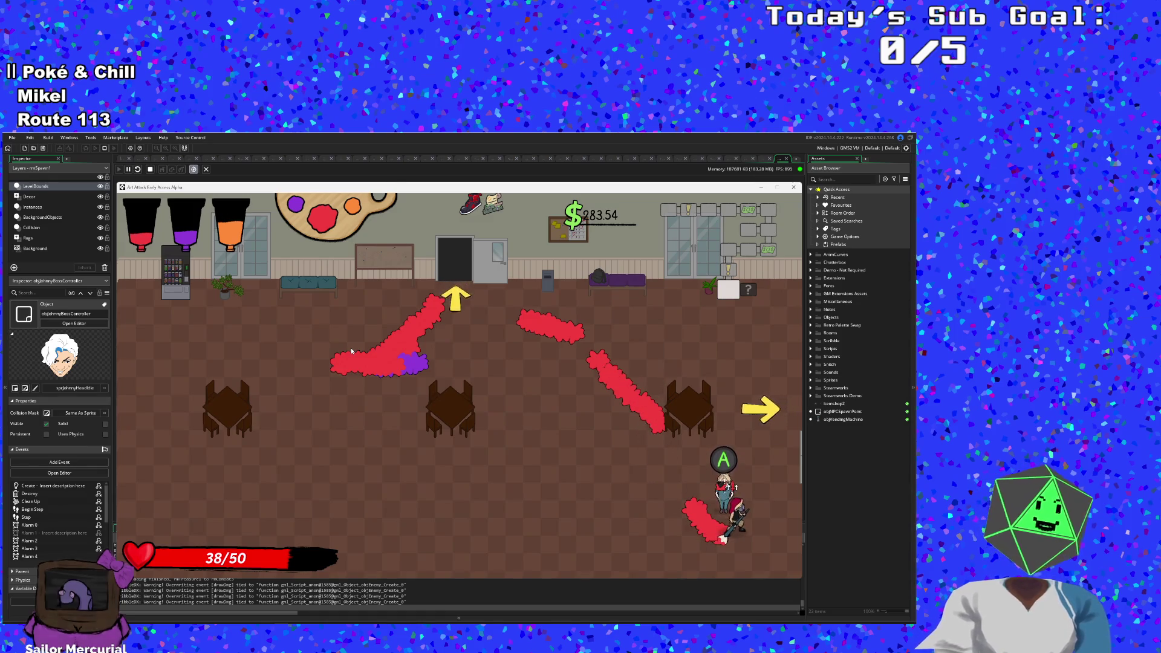
# Step: Talk to Eddie and advance through the dialogue until it closes
pyautogui.press('space')
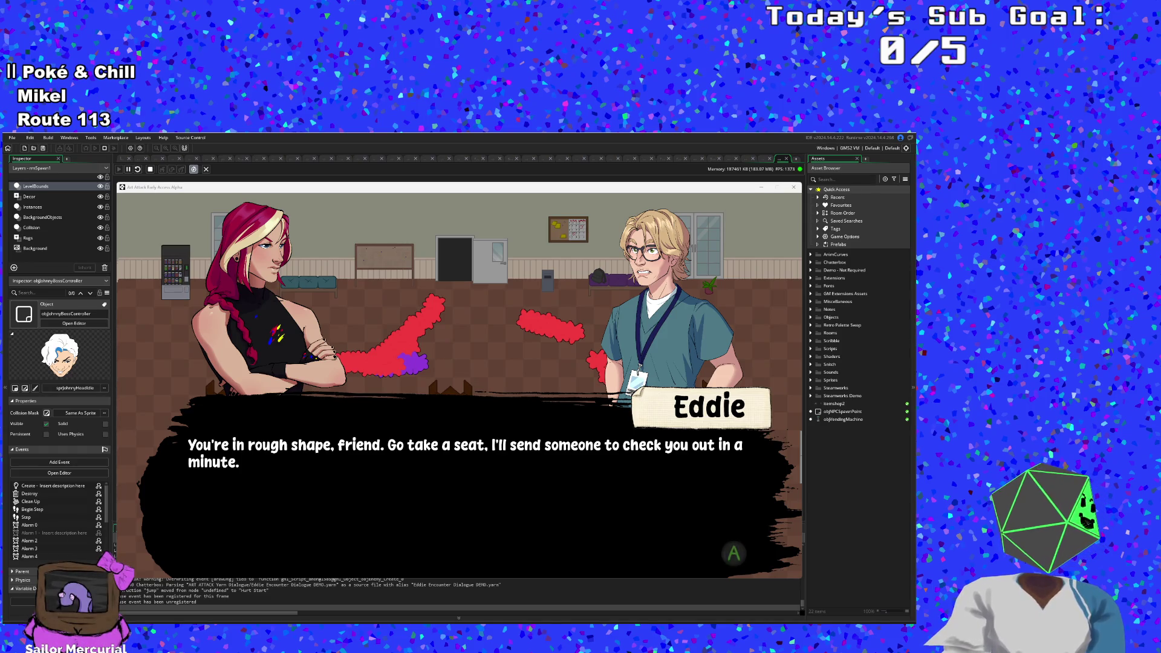
pyautogui.press('space')
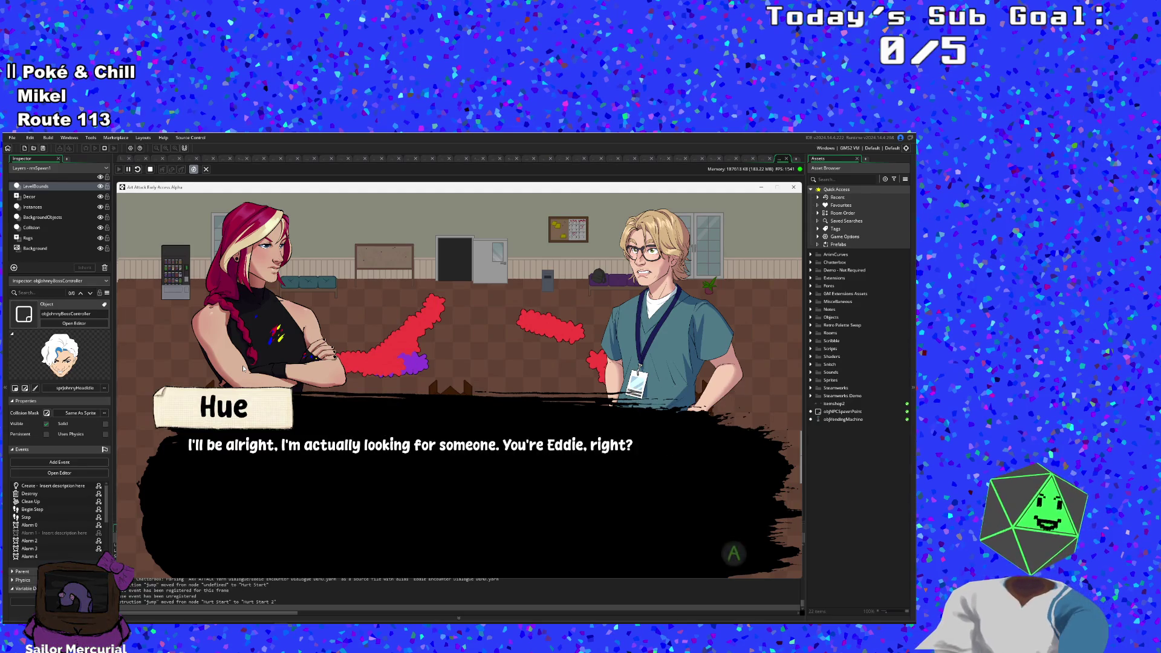
pyautogui.press('space')
pyautogui.press('space')
pyautogui.press('space')
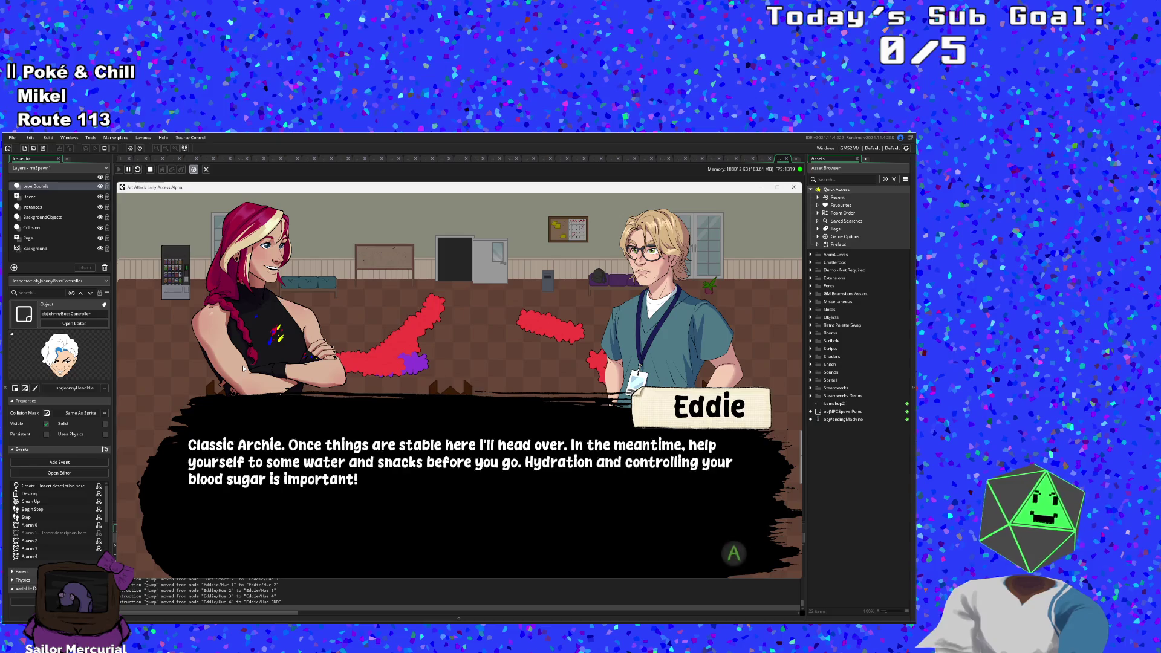
pyautogui.press('space')
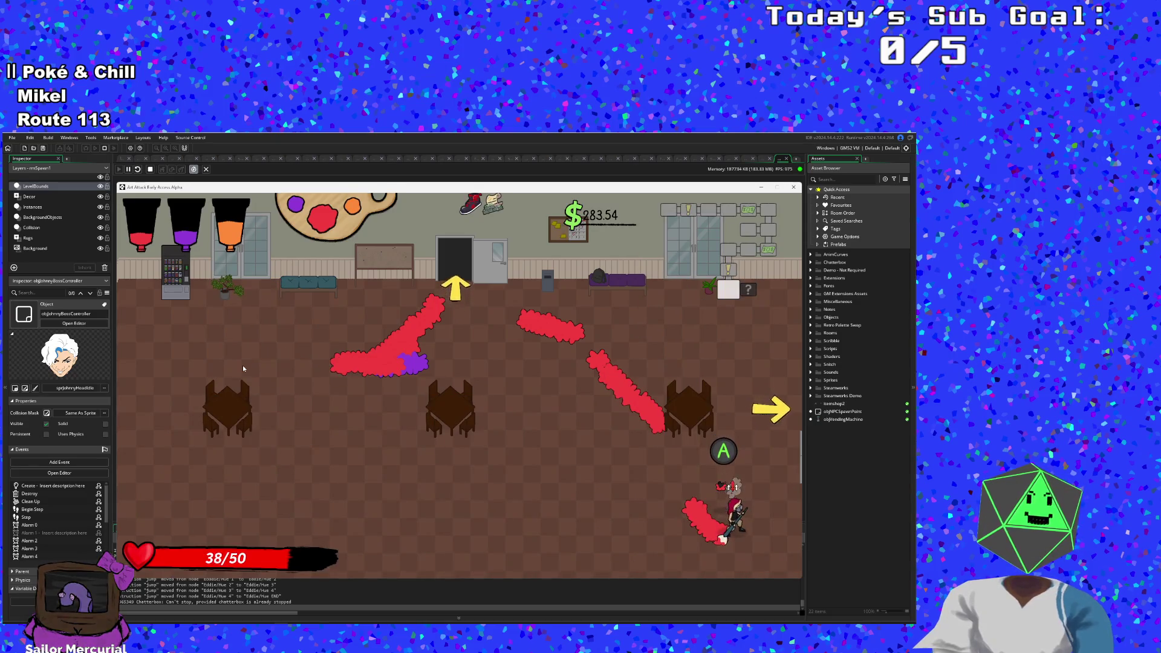
# Step: Restore health to 50/50 at the healing spot, then paint a red trail toward the exit
pyautogui.hotkey('w', 'a')
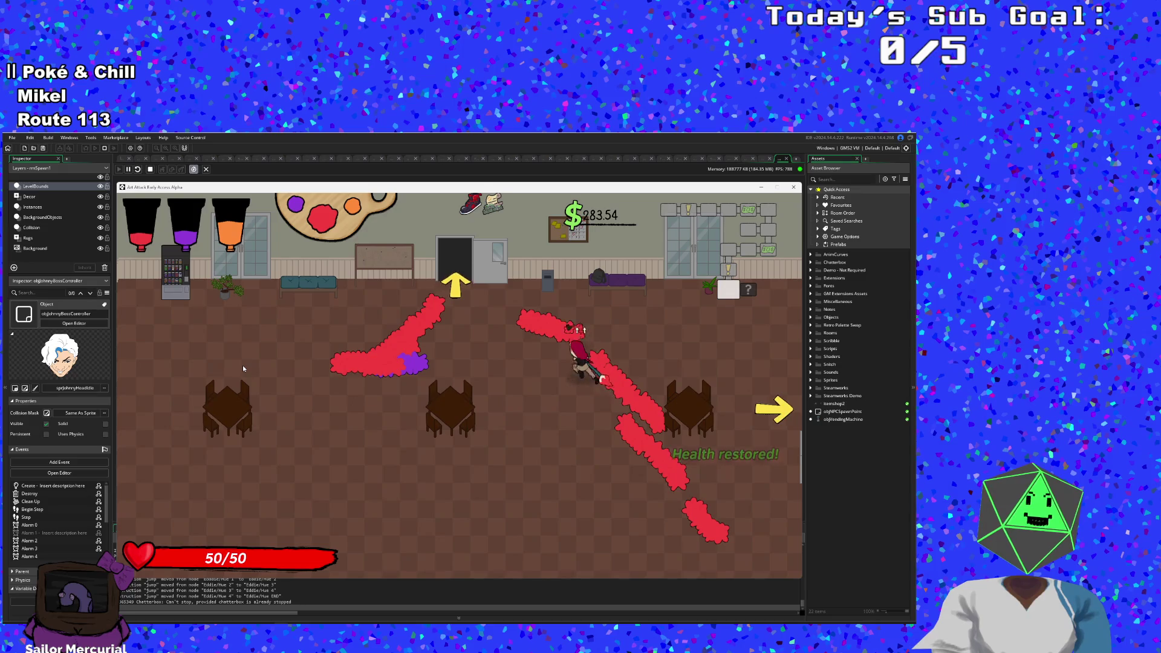
pyautogui.press('s')
pyautogui.hotkey('s', 'd')
pyautogui.press('d')
pyautogui.press('d')
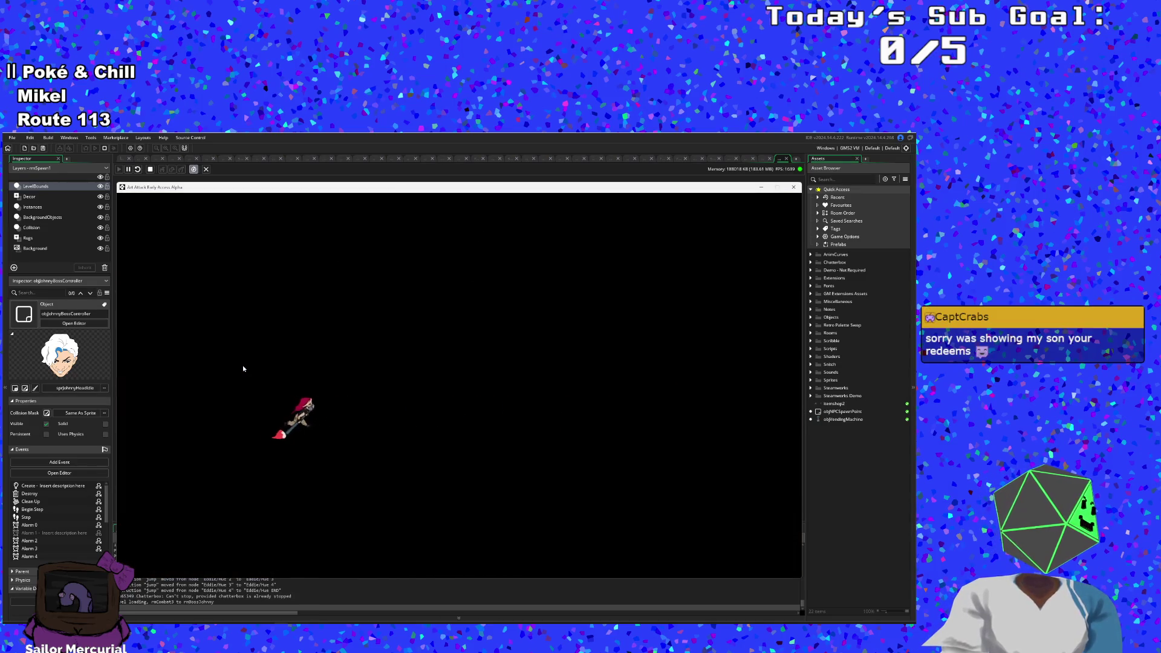
# Step: Walk into the boss room and pause the game to show Resume, Settings, Controls and Best Times
pyautogui.press('d')
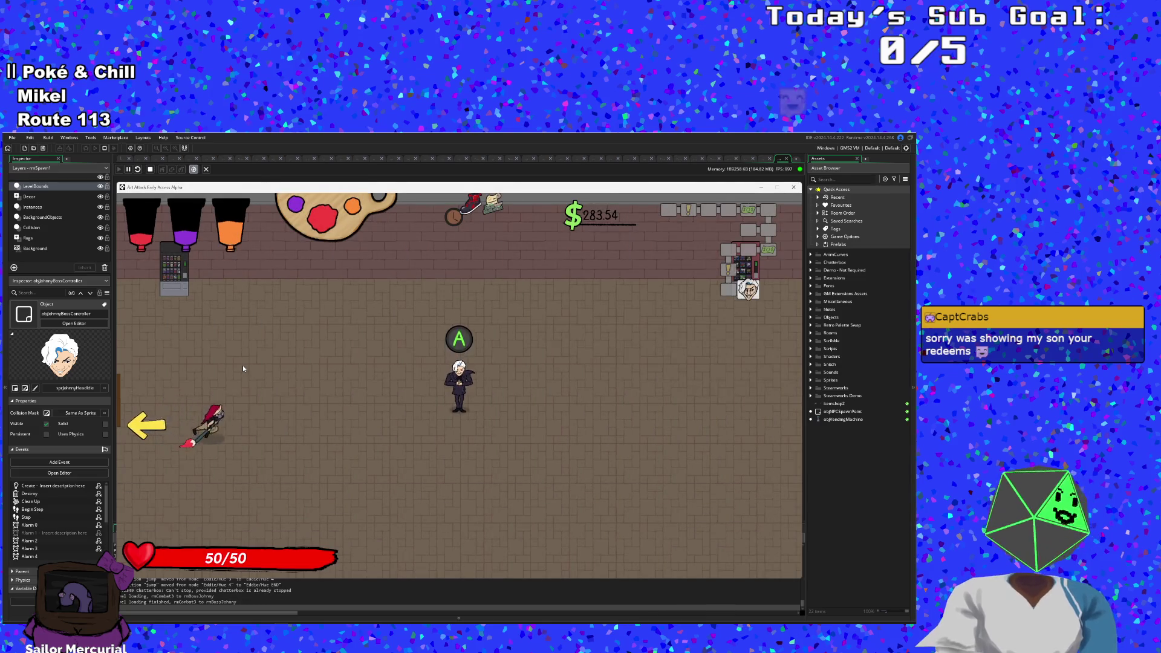
pyautogui.press('d')
pyautogui.press('Escape')
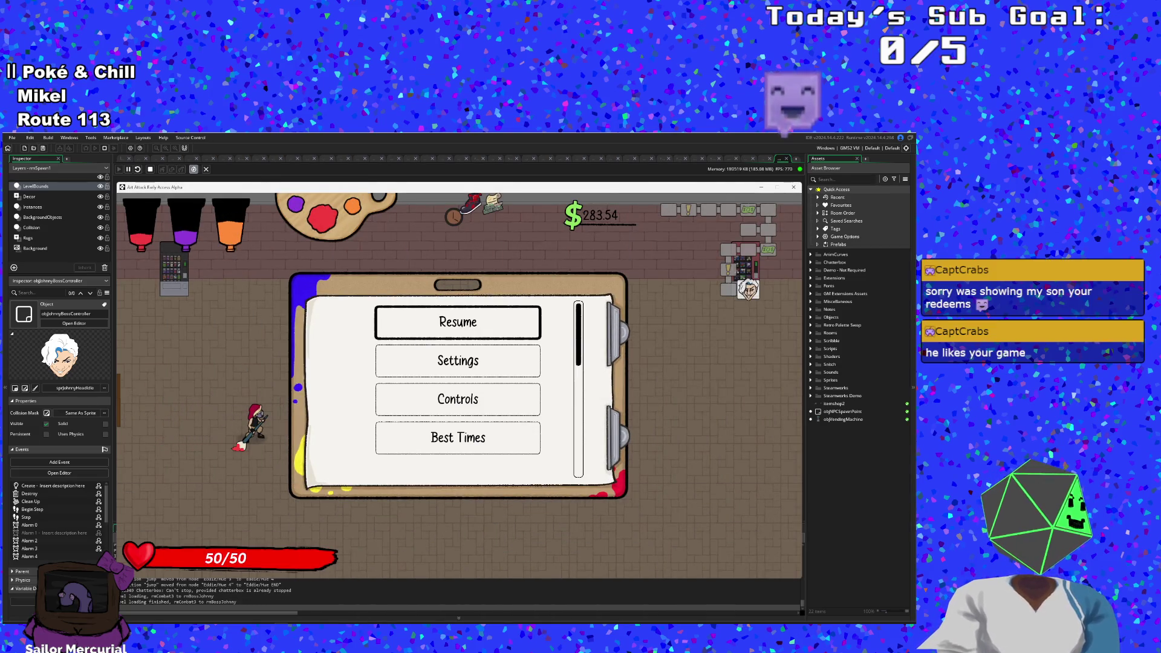
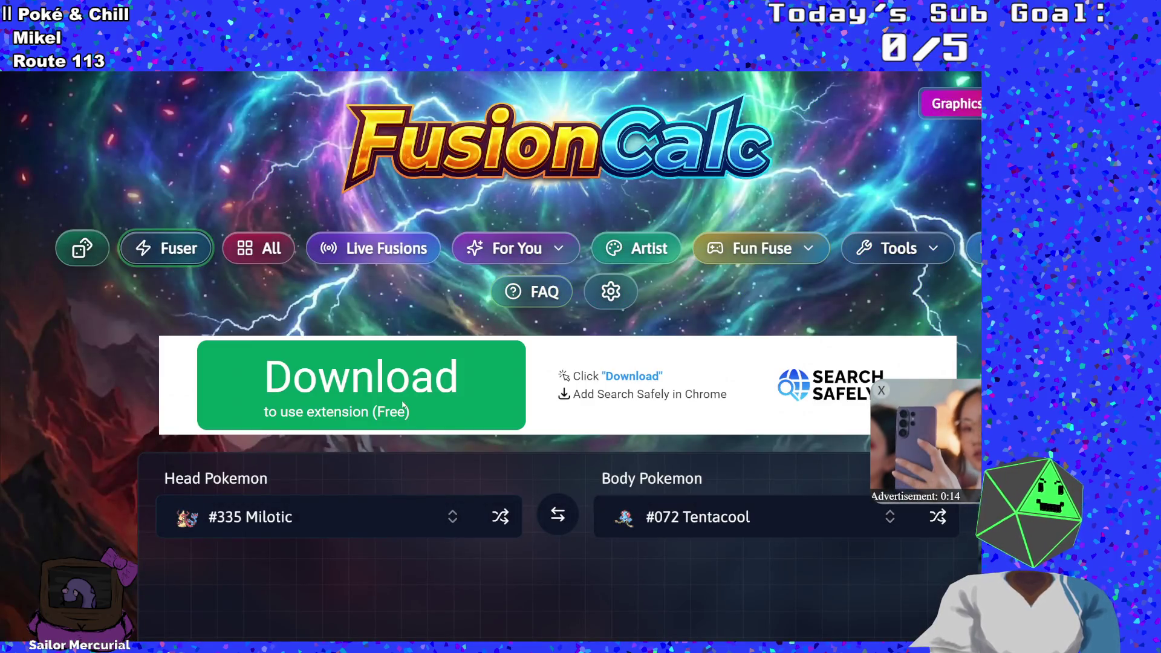
# Step: Scroll down to FusionCalc's Head/Body selectors, showing the Milotic head and Tentacool body
pyautogui.scroll(-4, 405, 448)
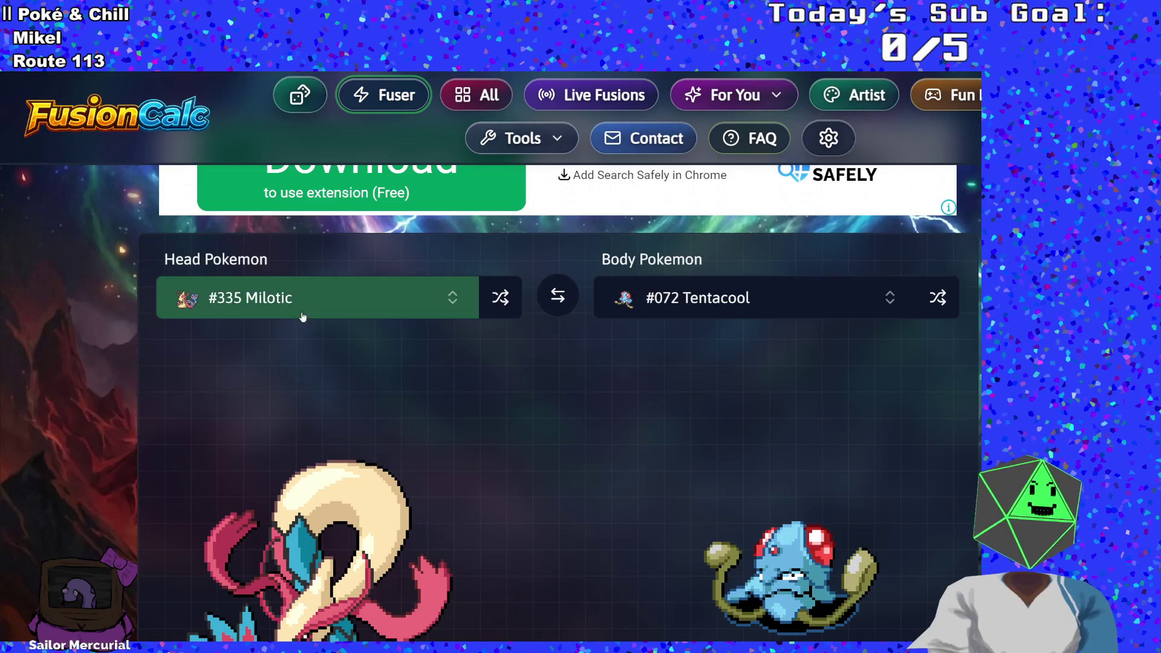
# Step: Search 'tang' in the Head Pokémon list and choose Tangrowth
pyautogui.click(301, 309)
pyautogui.write('tan')
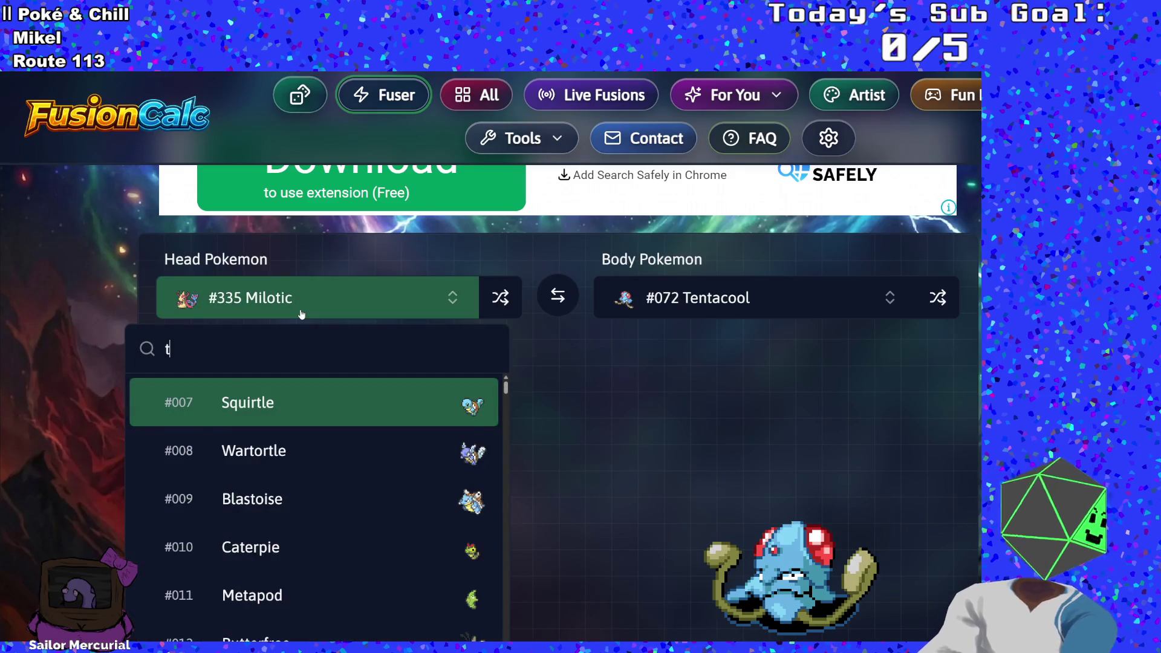
pyautogui.press('BackSpace')
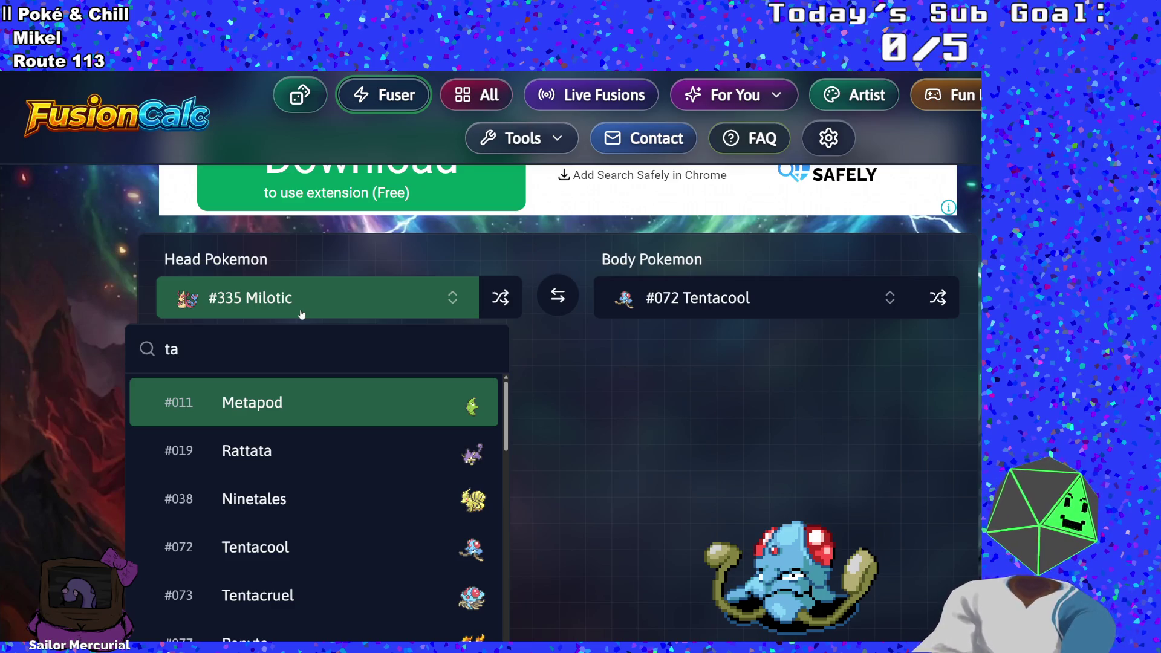
pyautogui.write('g')
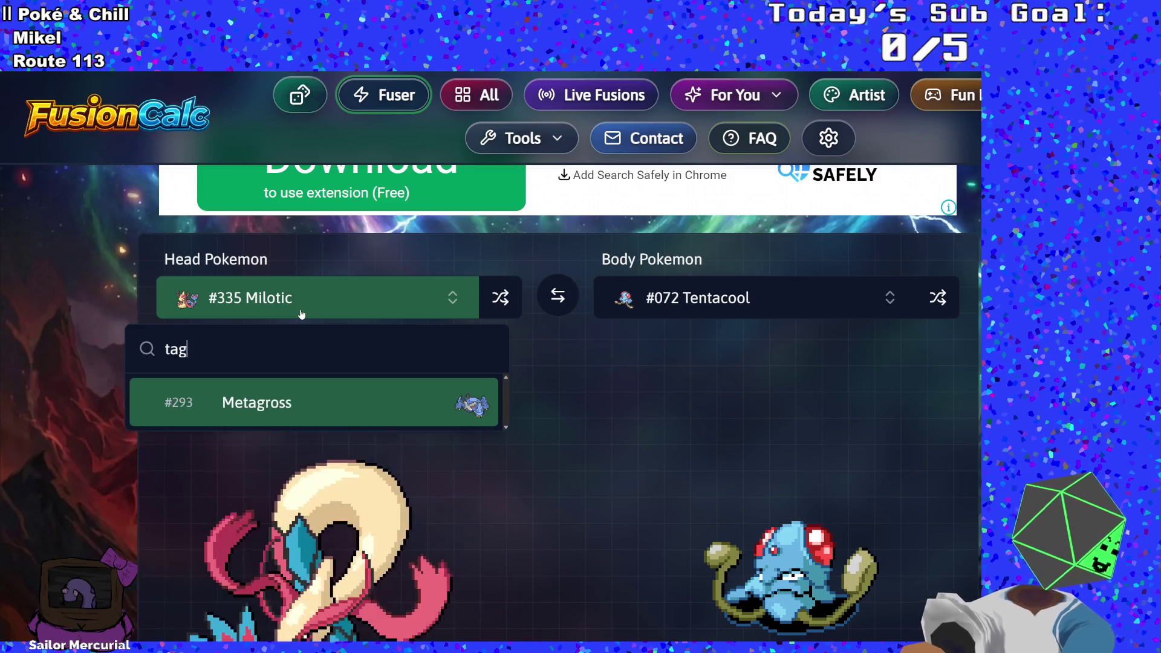
pyautogui.press('BackSpace')
pyautogui.write('ng')
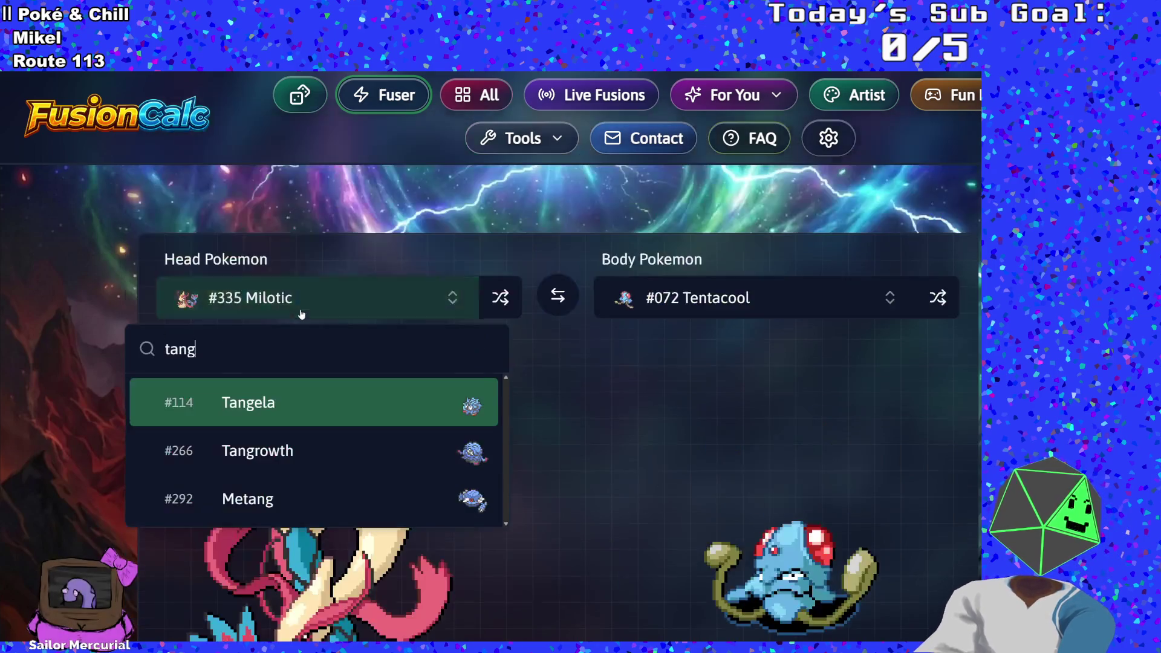
pyautogui.click(289, 442)
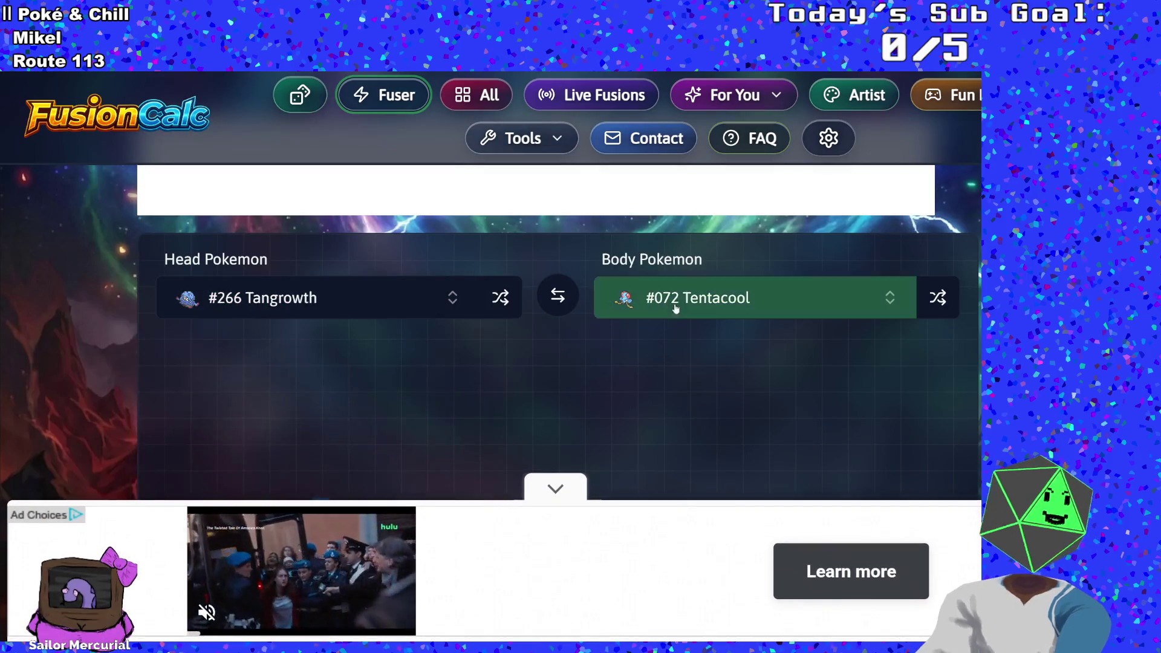
# Step: Search 'pin' in the Body Pokémon list and choose Pinsir
pyautogui.click(676, 303)
pyautogui.write('pin')
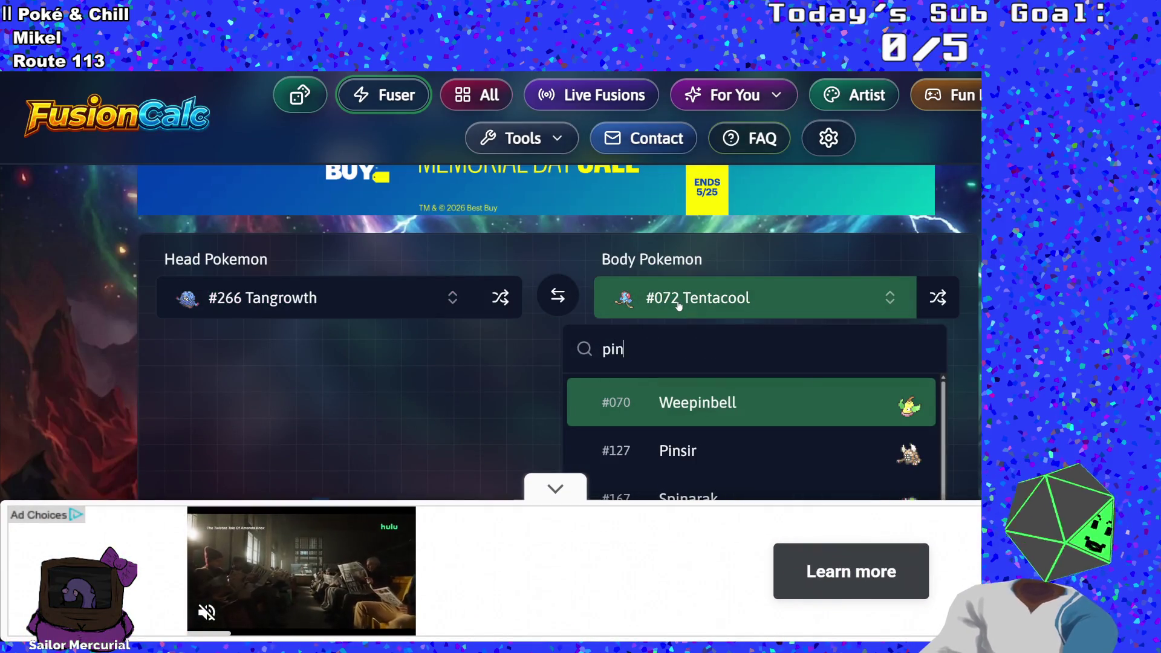
pyautogui.scroll(-1, 666, 364)
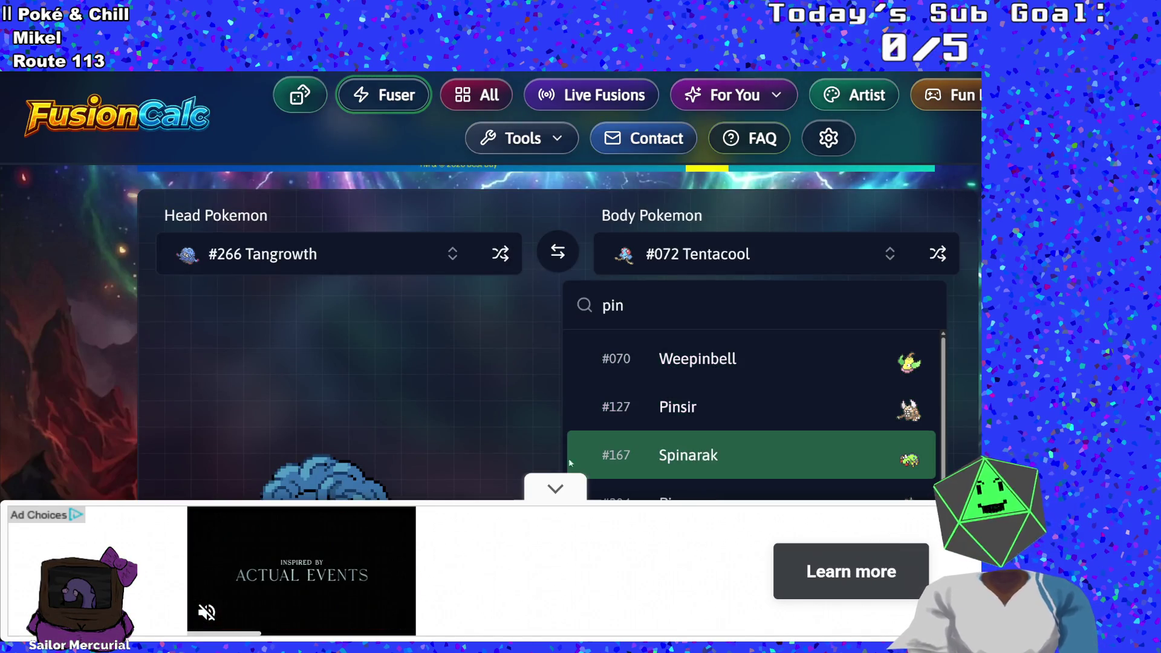
pyautogui.press('Escape')
pyautogui.click(693, 266)
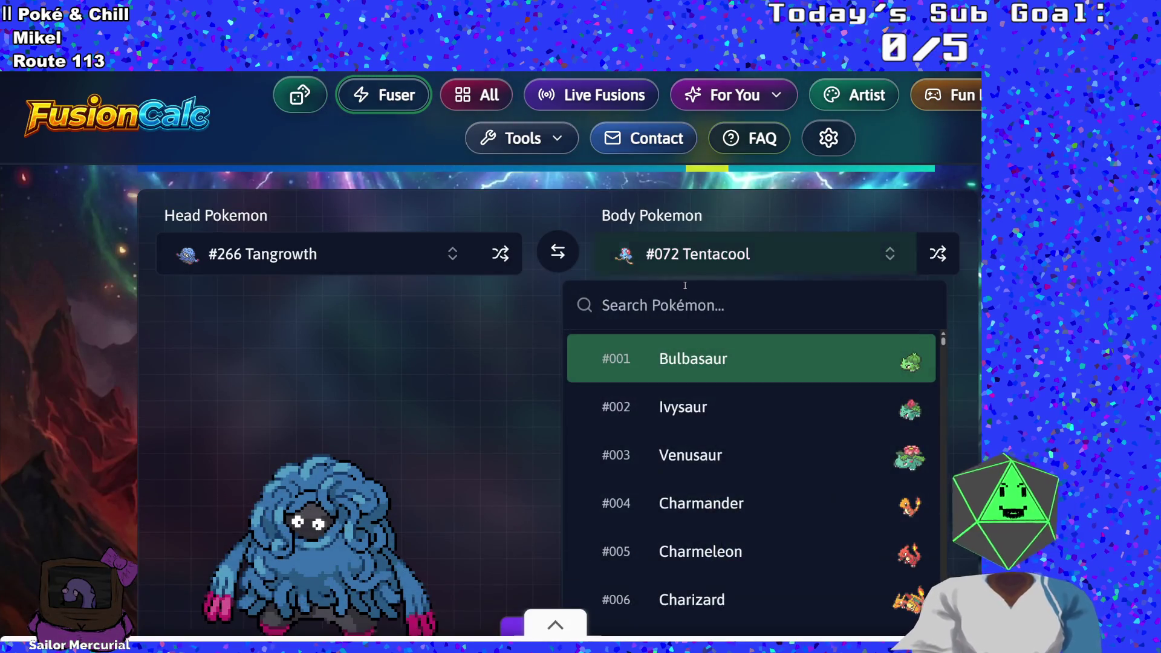
pyautogui.write('piu')
pyautogui.press('BackSpace')
pyautogui.write('n')
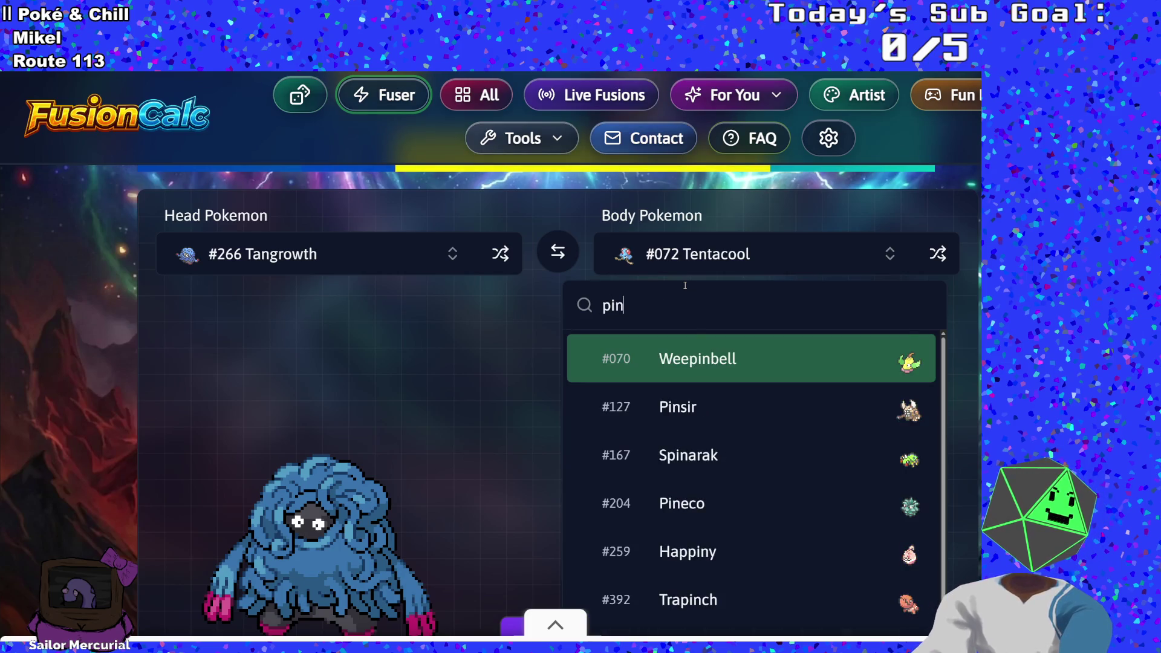
pyautogui.click(662, 407)
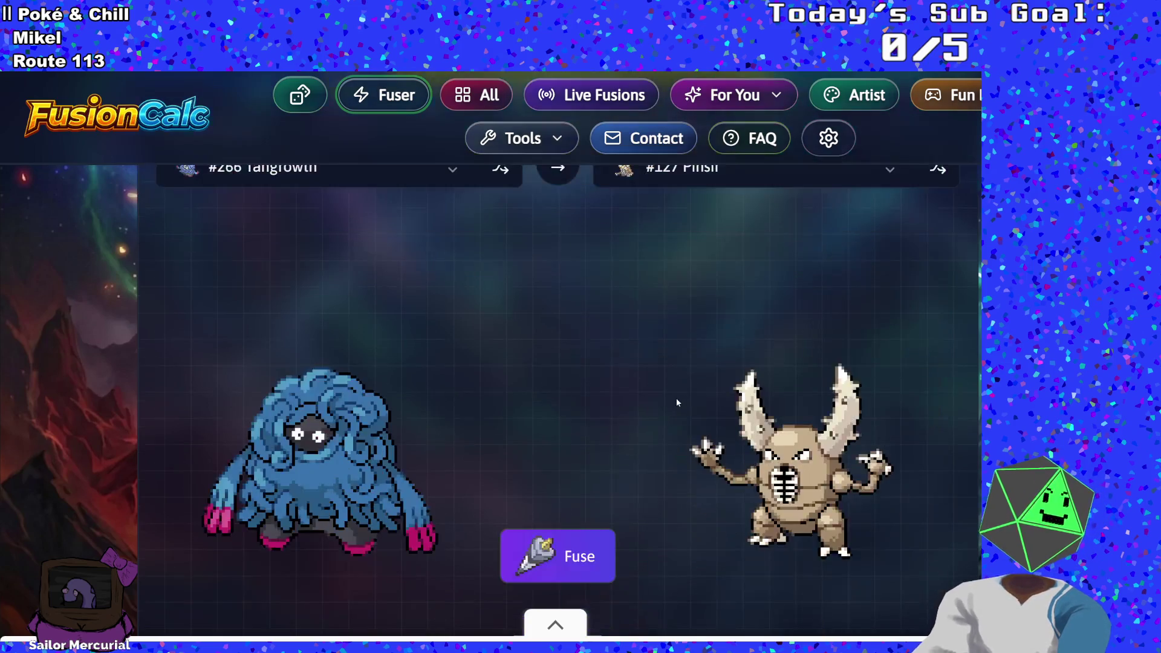
# Step: Fuse them and read the resulting Grass/Bug Tansir card and description
pyautogui.click(607, 468)
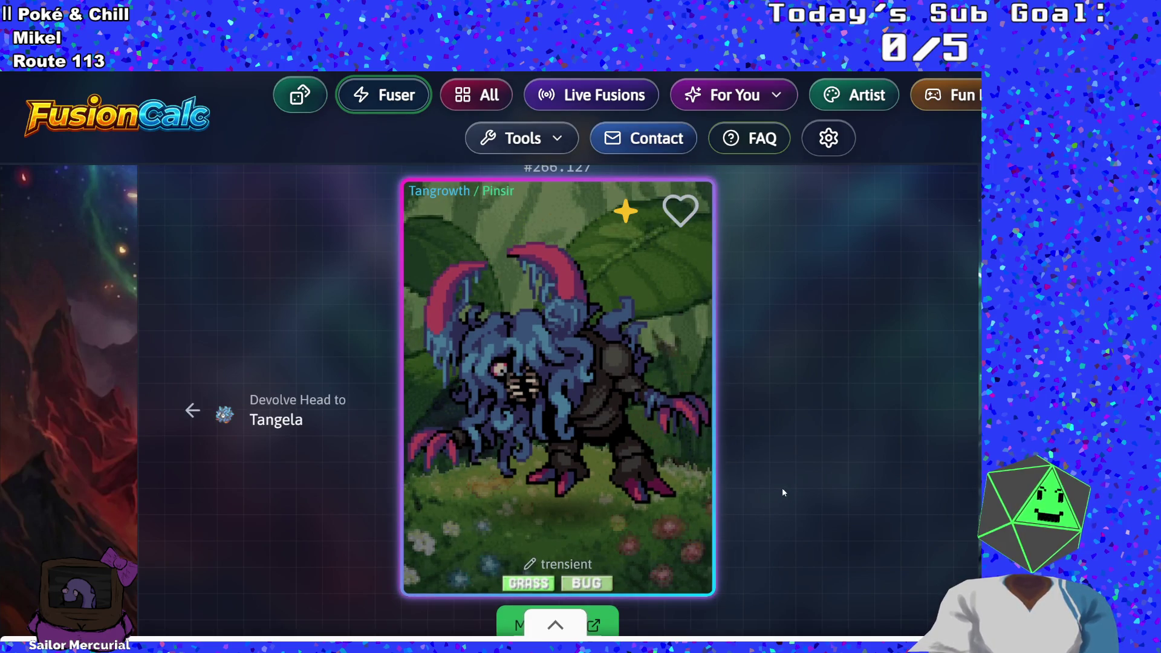
pyautogui.scroll(2, 771, 499)
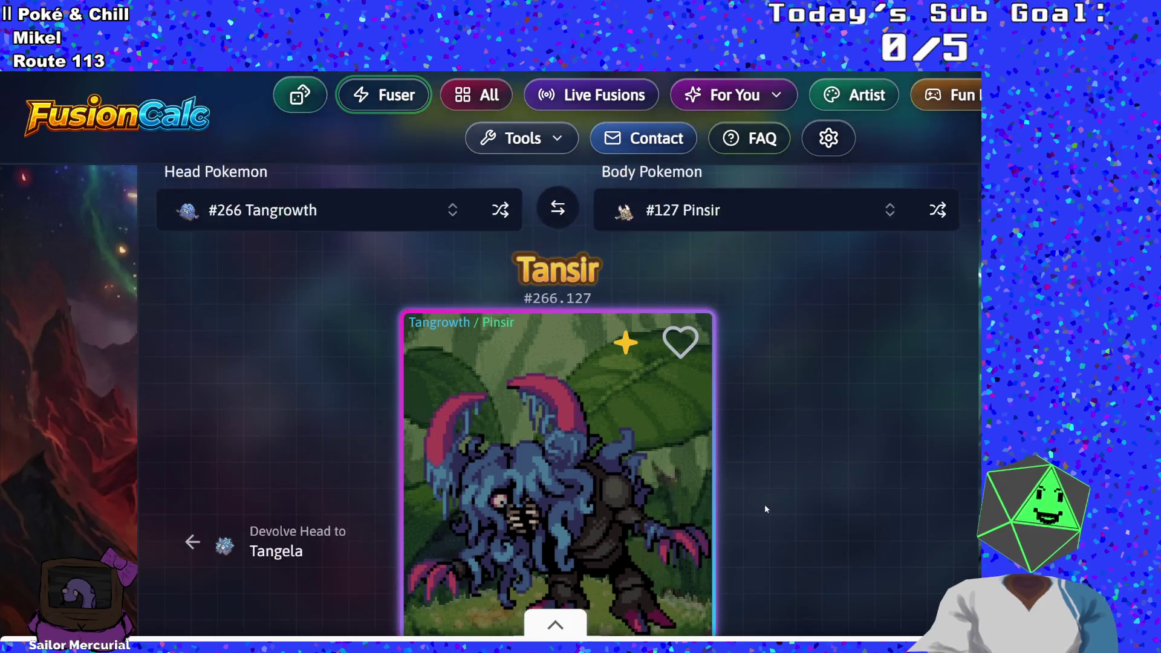
pyautogui.scroll(-3, 765, 506)
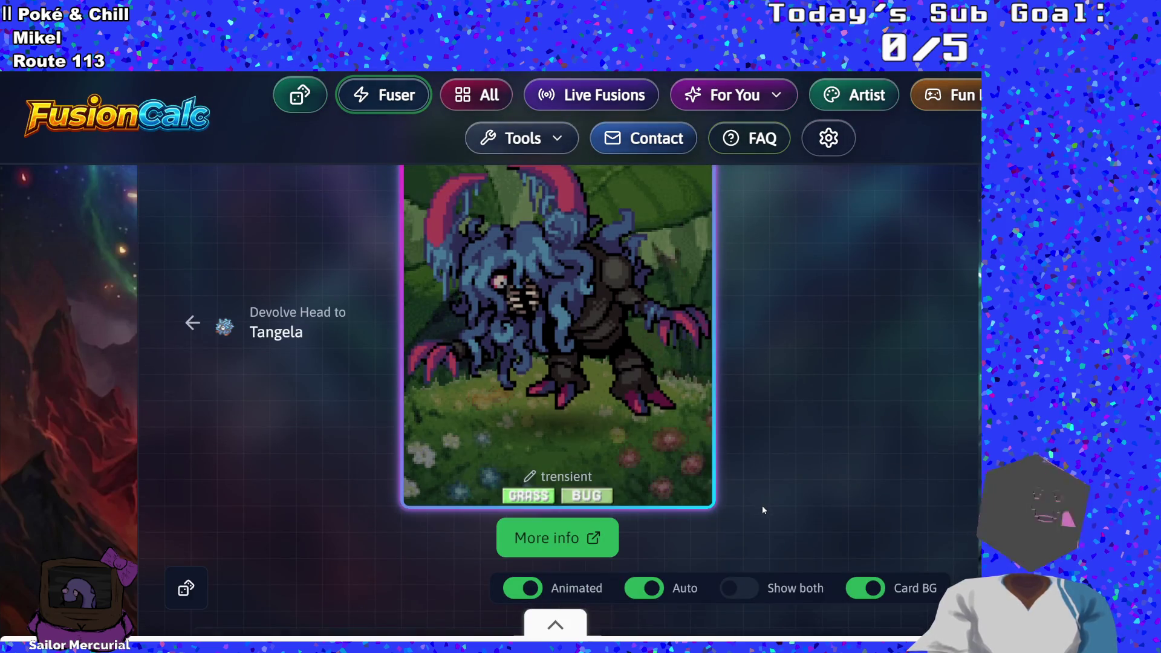
pyautogui.scroll(1, 762, 510)
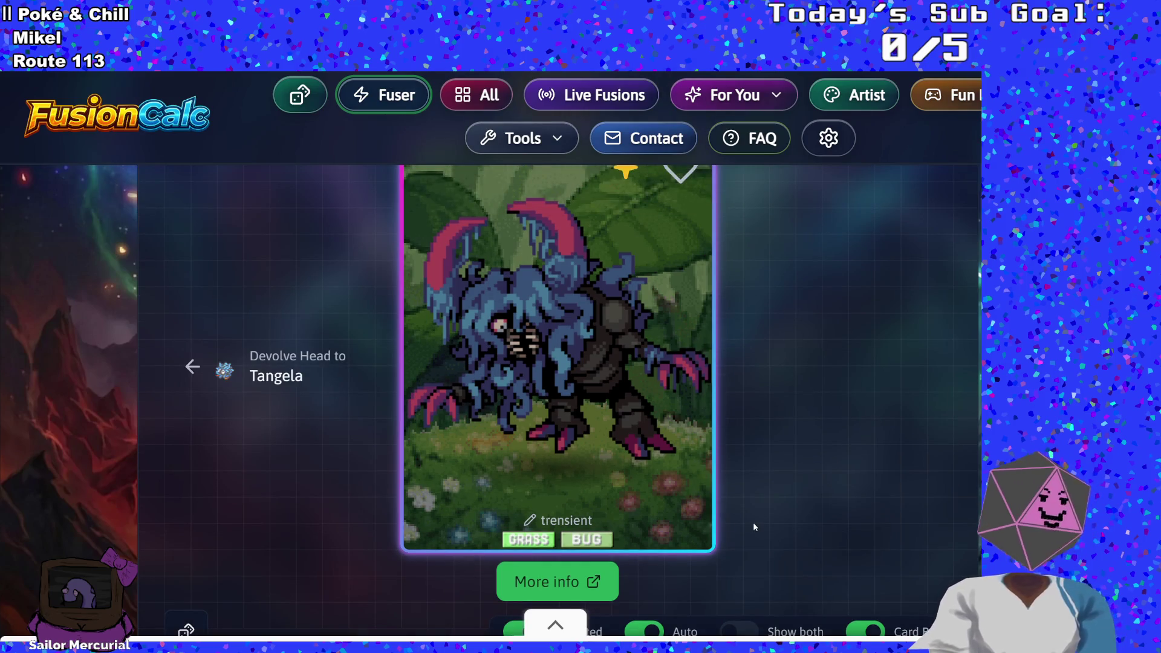
pyautogui.scroll(-4, 755, 521)
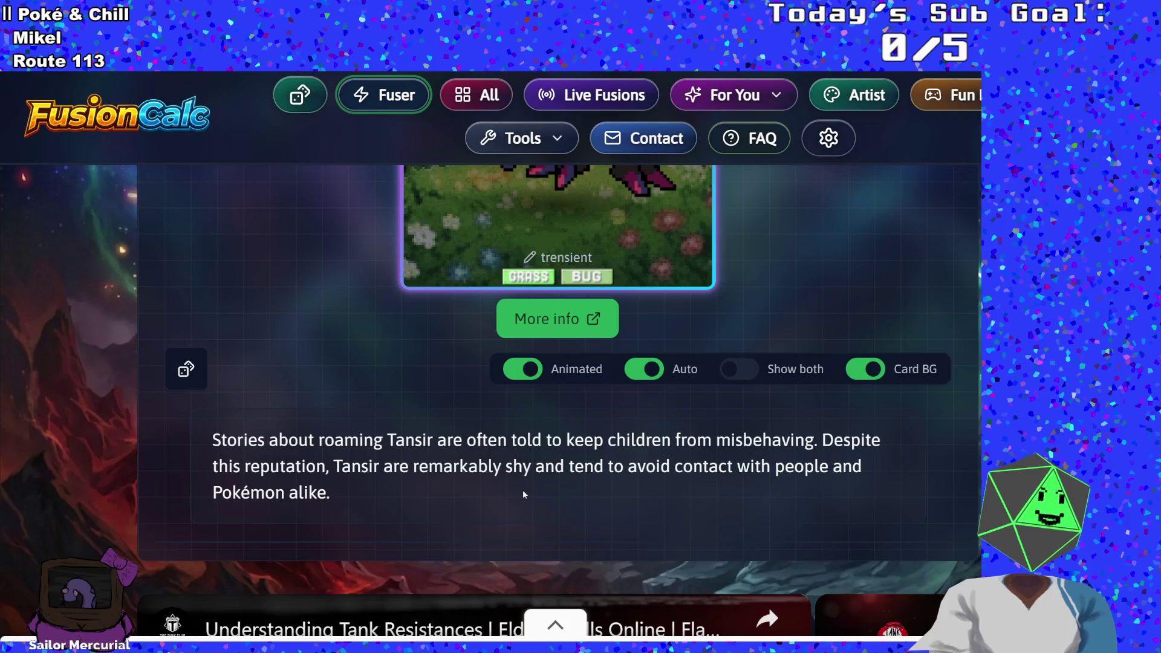
pyautogui.scroll(6, 522, 489)
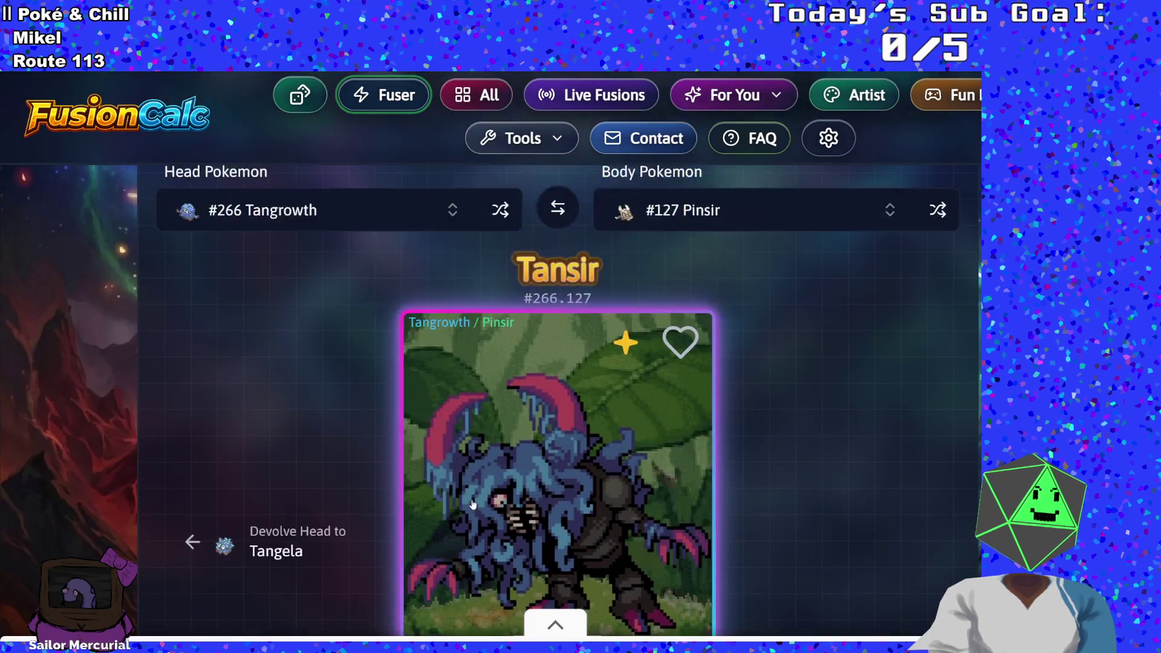
pyautogui.scroll(-5, 471, 499)
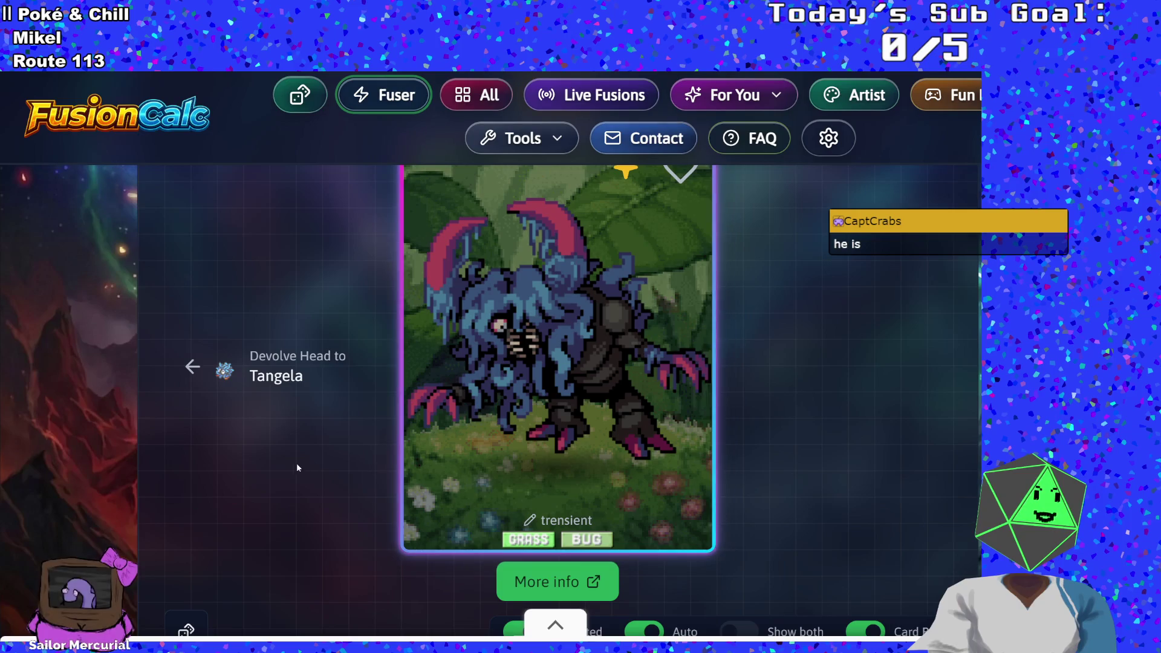
pyautogui.scroll(3, 270, 469)
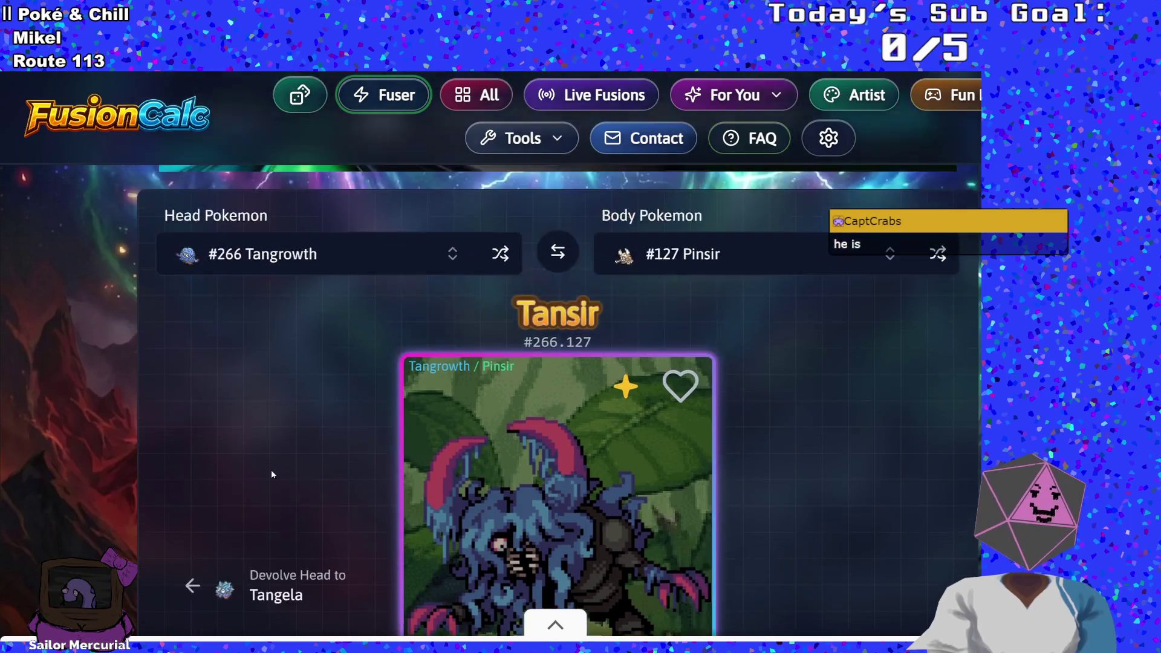
pyautogui.scroll(-4, 270, 469)
pyautogui.scroll(6, 443, 470)
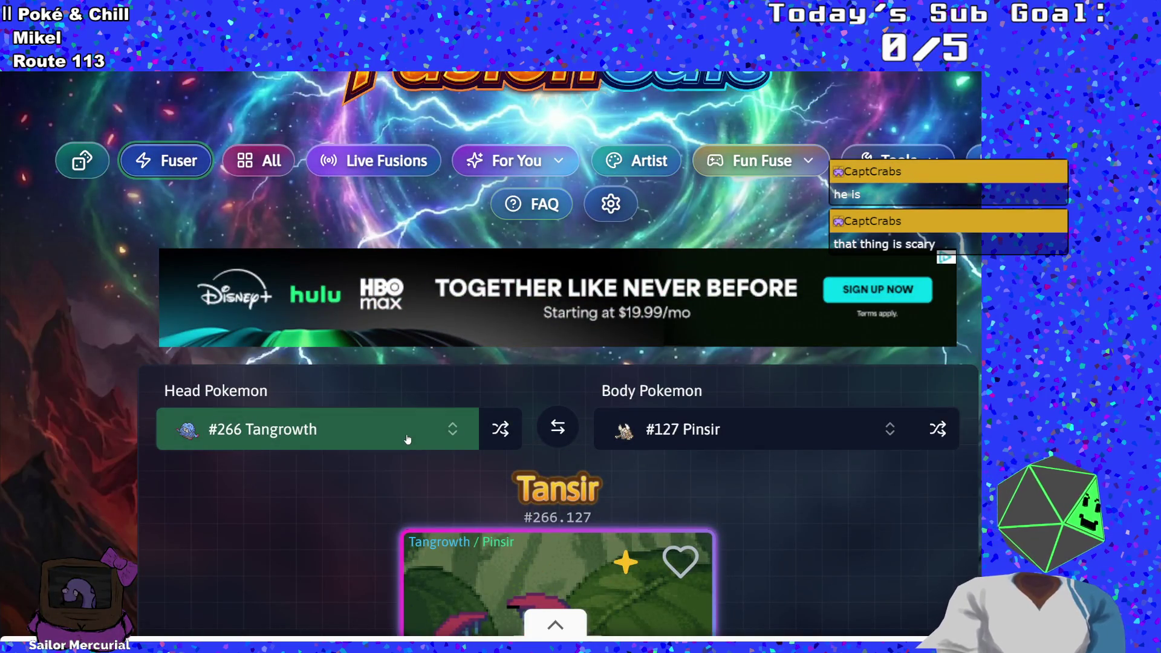
# Step: Set Charizard as the head Pokémon and Parasect as the body
pyautogui.click(407, 439)
pyautogui.click(325, 347)
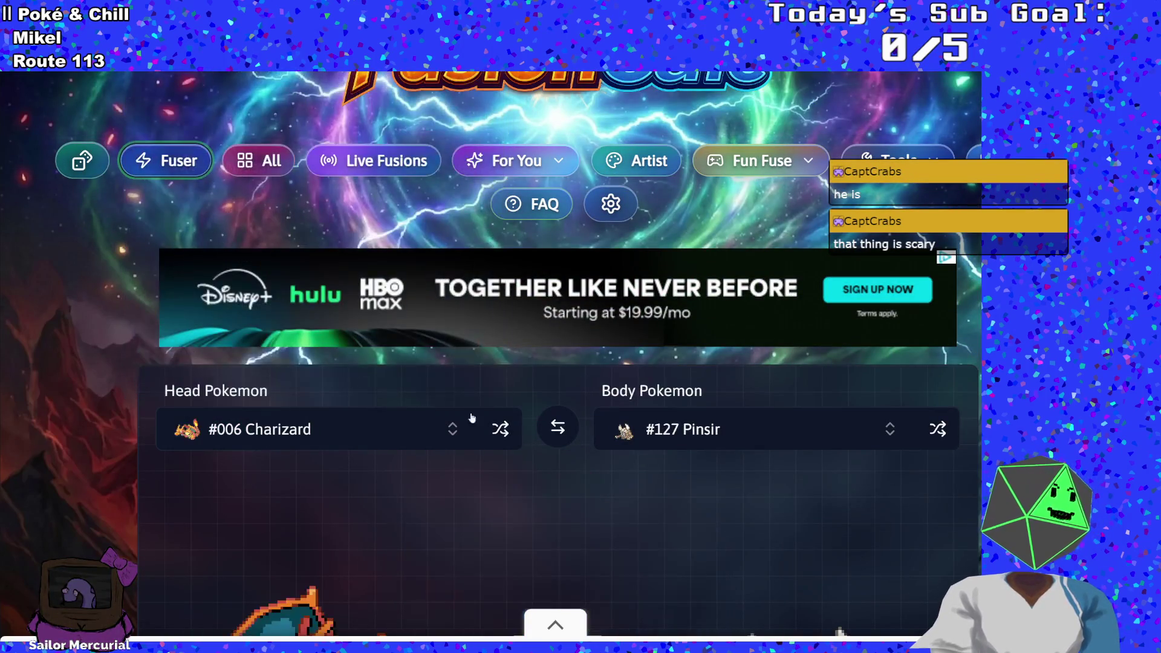
pyautogui.click(661, 442)
pyautogui.scroll(-8, 649, 342)
pyautogui.scroll(-15, 641, 342)
pyautogui.scroll(-6, 629, 348)
pyautogui.click(629, 357)
# Step: Look over the Charizard–Parasect fusion result
pyautogui.scroll(-3, 483, 463)
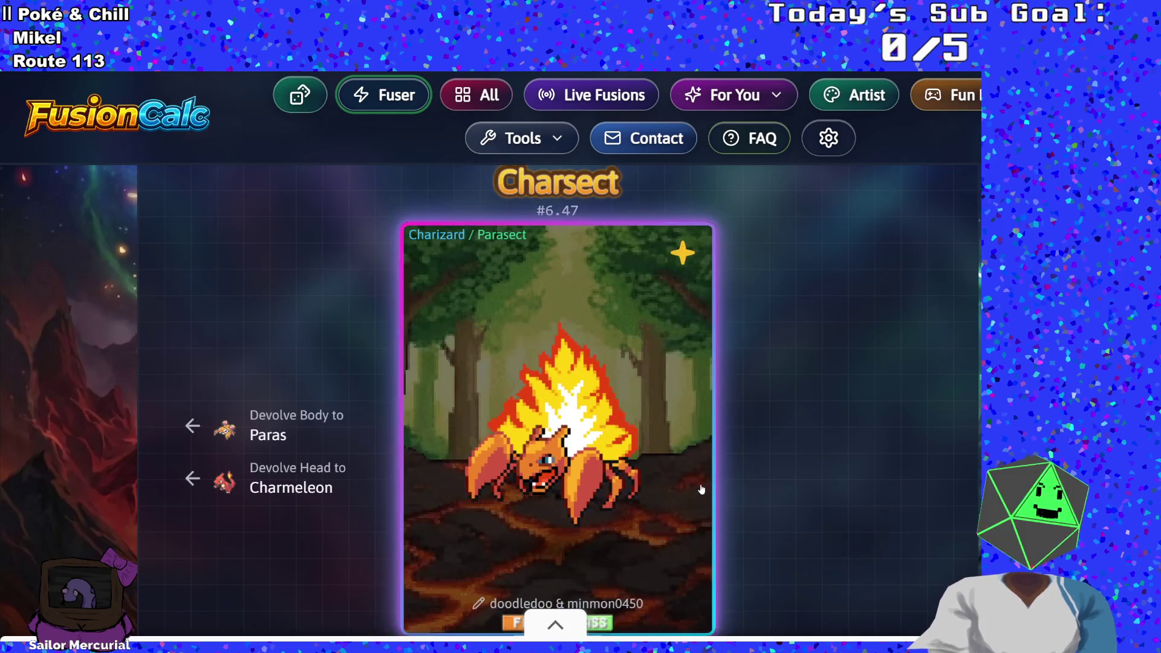
pyautogui.scroll(-4, 751, 523)
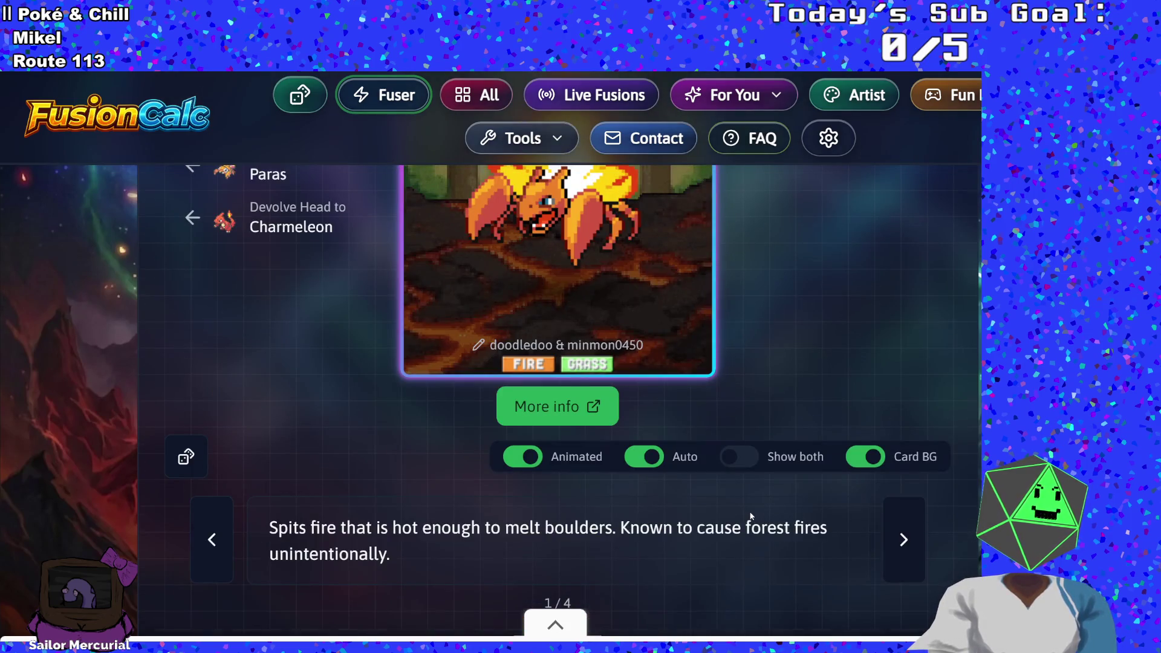
pyautogui.scroll(3, 751, 515)
pyautogui.scroll(-3, 744, 513)
pyautogui.scroll(7, 741, 510)
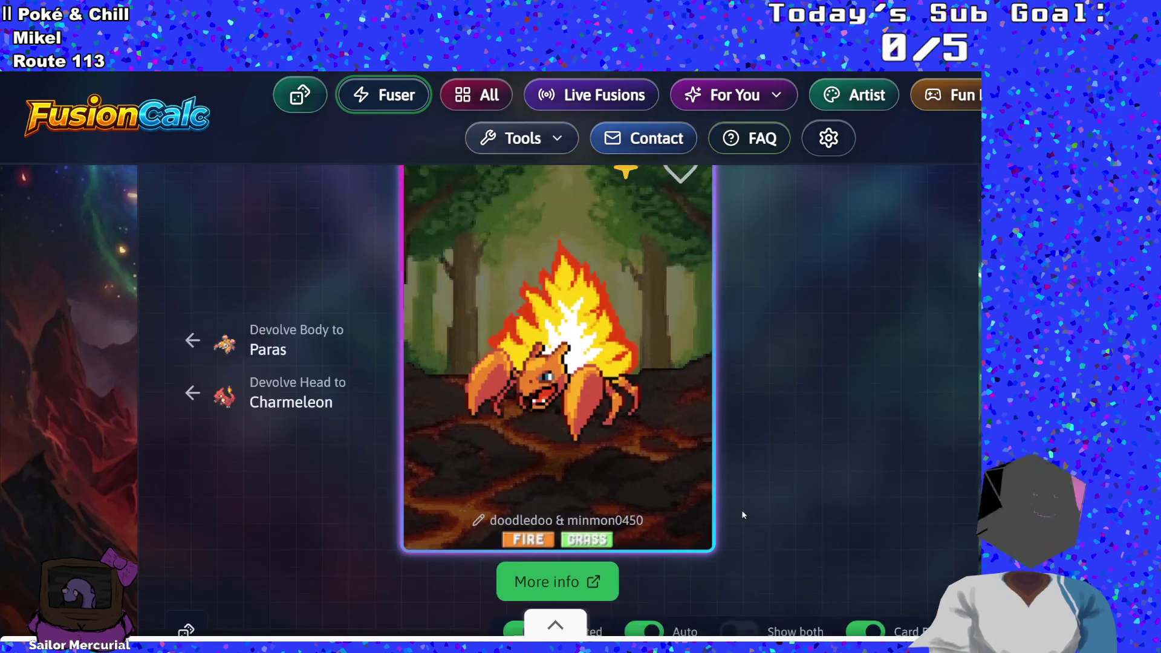
# Step: Change the body to Clefable and read the Fire/Fairy Charfable card
pyautogui.click(708, 351)
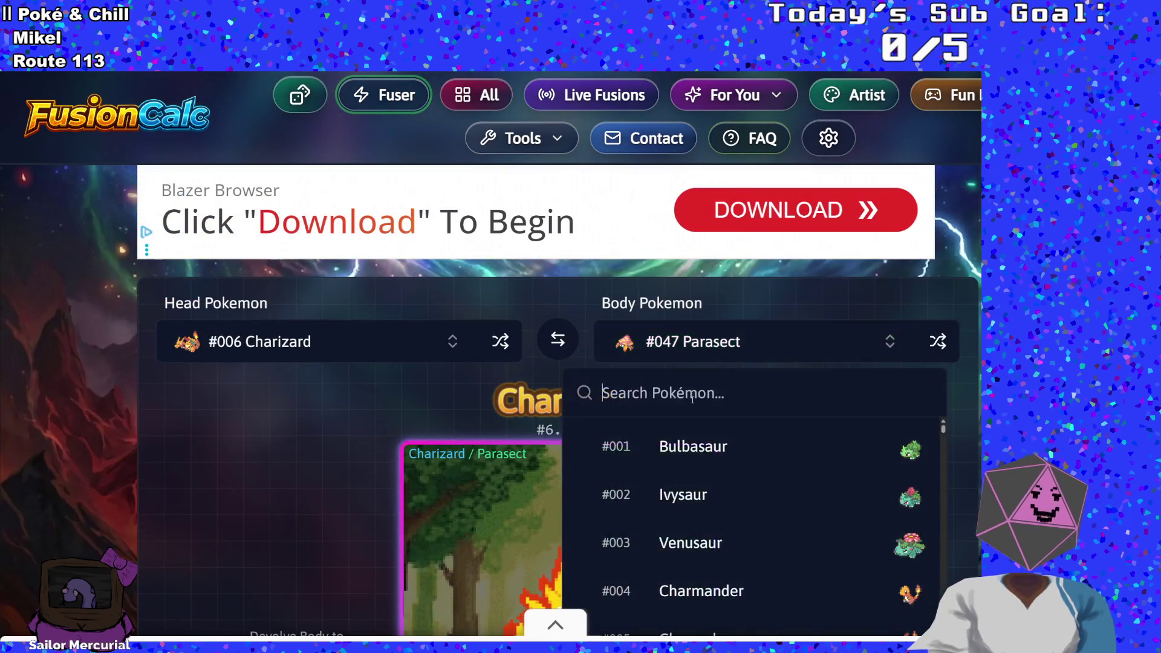
pyautogui.scroll(-10, 680, 517)
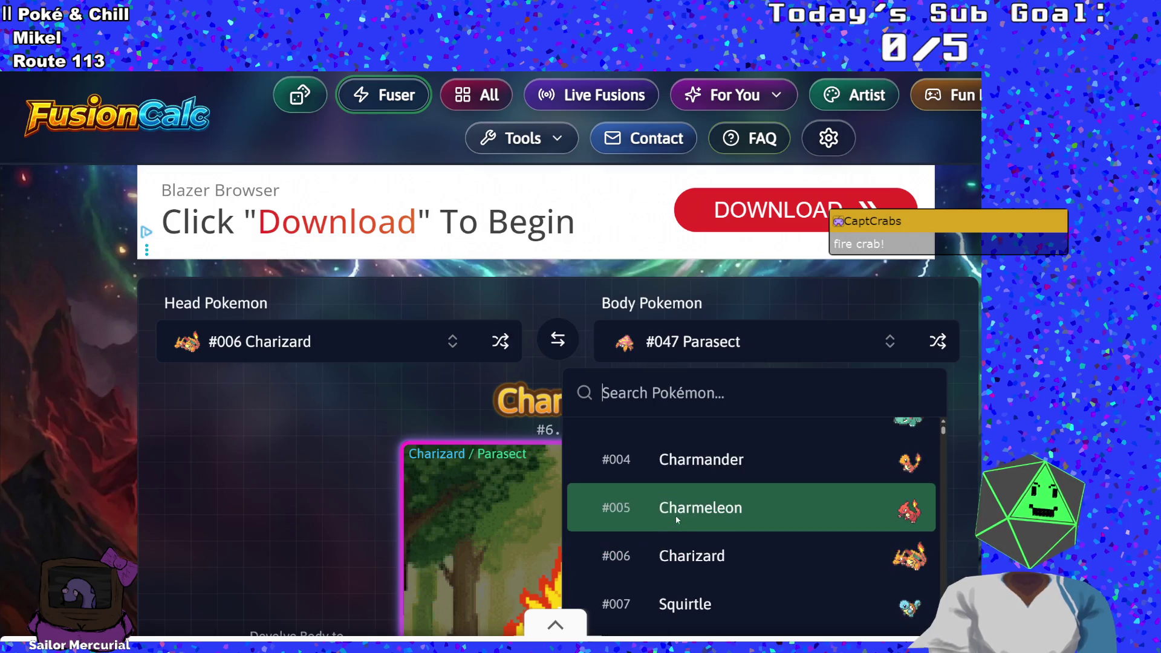
pyautogui.scroll(-10, 679, 513)
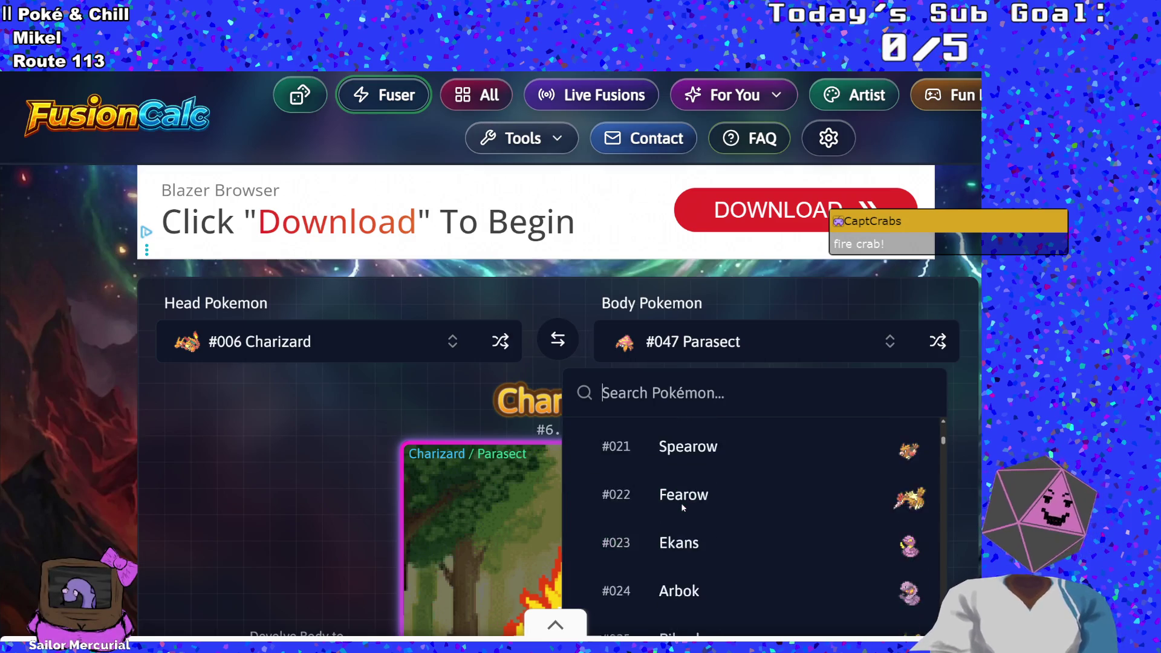
pyautogui.scroll(-10, 678, 519)
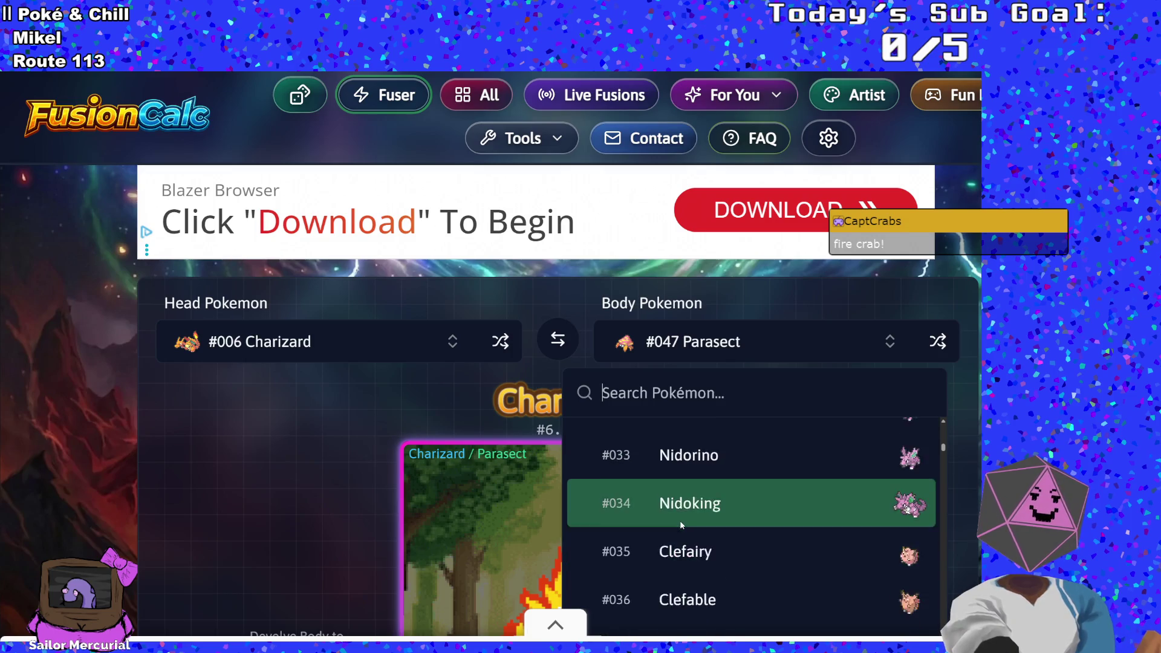
pyautogui.scroll(3, 681, 513)
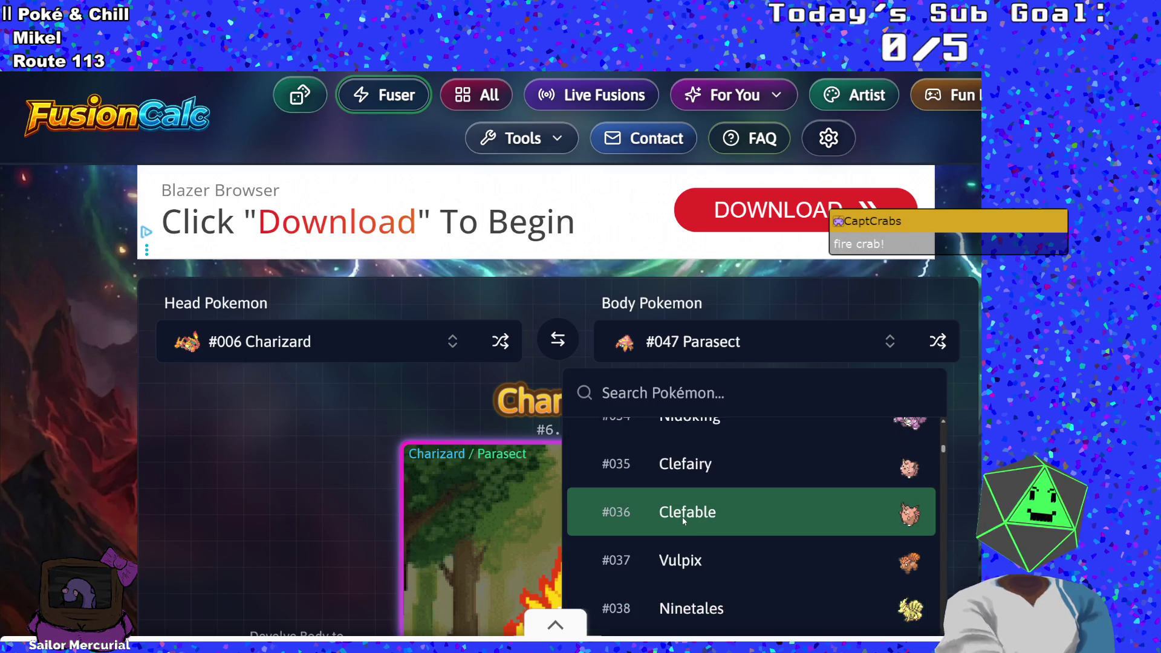
pyautogui.click(683, 517)
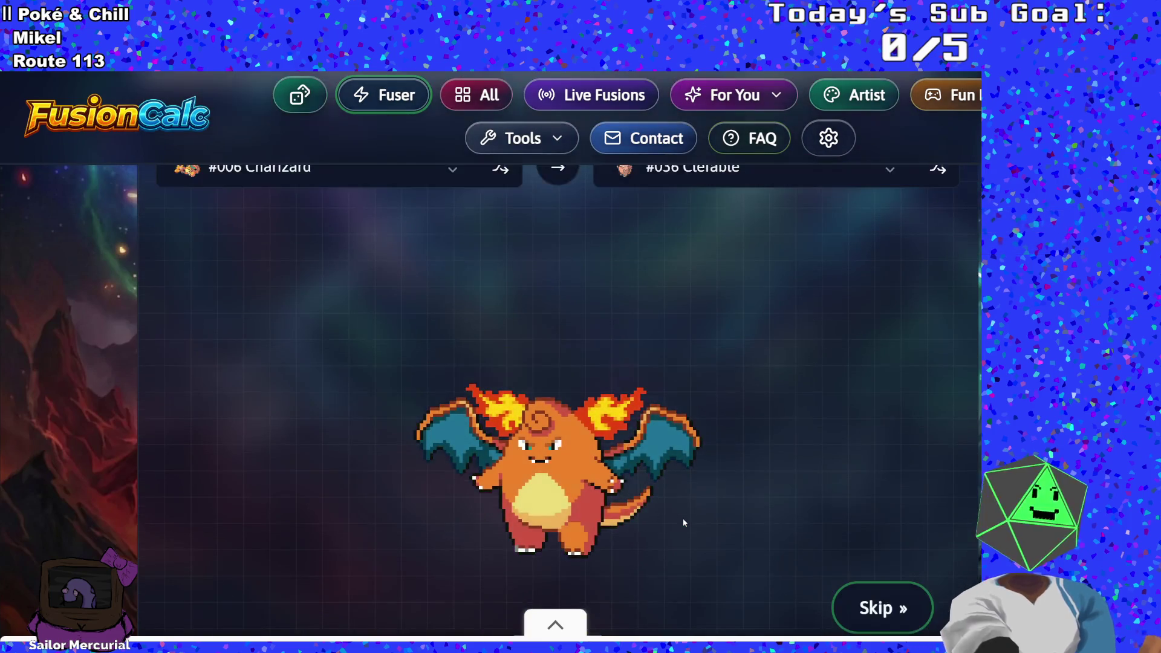
pyautogui.scroll(-5, 681, 524)
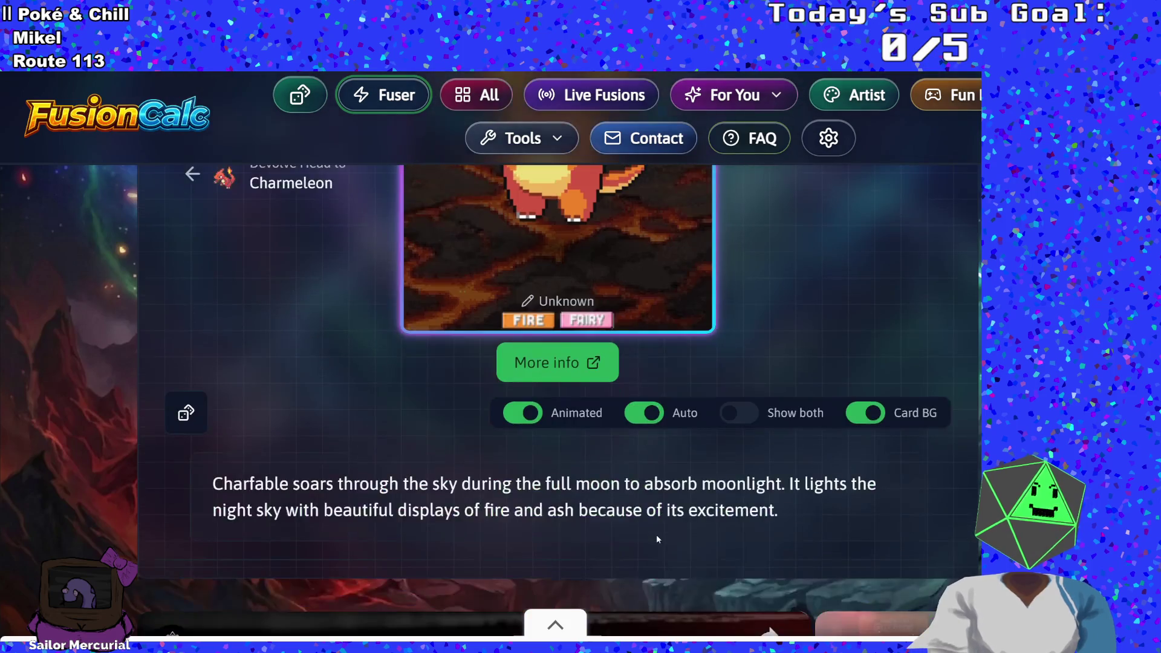
pyautogui.scroll(6, 657, 539)
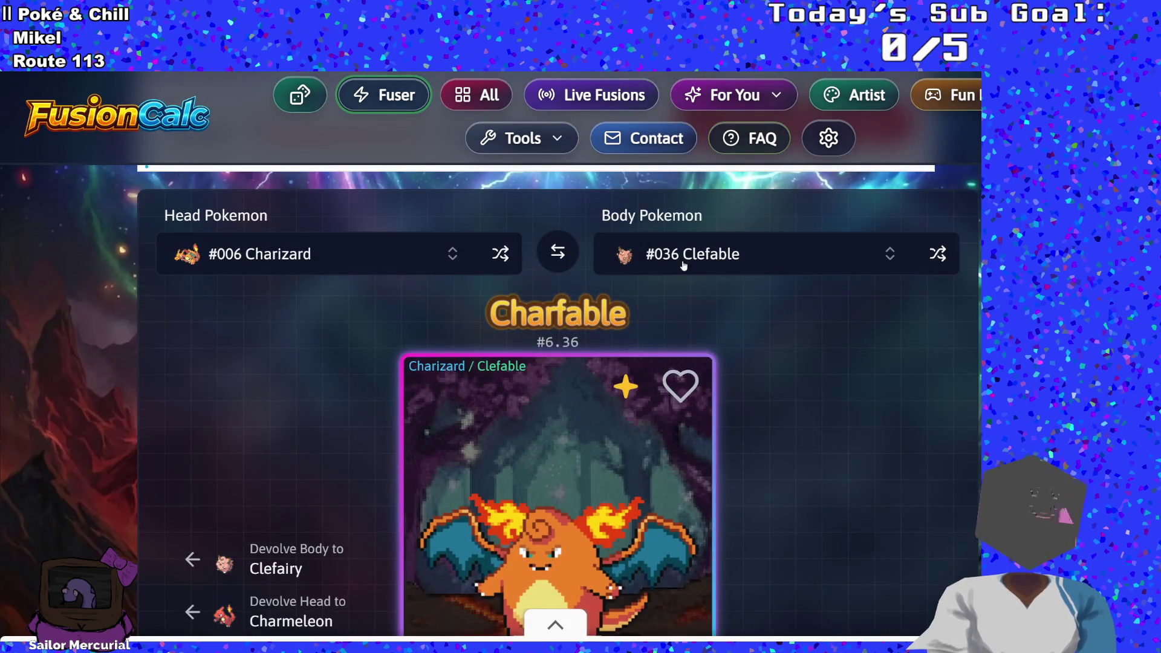
pyautogui.click(681, 263)
pyautogui.scroll(-10, 713, 407)
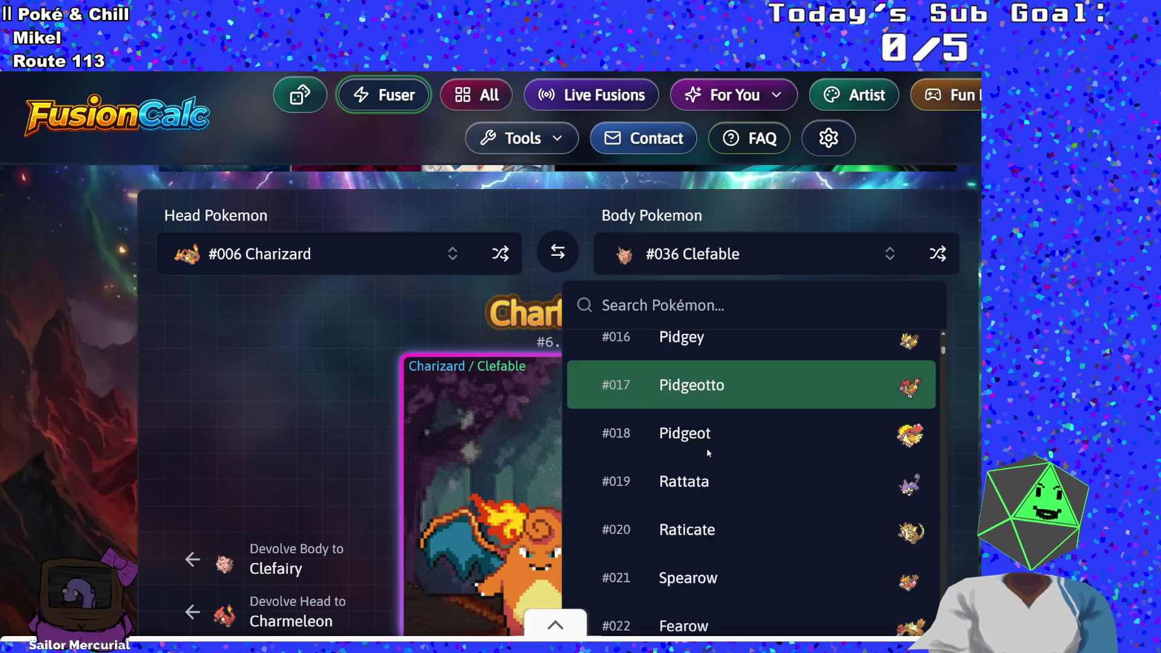
pyautogui.scroll(-12, 702, 454)
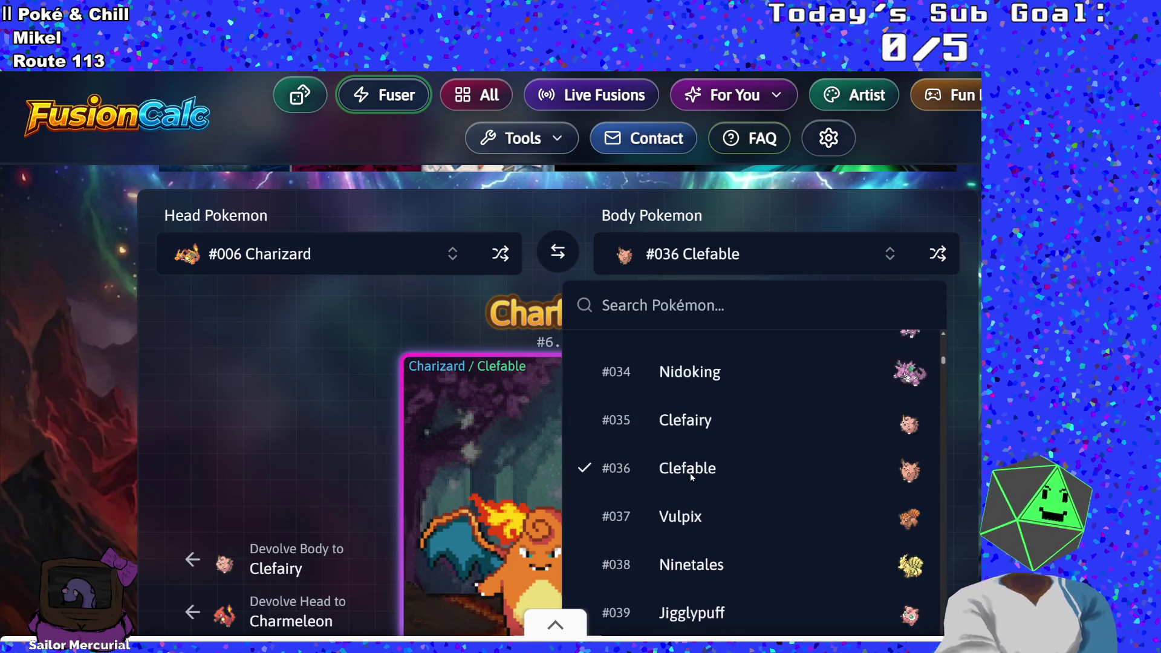
pyautogui.scroll(-5, 687, 487)
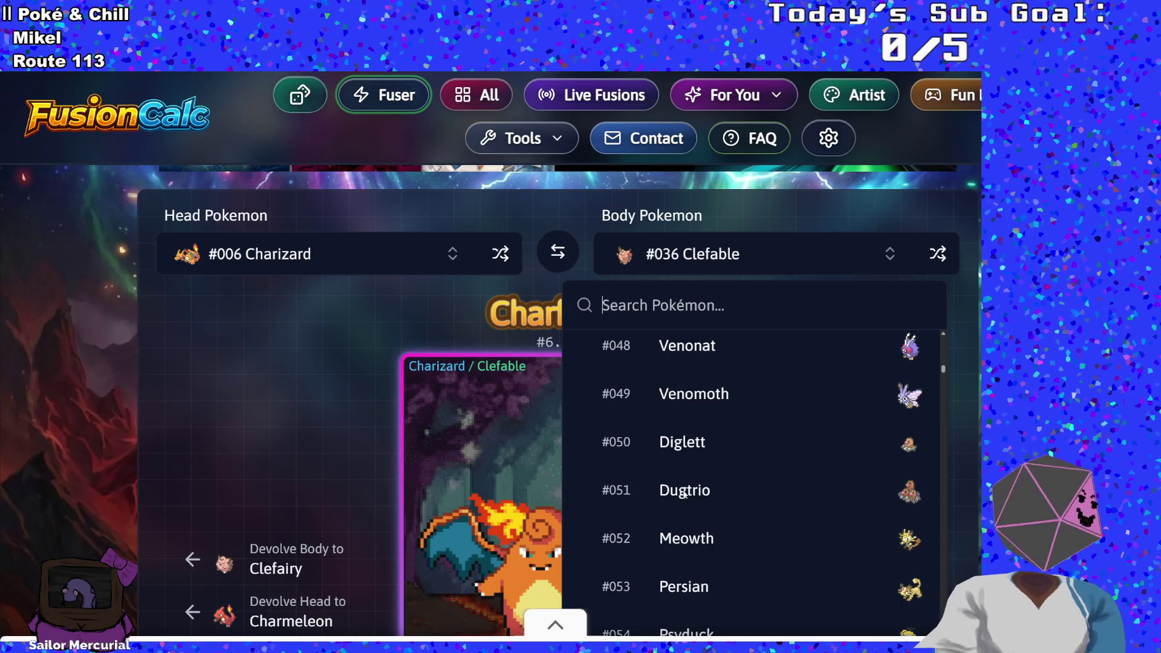
pyautogui.scroll(-4, 684, 493)
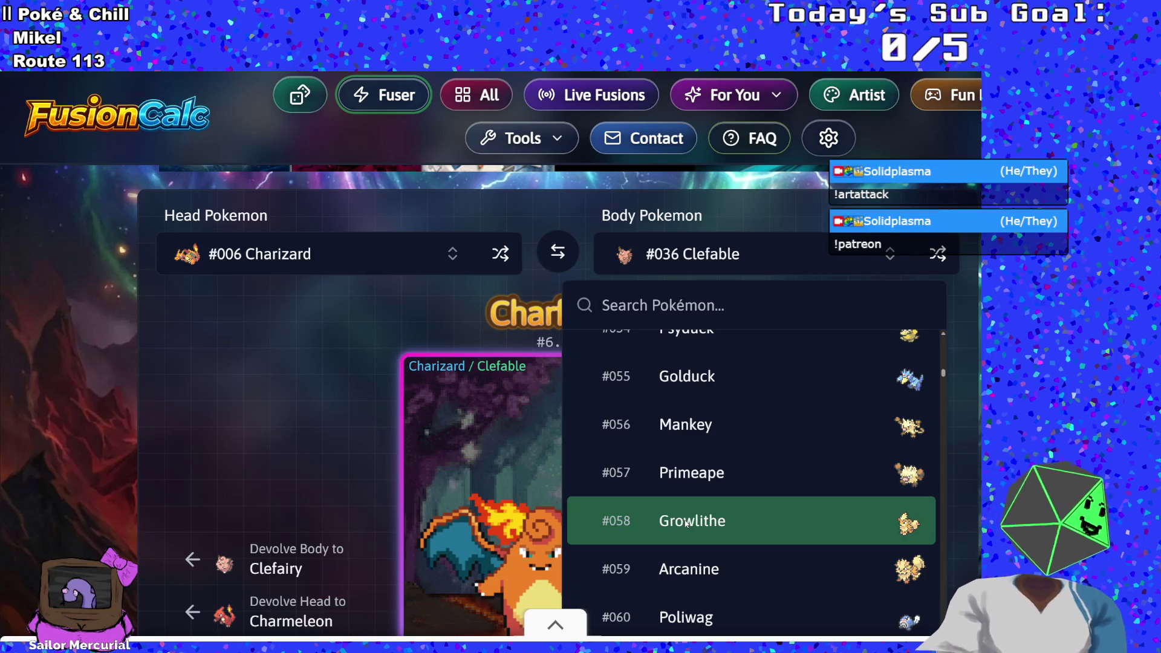
pyautogui.click(299, 438)
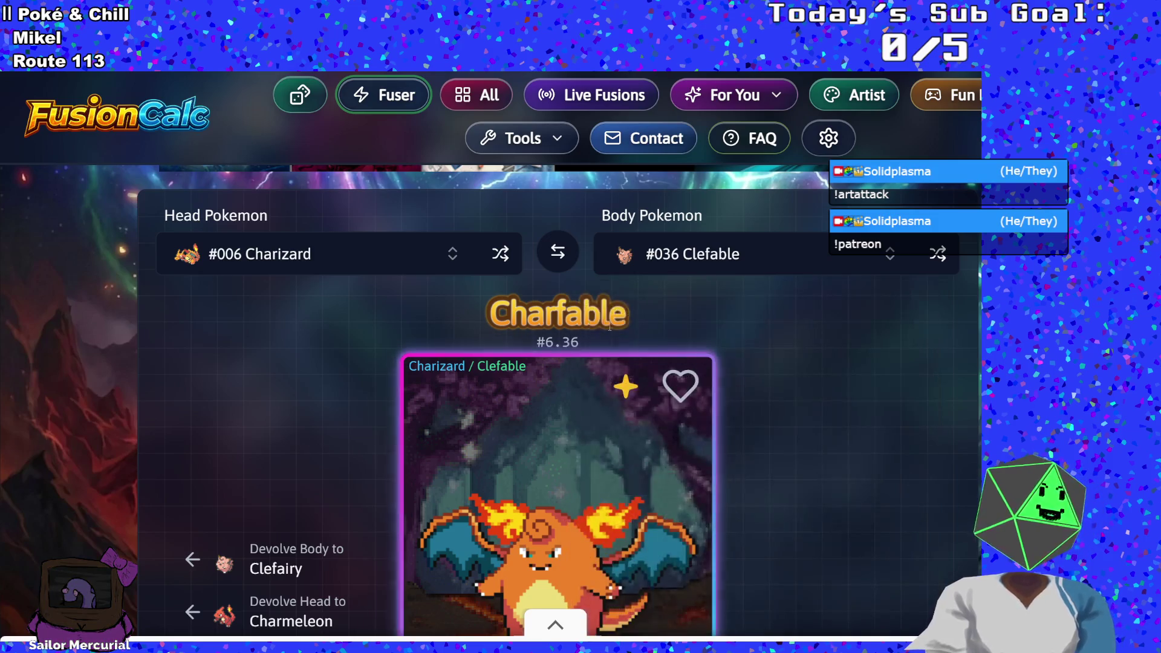
pyautogui.click(323, 260)
# Step: Make Beedrill the head Pokémon over the Clefable body
pyautogui.click(323, 260)
pyautogui.click(323, 260)
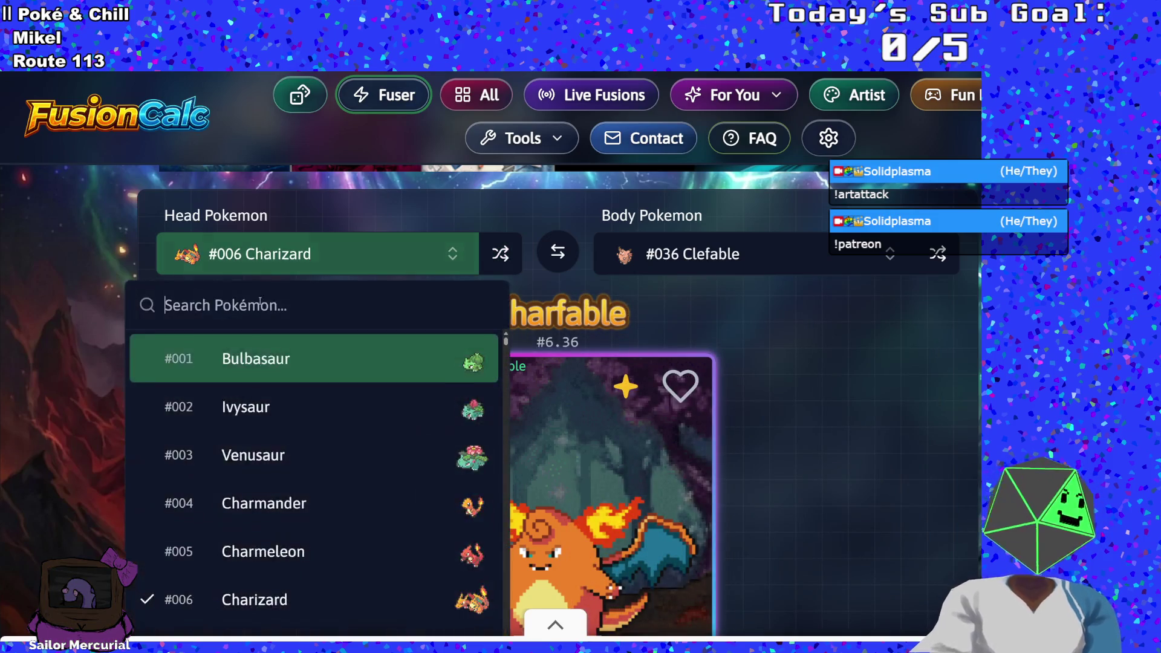
pyautogui.scroll(-5, 308, 473)
pyautogui.scroll(-5, 307, 473)
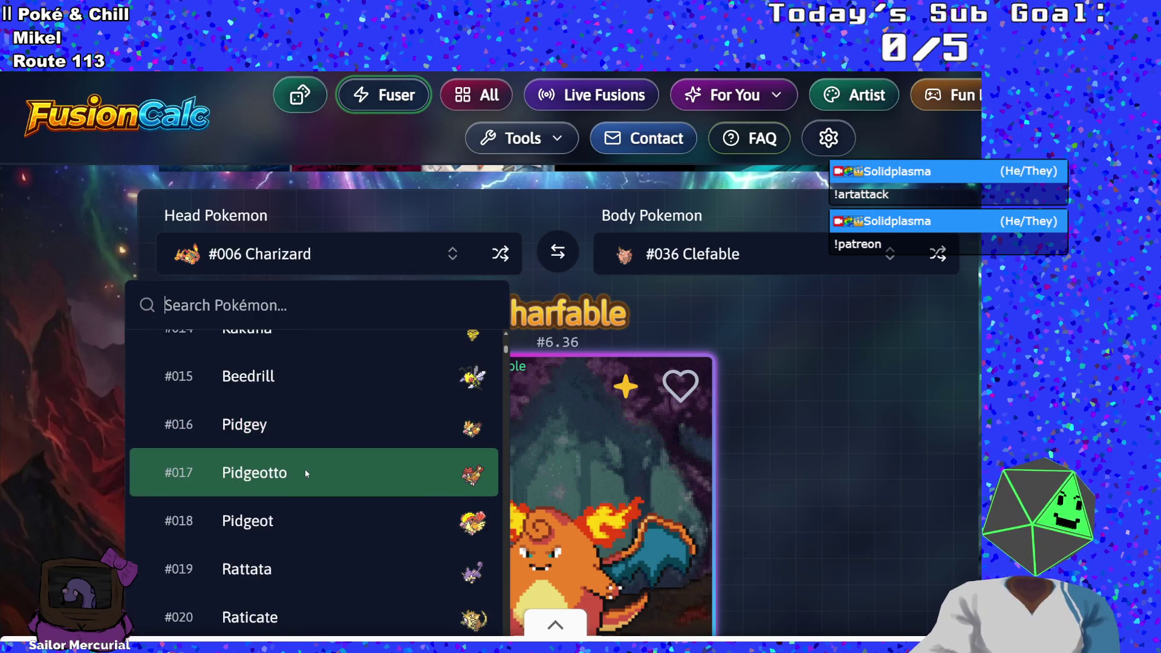
pyautogui.click(278, 387)
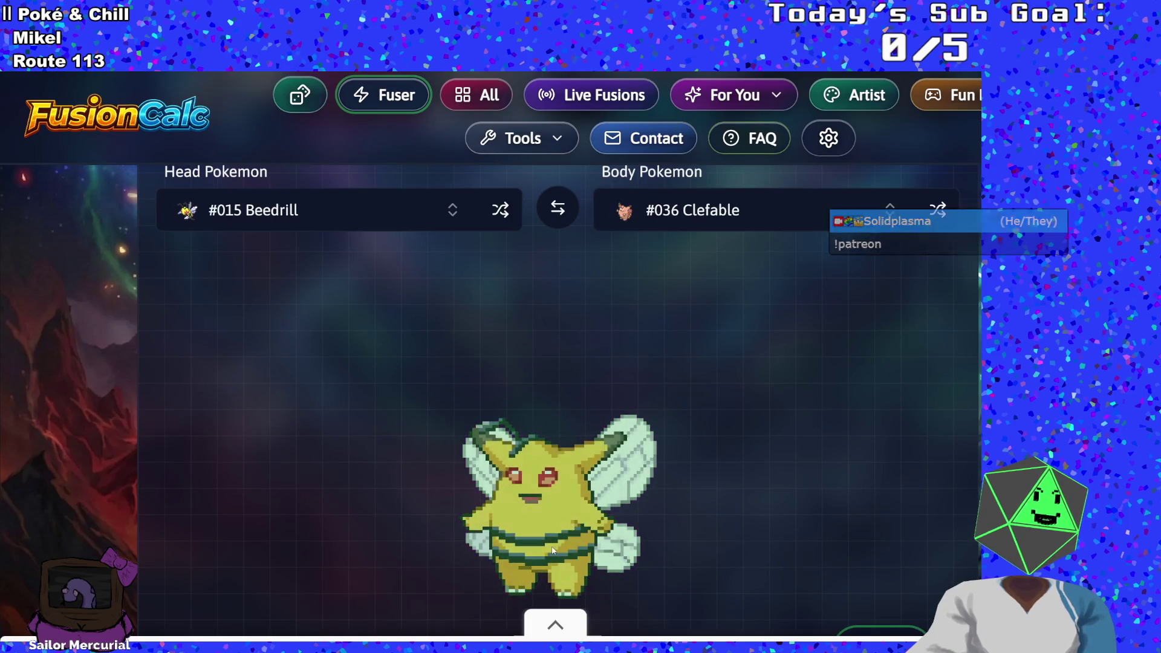
pyautogui.scroll(-2, 545, 541)
pyautogui.scroll(5, 460, 393)
# Step: Replace the head with #071 Victreebel and read the Victreefable result
pyautogui.click(367, 299)
pyautogui.scroll(-15, 298, 516)
pyautogui.scroll(-15, 289, 474)
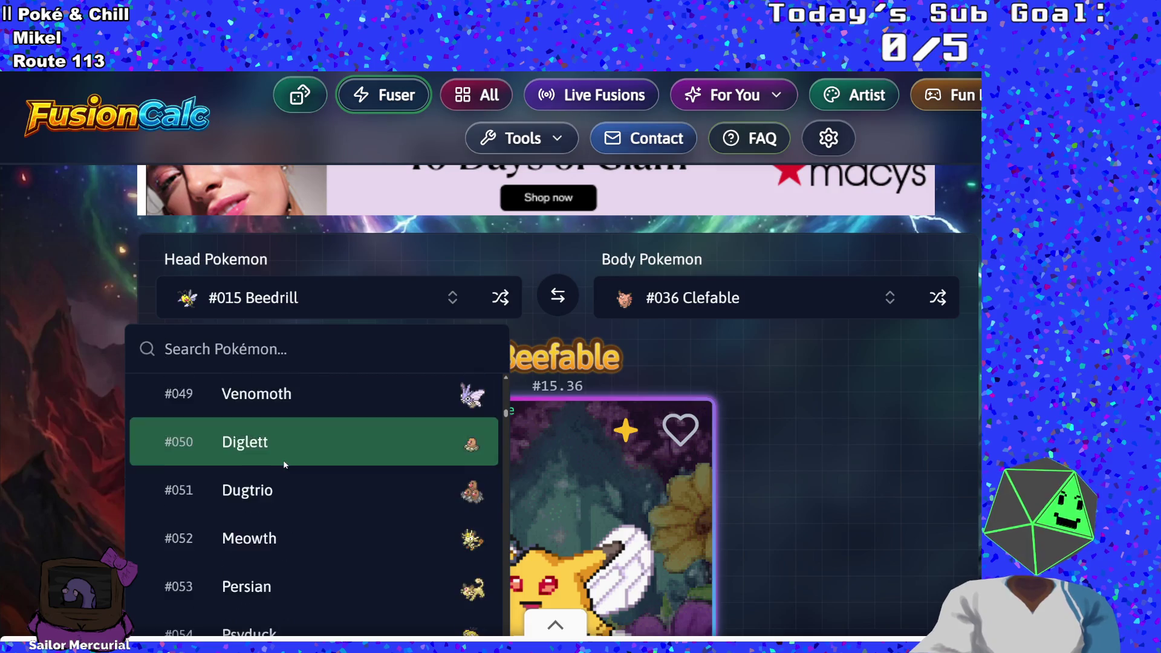
pyautogui.scroll(-10, 284, 463)
pyautogui.scroll(-5, 278, 466)
pyautogui.click(299, 414)
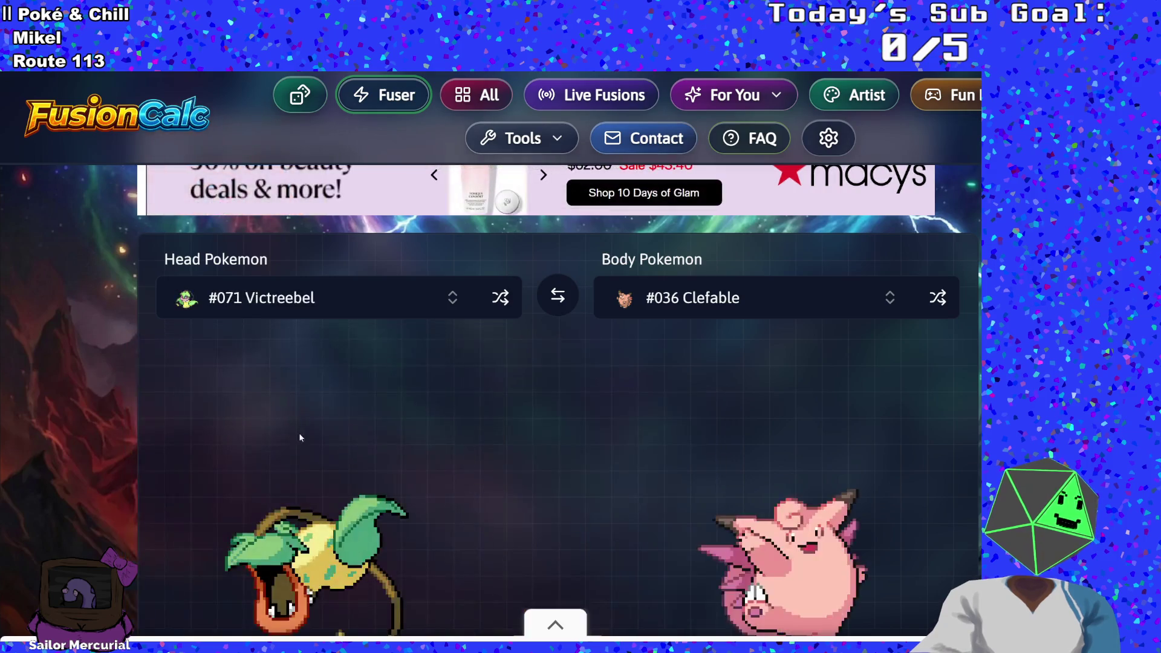
pyautogui.scroll(-1, 425, 515)
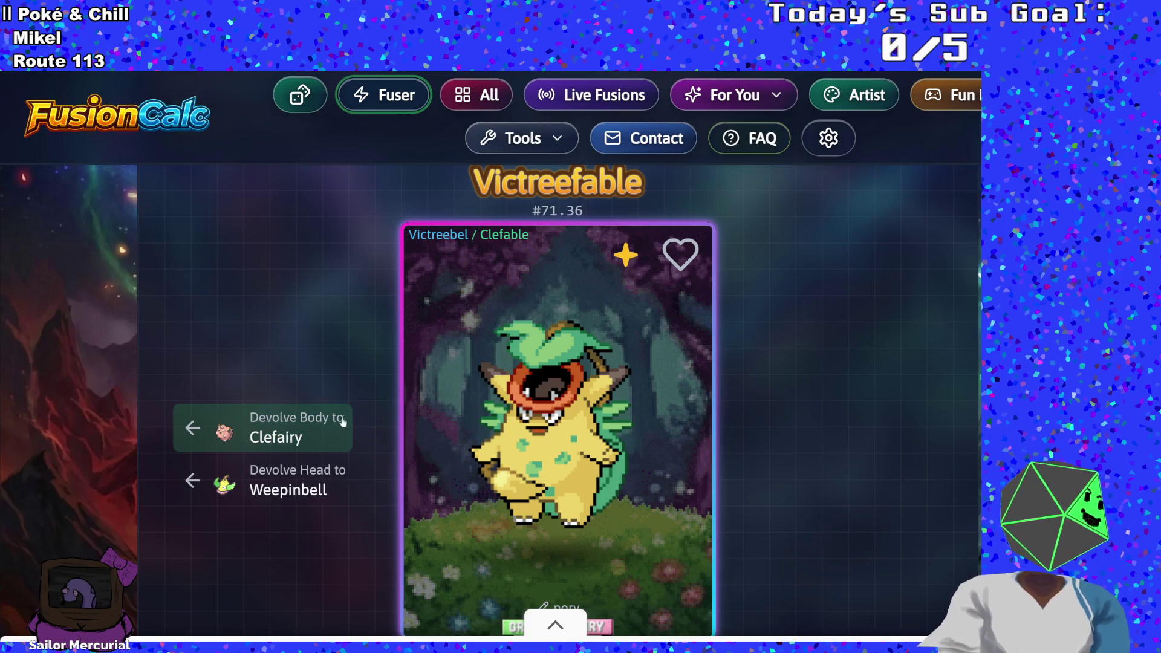
pyautogui.scroll(-4, 307, 375)
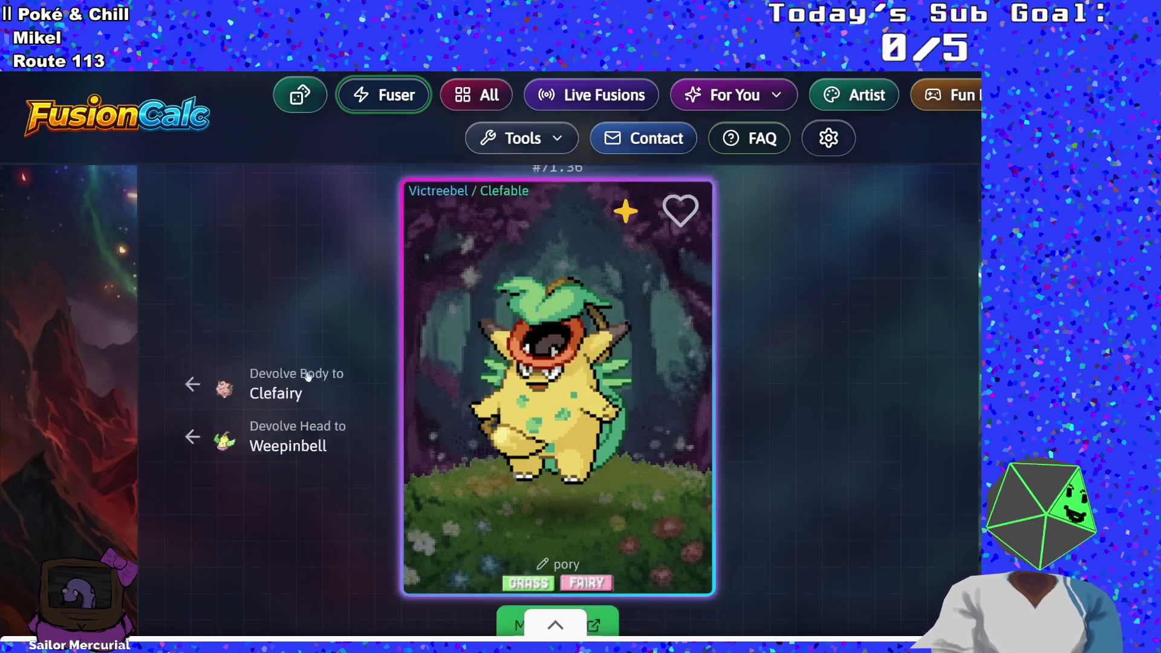
pyautogui.scroll(5, 299, 379)
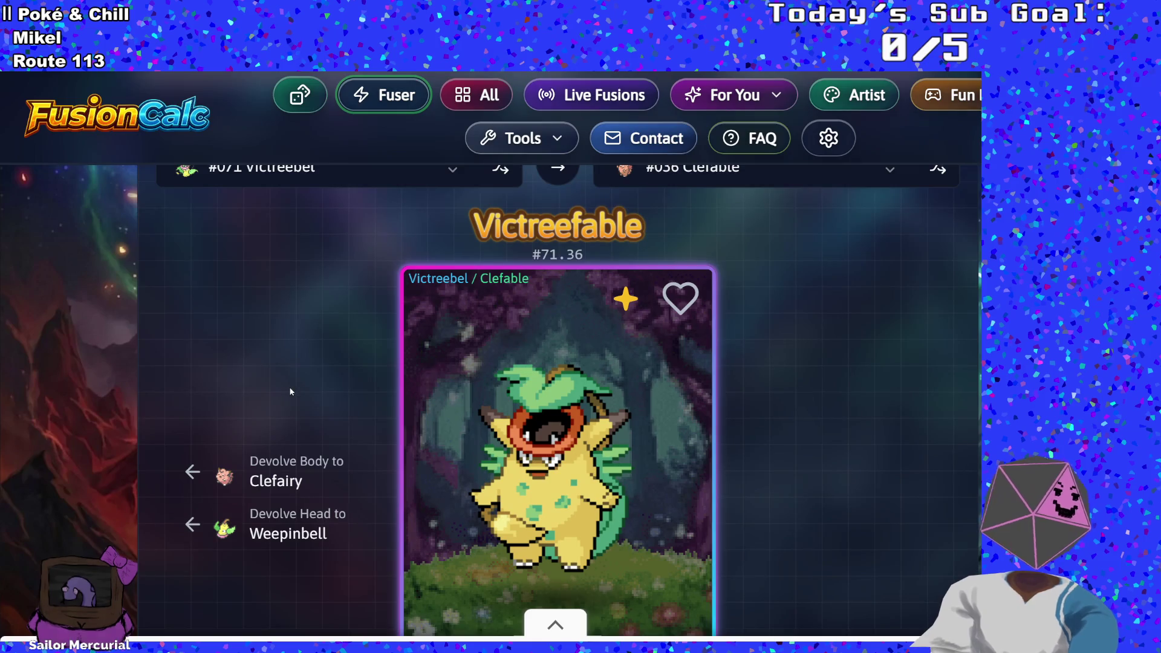
pyautogui.scroll(1, 290, 392)
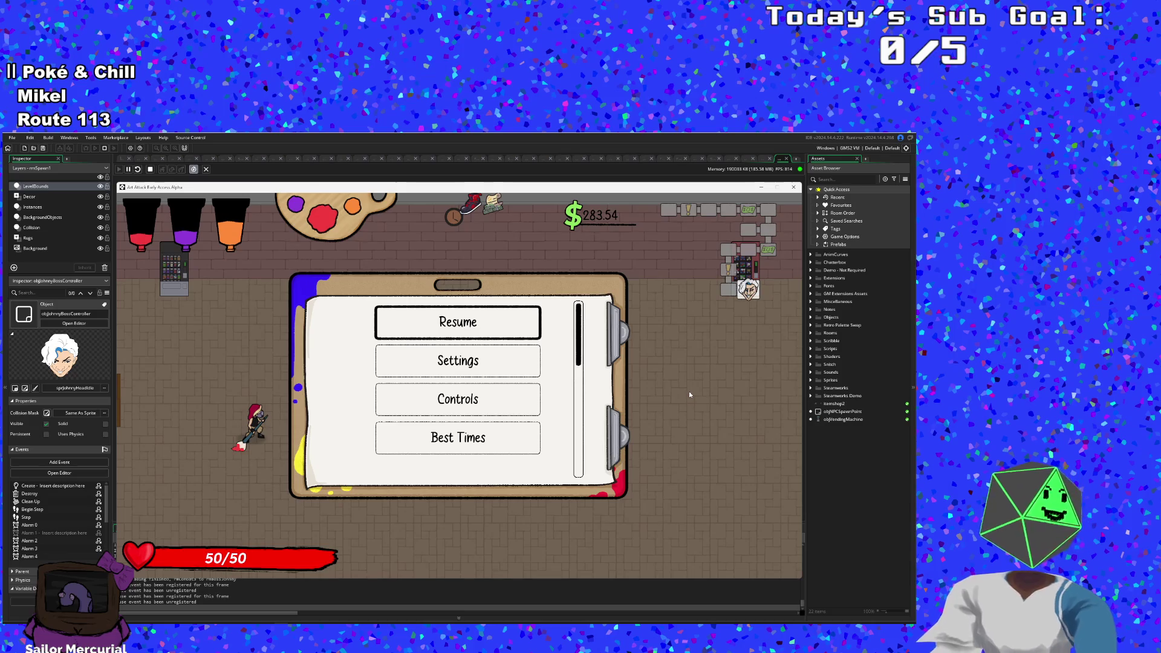
# Step: Unpause the game and walk the player up beside the boss
pyautogui.press('Escape')
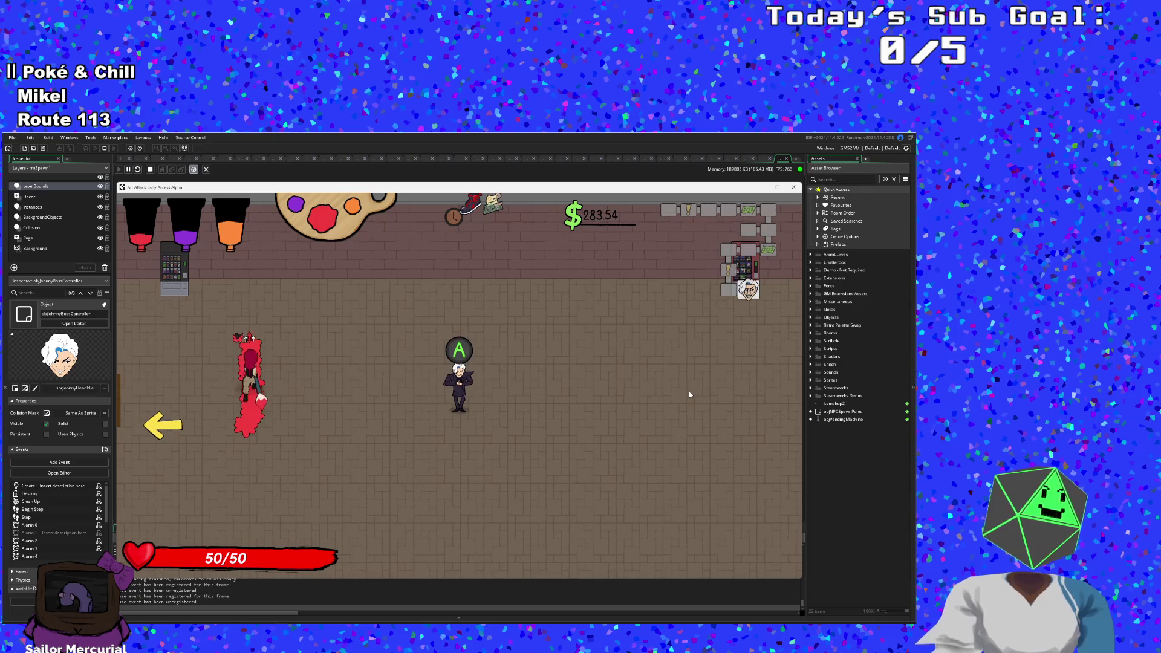
pyautogui.press('s')
pyautogui.press('d')
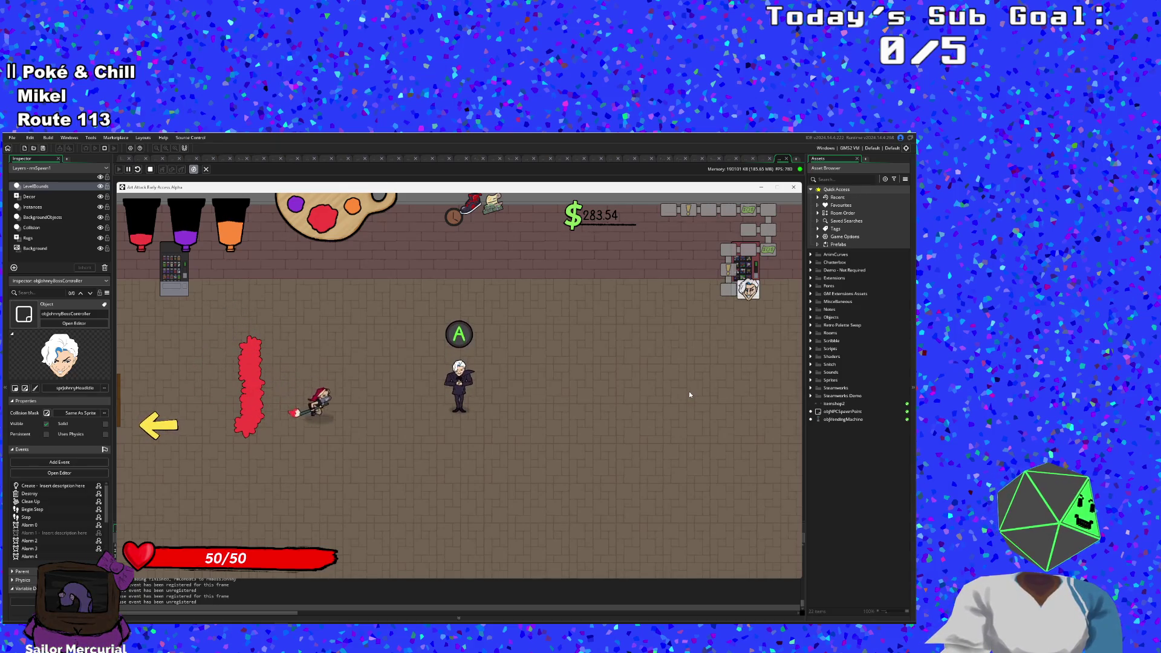
pyautogui.press('d')
pyautogui.press('w')
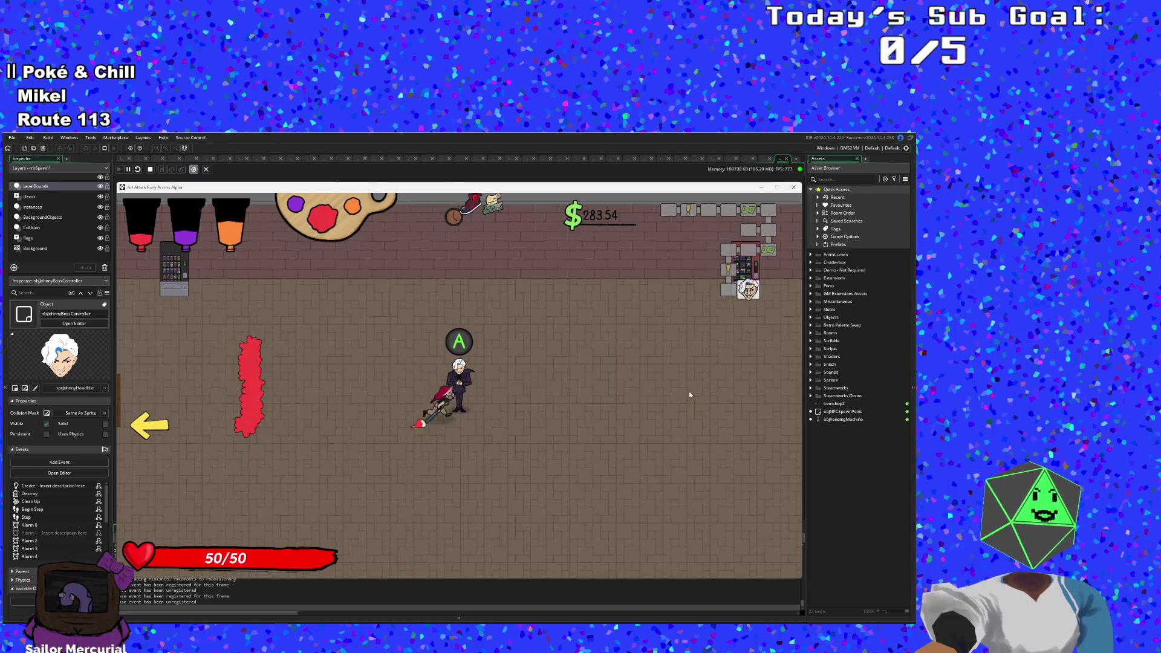
# Step: Talk to Johnny and advance his intro dialogue until the boss fight starts
pyautogui.press('space')
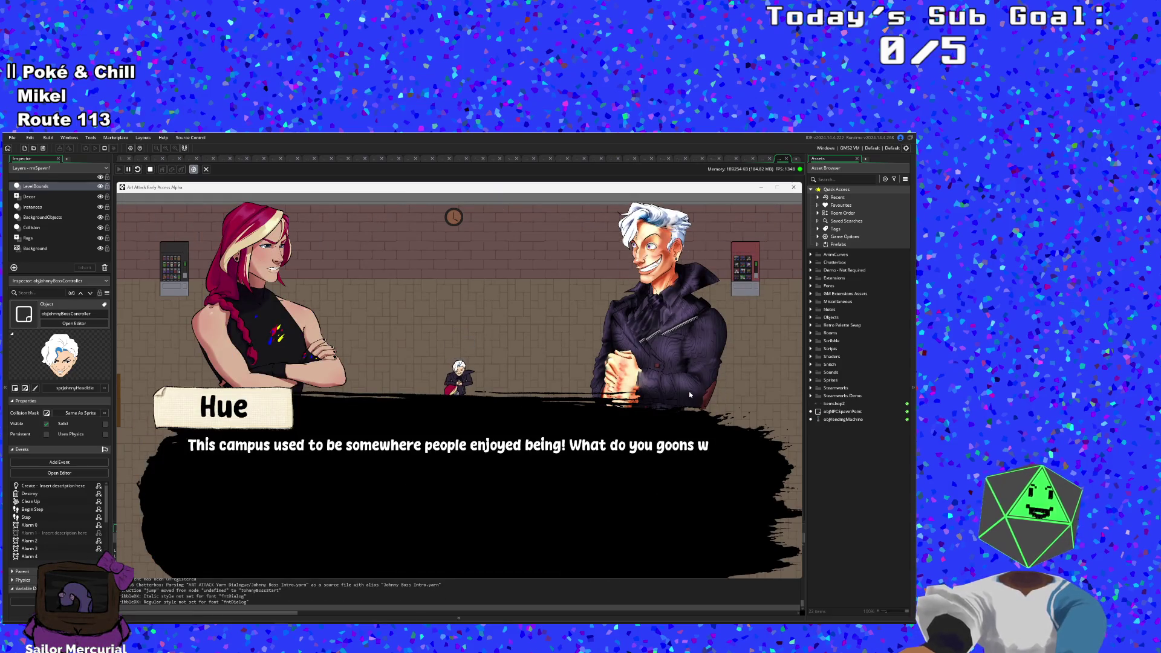
pyautogui.press('space')
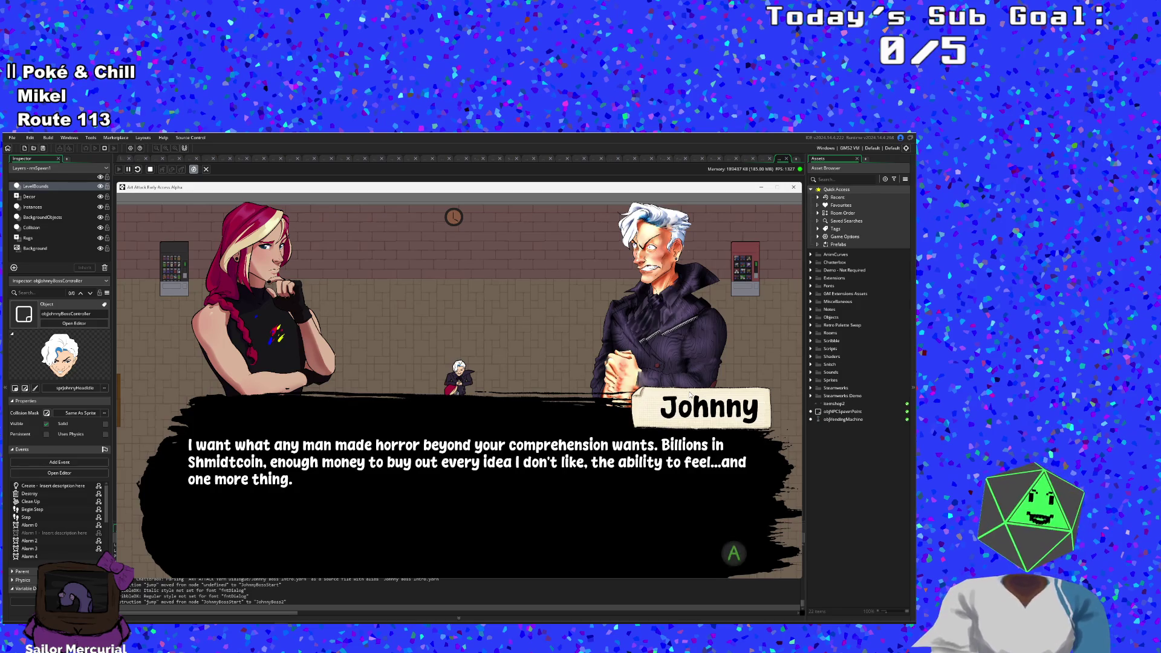
pyautogui.press('space')
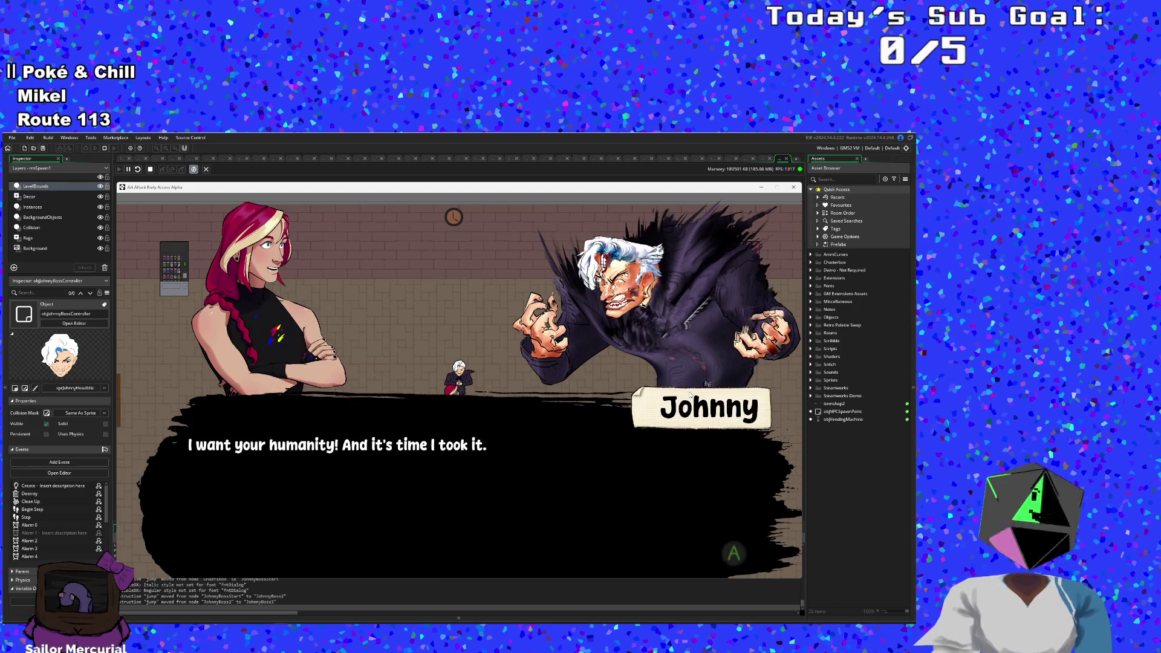
pyautogui.press('space')
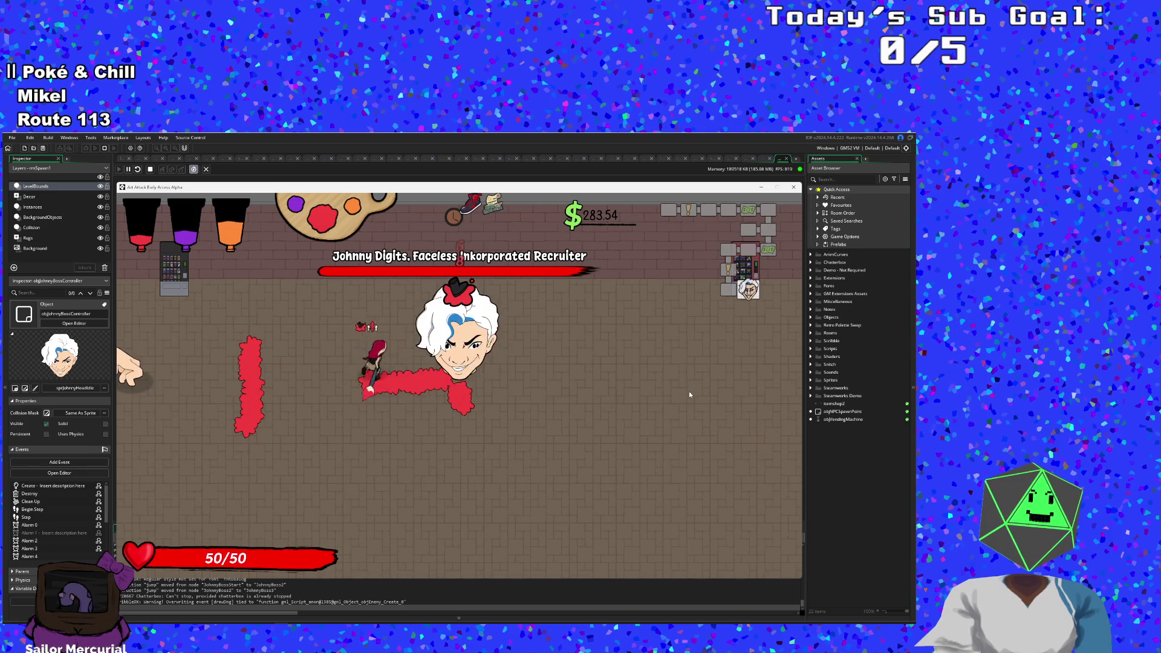
# Step: Switch to purple paint, splash the boss and paint a U-shaped trail around it, then dodge left
pyautogui.press('w')
pyautogui.press('d')
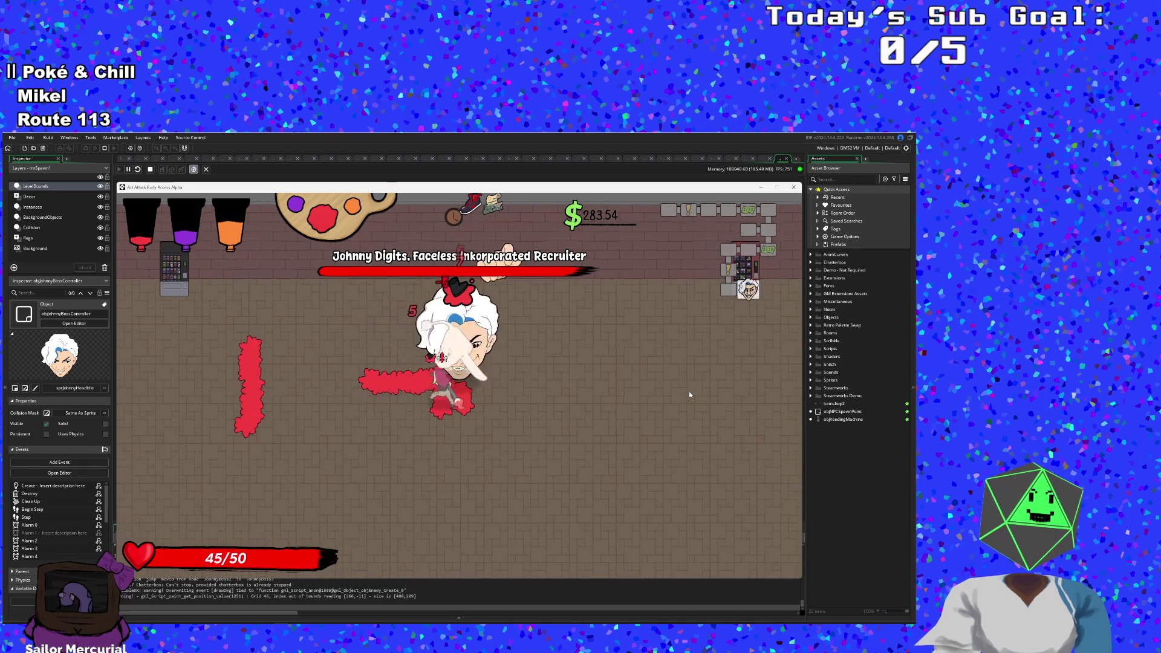
pyautogui.press('q')
pyautogui.press('space')
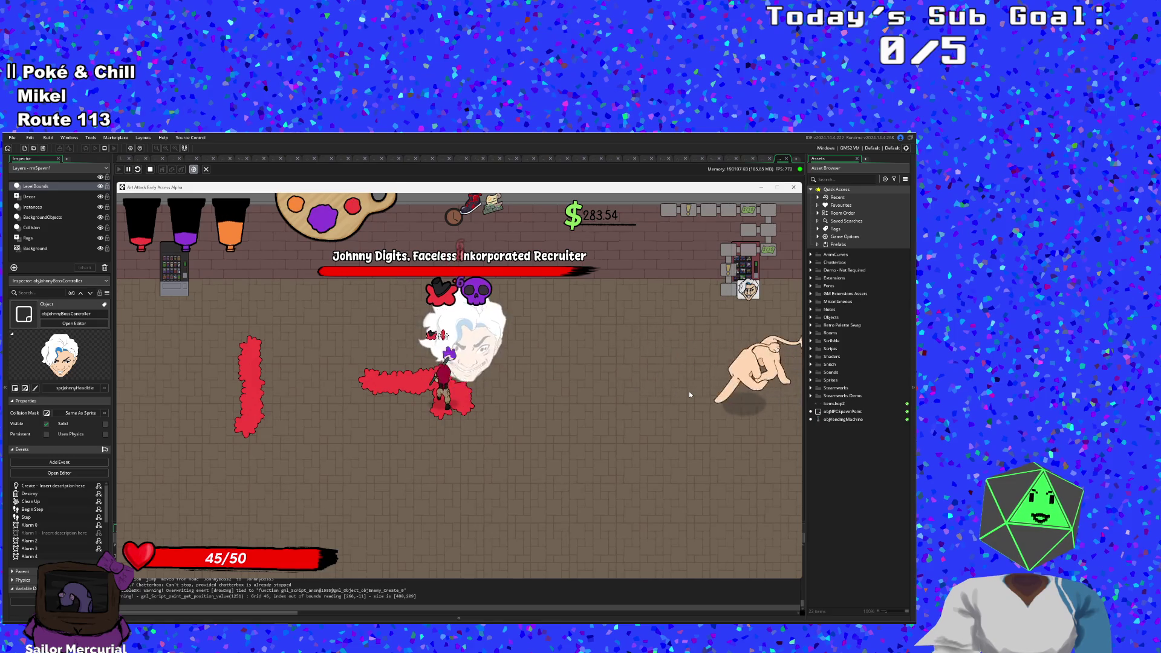
pyautogui.press('s')
pyautogui.press('a')
pyautogui.press('d')
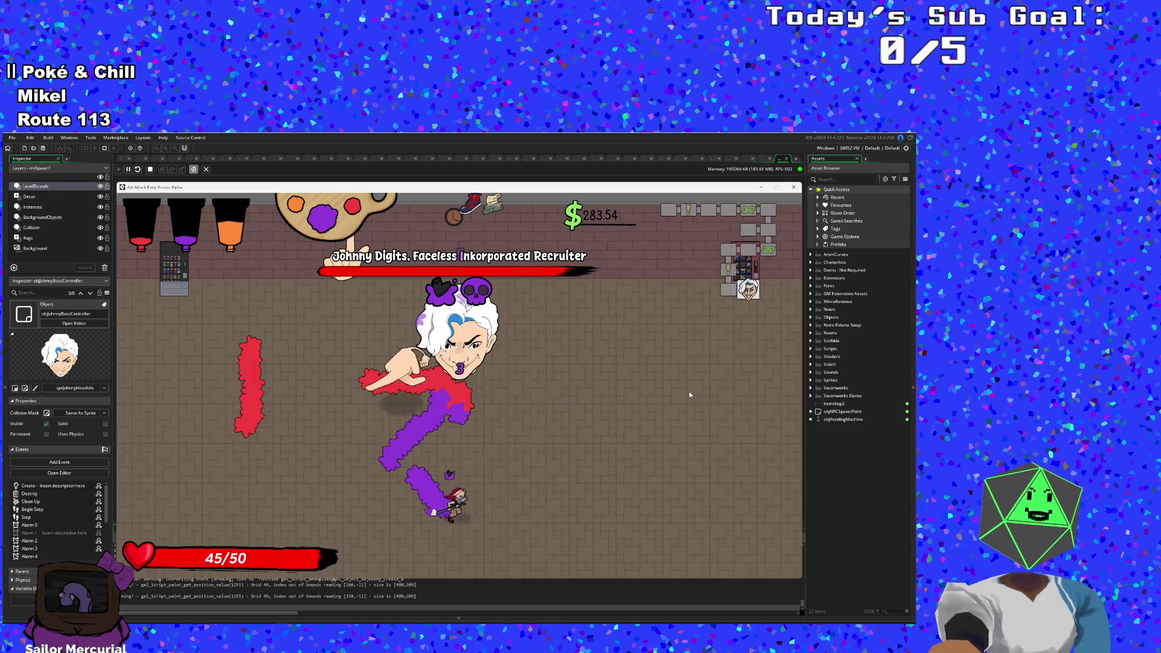
pyautogui.press('w')
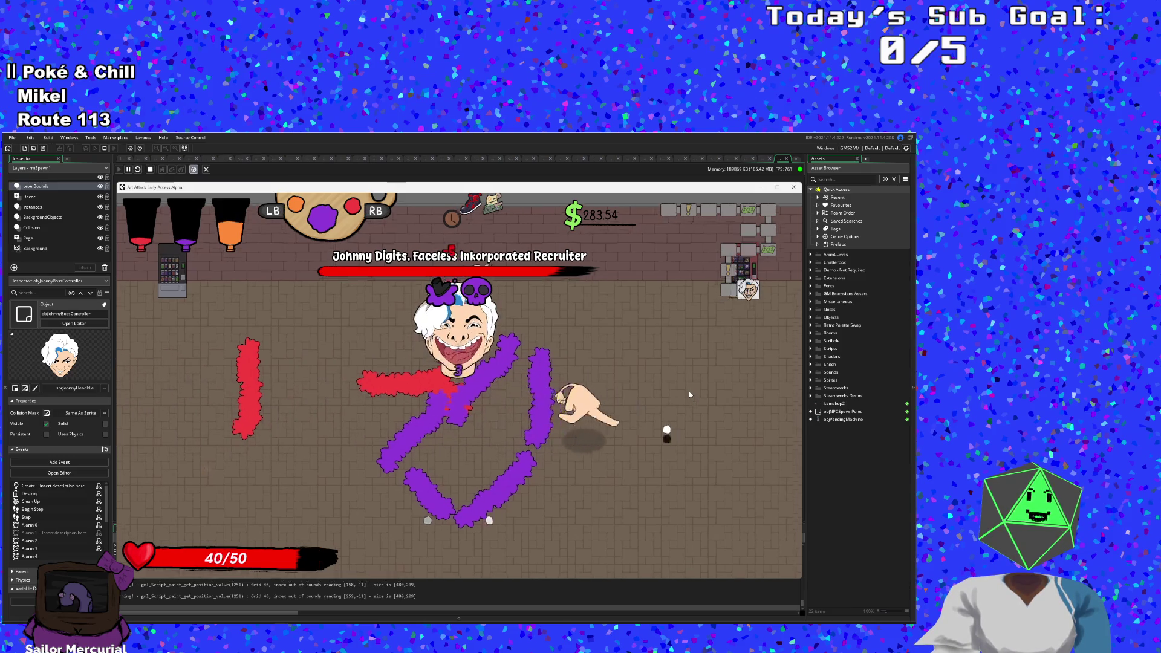
pyautogui.press('s')
pyautogui.press('a')
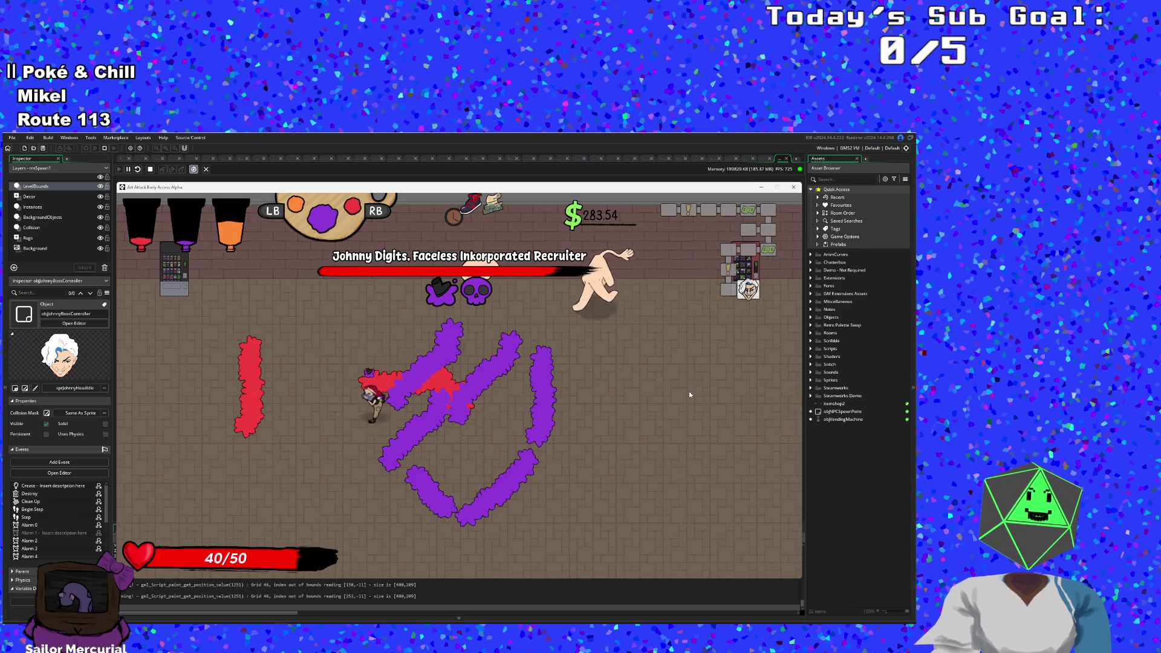
pyautogui.press('s')
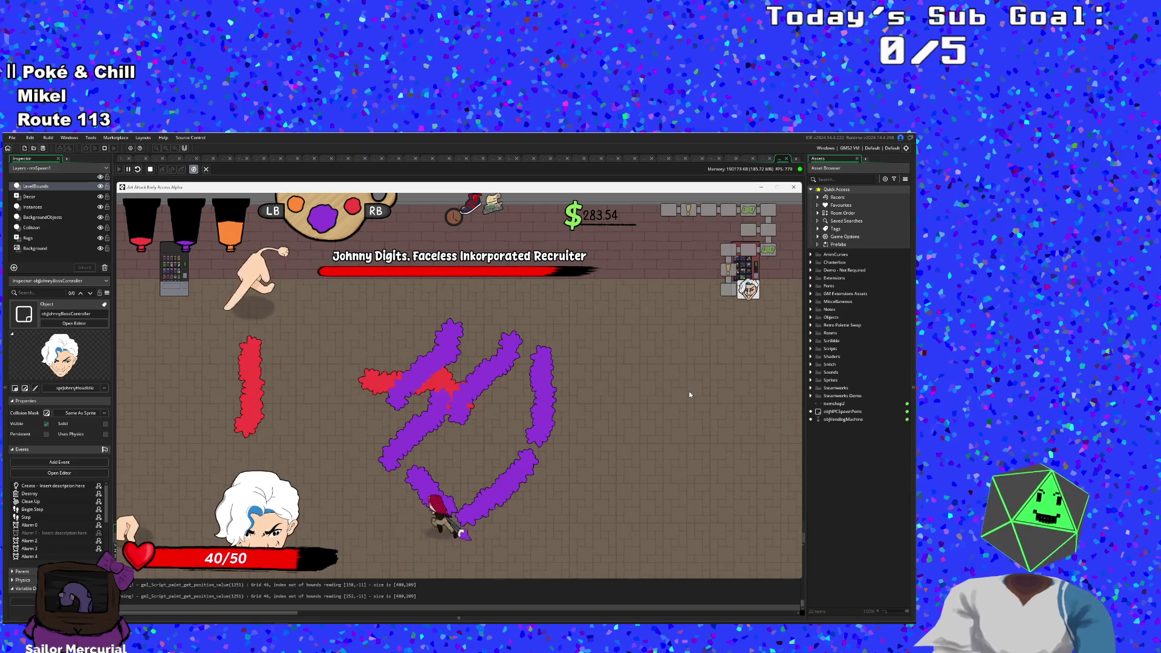
pyautogui.press('a')
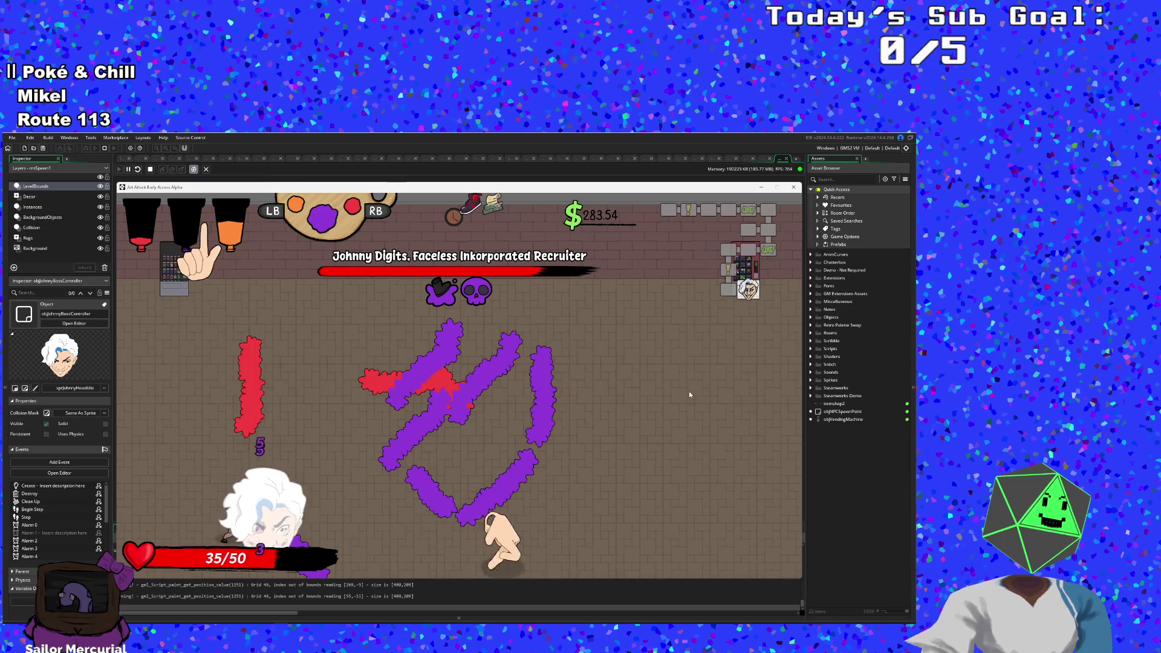
# Step: Switch to orange paint and move around the arena, refilling health
pyautogui.press('e')
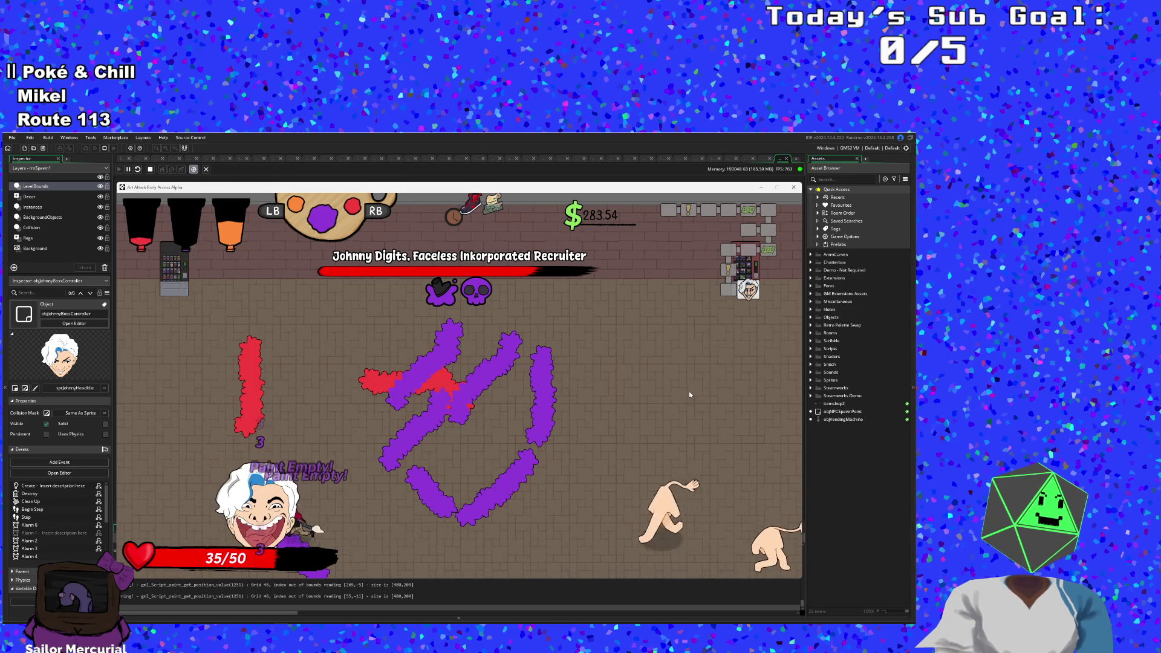
pyautogui.press('w')
pyautogui.press('w')
pyautogui.press('d')
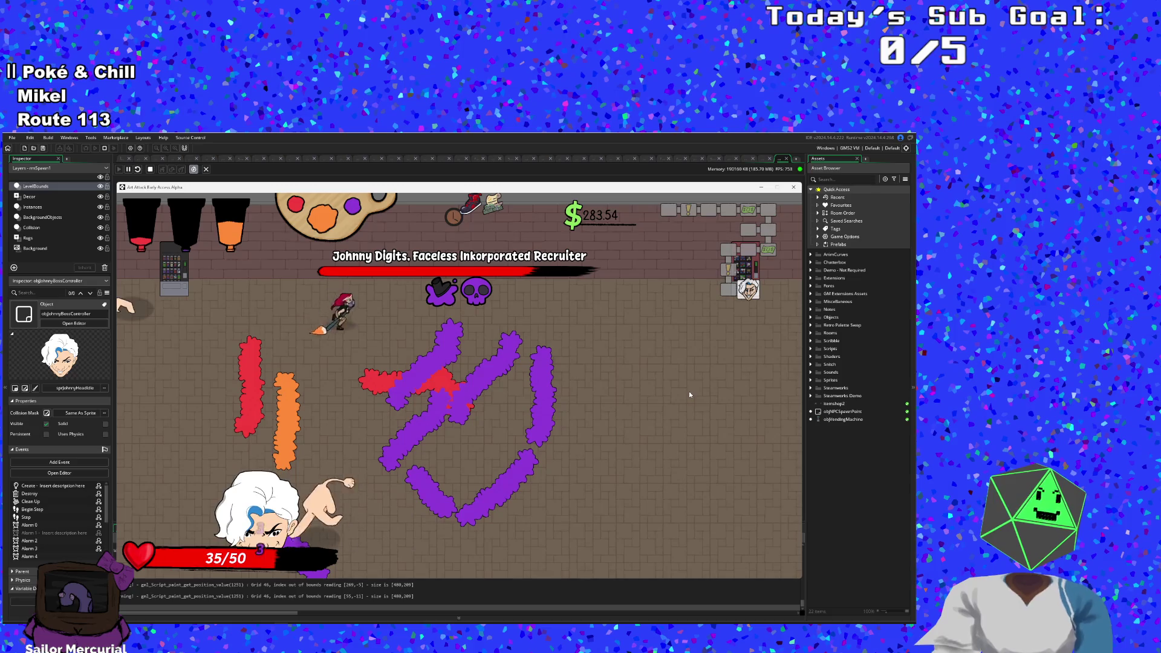
pyautogui.press('s')
pyautogui.press('a')
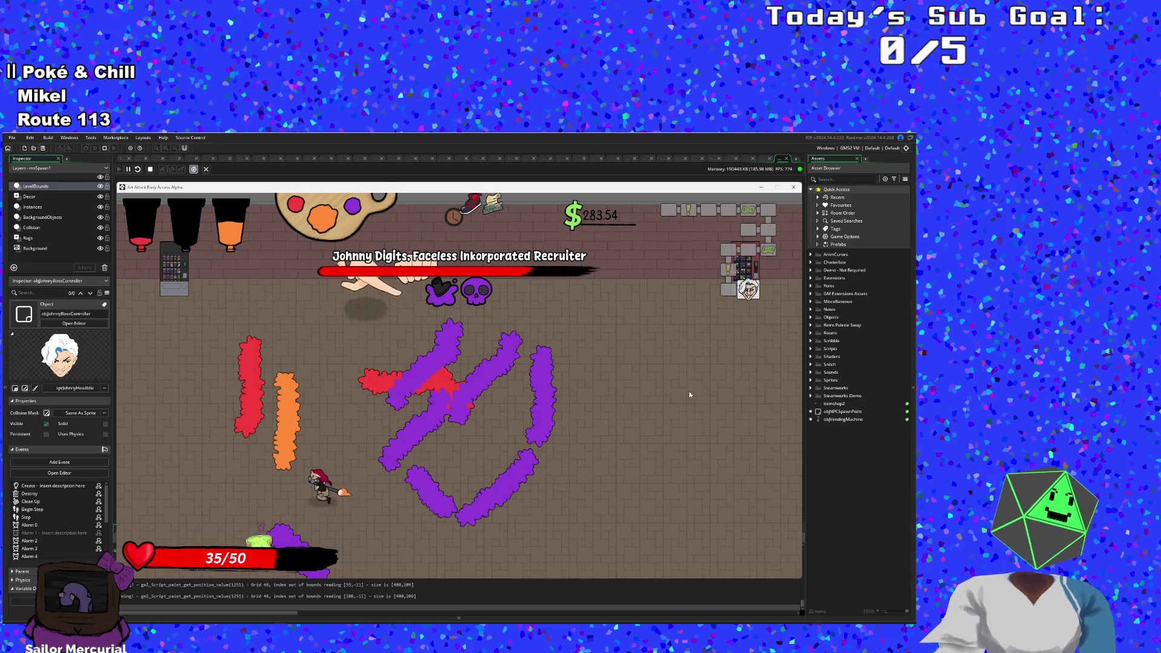
pyautogui.press('w')
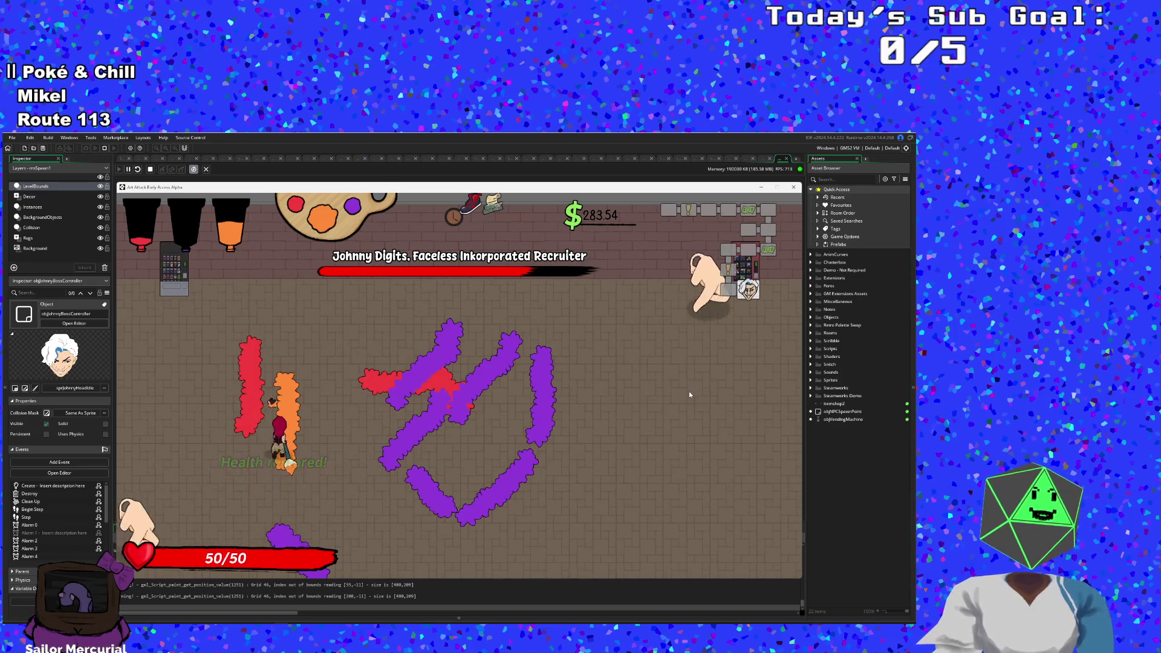
pyautogui.press('d')
pyautogui.press('s')
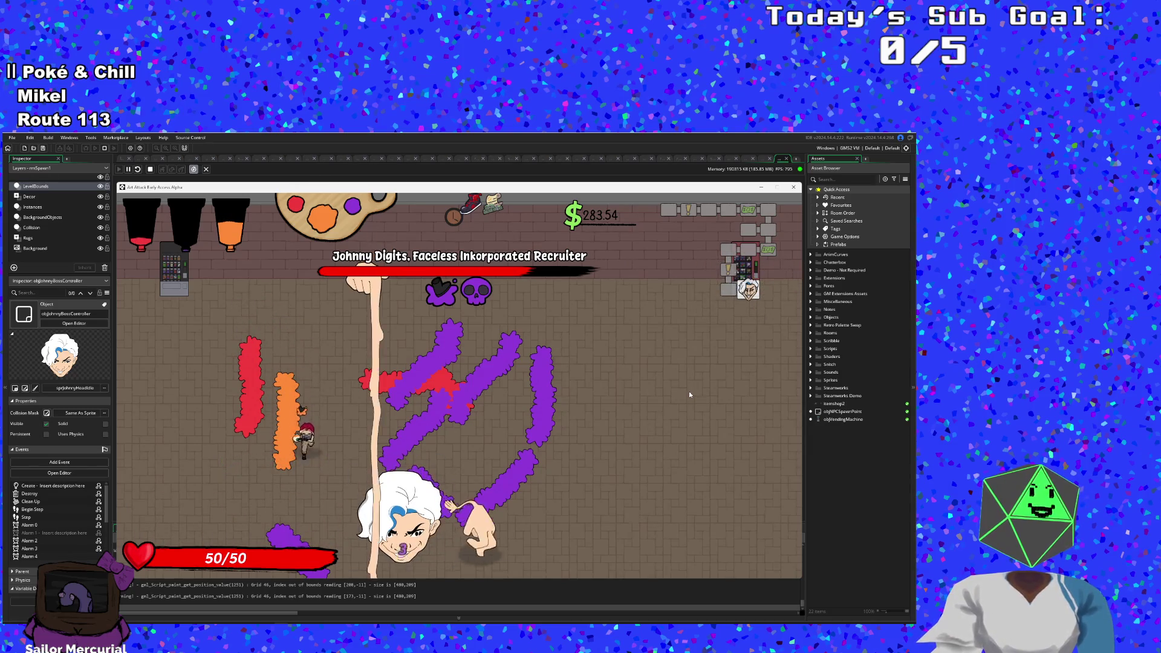
pyautogui.press('d')
pyautogui.press('s')
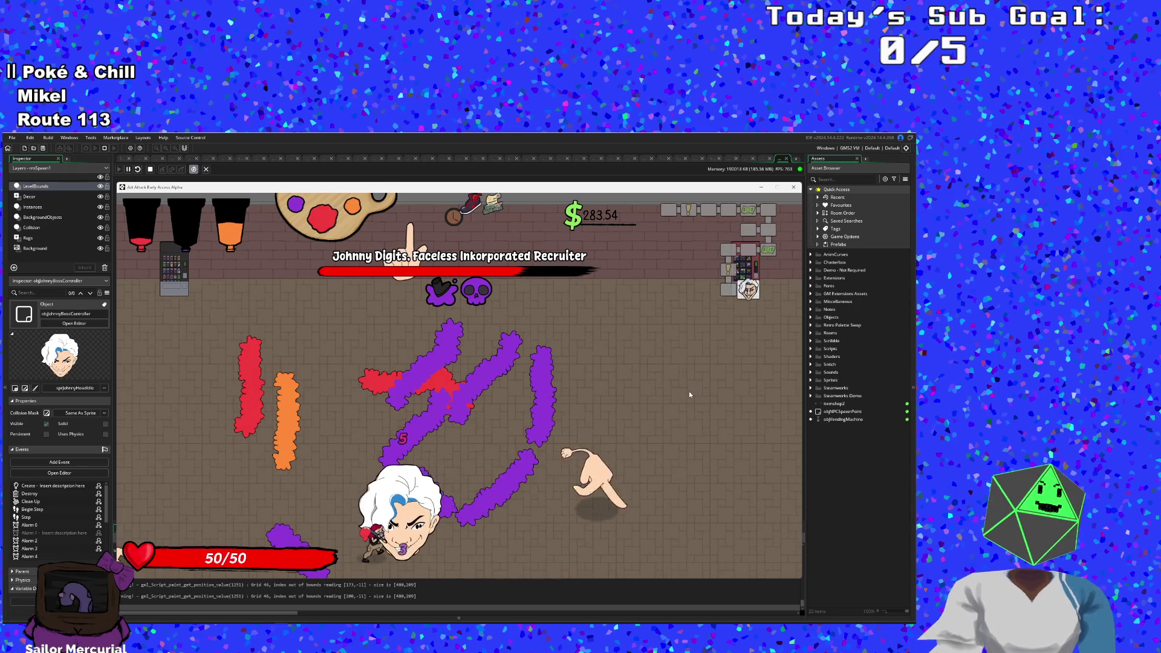
# Step: Cycle the paint palette to purple and then orange while moving
pyautogui.press('e')
pyautogui.press('d')
pyautogui.press('w')
pyautogui.press('a')
pyautogui.press('s')
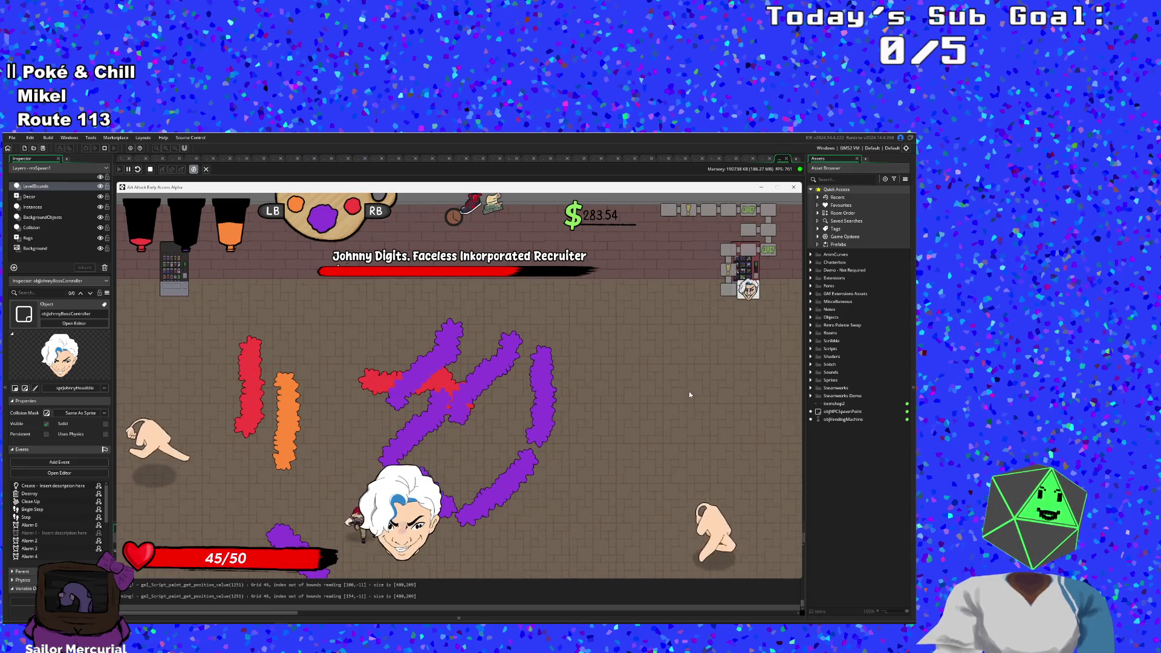
pyautogui.press('q')
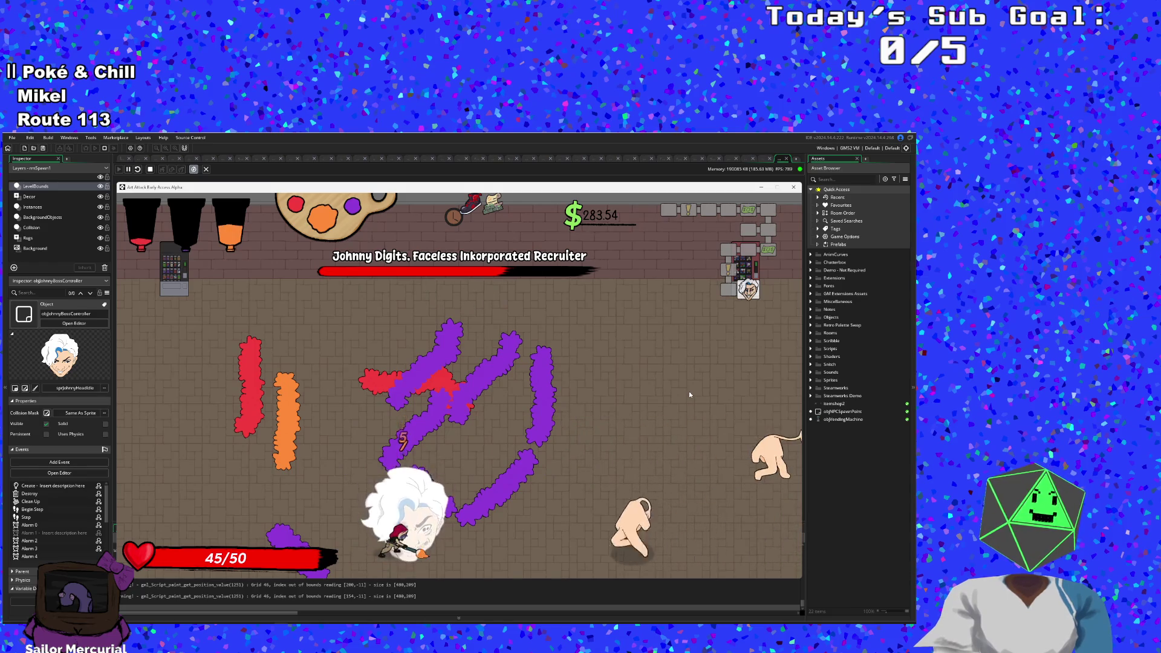
# Step: Attack the boss head and paint red trails rightward and upward
pyautogui.press('w')
pyautogui.press('s')
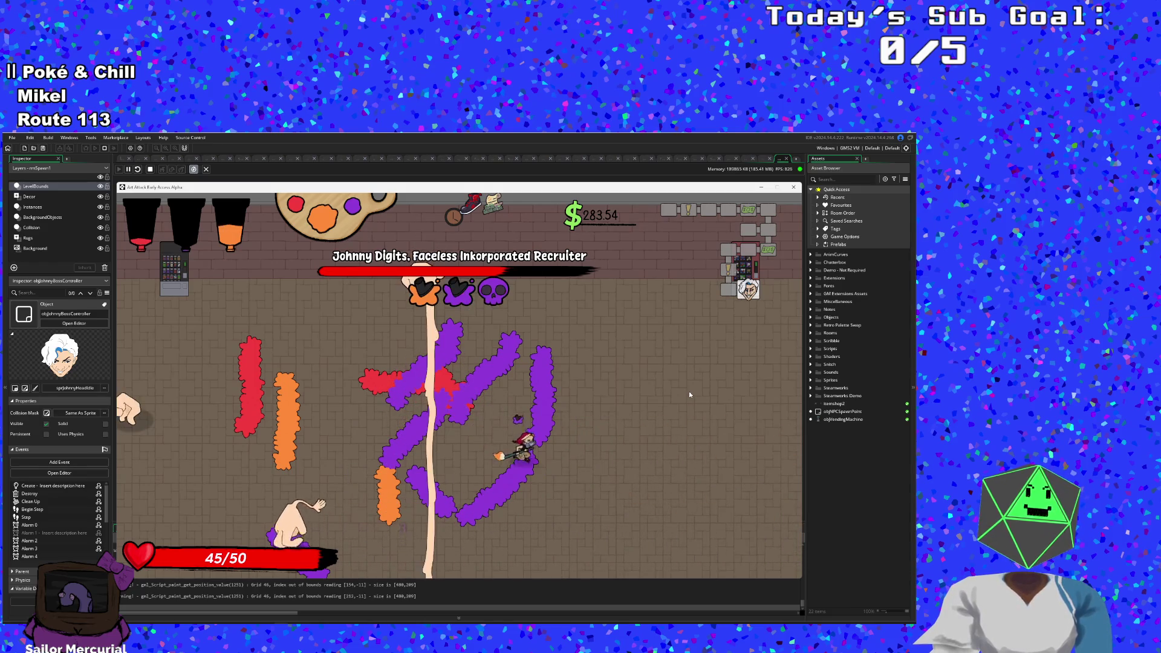
pyautogui.press('a')
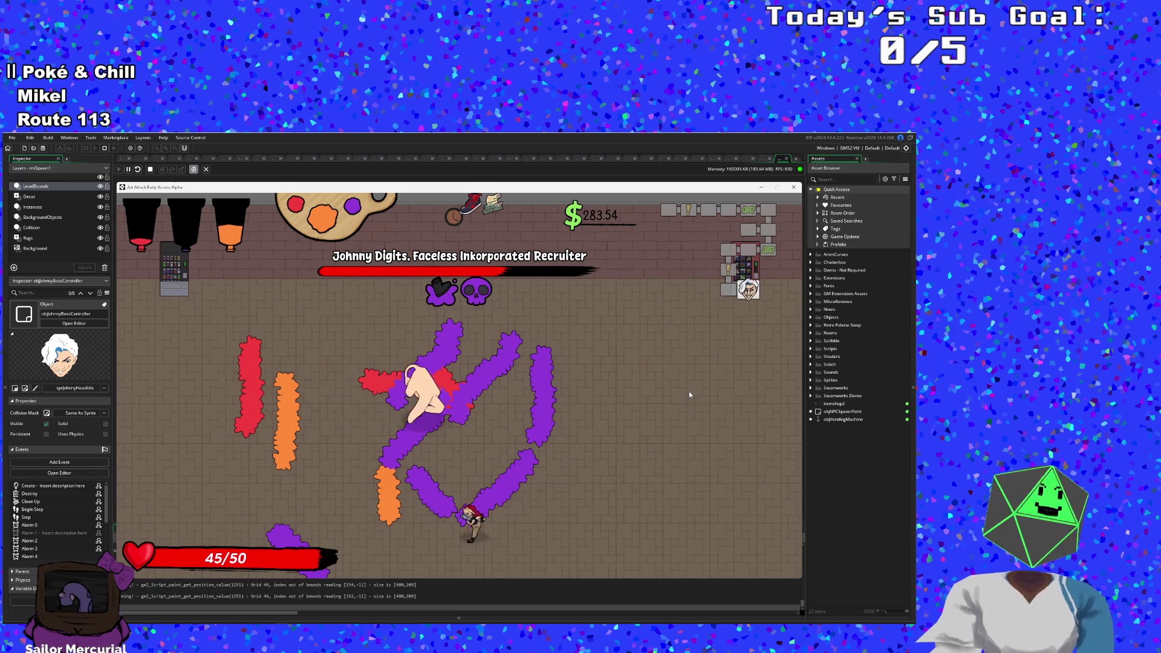
pyautogui.press('d')
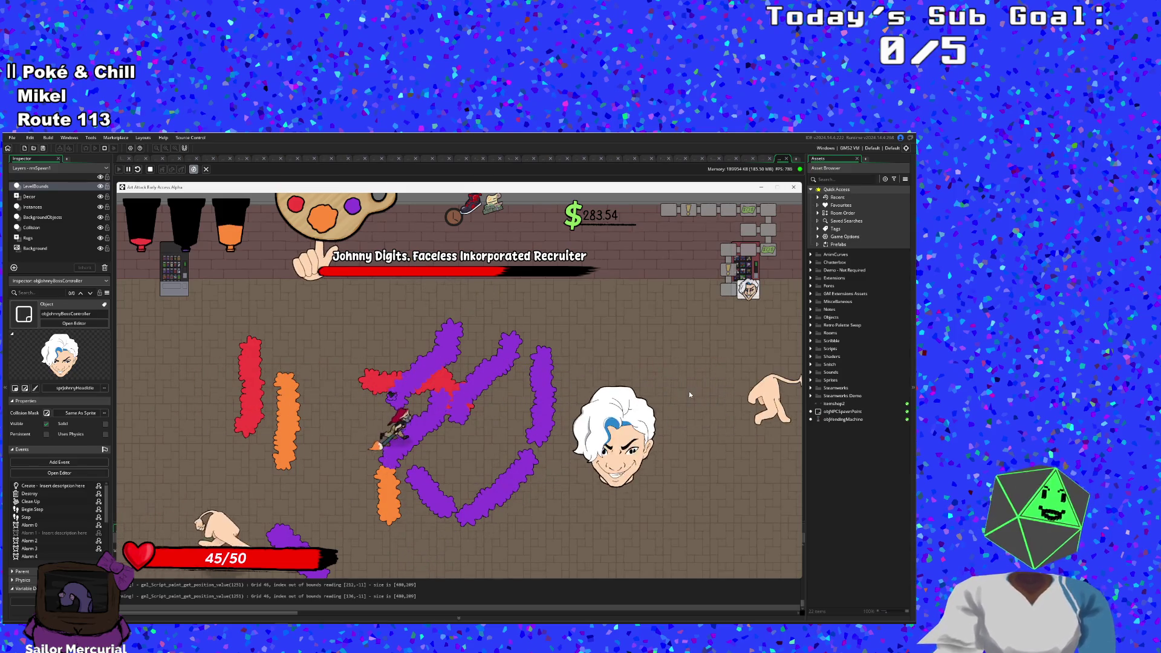
pyautogui.press('d')
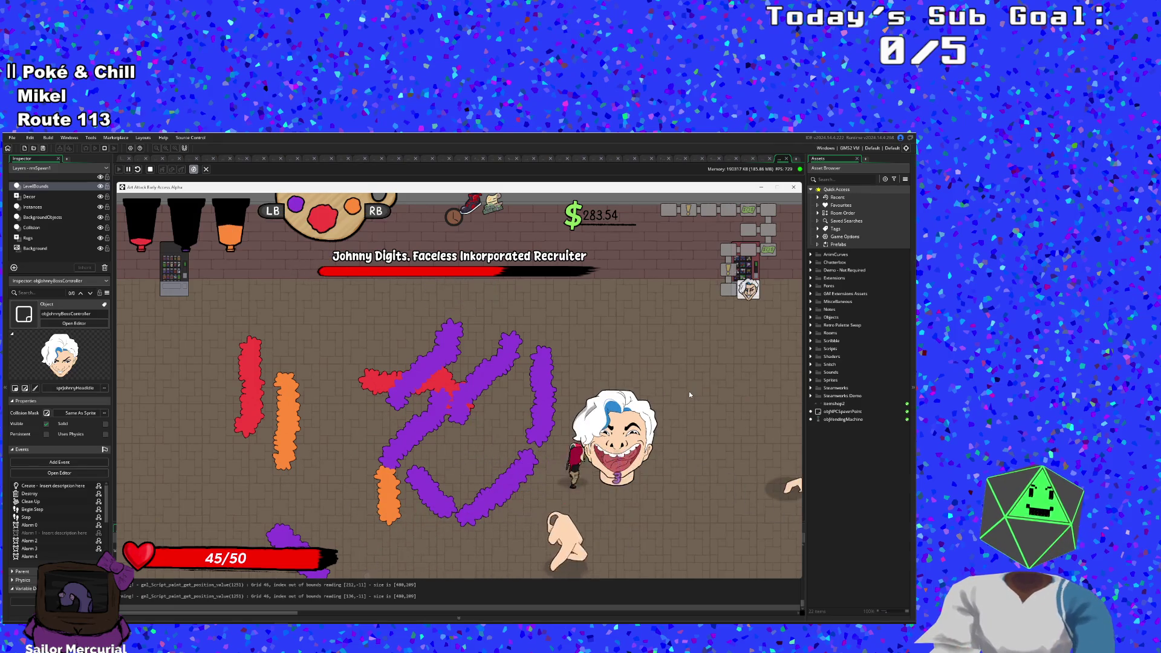
pyautogui.press('d')
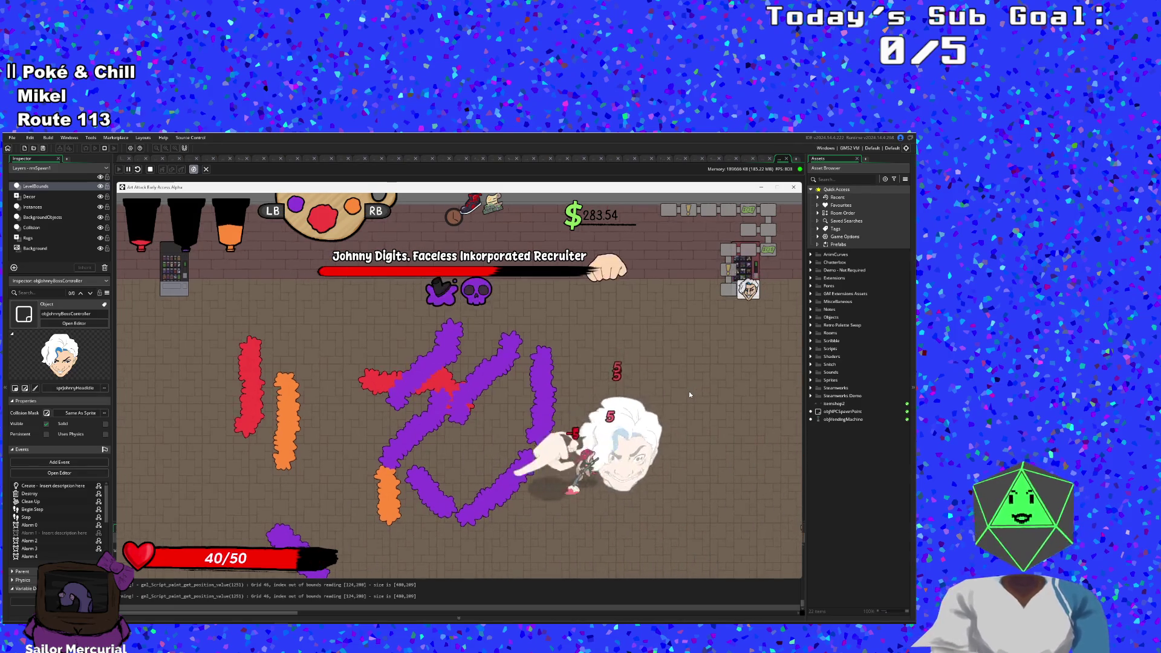
pyautogui.press('a')
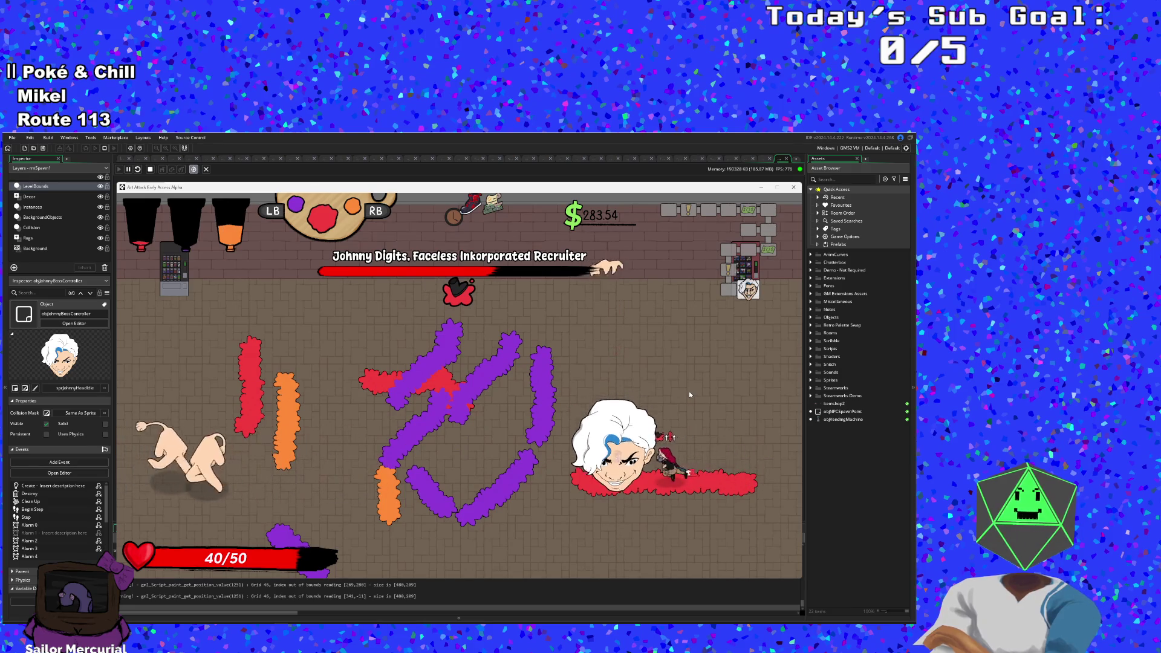
pyautogui.press('s')
pyautogui.press('w')
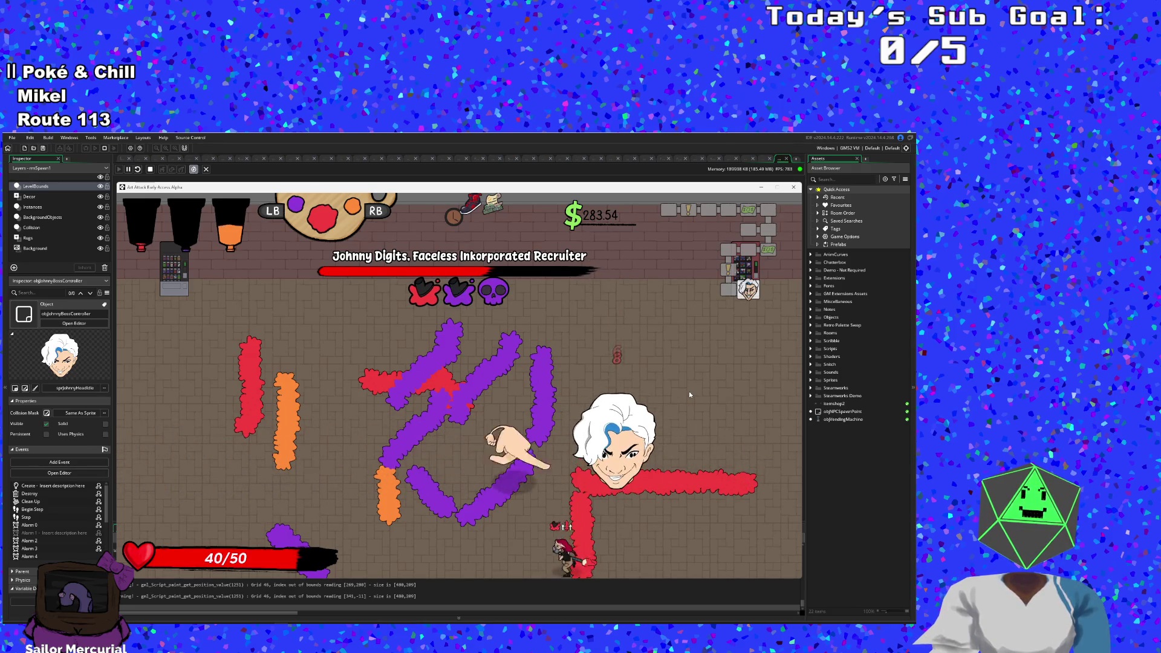
pyautogui.press('d')
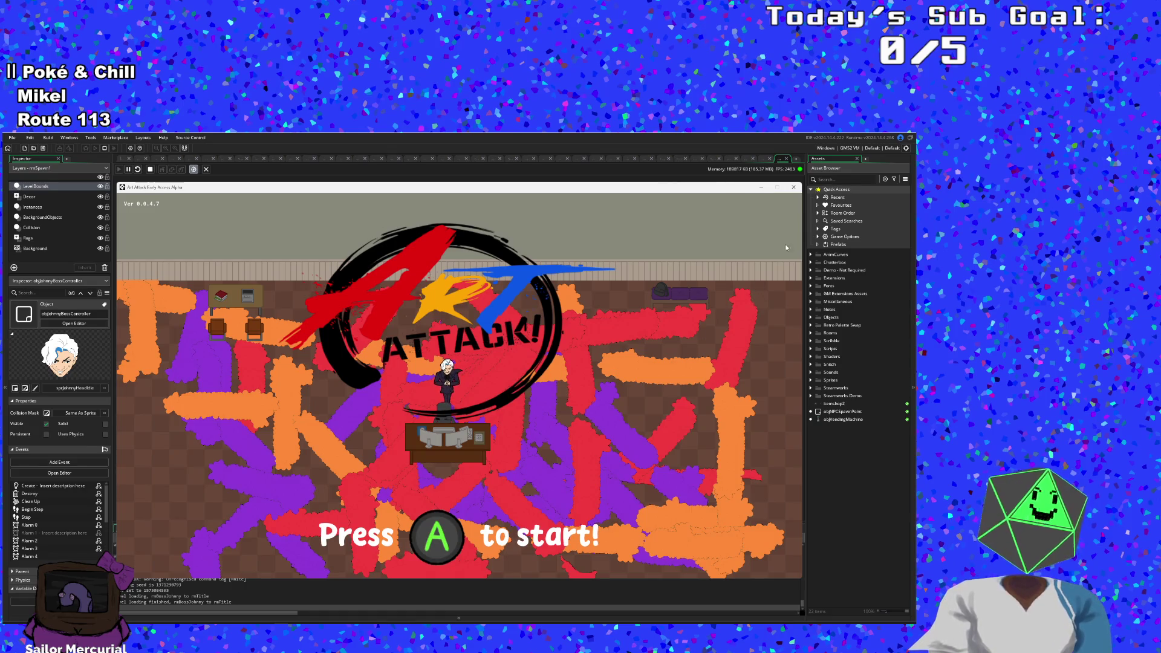
# Step: Close the game window and open objVendingMachine through the Ctrl+T asset search for 'objVe'
pyautogui.click(794, 188)
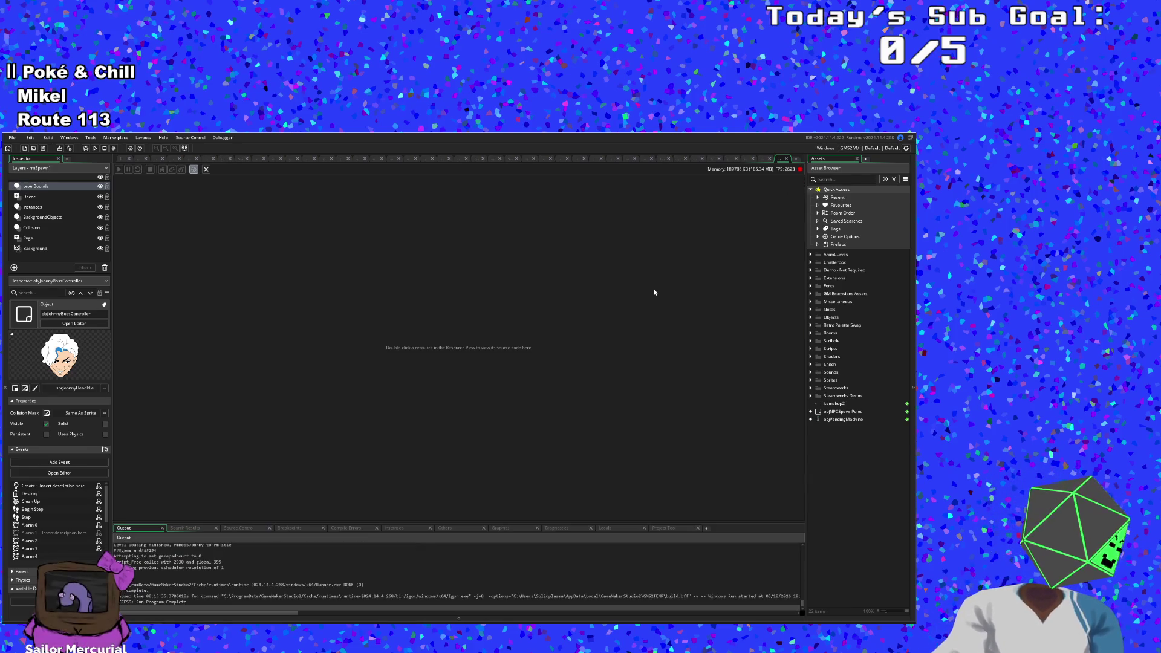
pyautogui.hotkey('ctrl', 't')
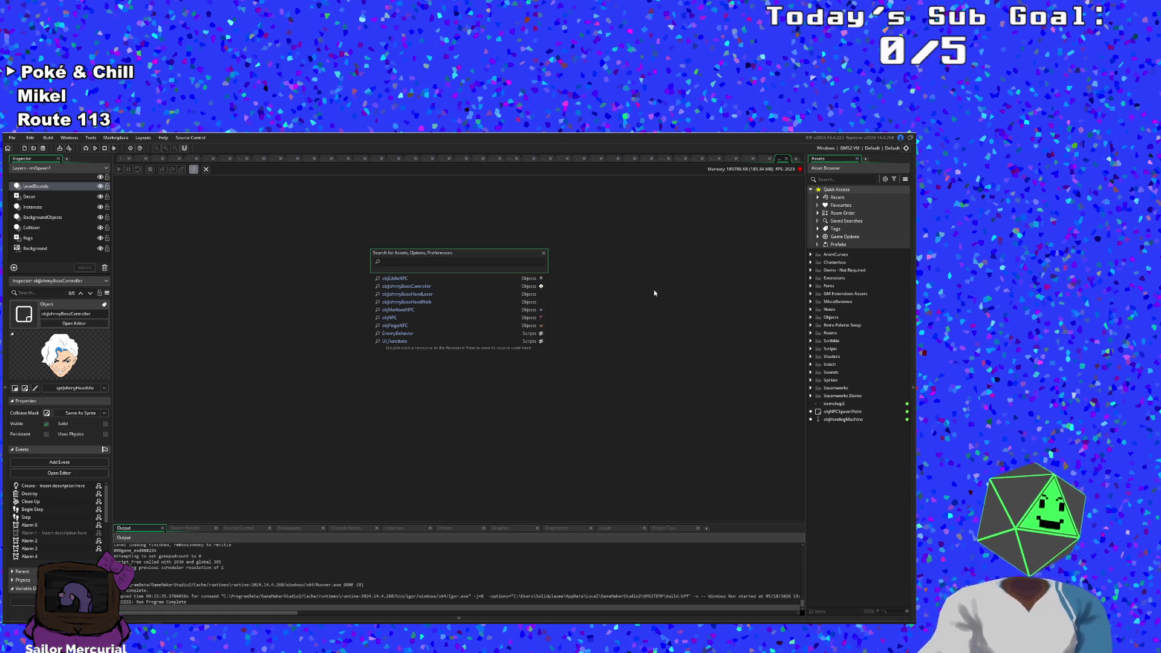
pyautogui.write('objVen')
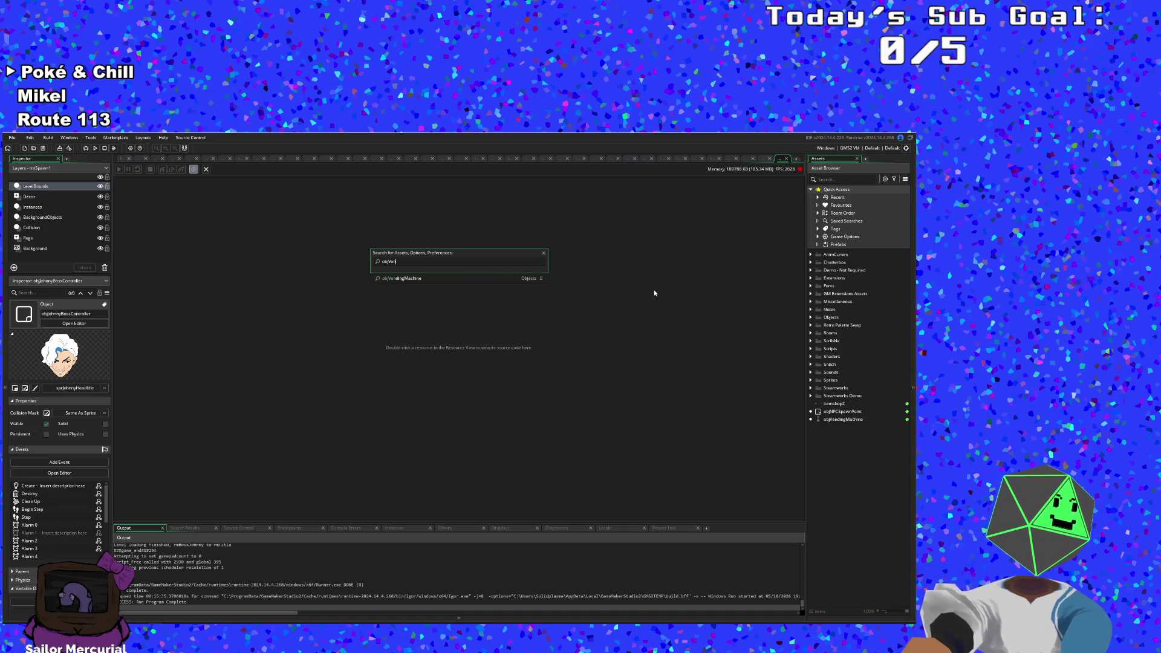
pyautogui.press('Return')
pyautogui.scroll(-20, 495, 367)
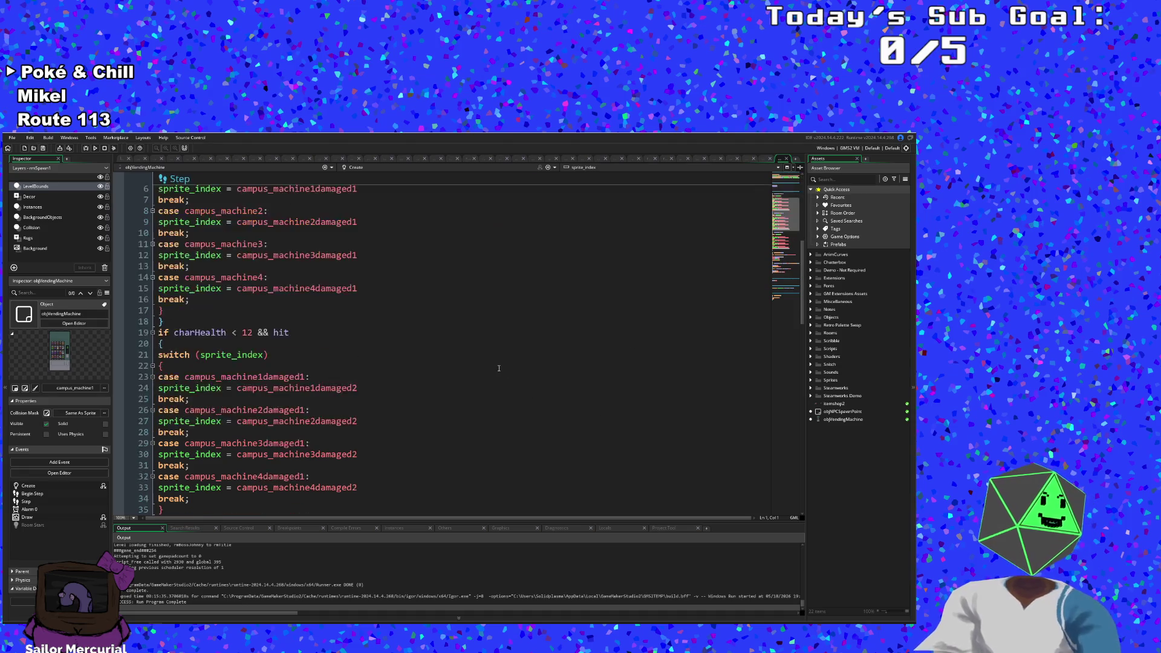
# Step: Review the Step event drop logic around the second scrDropTables call on line 74
pyautogui.scroll(10, 414, 401)
pyautogui.scroll(-4, 414, 401)
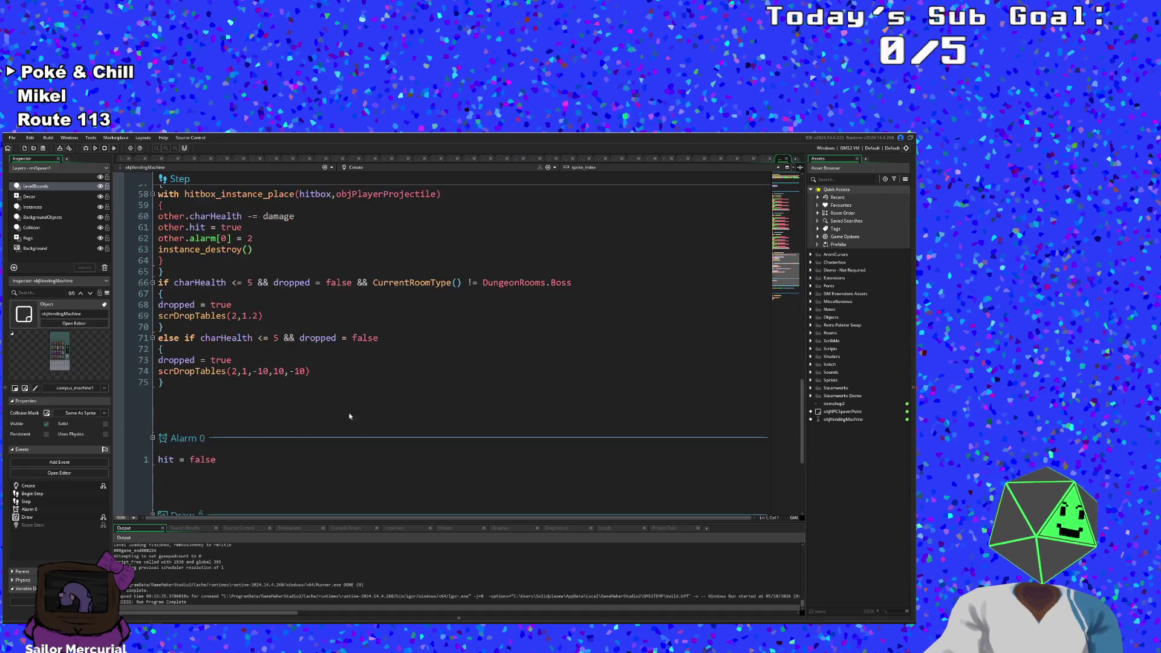
pyautogui.click(315, 372)
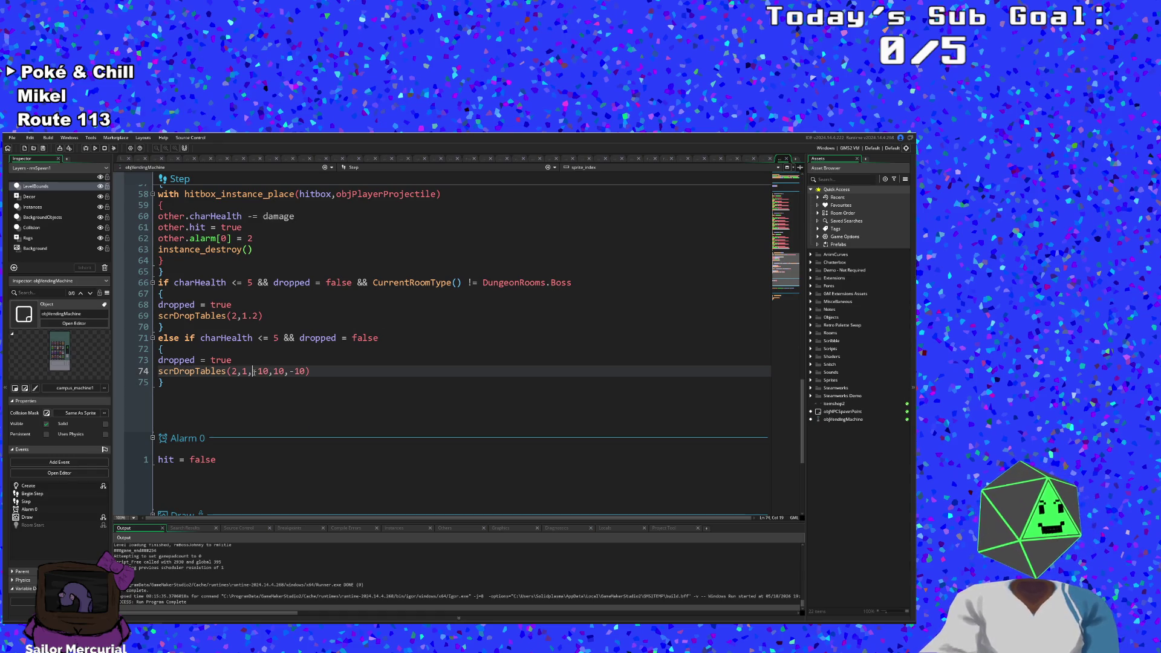
pyautogui.scroll(4, 249, 381)
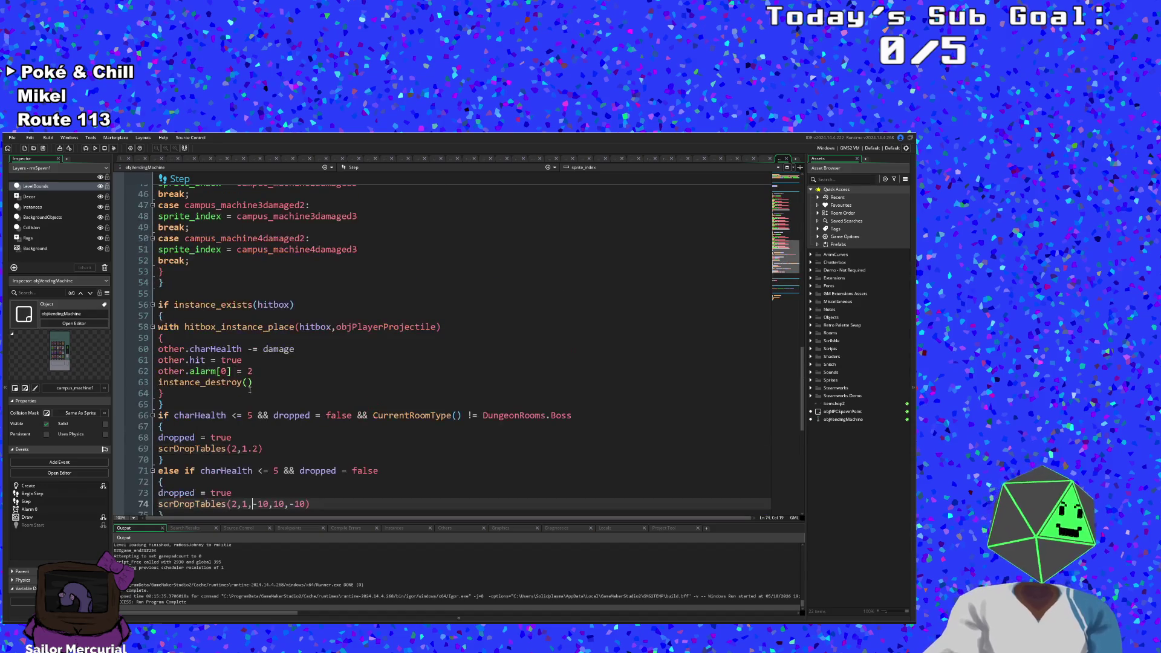
pyautogui.scroll(-2, 249, 391)
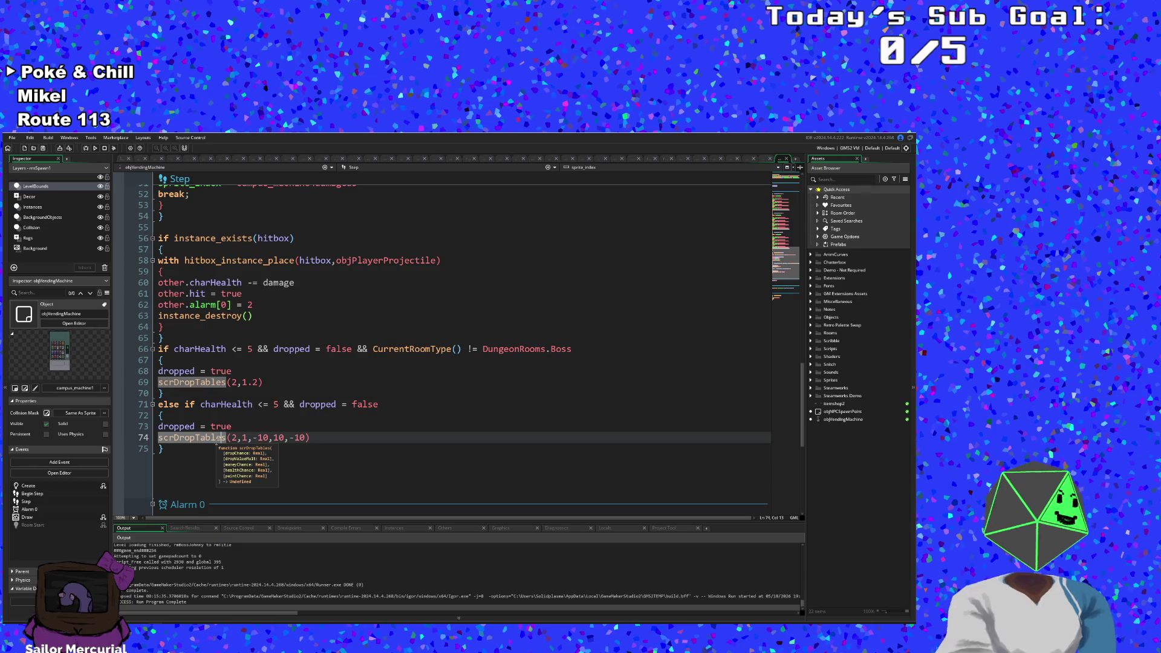
pyautogui.scroll(4, 218, 465)
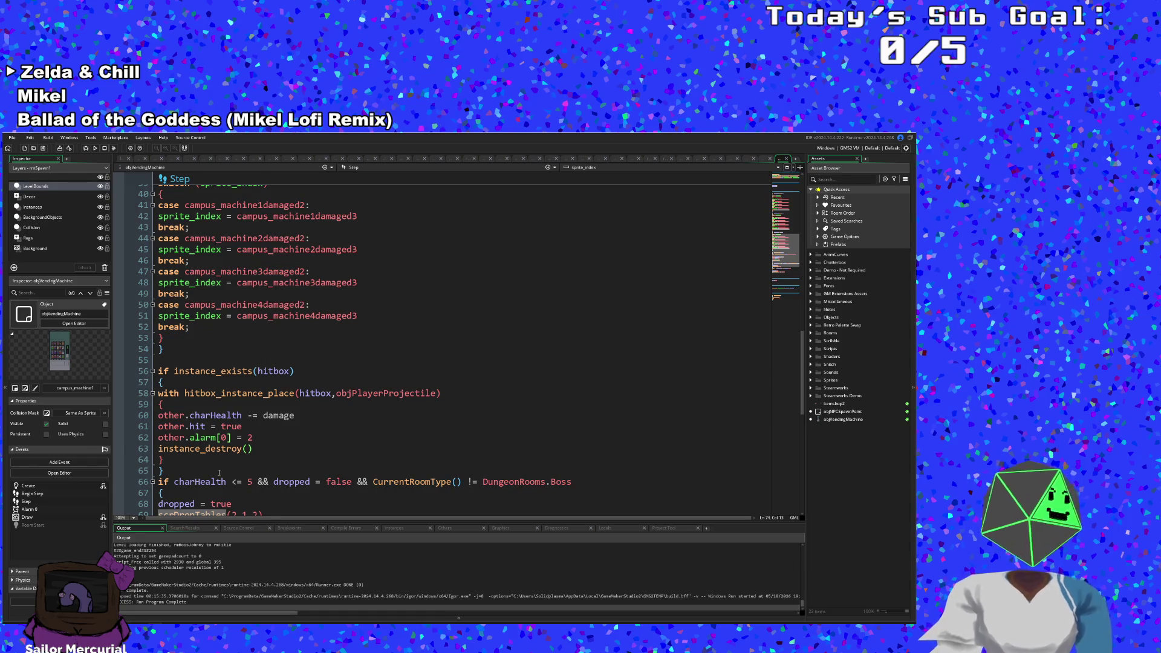
pyautogui.scroll(-2, 219, 473)
pyautogui.scroll(-2, 223, 473)
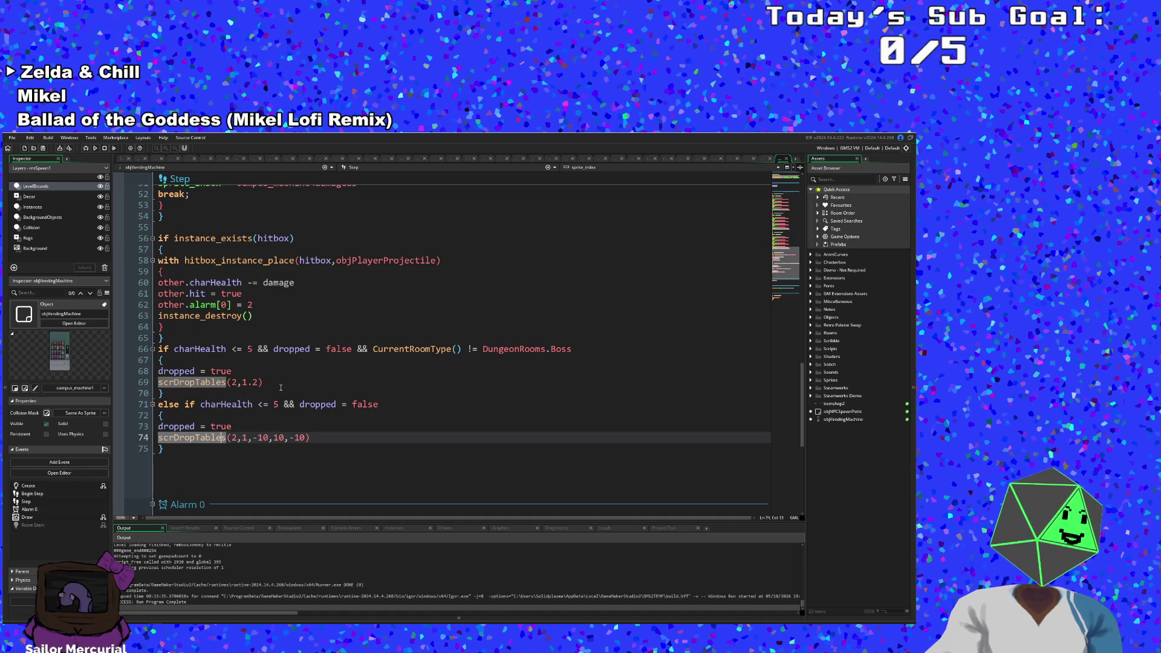
# Step: Check the dropped = true line and the scrDropTables(2,1,-10,10,-10) arguments on lines 73–74
pyautogui.click(280, 388)
pyautogui.click(260, 405)
pyautogui.click(243, 427)
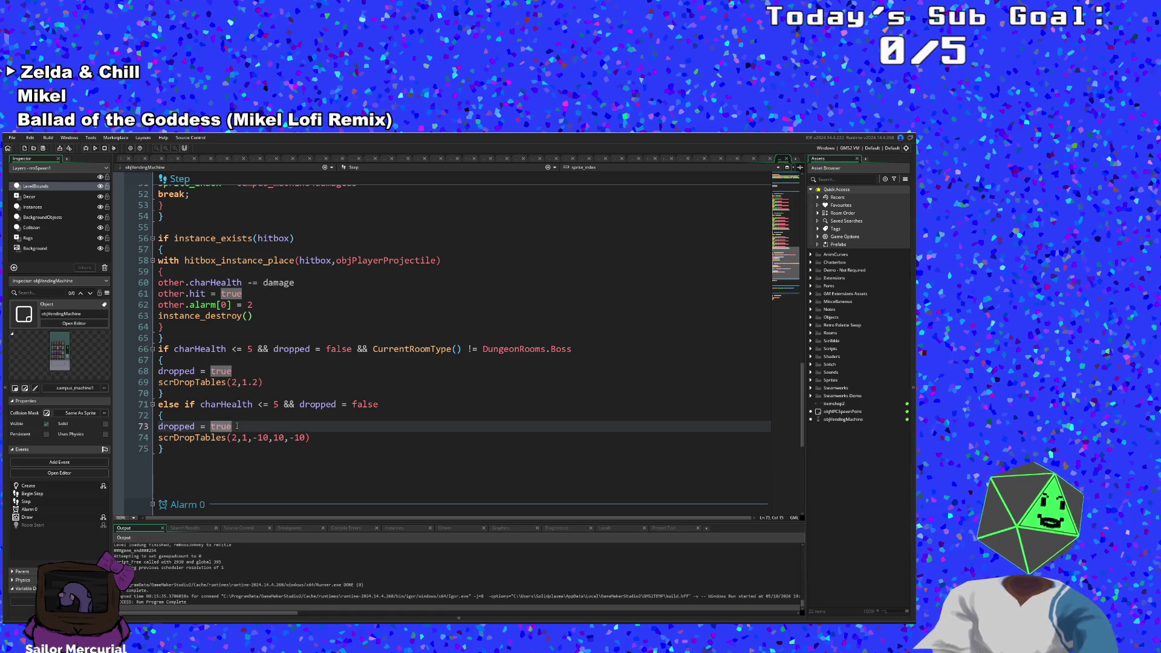
pyautogui.click(227, 438)
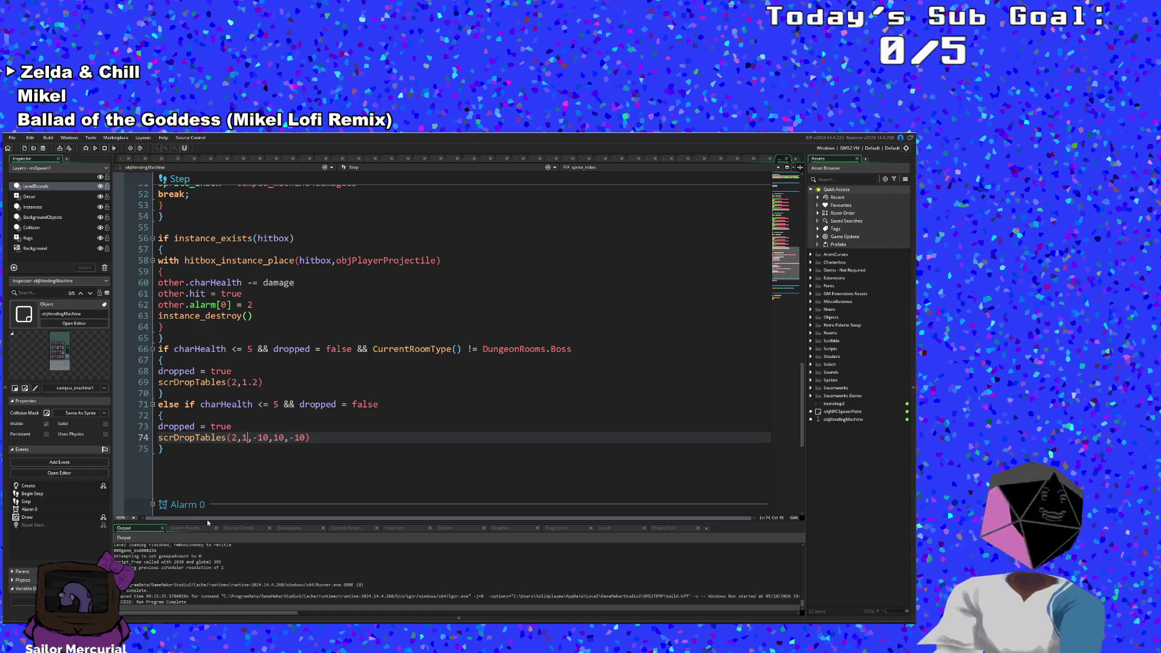
pyautogui.click(225, 437)
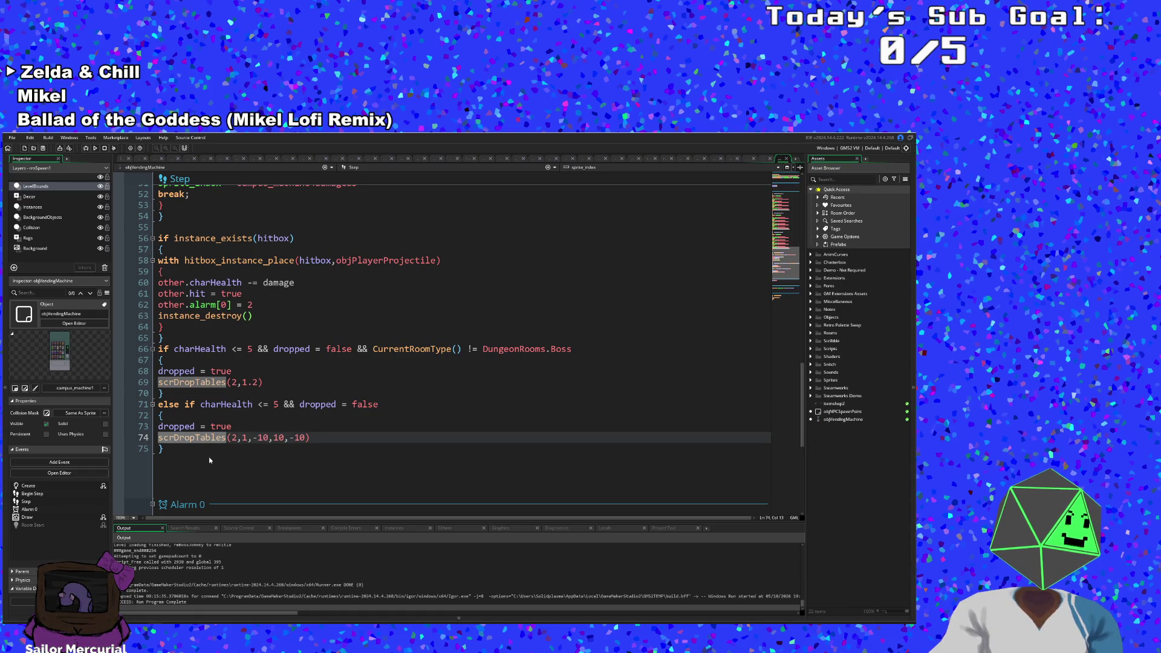
pyautogui.moveTo(224, 437)
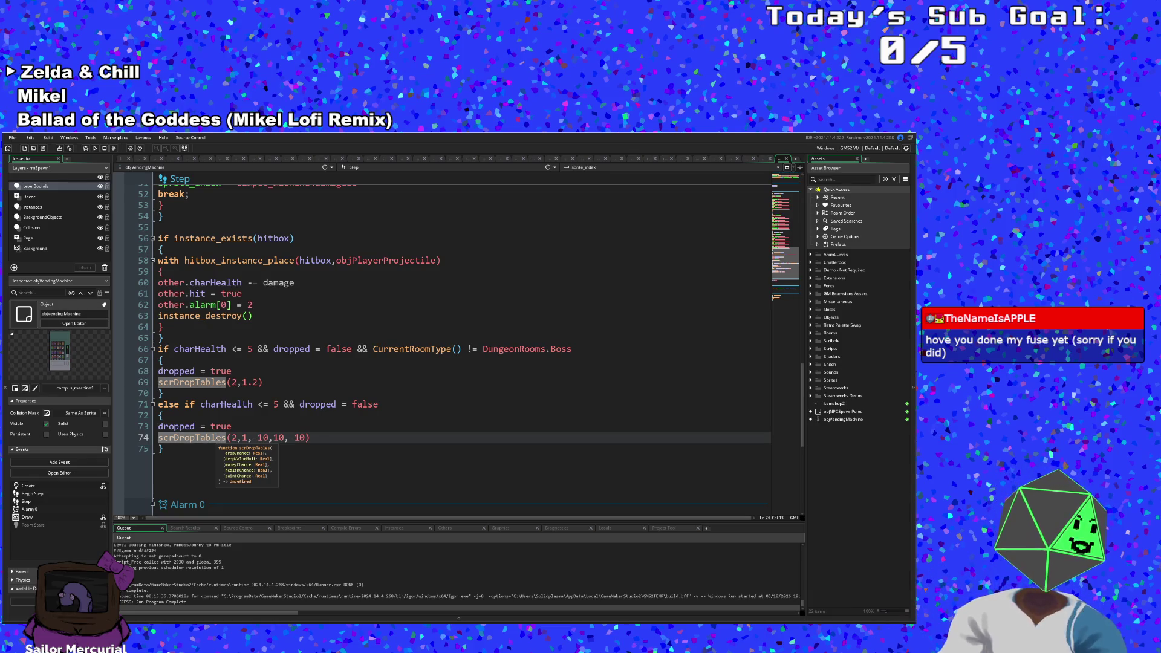
# Step: Change the last argument on line 74 to 2, giving scrDropTables(2,1,-10,10,2)
pyautogui.click(290, 437)
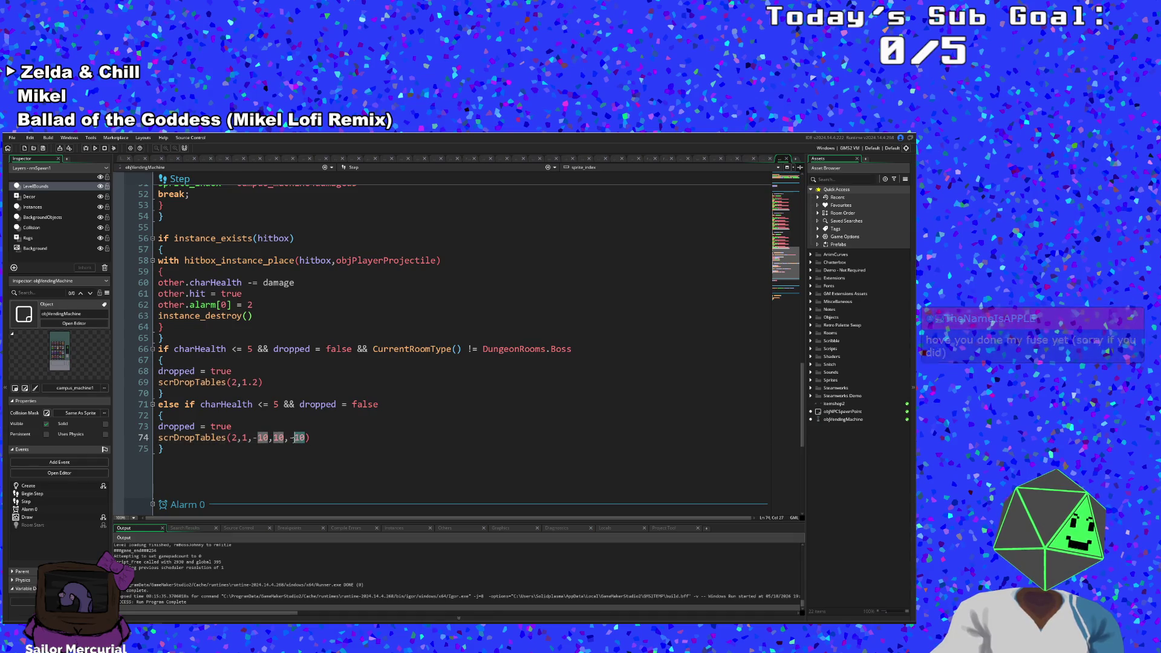
pyautogui.press('Delete')
pyautogui.press('Delete')
pyautogui.press('Delete')
pyautogui.write('2)')
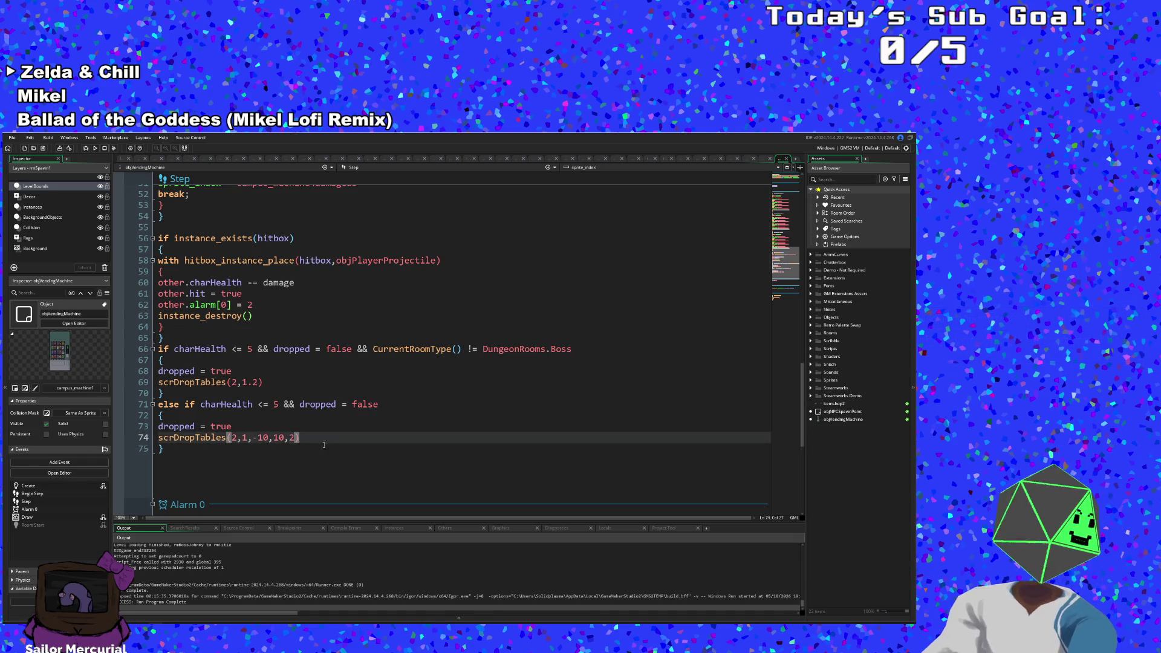
pyautogui.scroll(-4, 314, 415)
pyautogui.scroll(6, 315, 415)
# Step: Review the drop checks and braces around lines 66–74, then return to FusionCalc in the browser
pyautogui.click(310, 411)
pyautogui.scroll(-2, 312, 423)
pyautogui.click(312, 438)
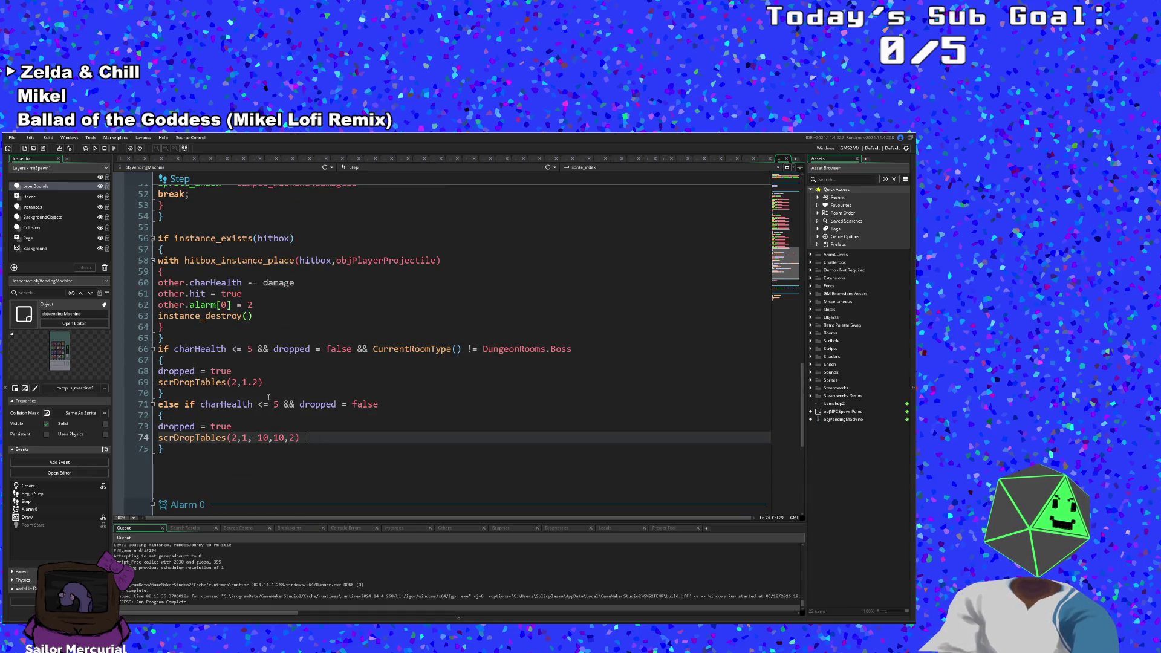
pyautogui.click(27, 148)
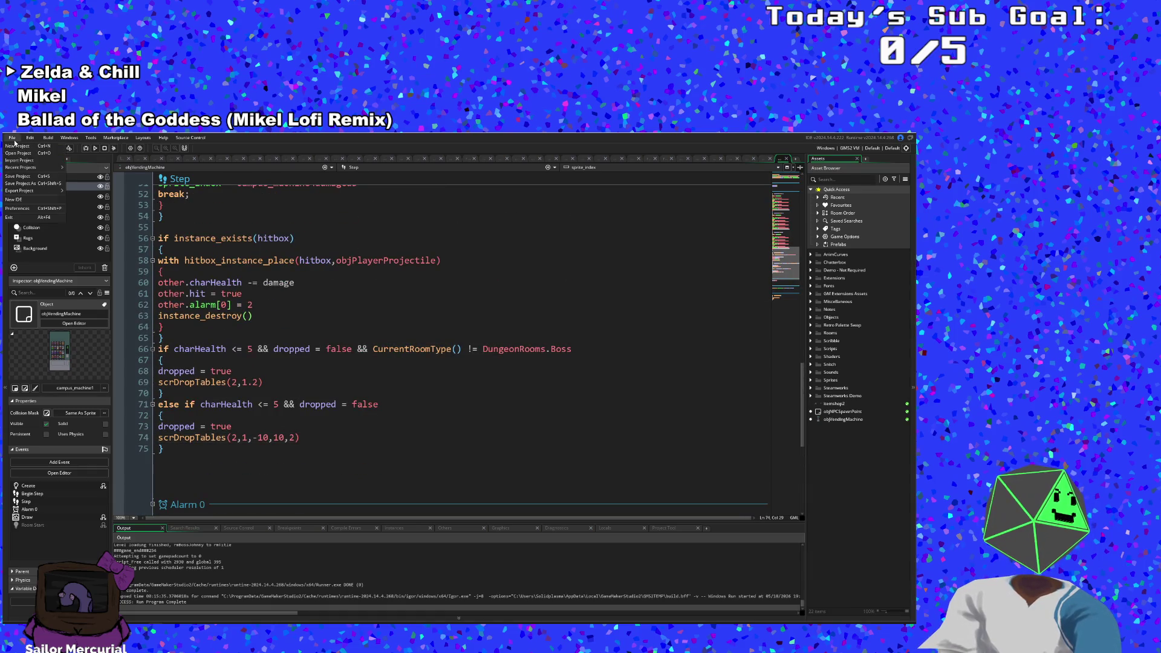
pyautogui.click(266, 361)
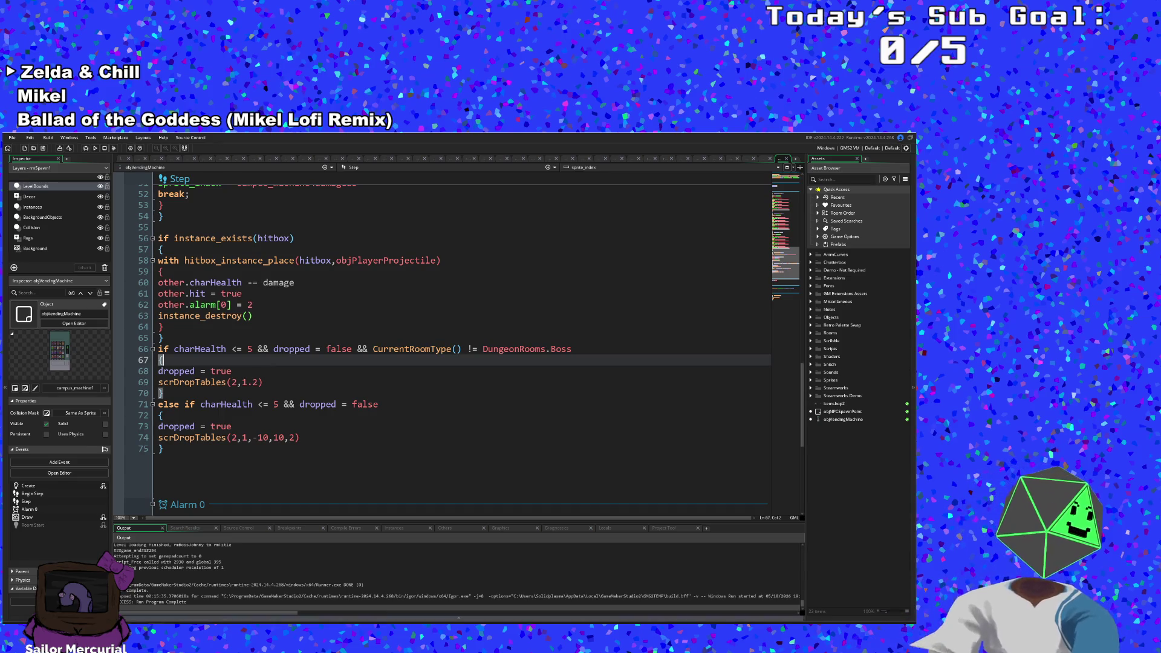
pyautogui.moveTo(234, 619)
pyautogui.click(234, 596)
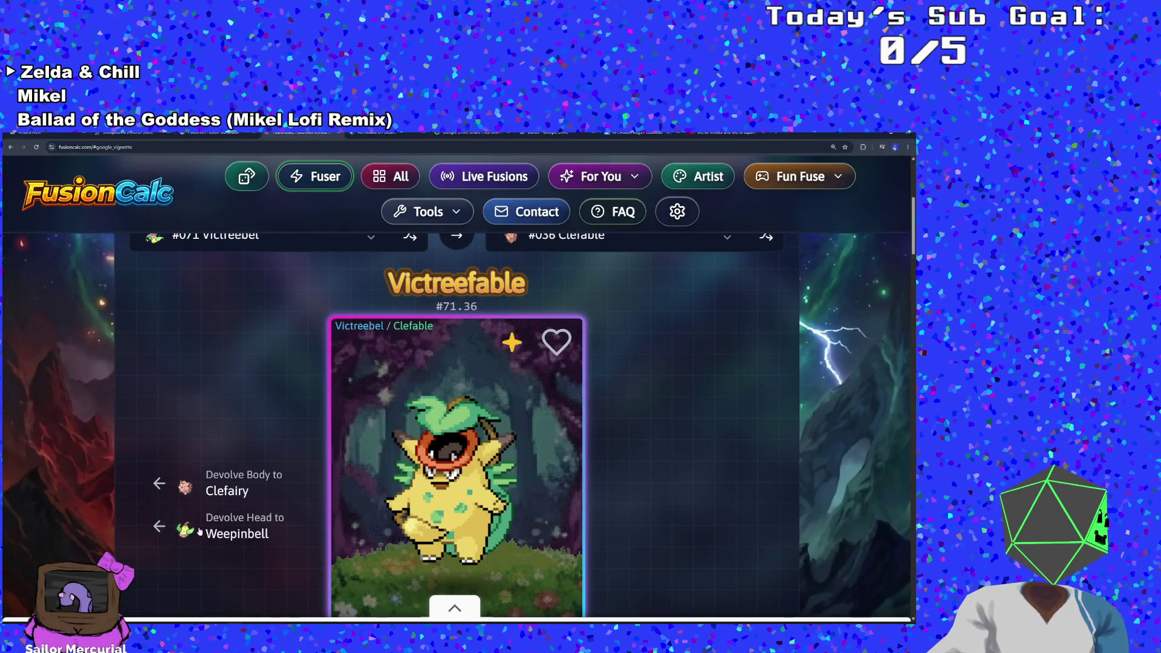
# Step: Set the head Pokémon to Porygon2 by searching 'pory'
pyautogui.scroll(2, 318, 318)
pyautogui.click(264, 342)
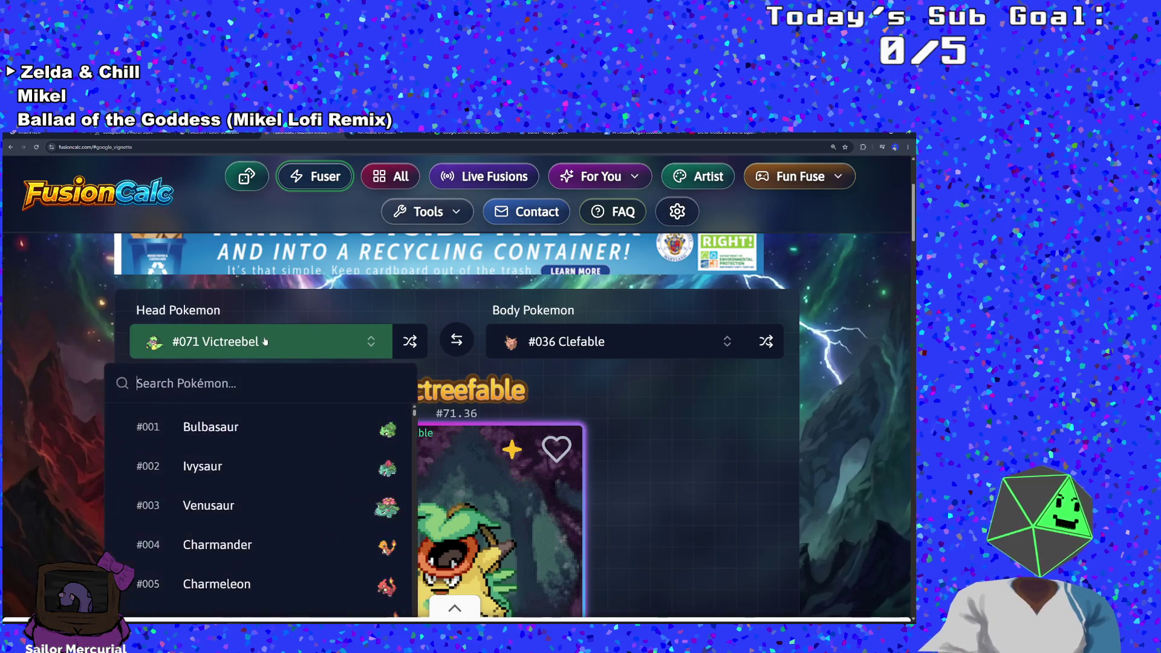
pyautogui.write('pory')
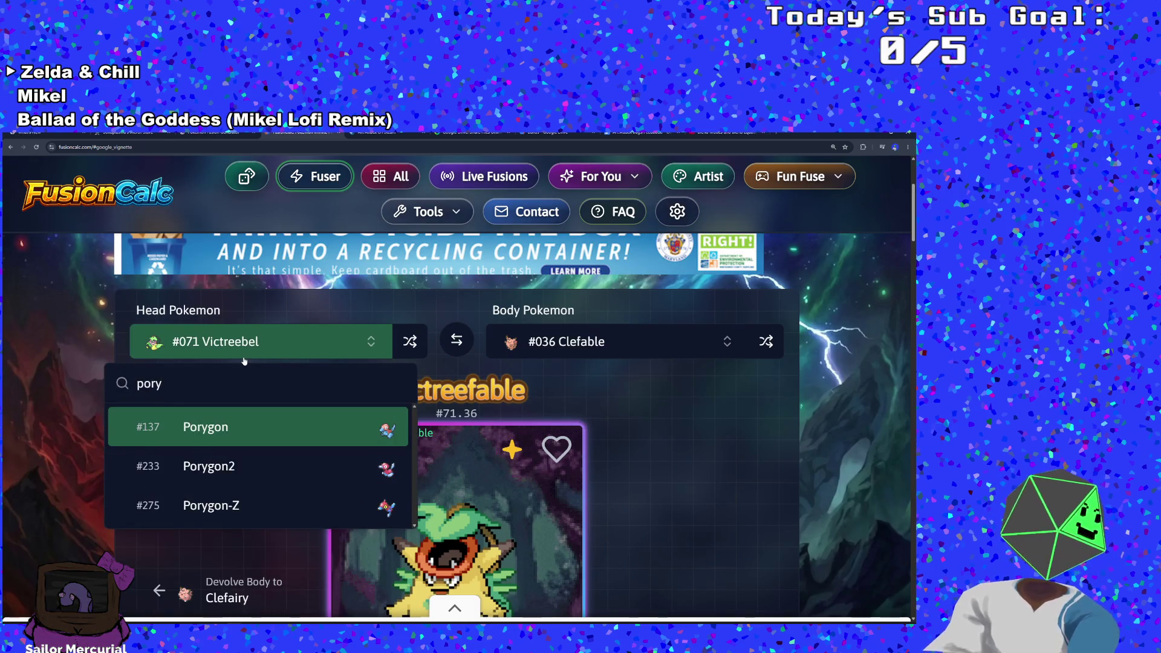
pyautogui.click(263, 477)
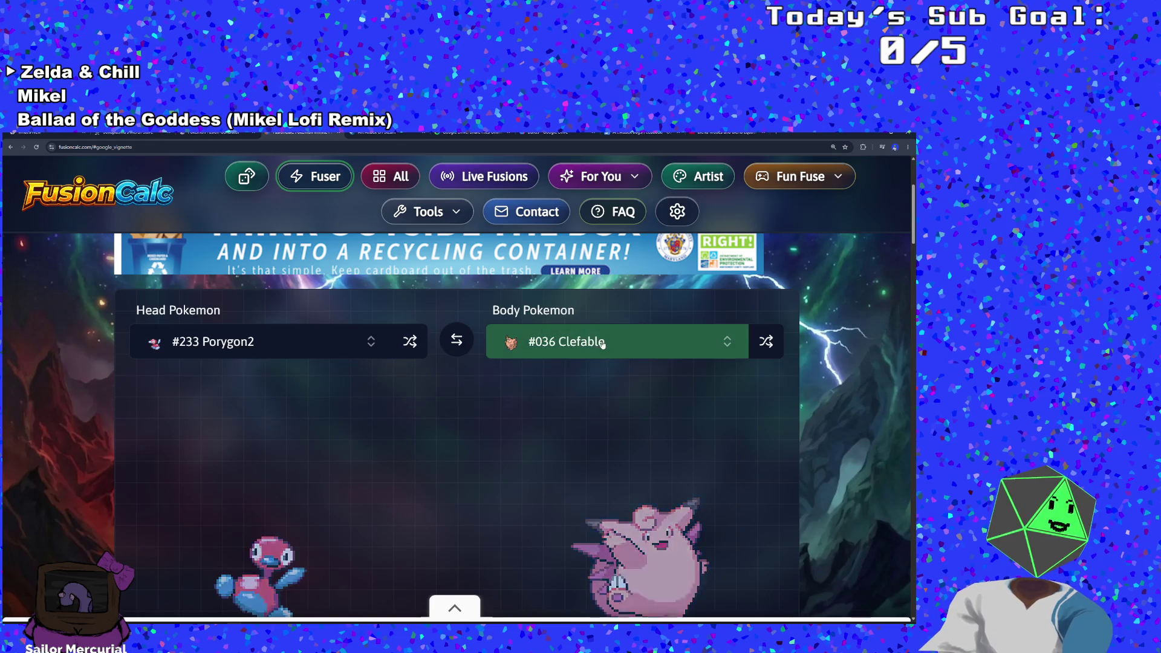
# Step: Search 'mime' and set the body Pokémon to Mr. Mime, producing the #233.122 fusion
pyautogui.click(603, 343)
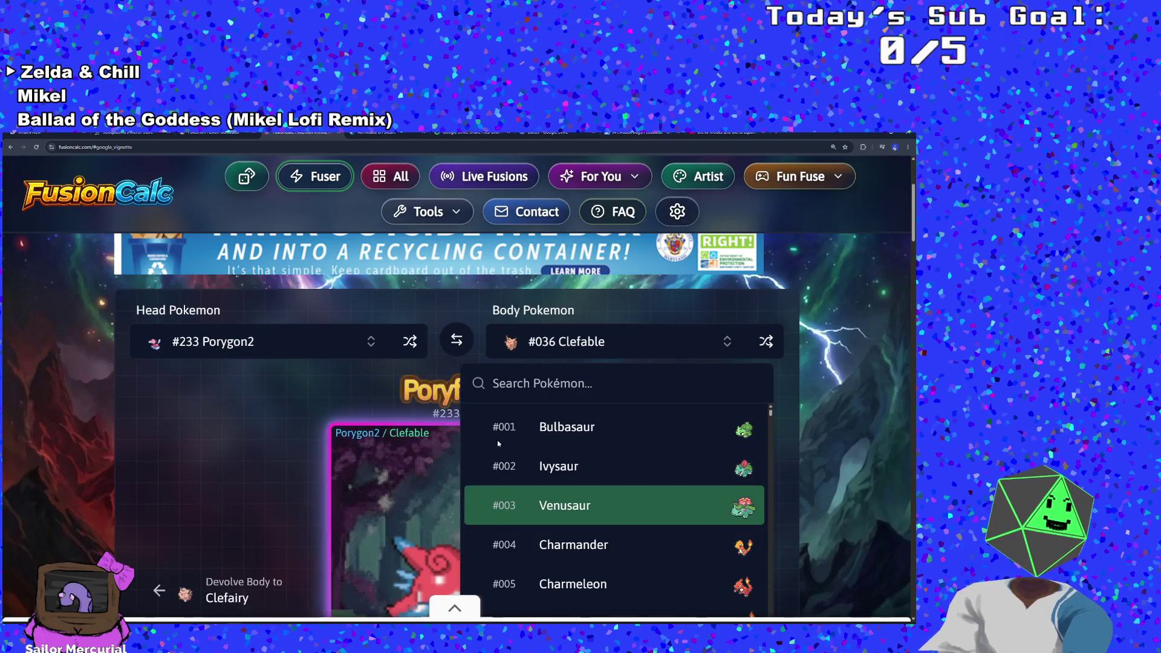
pyautogui.click(577, 349)
pyautogui.click(577, 349)
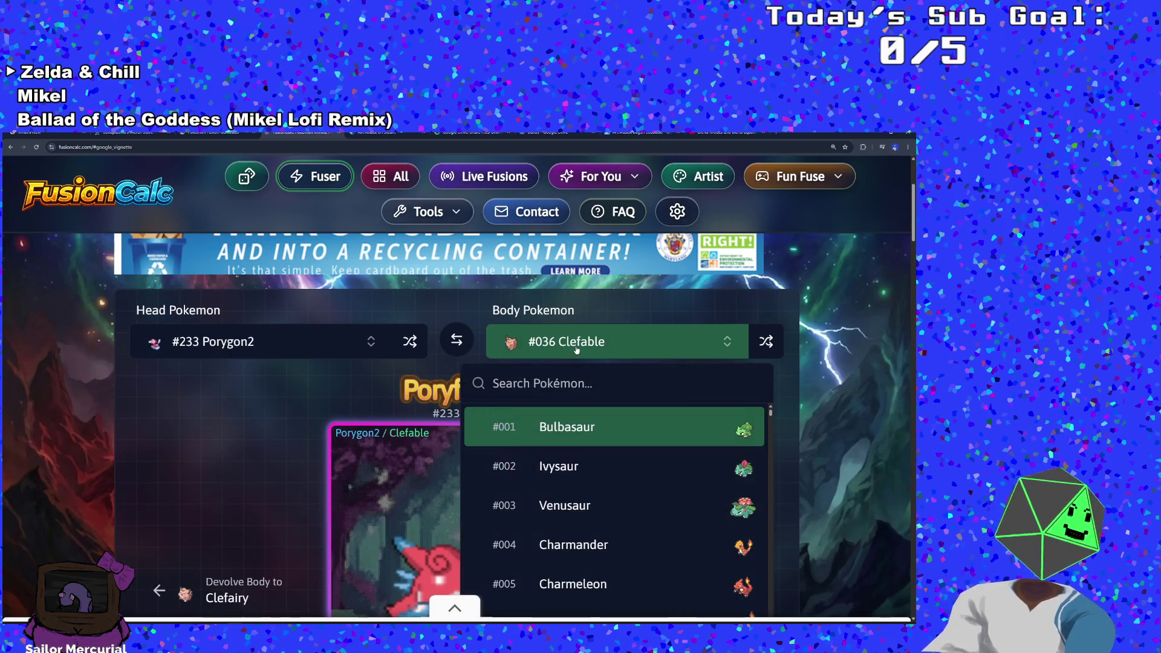
pyautogui.write('mime')
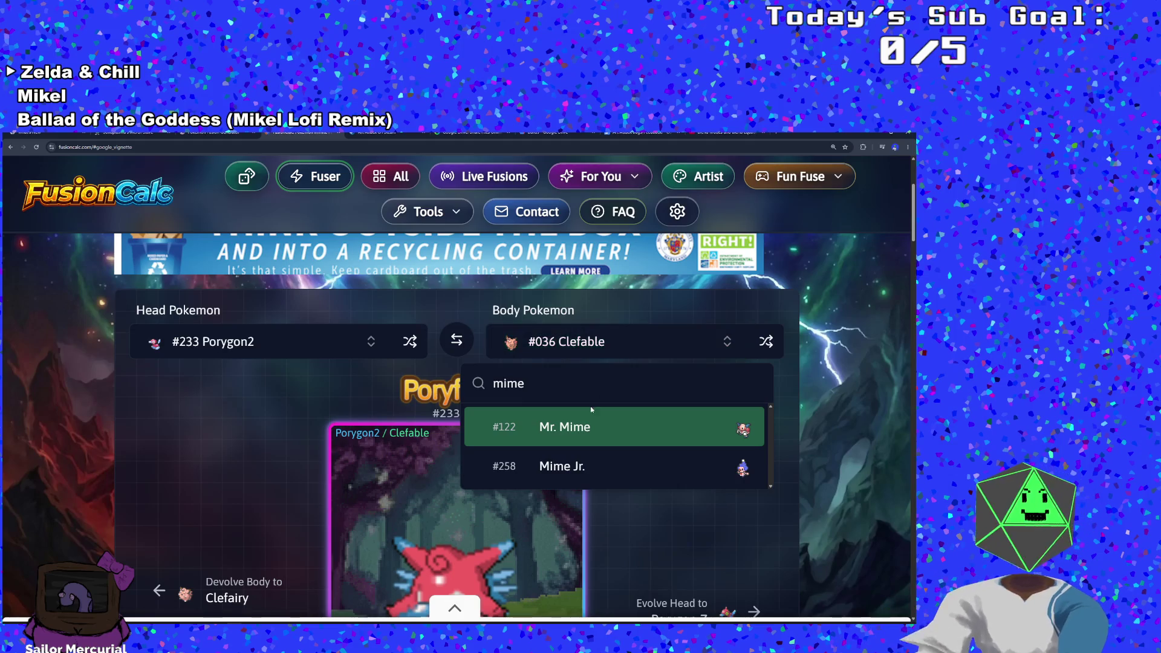
pyautogui.click(586, 417)
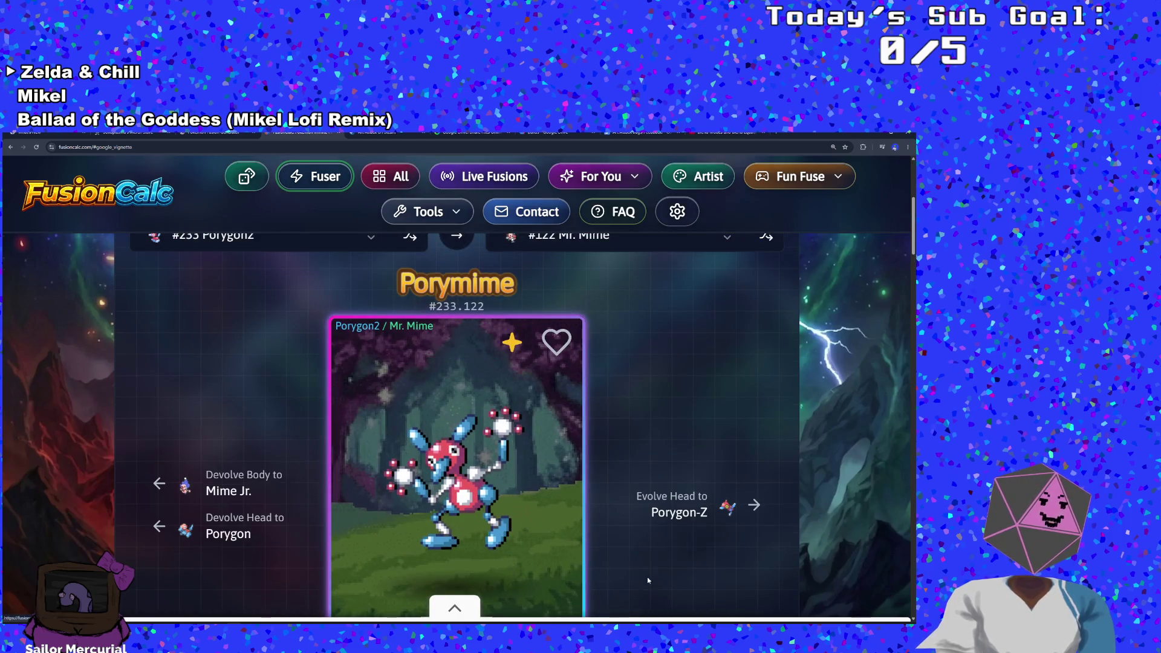
pyautogui.scroll(-1, 621, 578)
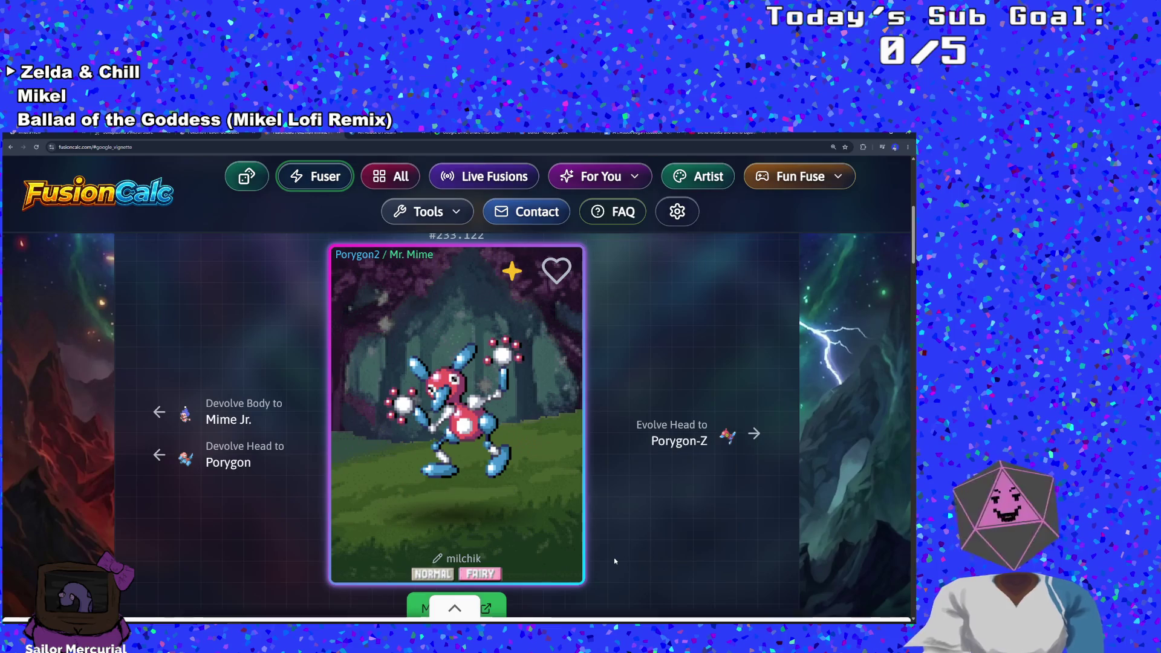
pyautogui.scroll(-1, 612, 566)
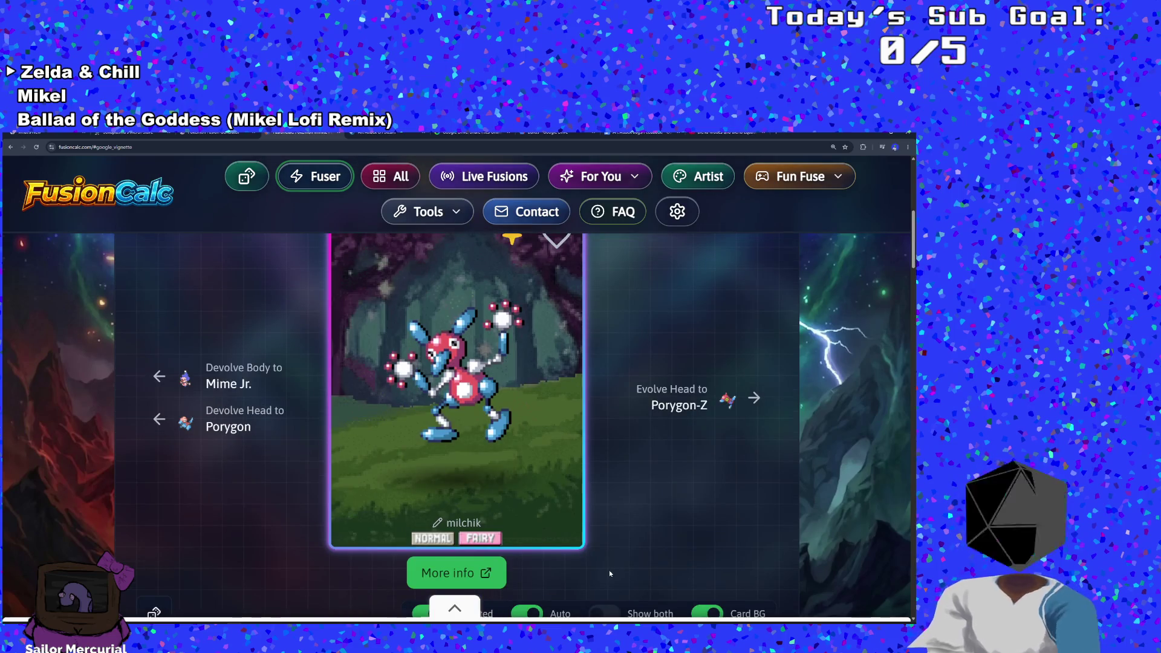
pyautogui.scroll(1, 627, 563)
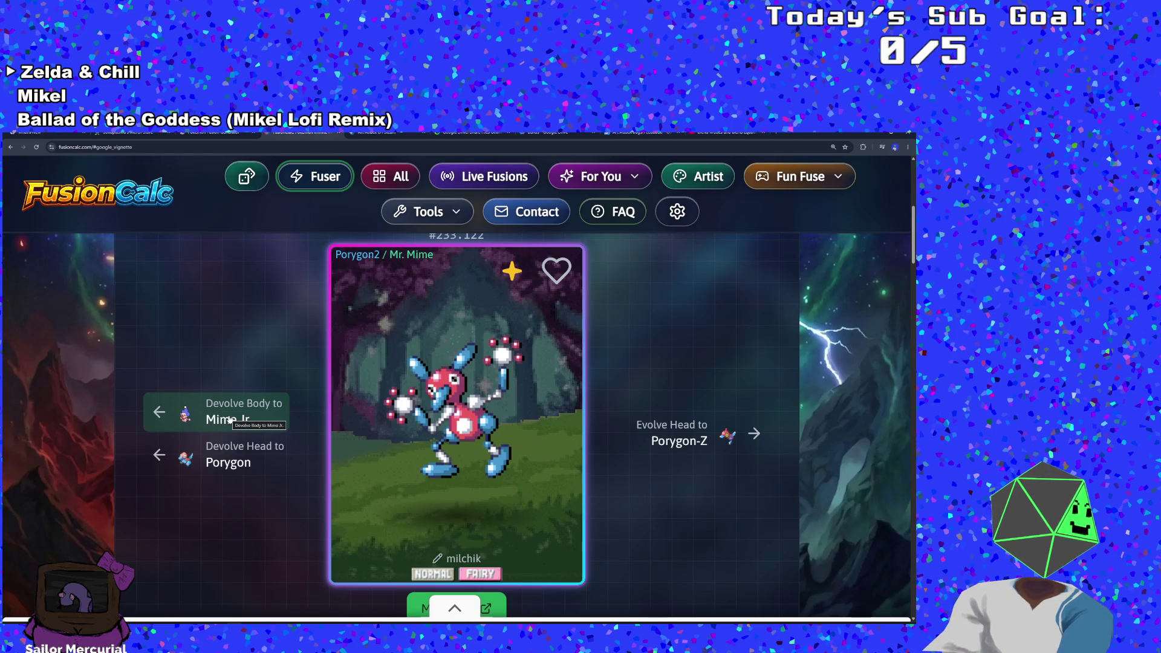
# Step: Devolve the body to Mime Jr. and evolve the head to Porygon-Z, giving Pory Jr. (#275.258)
pyautogui.click(231, 419)
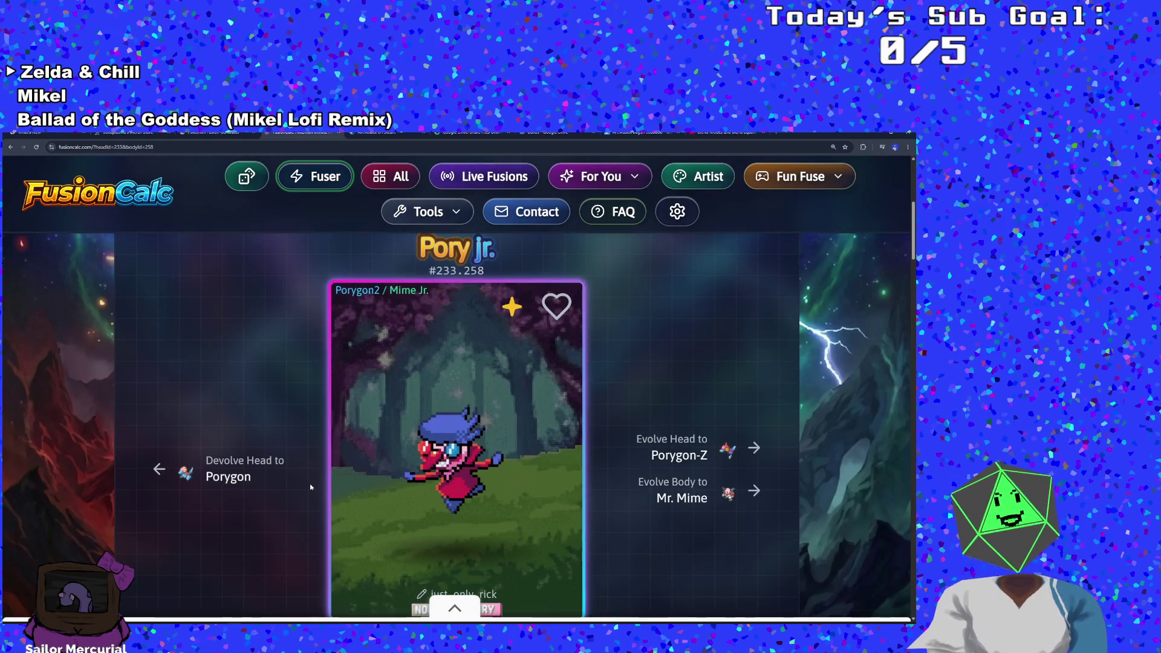
pyautogui.scroll(-1, 310, 487)
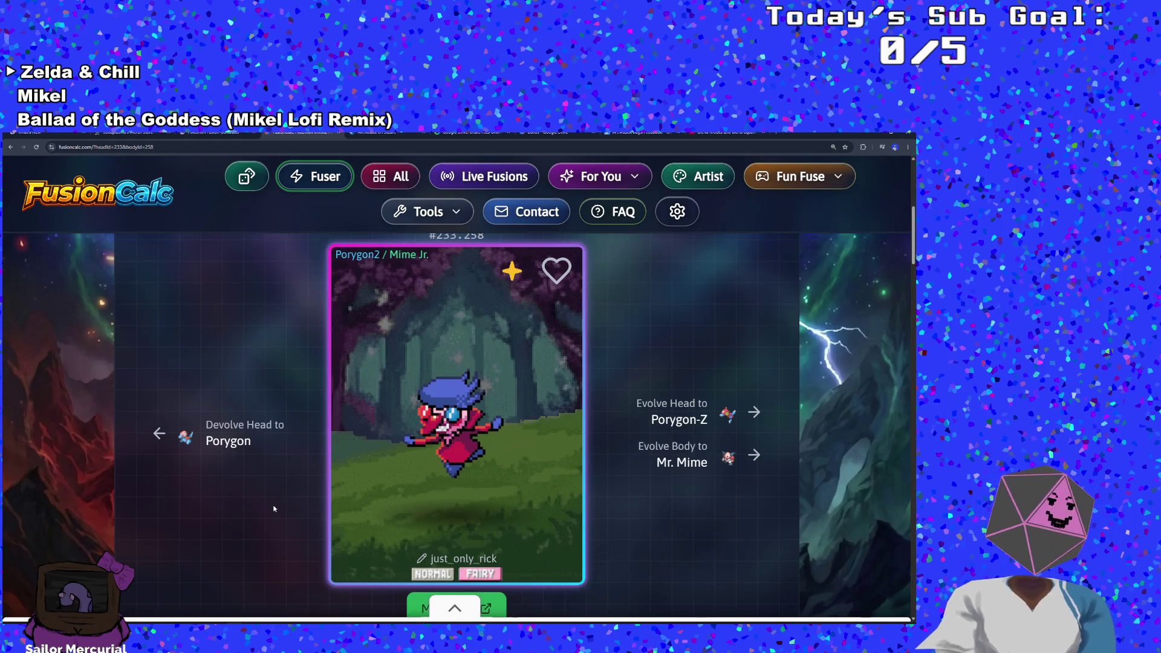
pyautogui.scroll(1, 274, 509)
pyautogui.scroll(-2, 273, 509)
pyautogui.scroll(1, 274, 509)
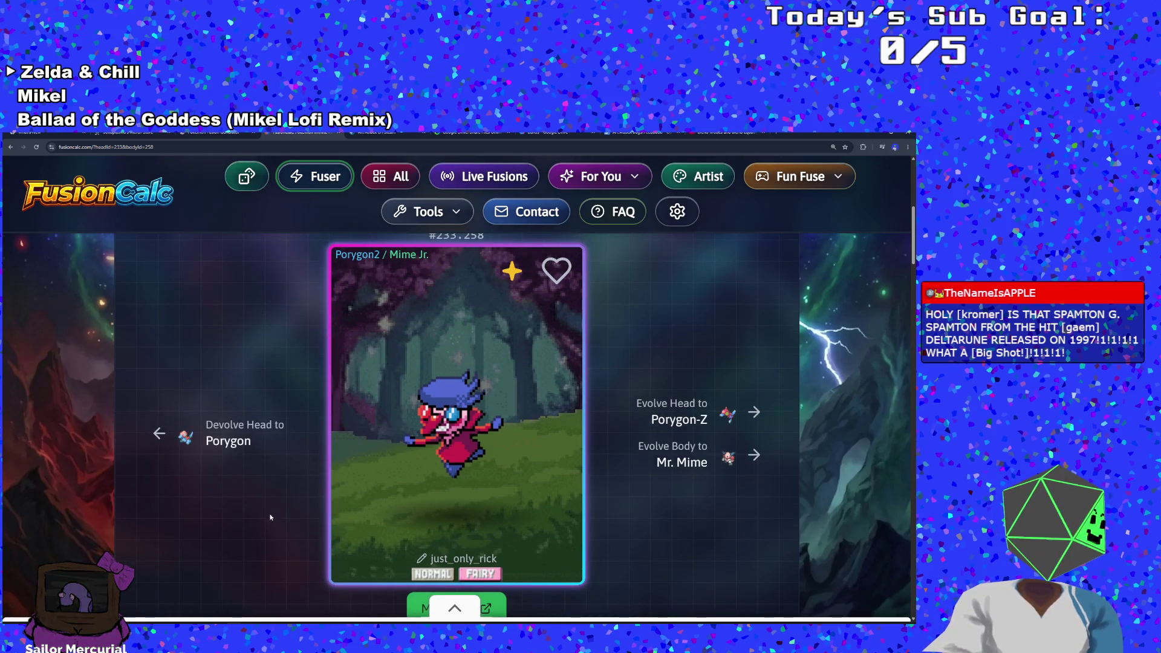
pyautogui.scroll(-1, 269, 519)
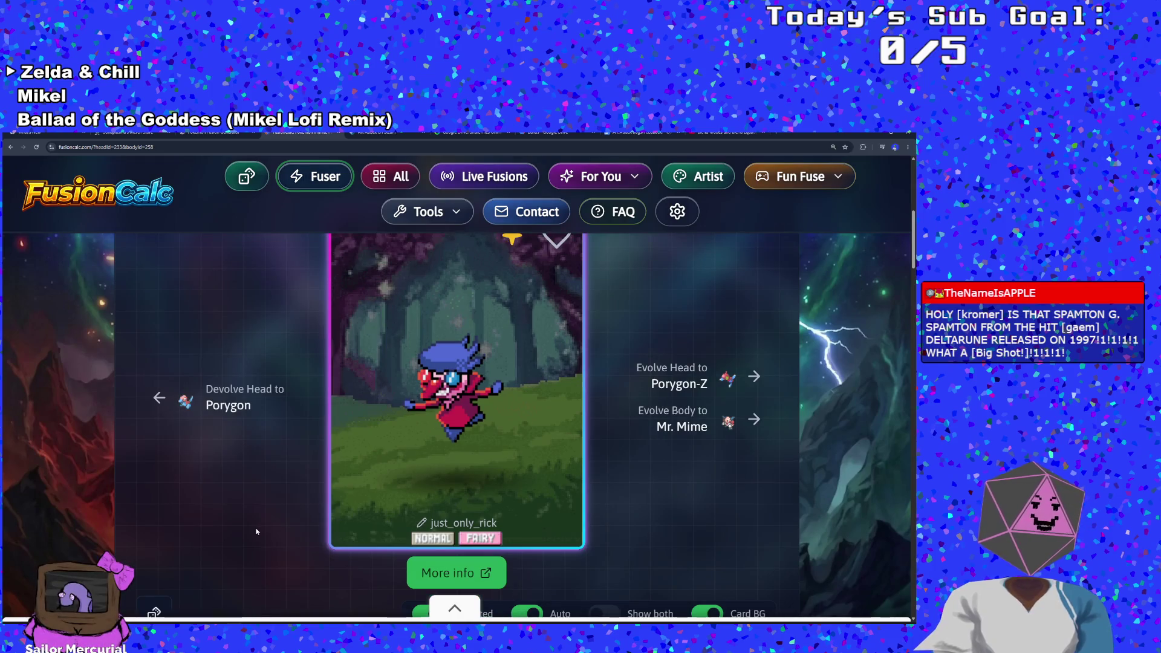
pyautogui.scroll(1, 257, 531)
pyautogui.scroll(-1, 255, 531)
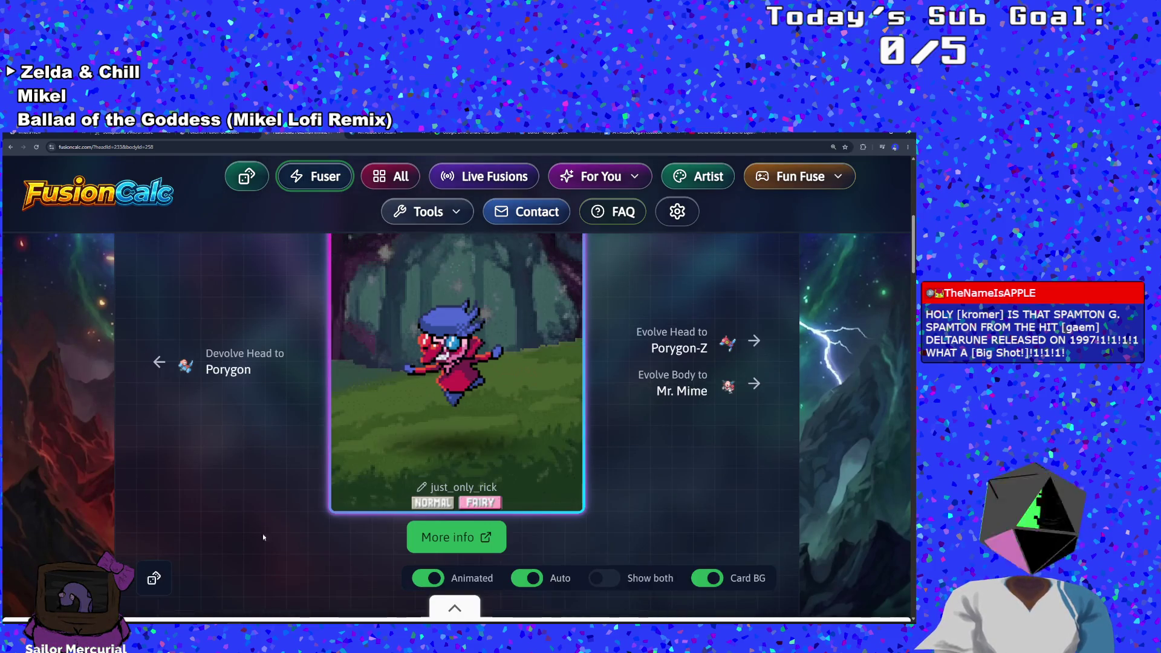
pyautogui.scroll(1, 611, 590)
pyautogui.click(700, 415)
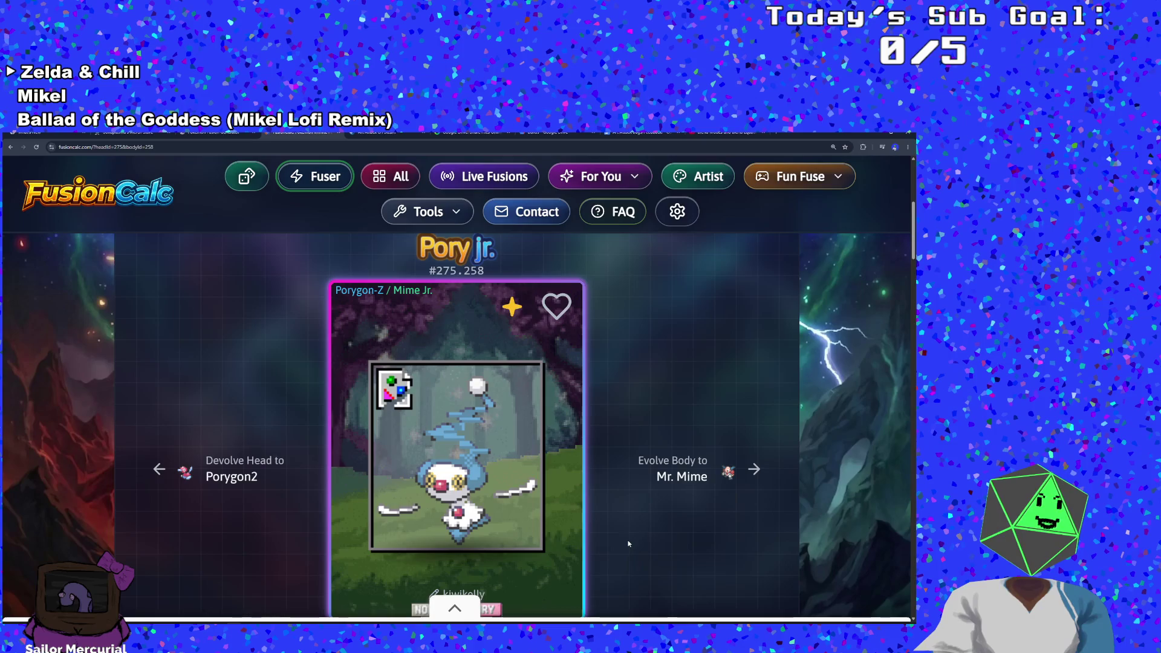
pyautogui.scroll(1, 460, 411)
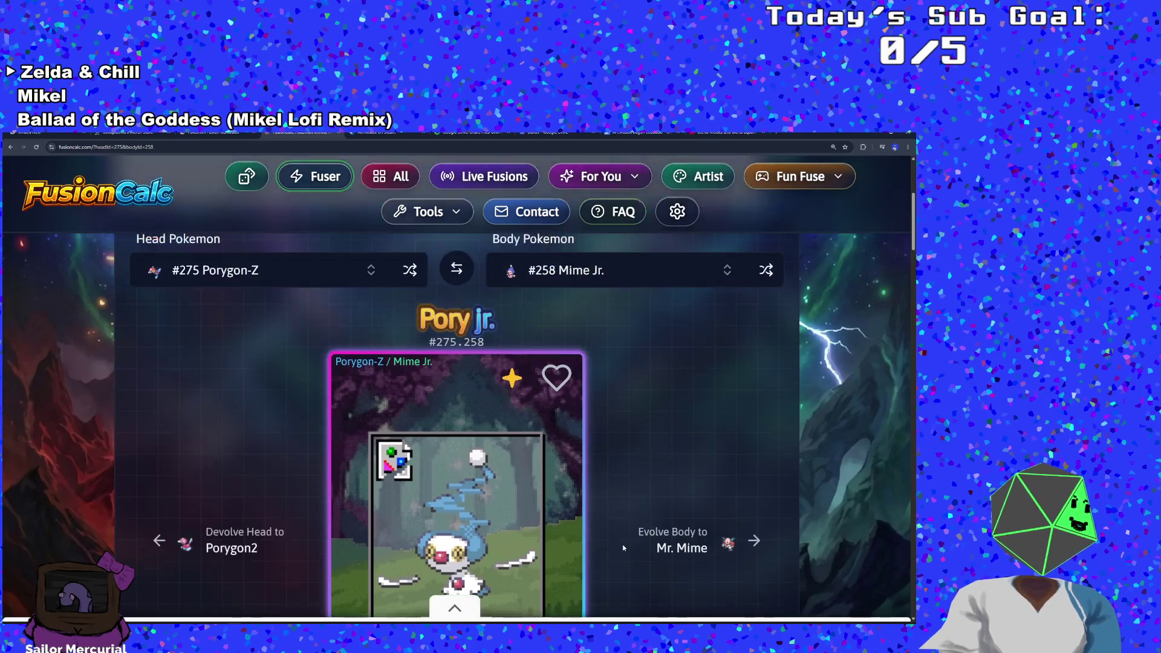
# Step: Set the head Pokémon to Banette by searching 'bane'
pyautogui.click(290, 284)
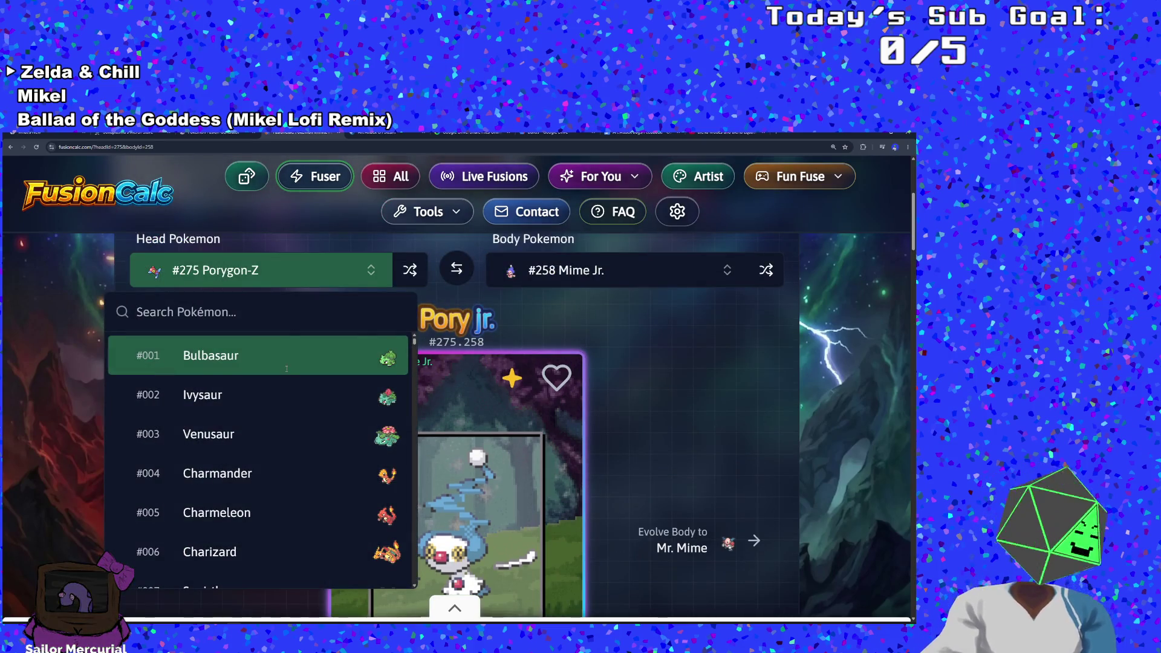
pyautogui.write('bane')
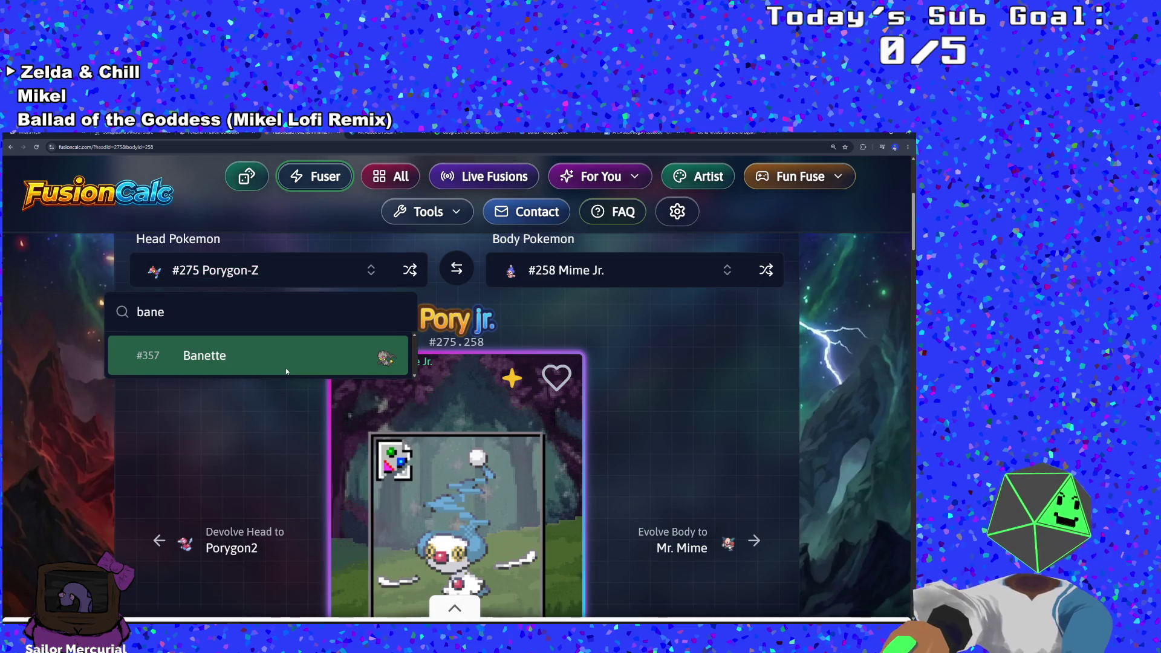
pyautogui.click(286, 370)
# Step: Search 'spiri' and set the body Pokémon to #295 Spiritomb, showing the Bantomb card
pyautogui.click(524, 283)
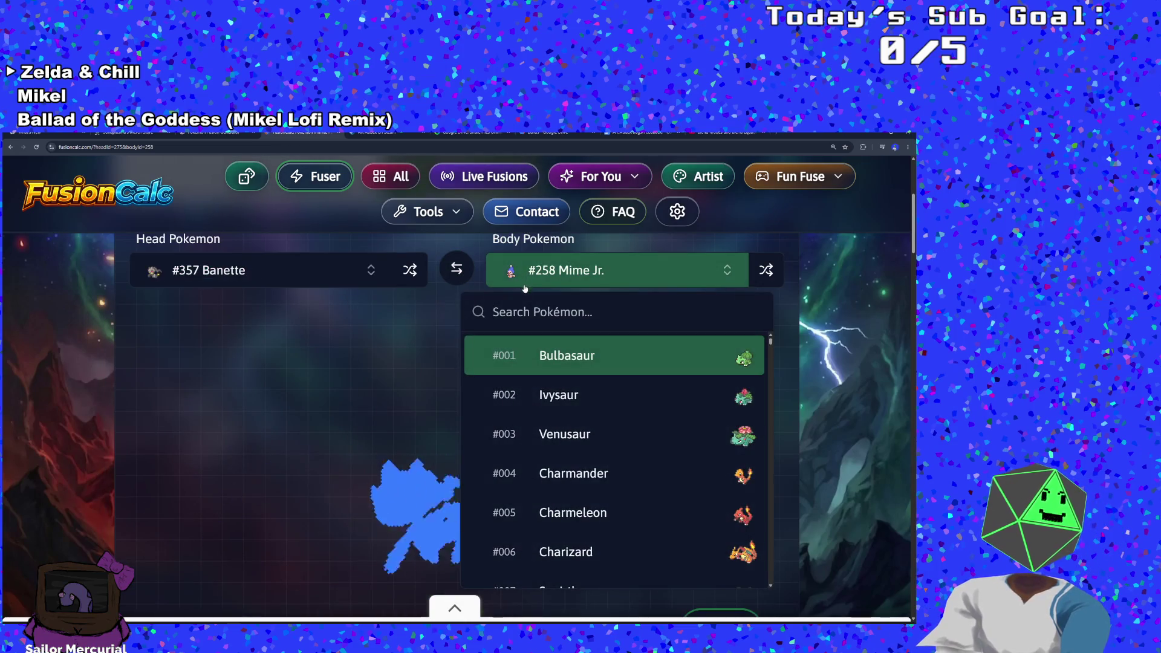
pyautogui.click(389, 388)
pyautogui.scroll(-1, 486, 426)
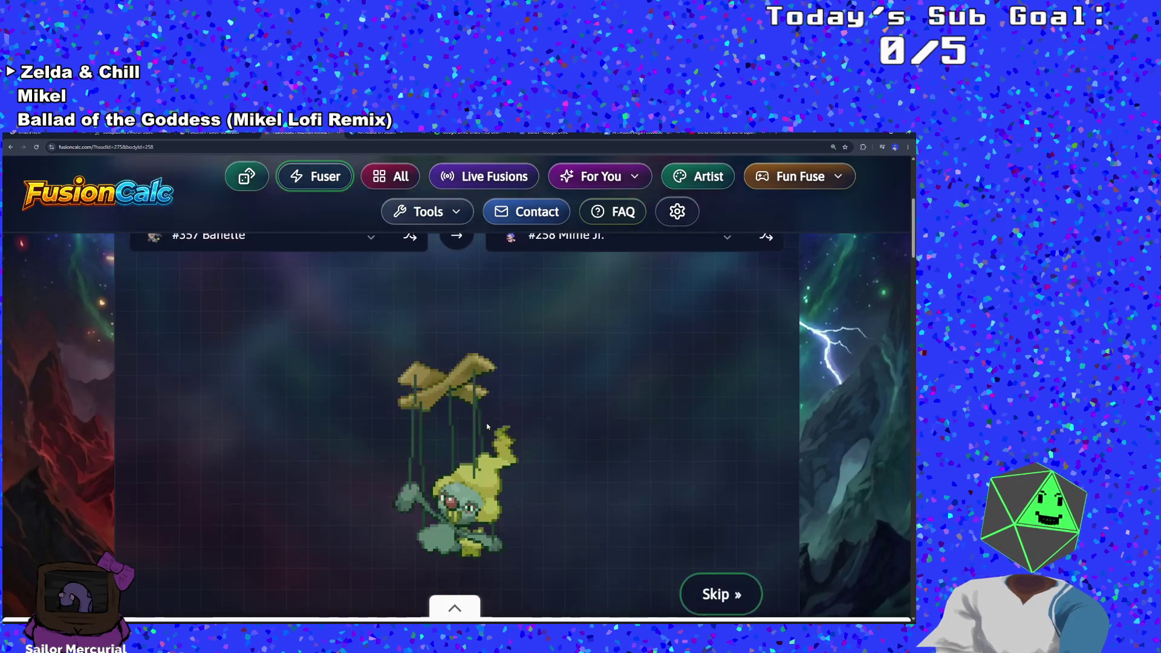
pyautogui.scroll(1, 486, 426)
pyautogui.click(545, 307)
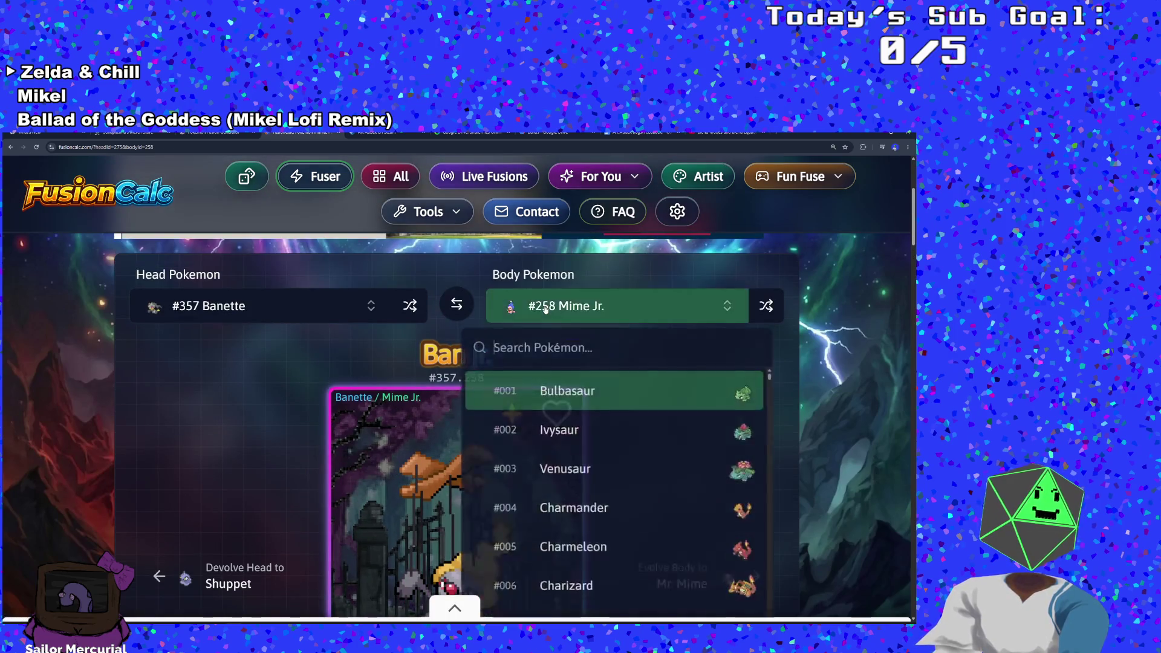
pyautogui.write('sprit')
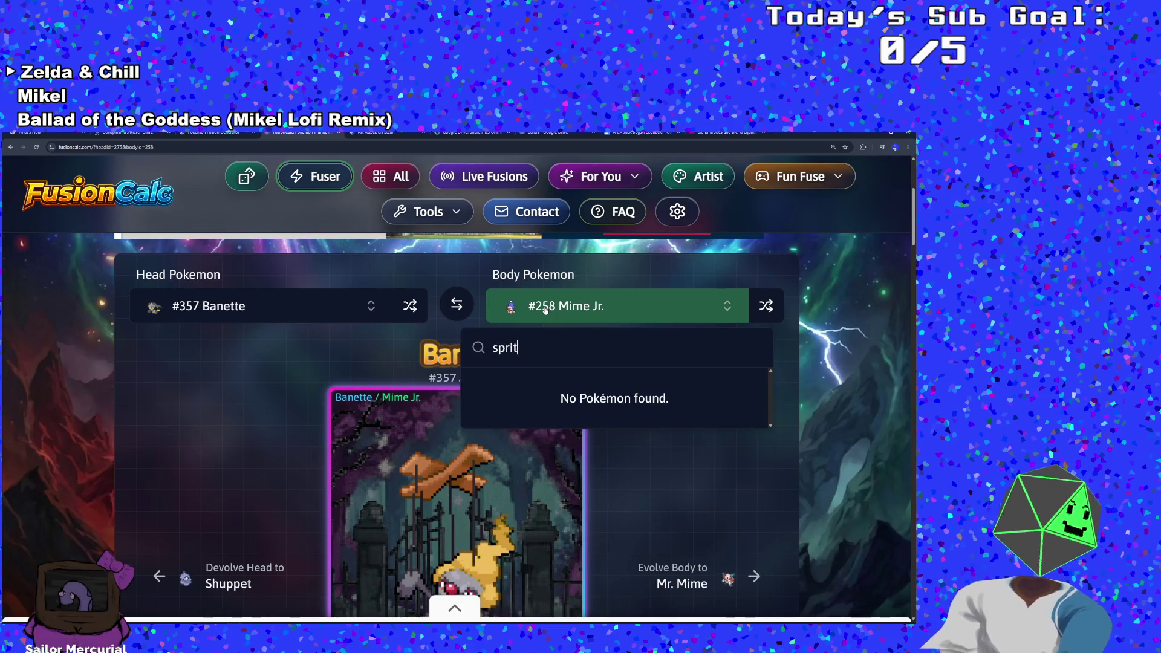
pyautogui.press('BackSpace')
pyautogui.press('BackSpace')
pyautogui.press('BackSpace')
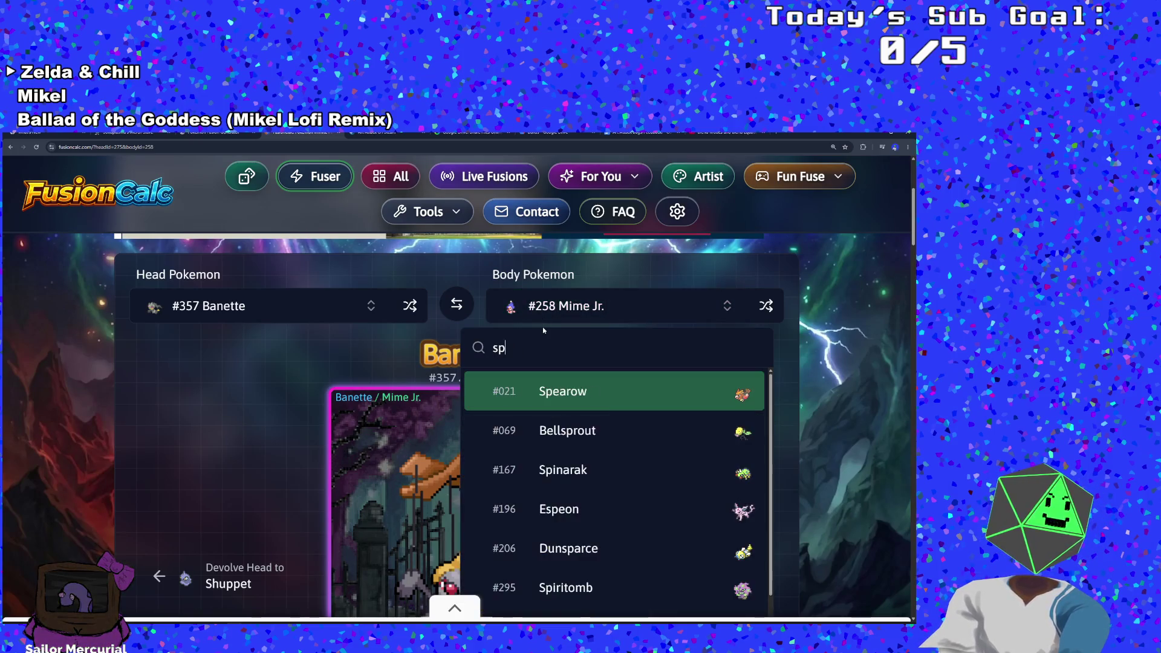
pyautogui.write('irit')
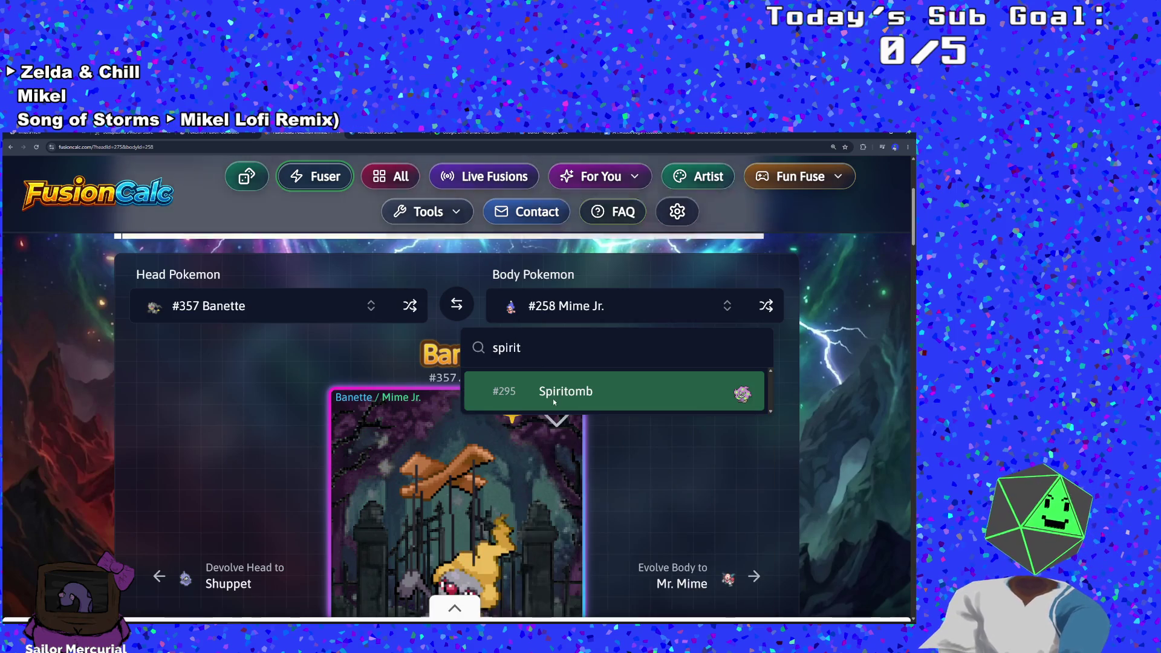
pyautogui.click(544, 396)
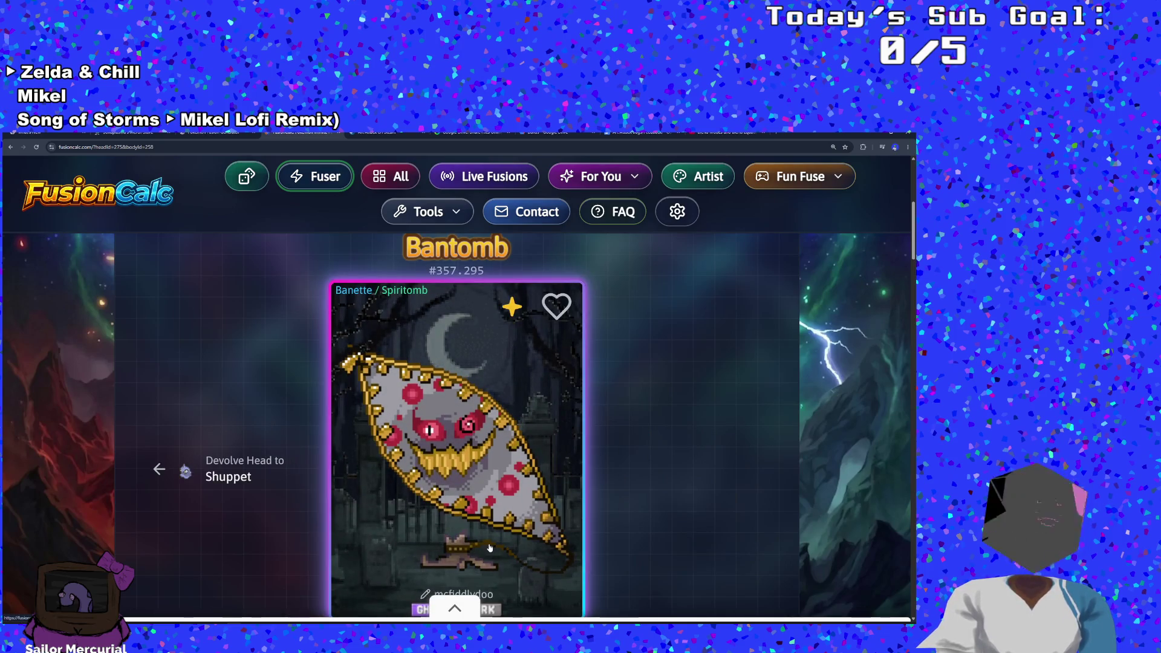
pyautogui.scroll(-1, 488, 547)
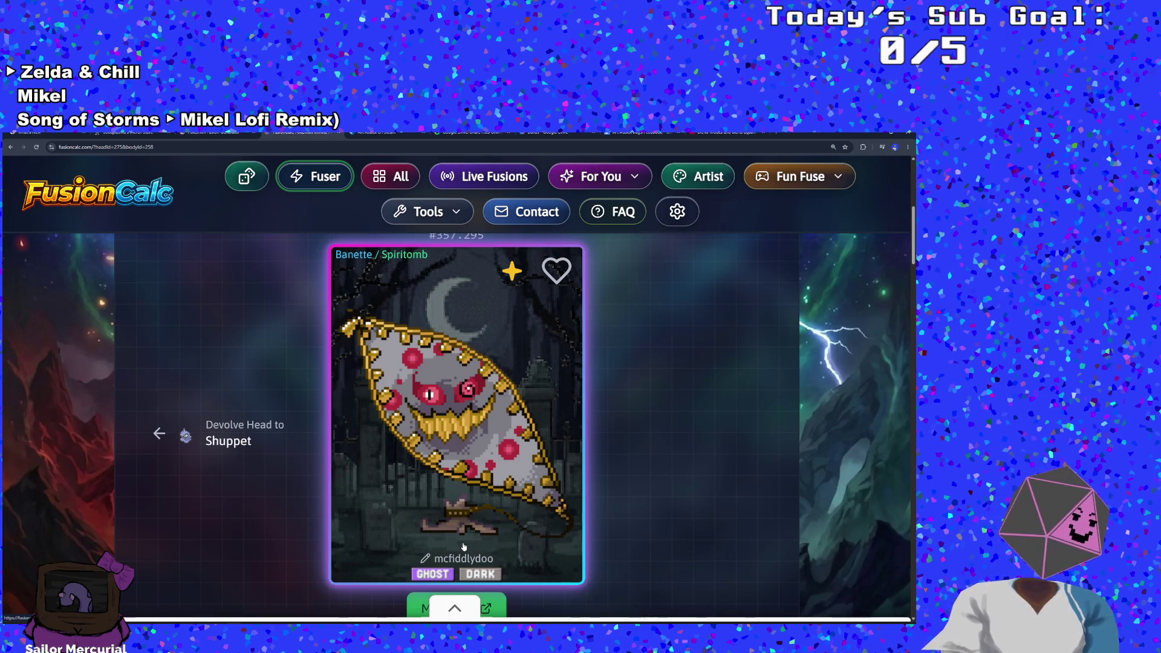
# Step: Devolve the head to Shuppet, then evolve it back to Banette
pyautogui.click(464, 546)
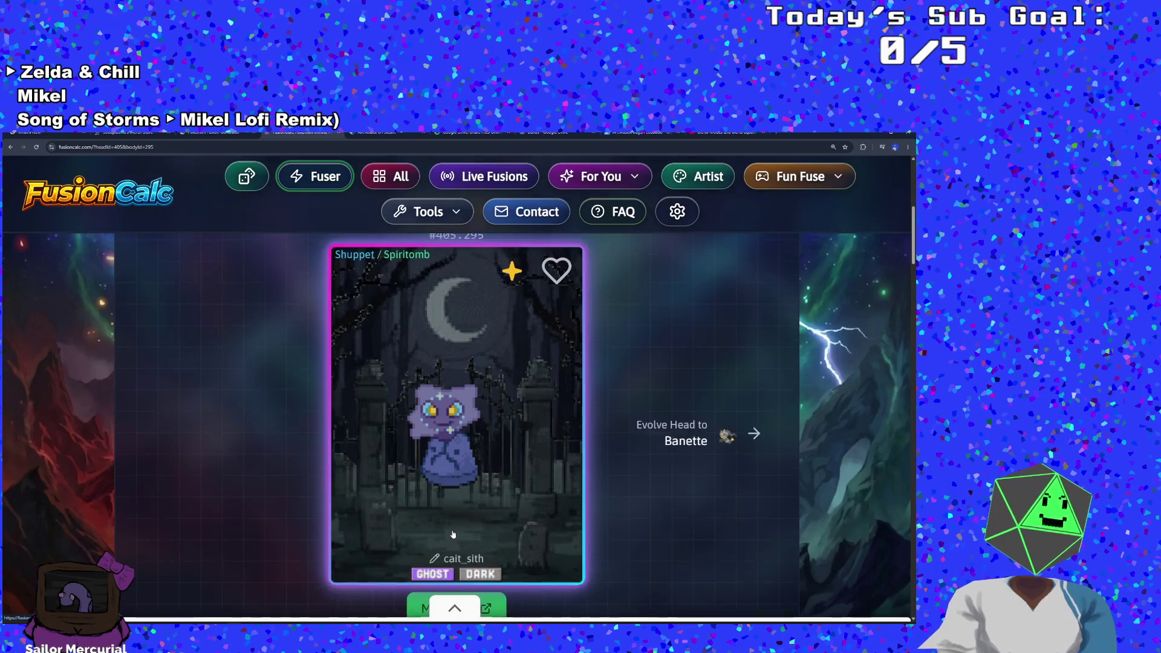
pyautogui.scroll(-1, 454, 534)
pyautogui.scroll(1, 454, 533)
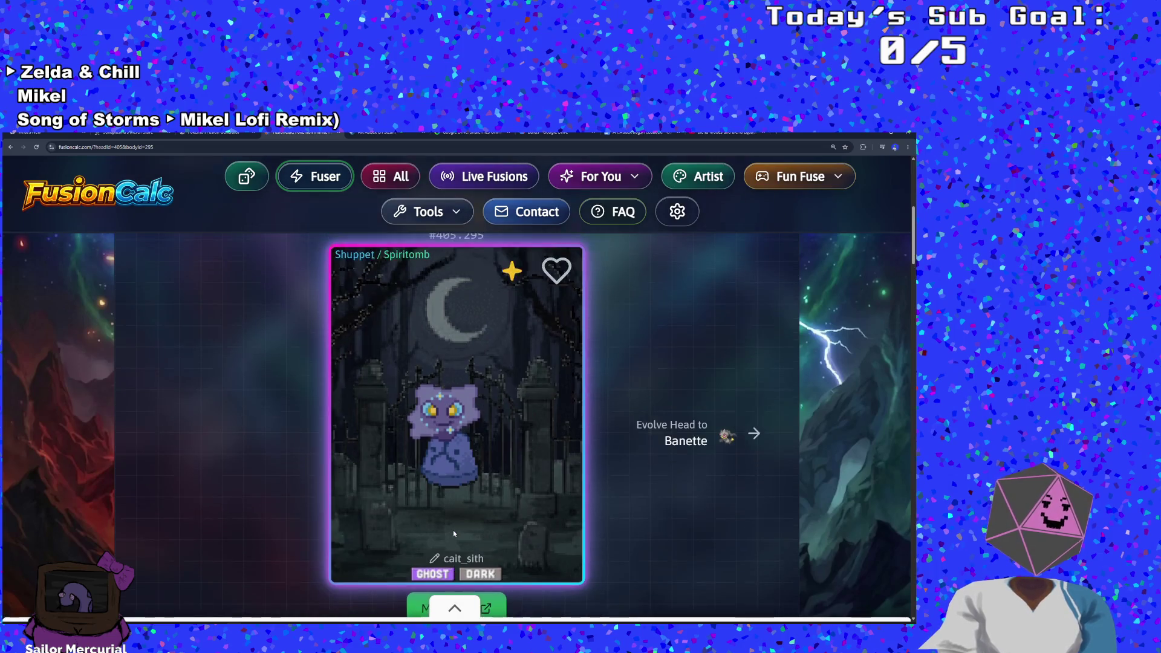
pyautogui.scroll(-1, 454, 533)
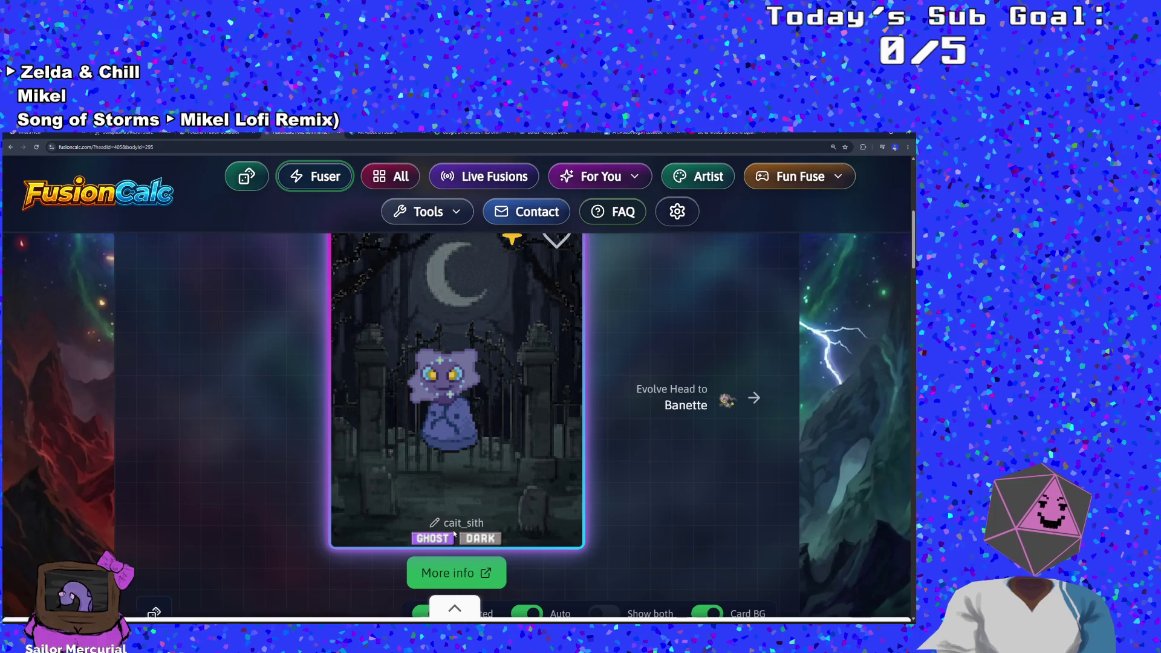
pyautogui.scroll(1, 454, 533)
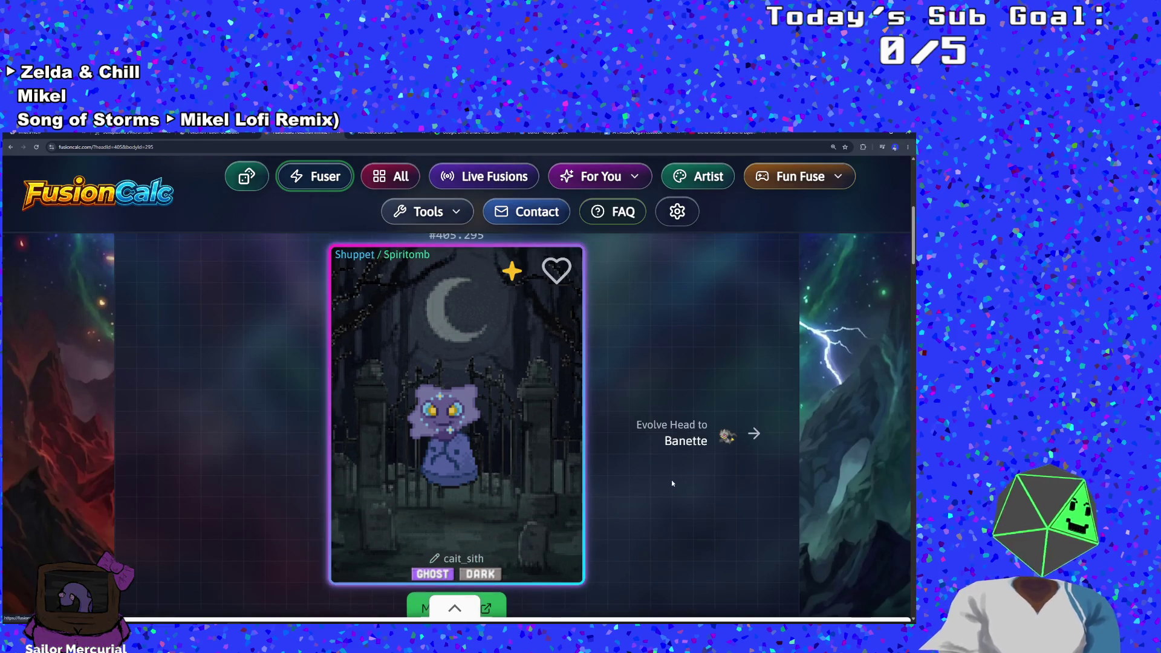
pyautogui.click(681, 445)
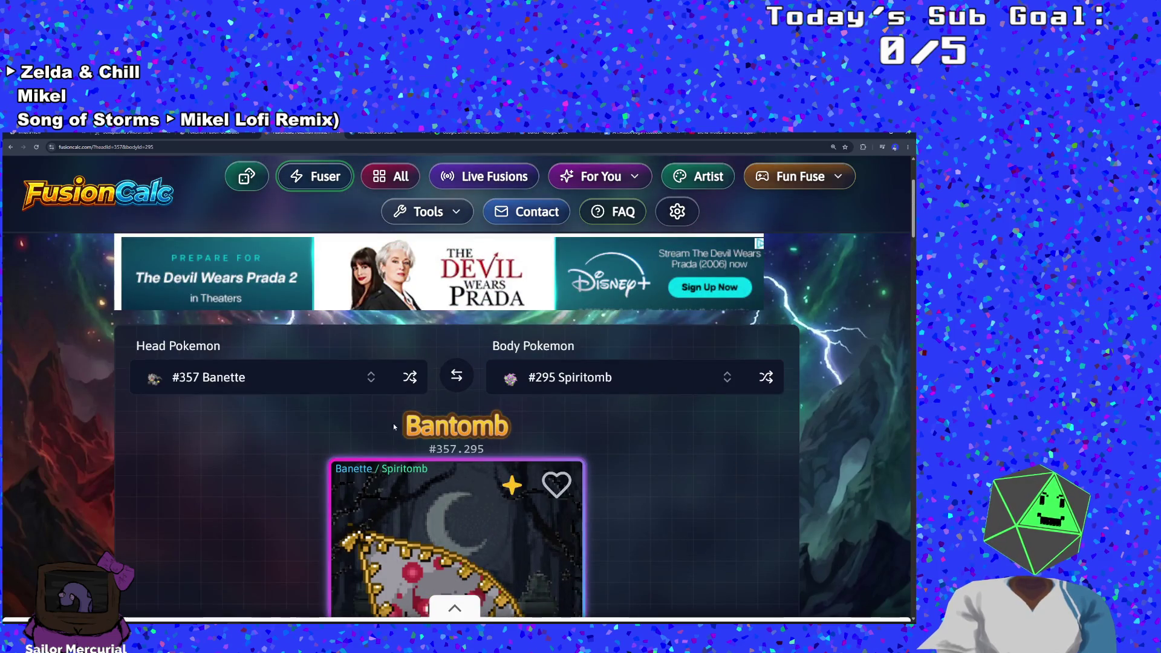
# Step: Search 'mil' and set the body Pokémon to #241 Miltank
pyautogui.click(540, 386)
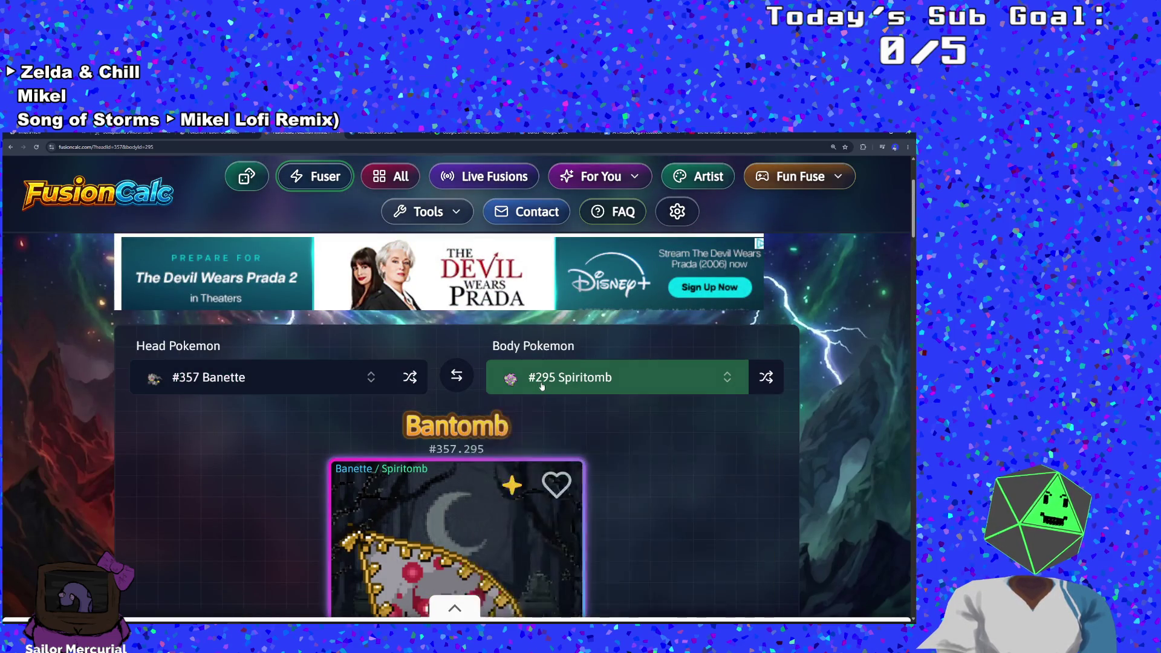
pyautogui.write('mil')
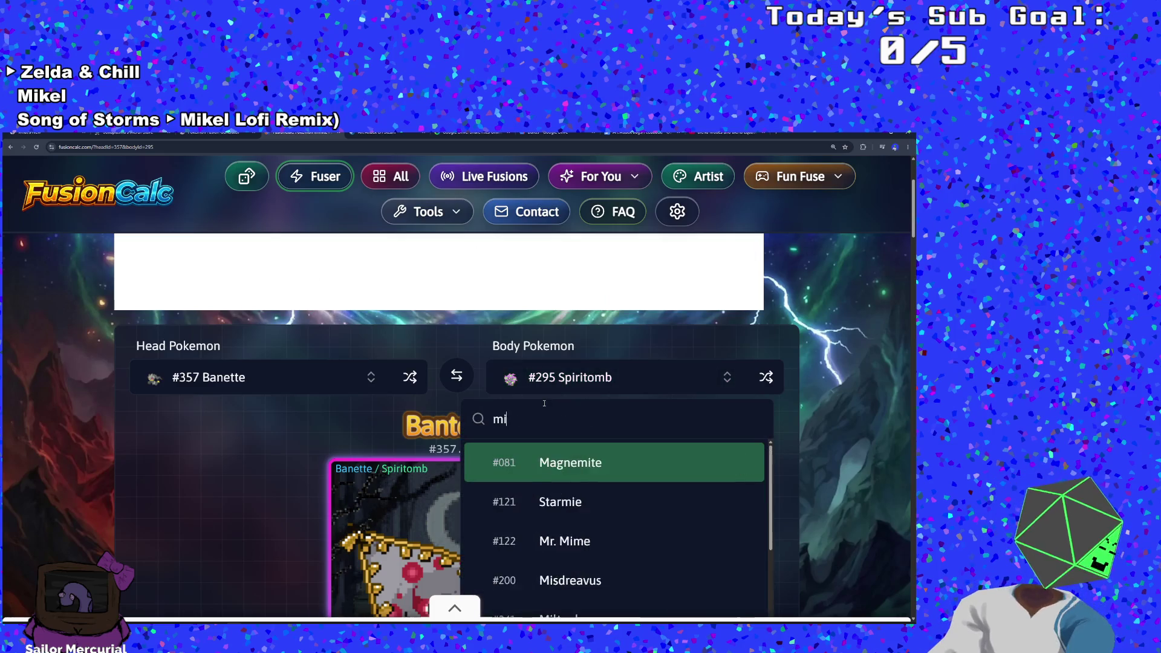
pyautogui.click(532, 462)
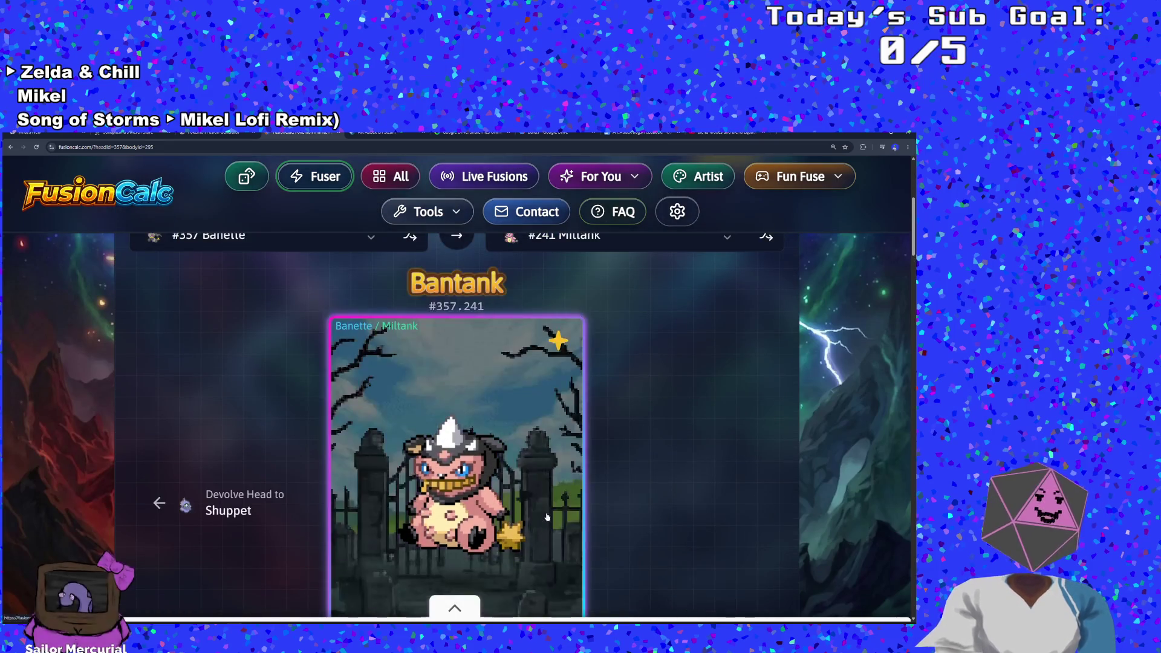
pyautogui.scroll(-1, 543, 518)
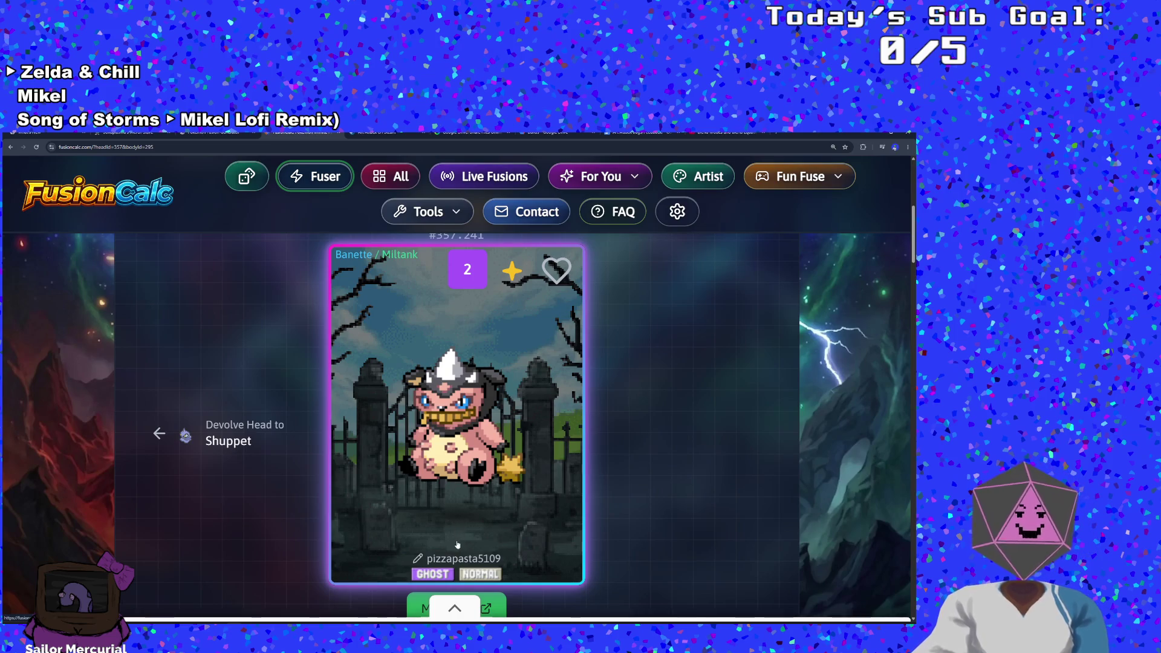
pyautogui.scroll(-3, 457, 553)
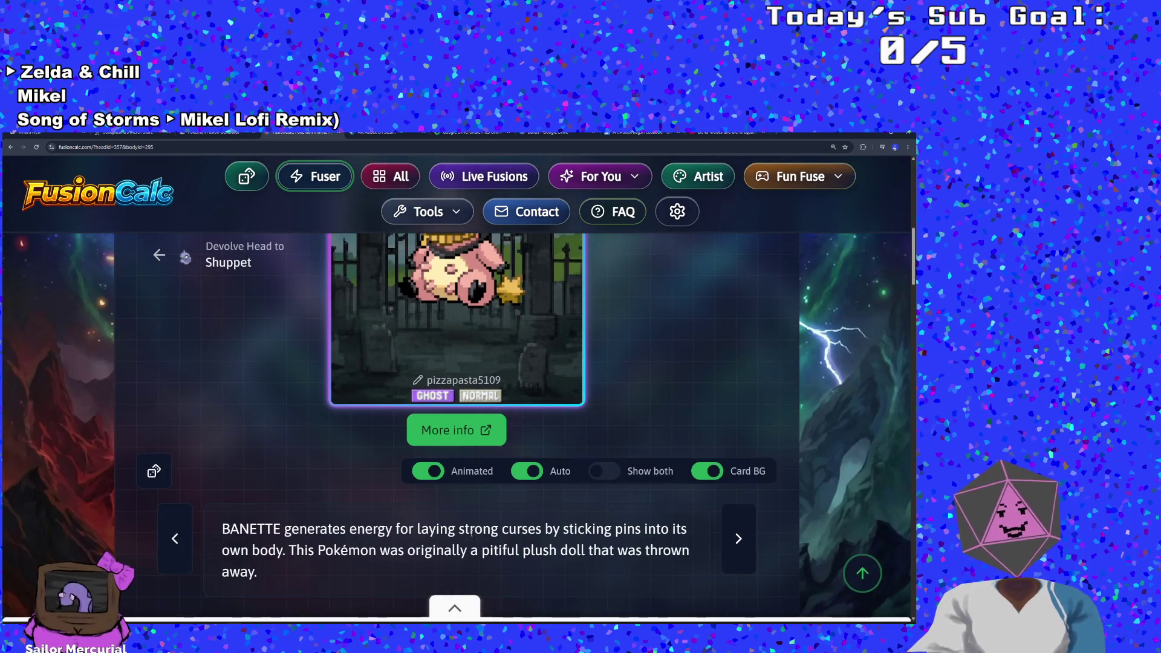
pyautogui.scroll(2, 467, 542)
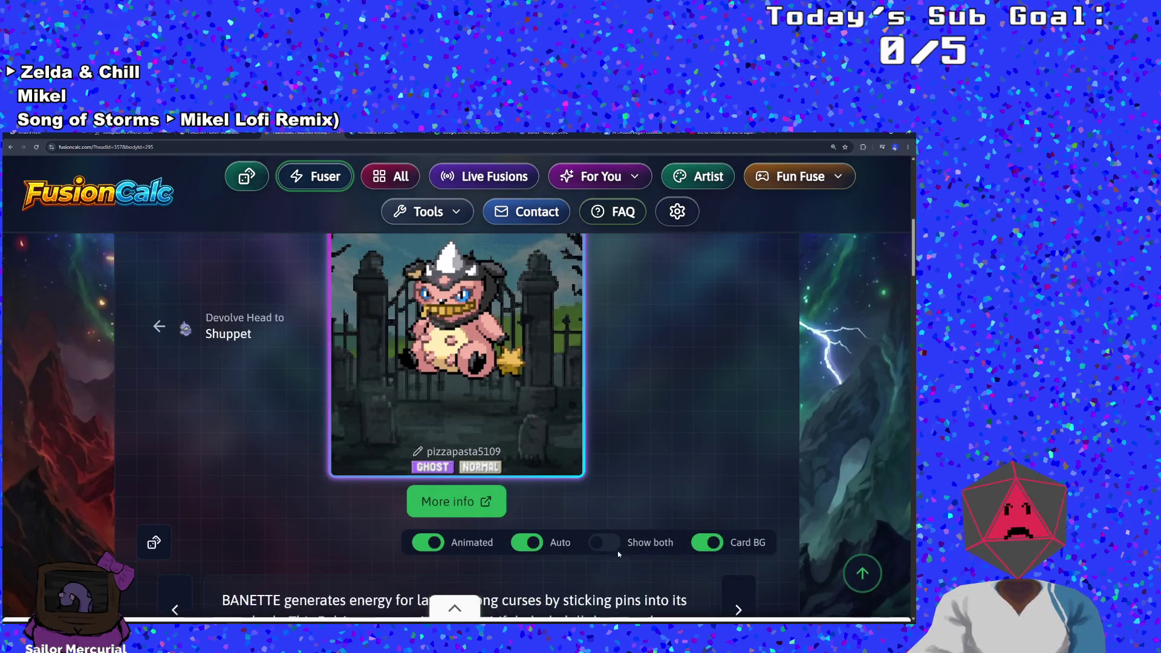
# Step: Turn on Show both to display Bantank and Milnette side by side
pyautogui.click(604, 543)
pyautogui.scroll(-5, 599, 547)
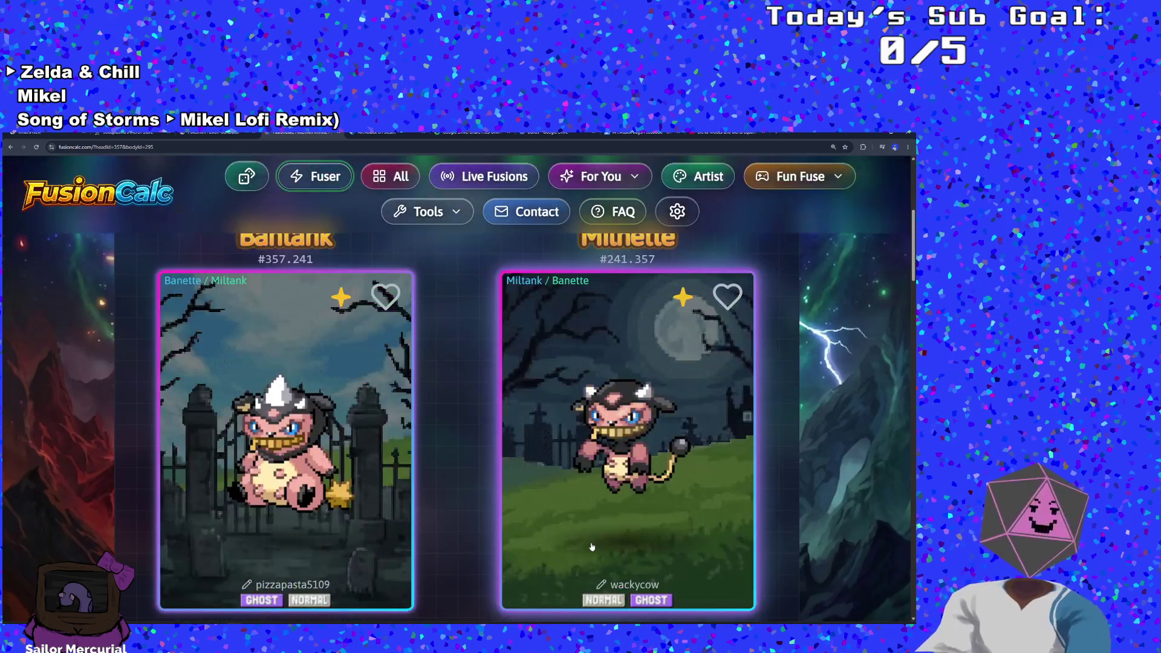
pyautogui.scroll(1, 592, 547)
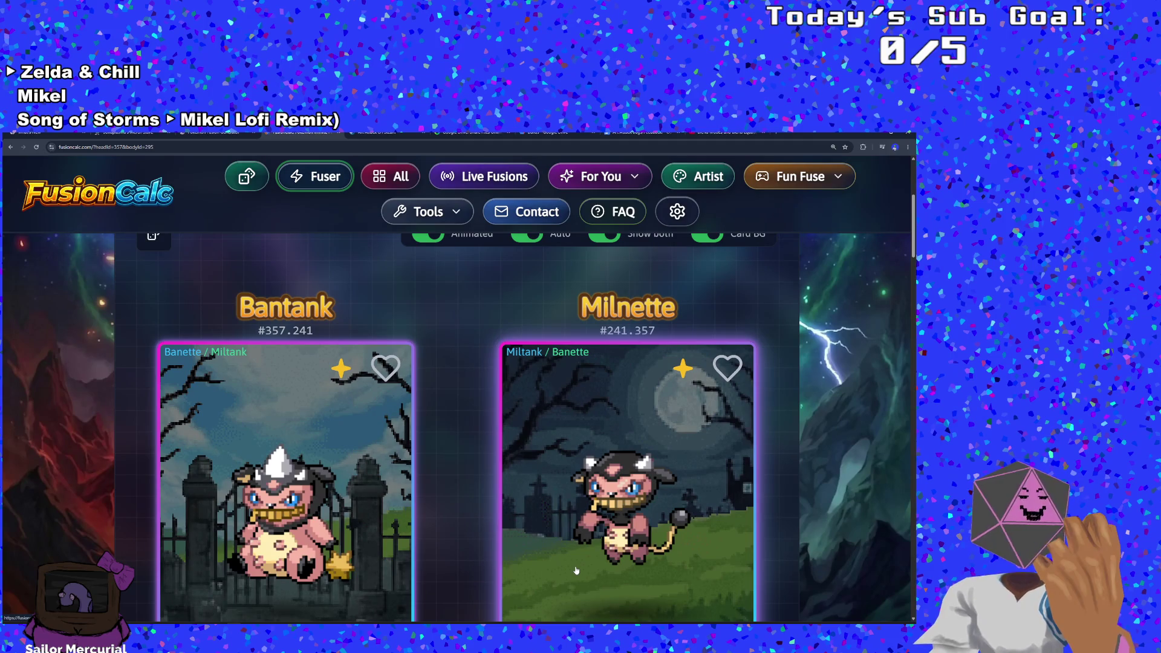
pyautogui.scroll(-1, 576, 570)
pyautogui.scroll(3, 569, 568)
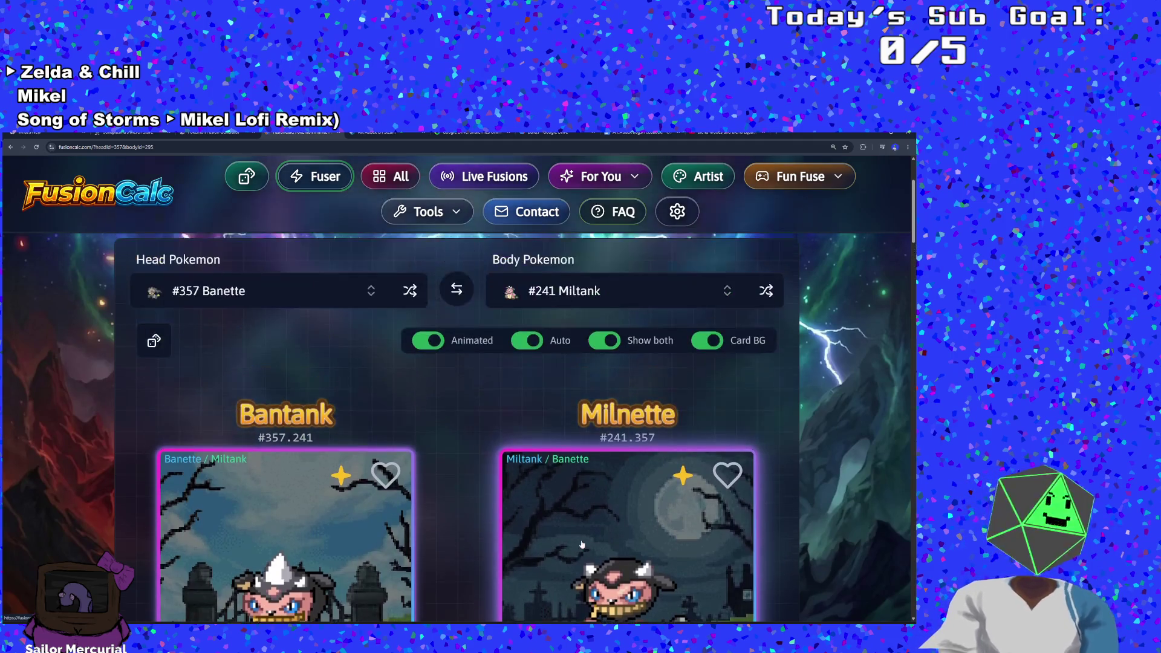
pyautogui.click(544, 296)
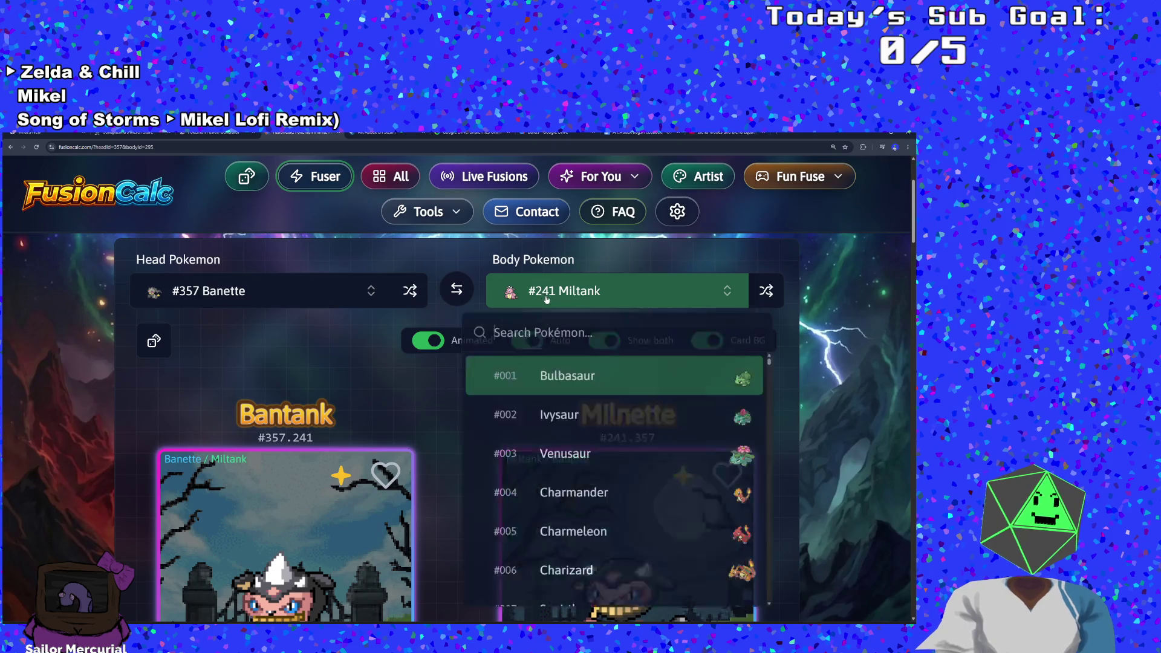
# Step: Search 'lop' and pick #354 Lopunny as the body, showing Banpunny beside Lopnette
pyautogui.scroll(-5, 578, 469)
pyautogui.scroll(-4, 577, 469)
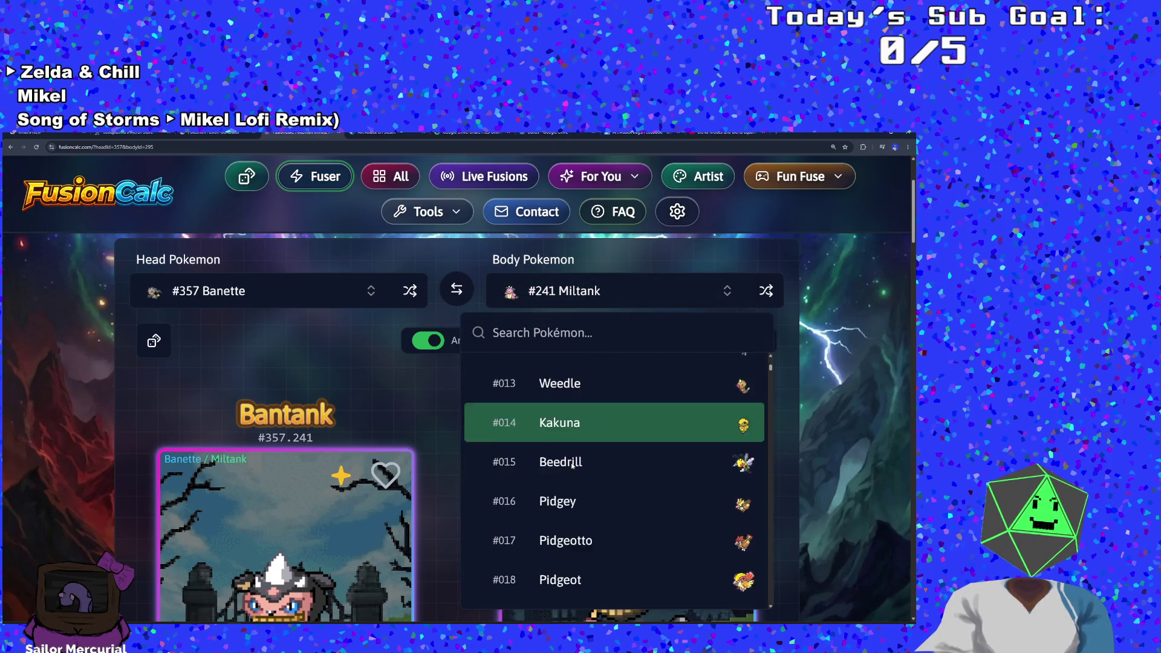
pyautogui.click(606, 291)
pyautogui.click(607, 292)
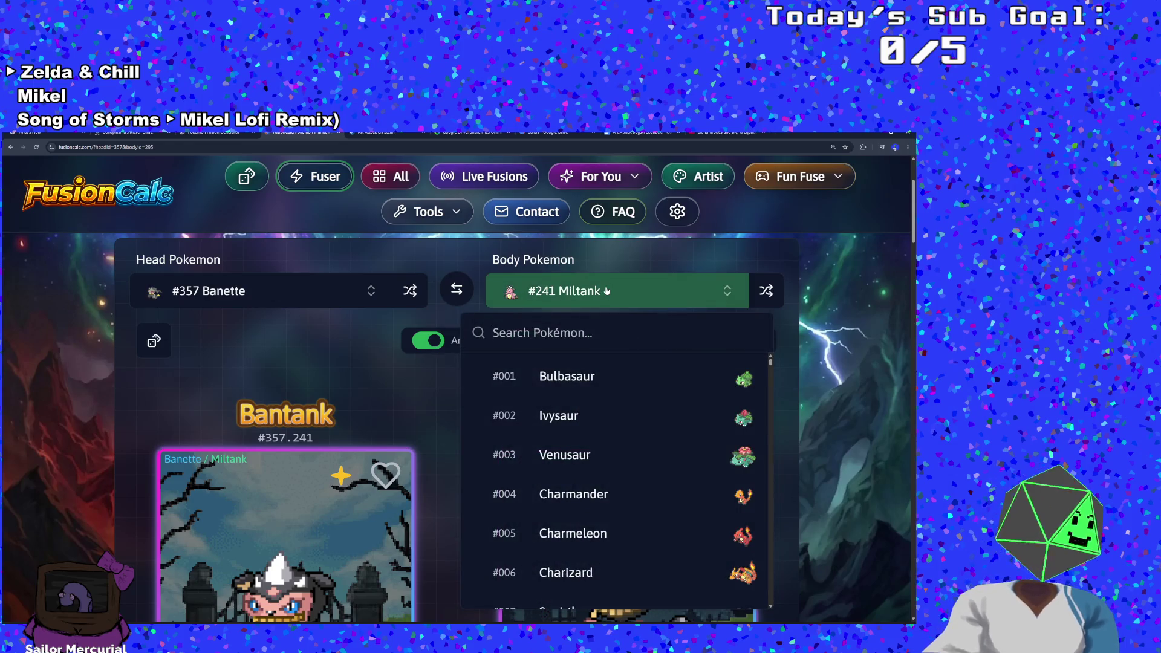
pyautogui.write('lop')
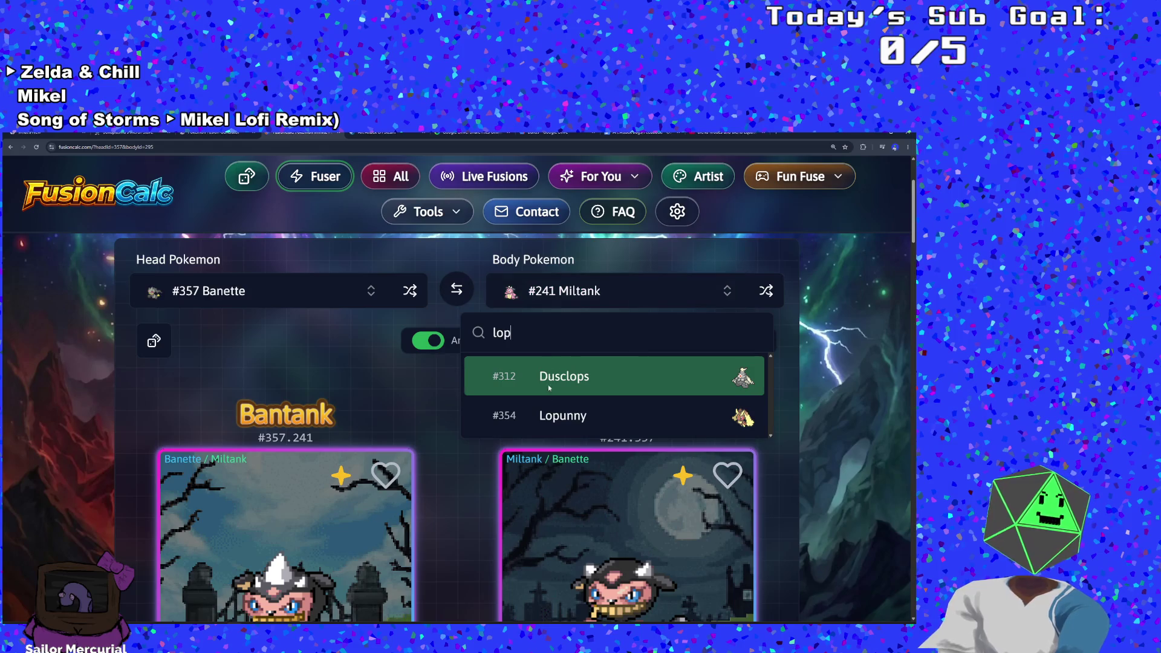
pyautogui.click(511, 416)
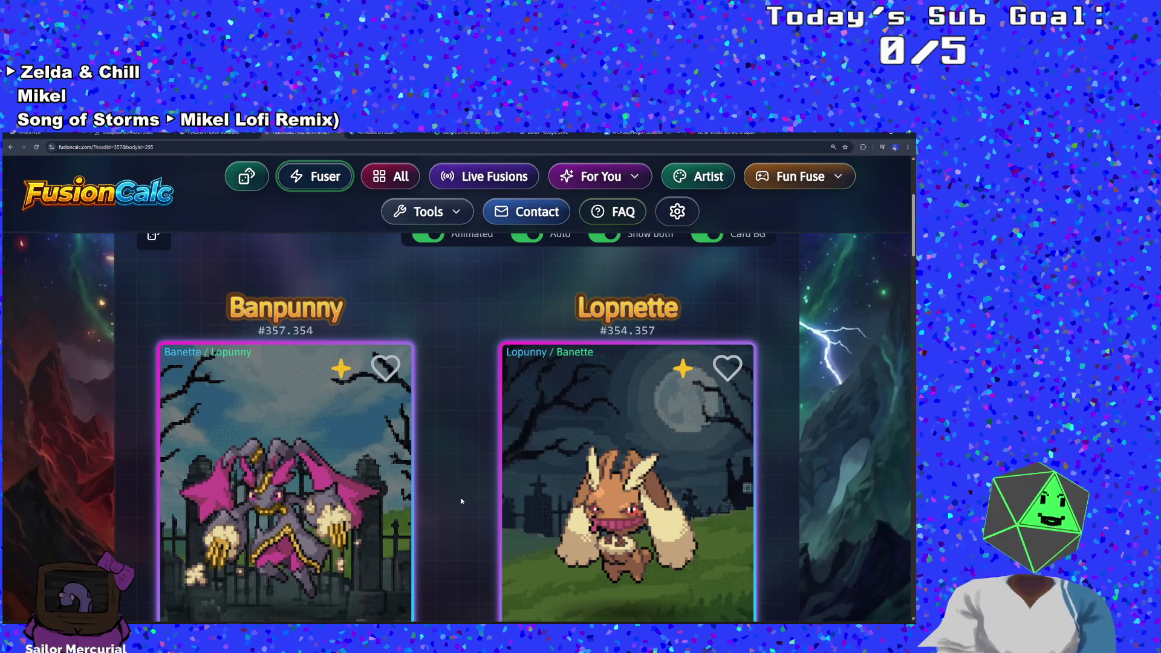
pyautogui.scroll(-1, 461, 500)
pyautogui.scroll(1, 461, 500)
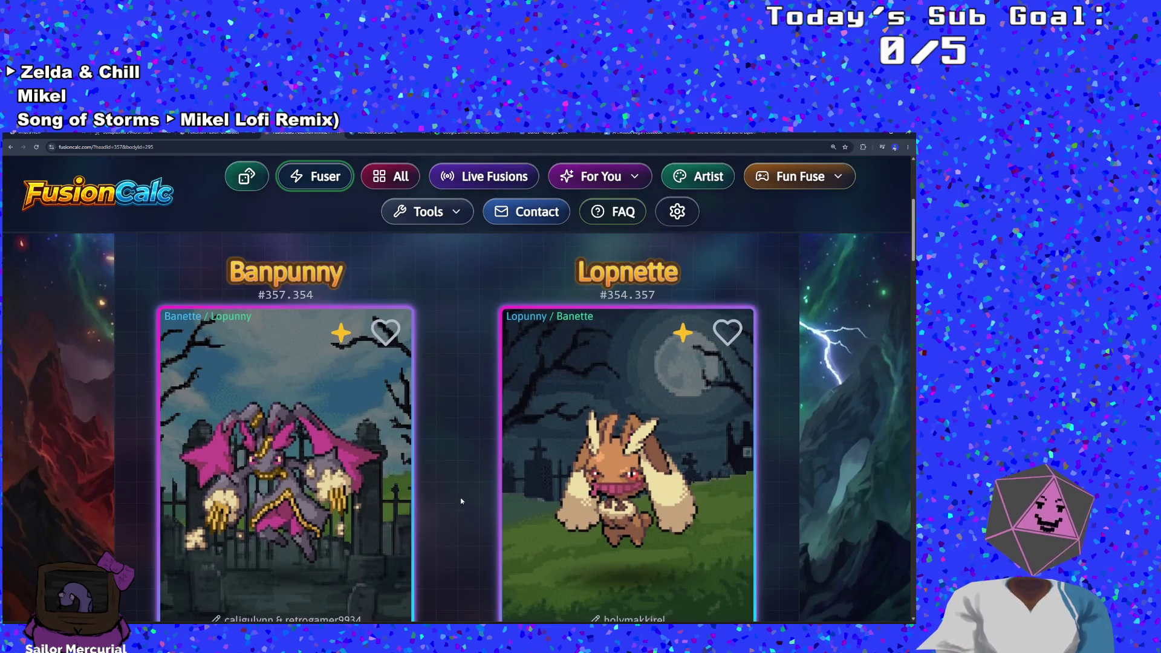
pyautogui.scroll(-3, 461, 500)
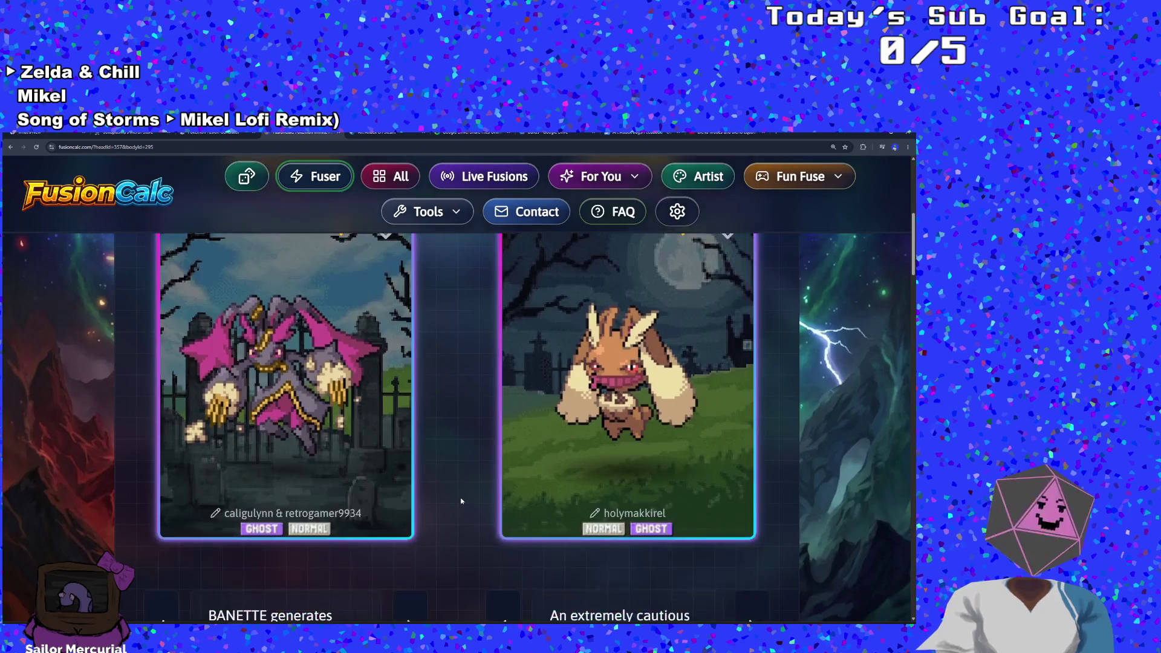
pyautogui.scroll(5, 461, 501)
pyautogui.scroll(3, 465, 495)
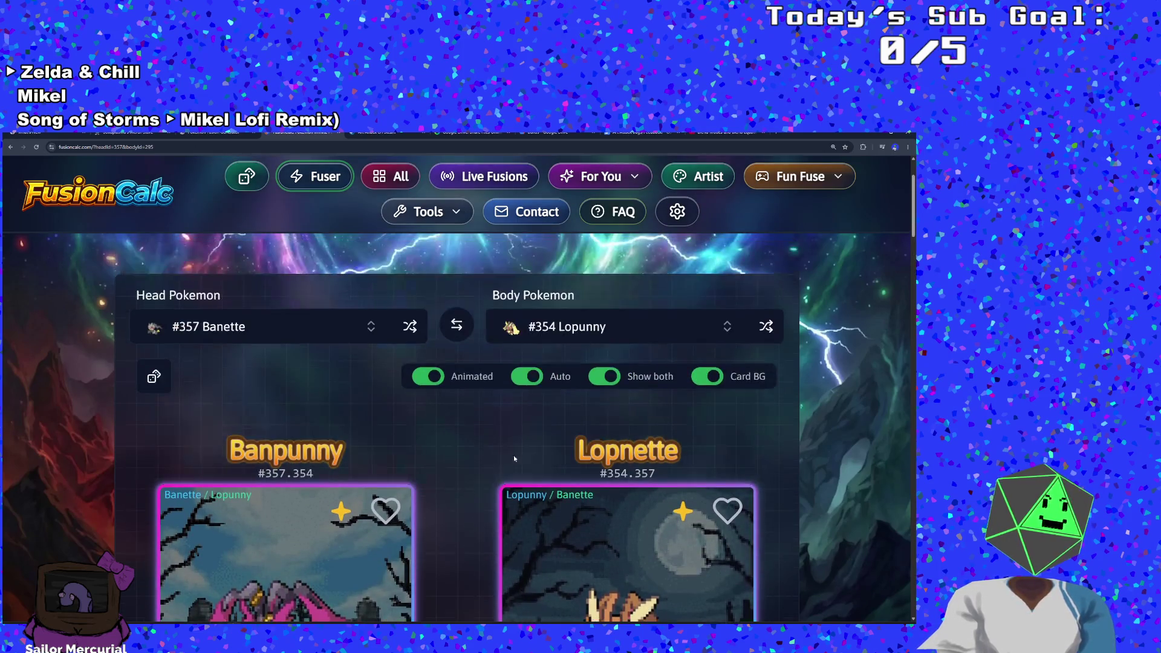
pyautogui.click(605, 362)
pyautogui.click(362, 371)
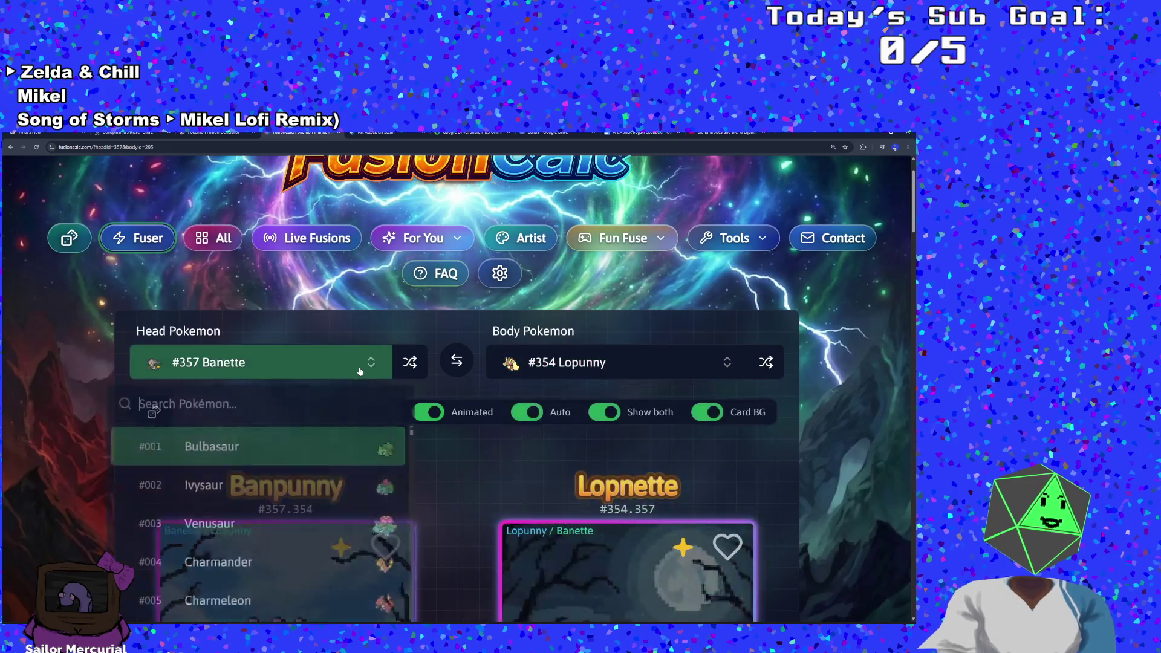
pyautogui.scroll(-10, 310, 492)
pyautogui.scroll(-12, 288, 494)
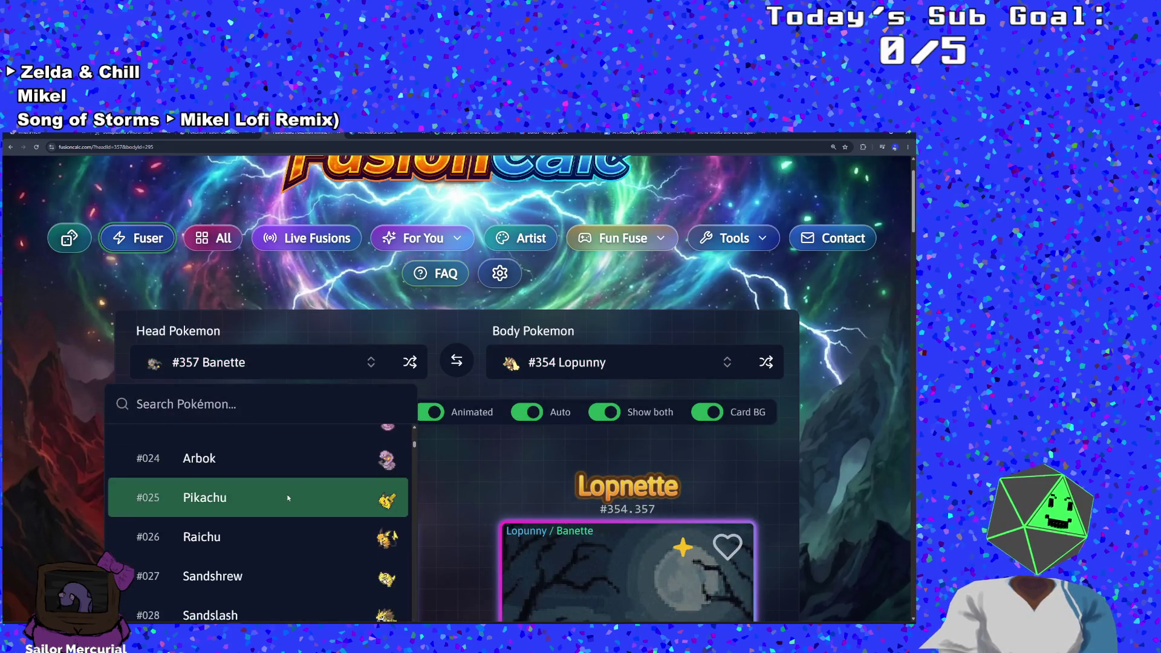
pyautogui.scroll(-10, 269, 524)
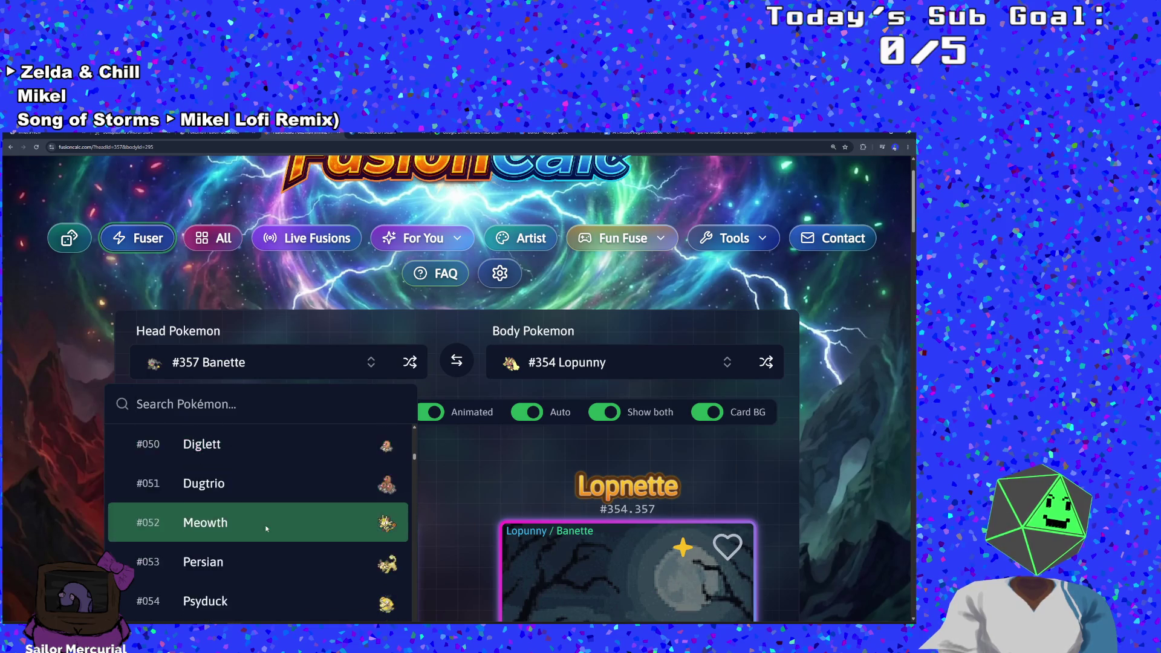
pyautogui.scroll(-1, 259, 533)
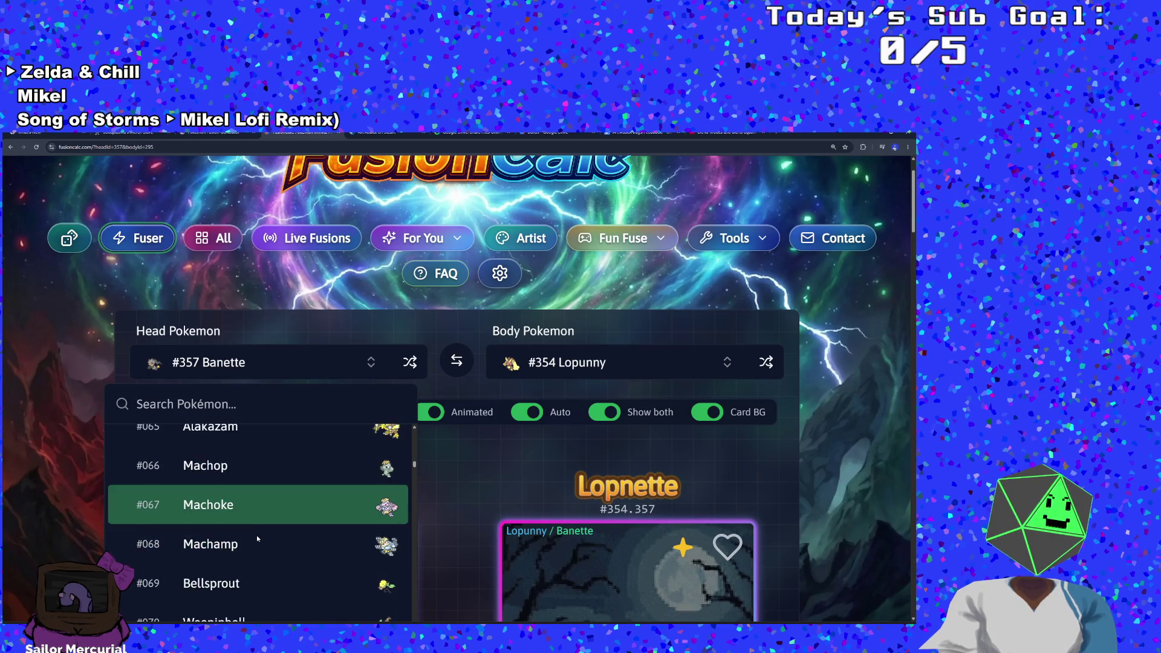
pyautogui.scroll(1, 256, 535)
pyautogui.click(256, 535)
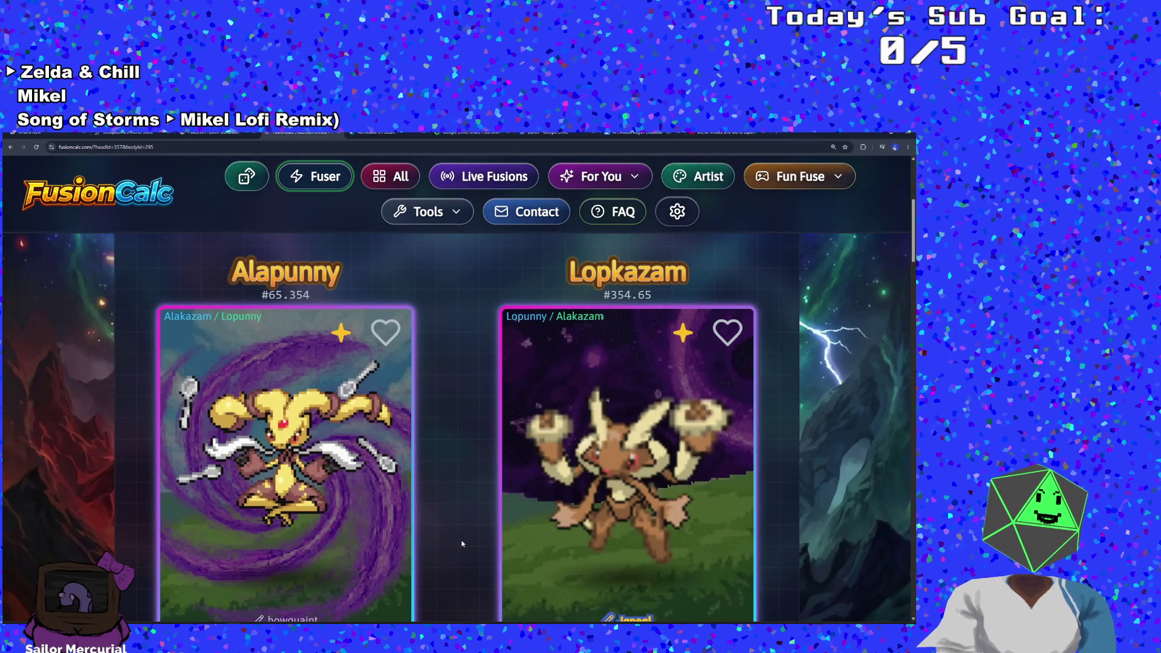
pyautogui.scroll(-3, 462, 544)
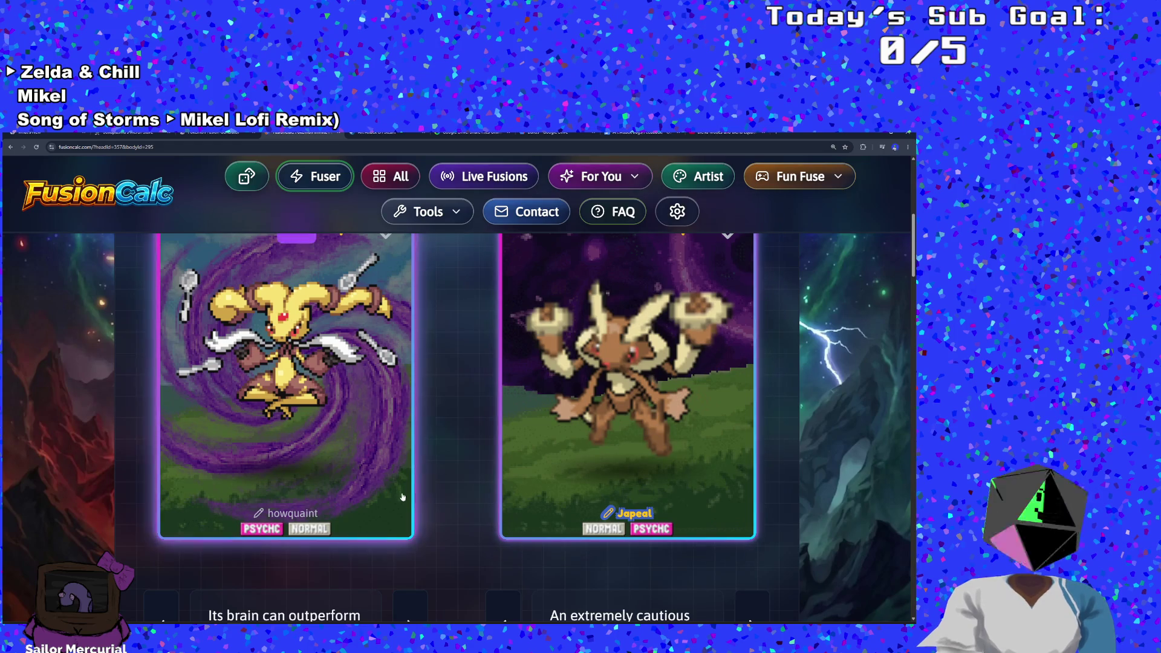
pyautogui.scroll(2, 435, 502)
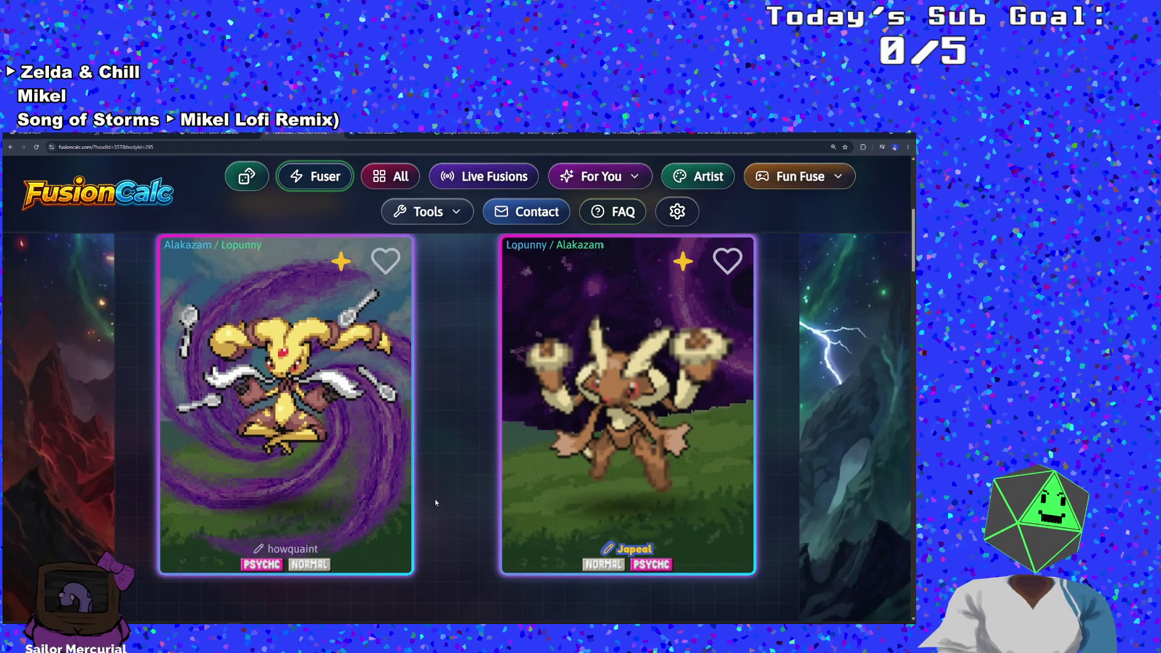
pyautogui.scroll(4, 436, 498)
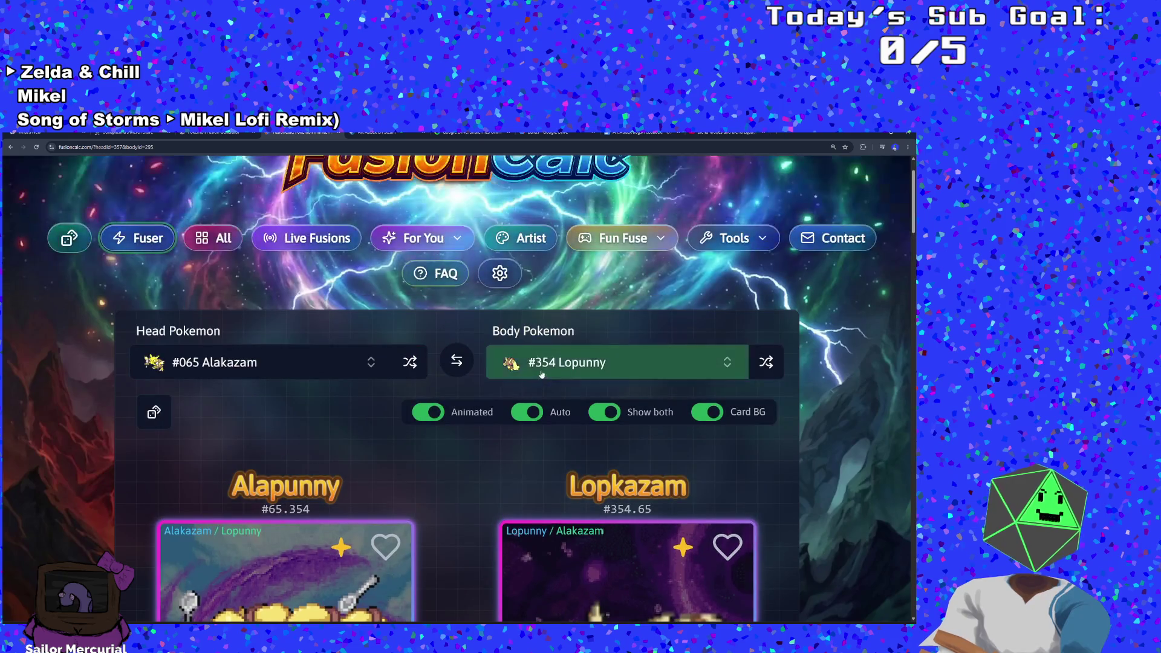
# Step: Pick #062 Poliwrath as the body and read the Alawrath and Polikazam descriptions
pyautogui.click(545, 363)
pyautogui.scroll(-5, 532, 532)
pyautogui.scroll(-10, 532, 541)
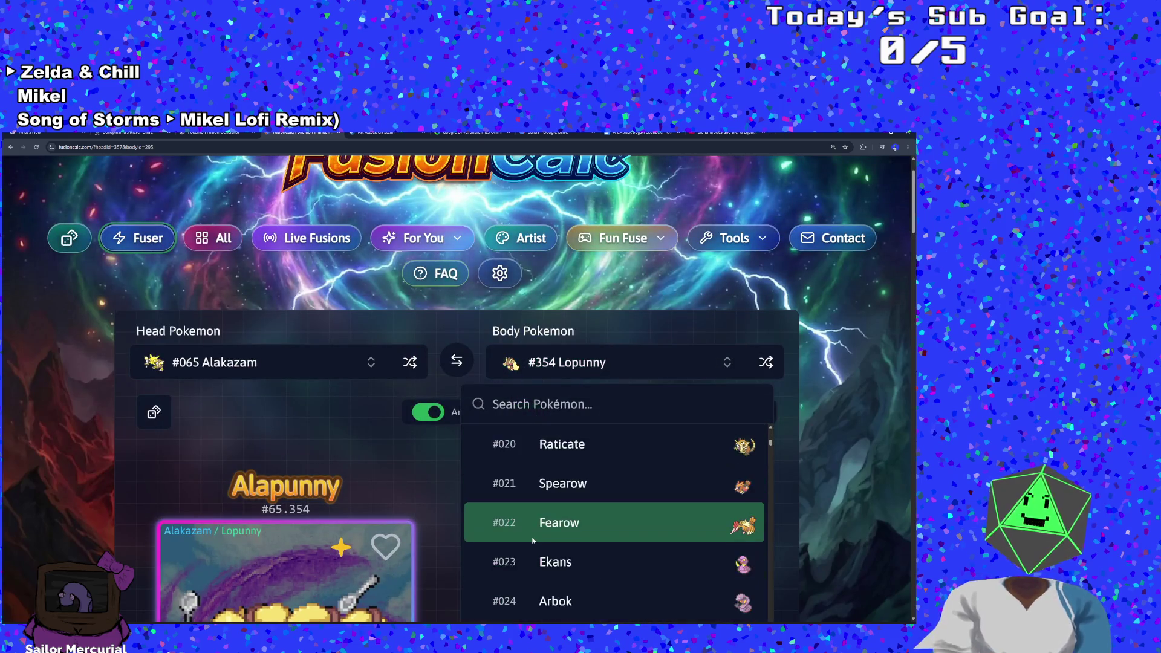
pyautogui.scroll(-5, 524, 537)
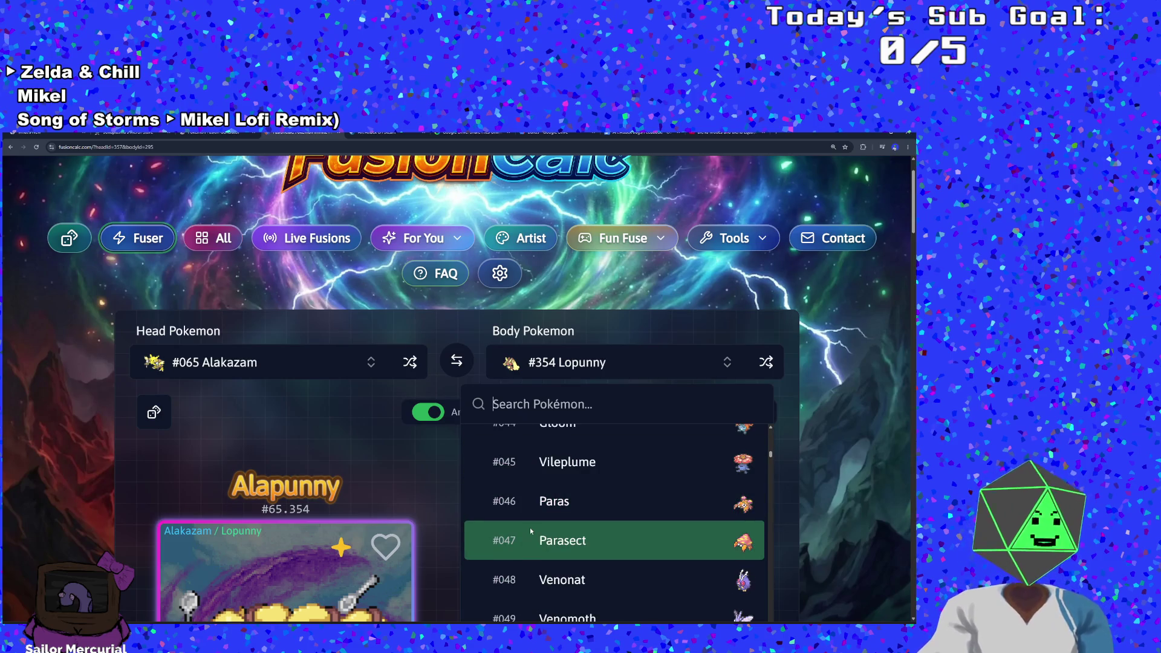
pyautogui.scroll(-5, 529, 520)
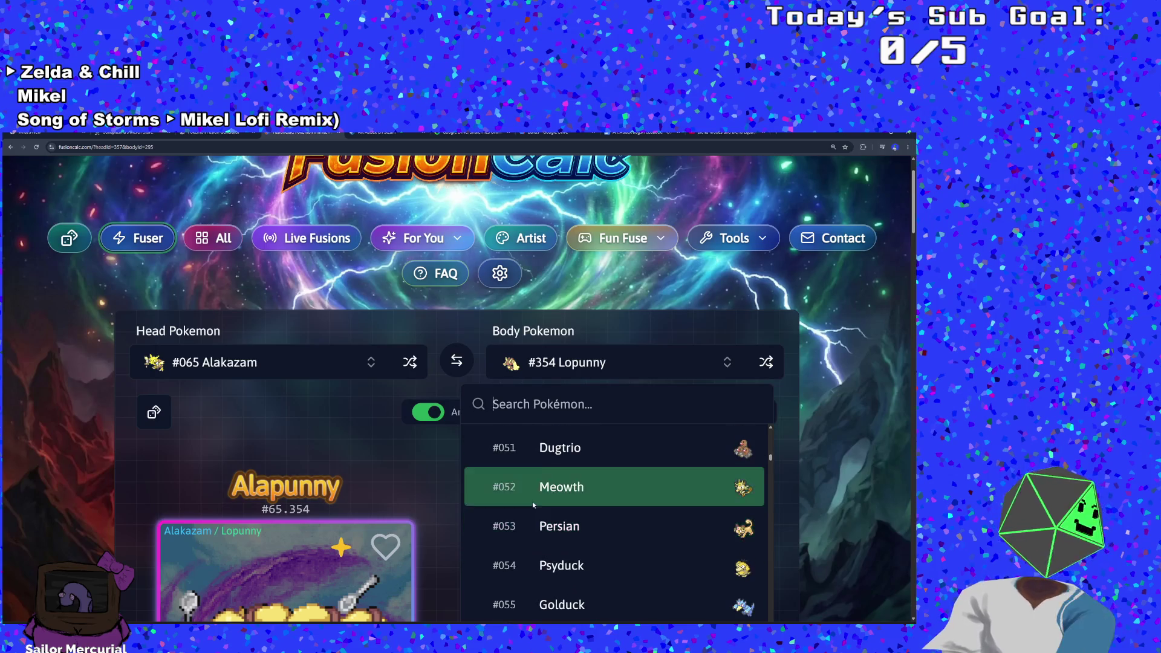
pyautogui.scroll(-5, 531, 504)
pyautogui.scroll(-2, 531, 506)
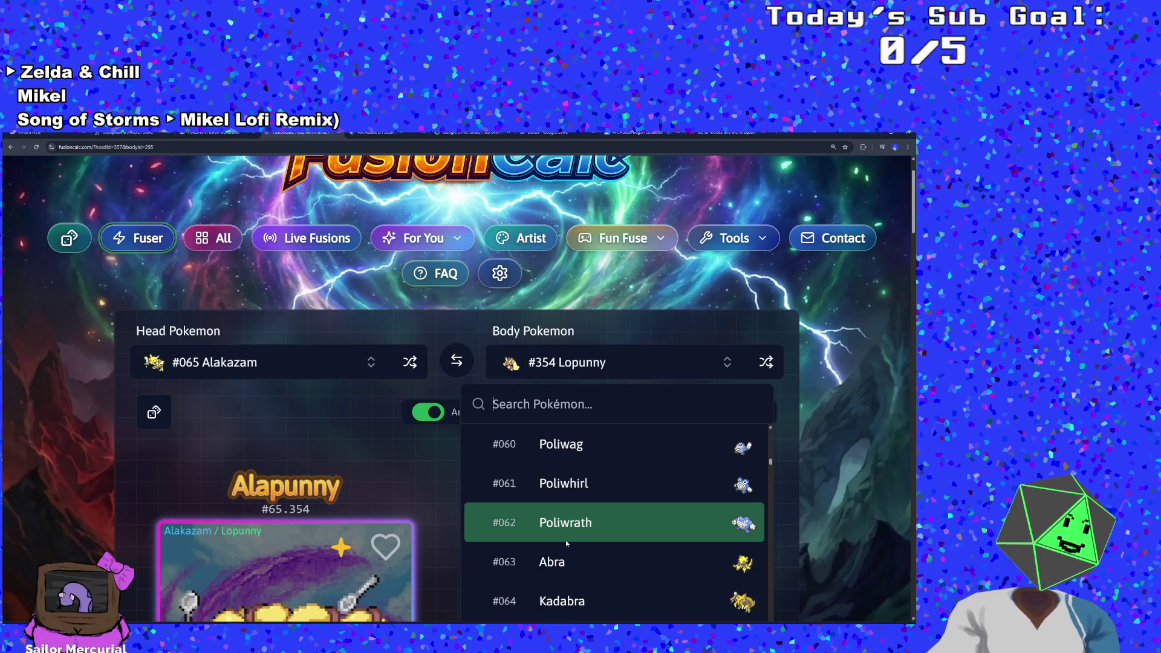
pyautogui.scroll(-3, 564, 539)
pyautogui.scroll(2, 561, 543)
pyautogui.click(571, 502)
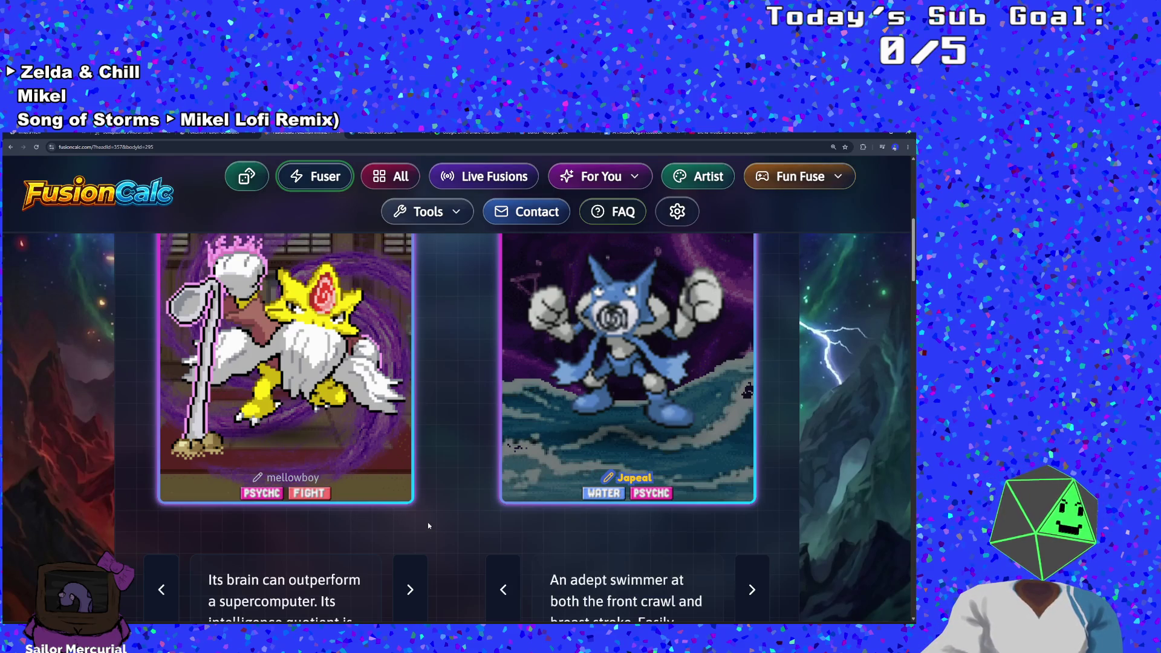
pyautogui.scroll(-2, 427, 521)
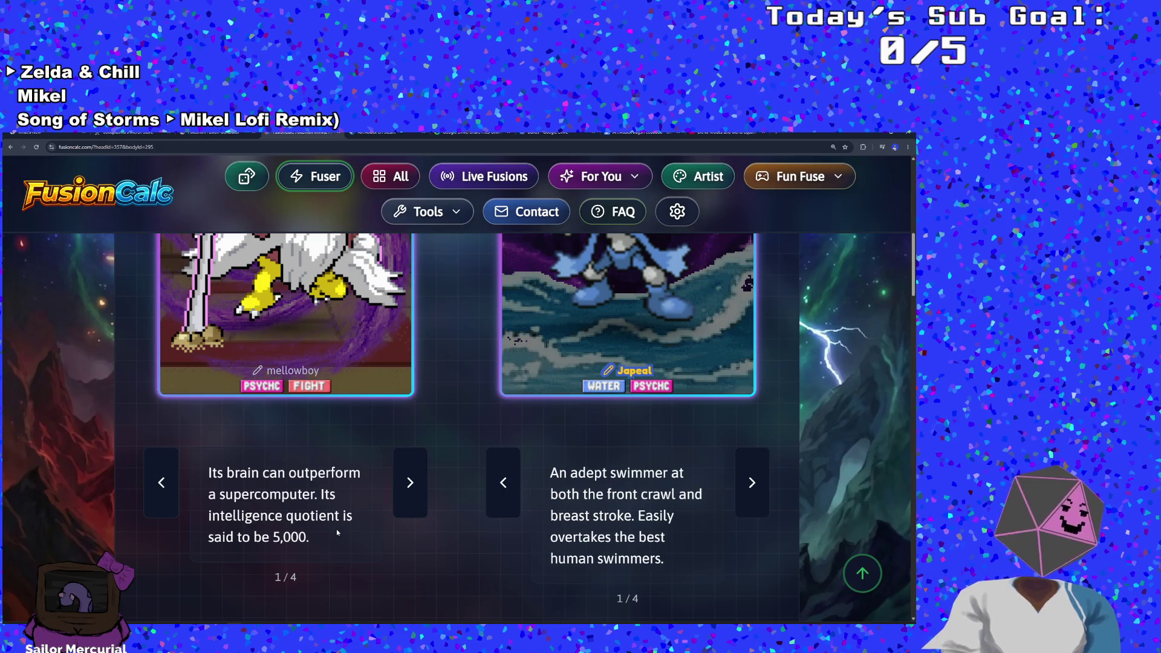
pyautogui.scroll(8, 337, 532)
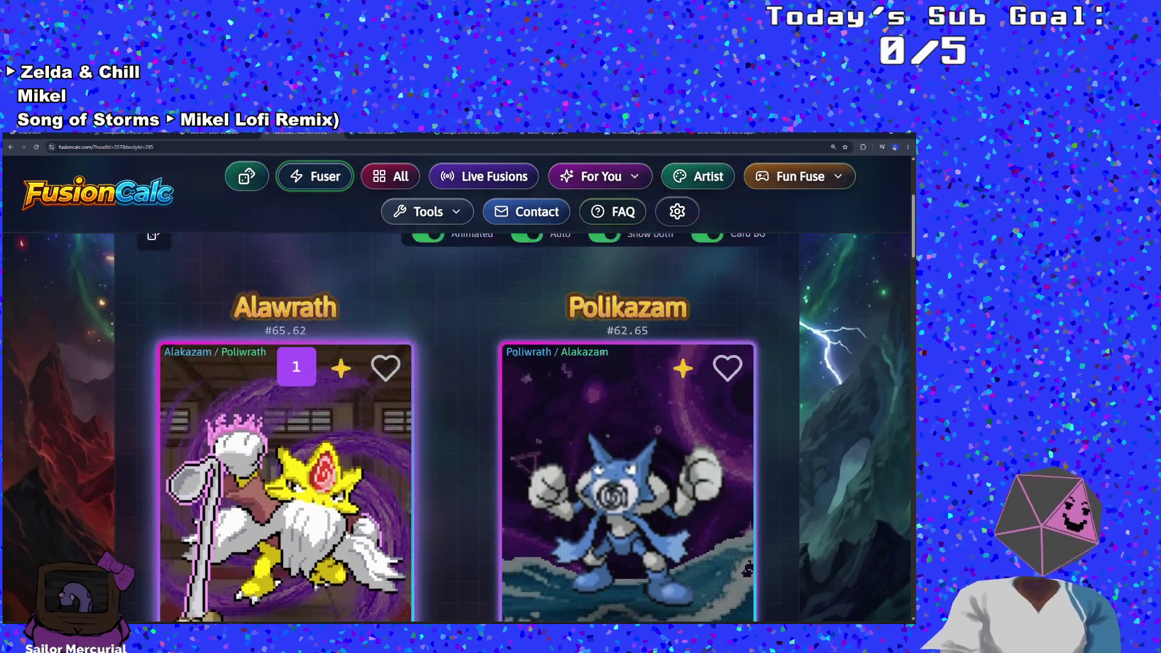
pyautogui.click(546, 369)
# Step: Pick #036 Clefable as the body, read Alafable and Clefkazam, then return to GameMaker
pyautogui.scroll(-5, 546, 508)
pyautogui.scroll(-15, 541, 510)
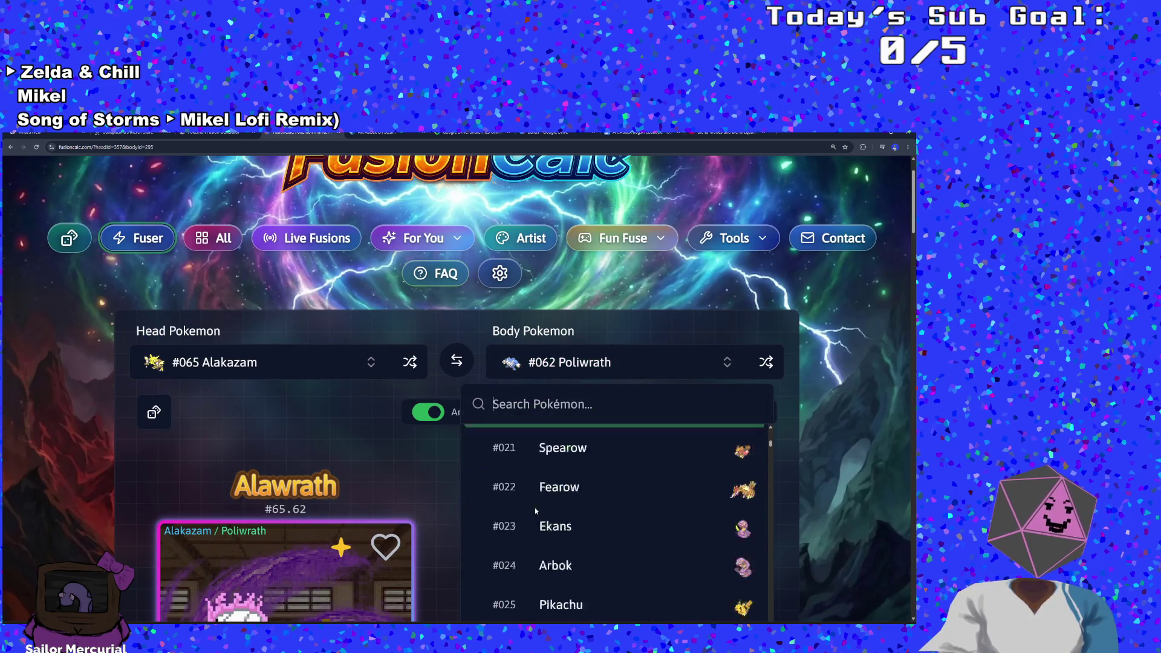
pyautogui.scroll(-5, 537, 505)
pyautogui.scroll(3, 537, 505)
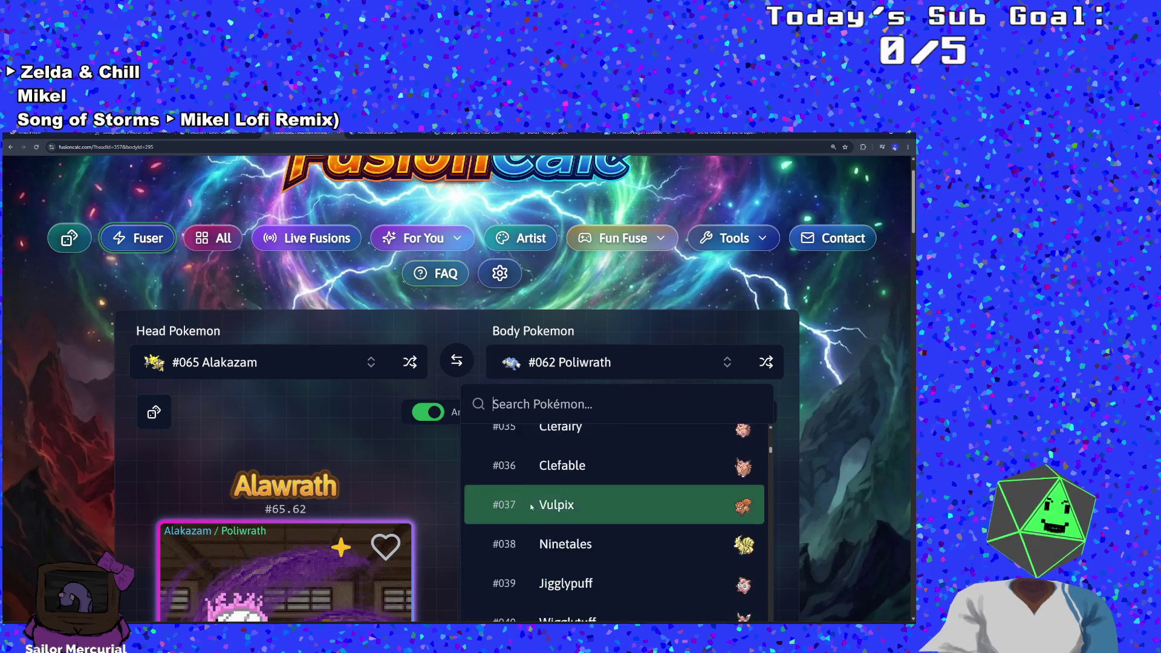
pyautogui.click(564, 479)
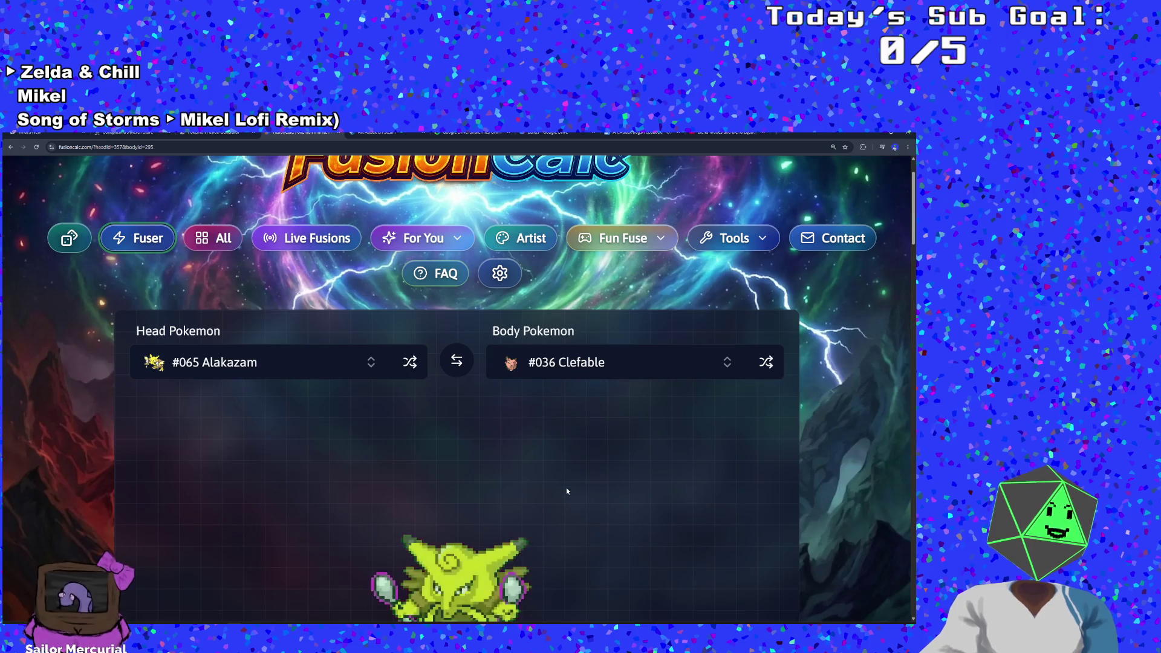
pyautogui.scroll(-2, 566, 487)
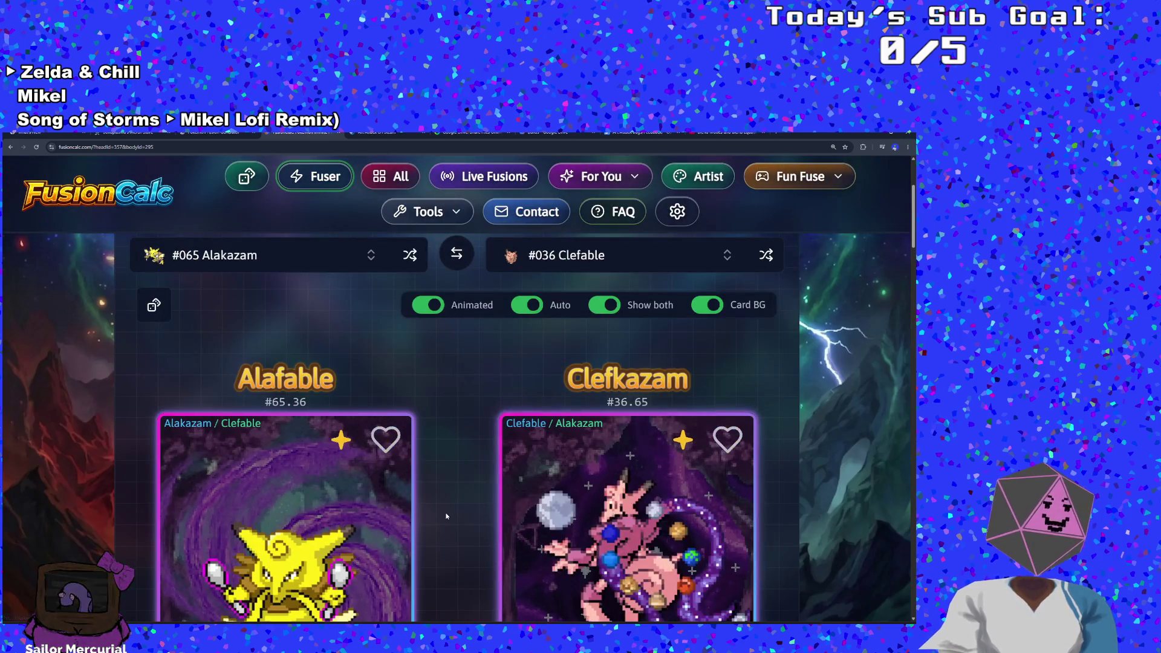
pyautogui.scroll(-2, 444, 513)
pyautogui.scroll(-1, 444, 512)
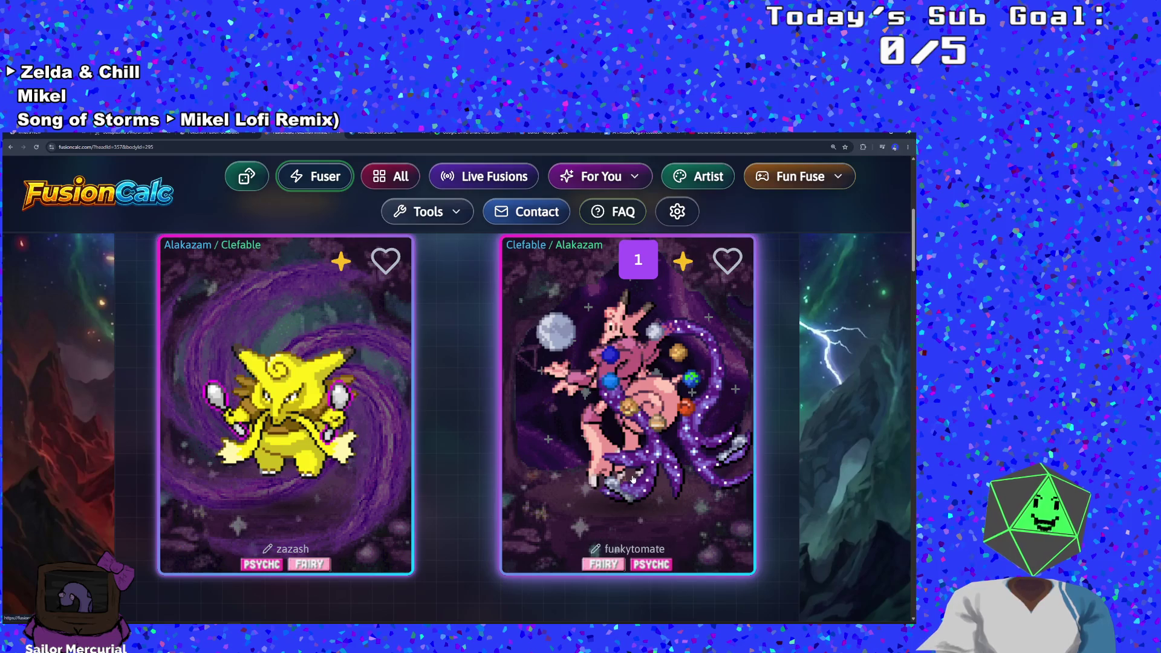
pyautogui.scroll(5, 605, 506)
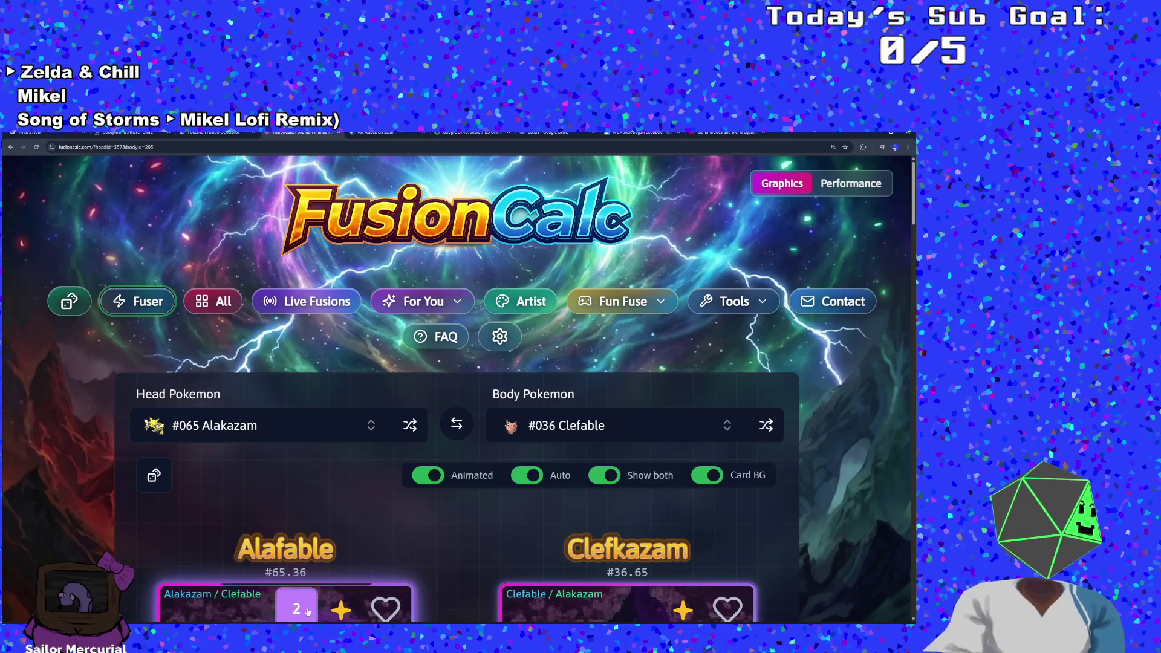
pyautogui.moveTo(264, 621)
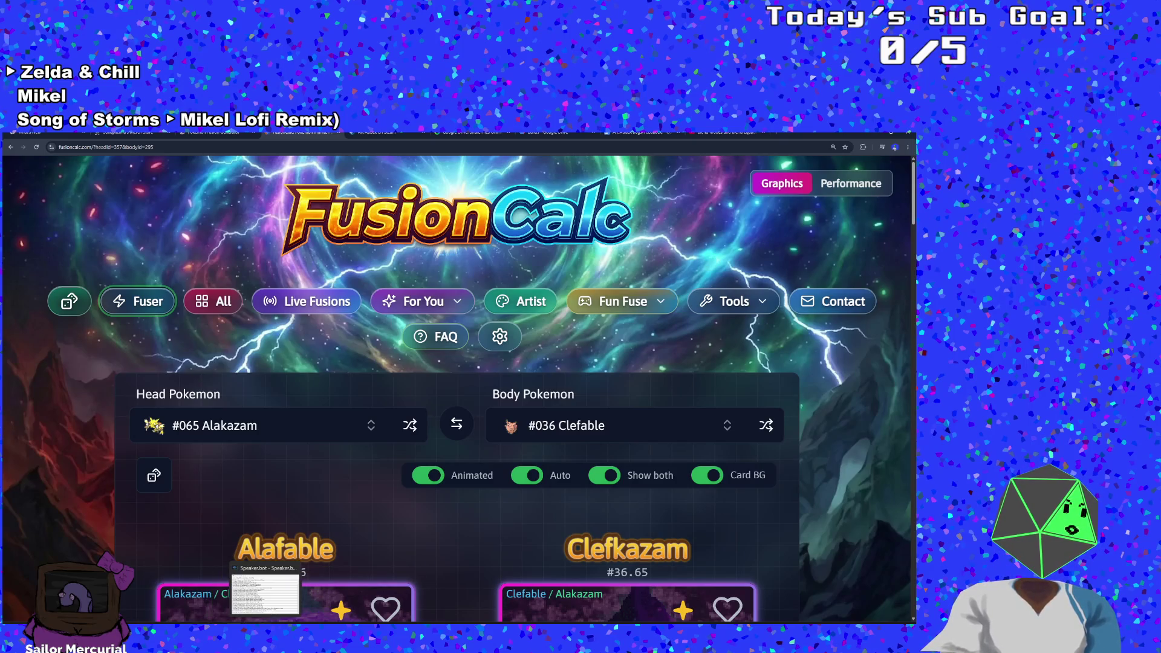
pyautogui.click(154, 621)
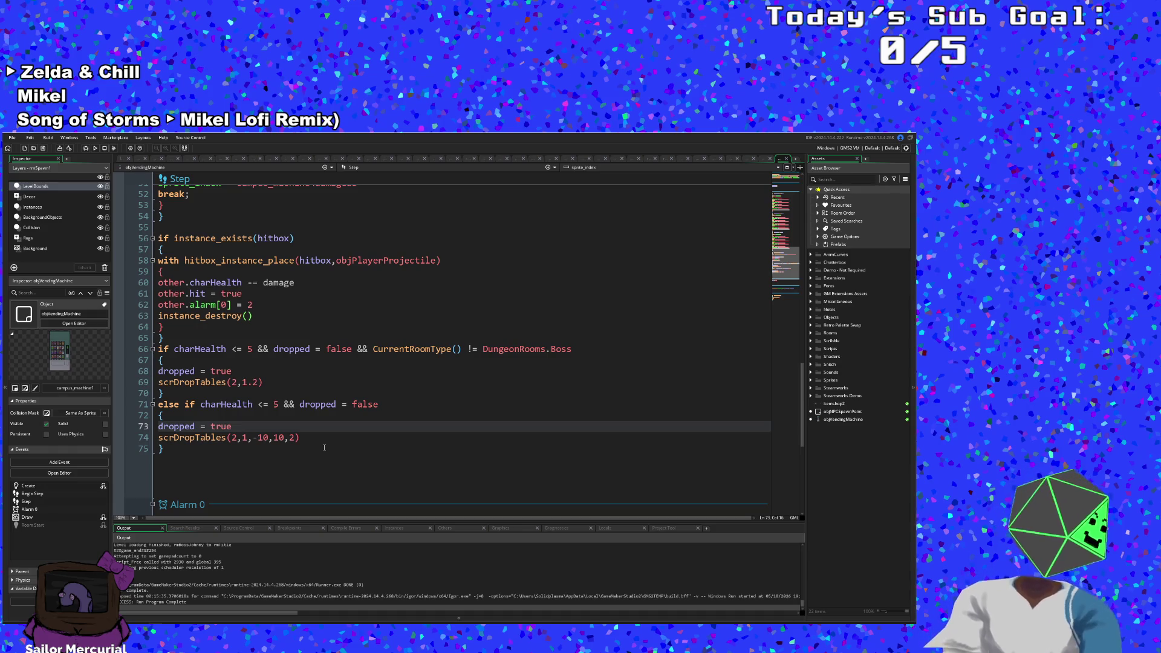
# Step: Search assets for 'obj' with Ctrl+T, then dismiss the search
pyautogui.hotkey('ctrl', 't')
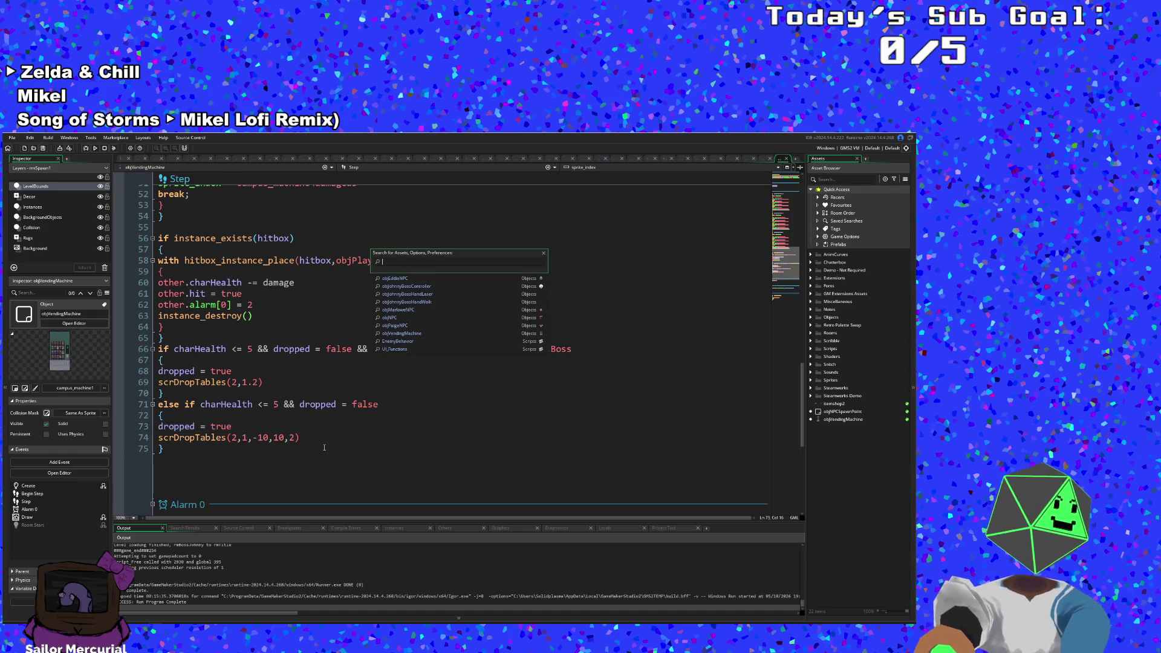
pyautogui.write('obj')
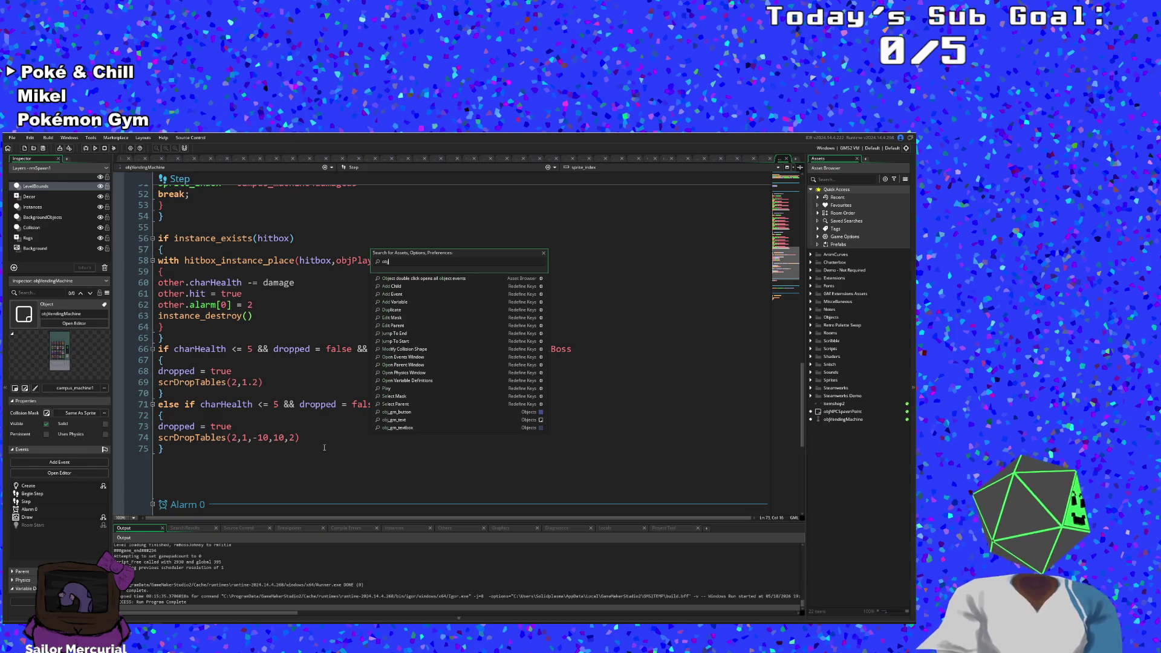
pyautogui.press('Escape')
pyautogui.press('Escape')
# Step: Review the objVendingMachine Step code around lines 45, 49 and 60
pyautogui.scroll(10, 308, 405)
pyautogui.scroll(-12, 293, 360)
pyautogui.scroll(-6, 294, 360)
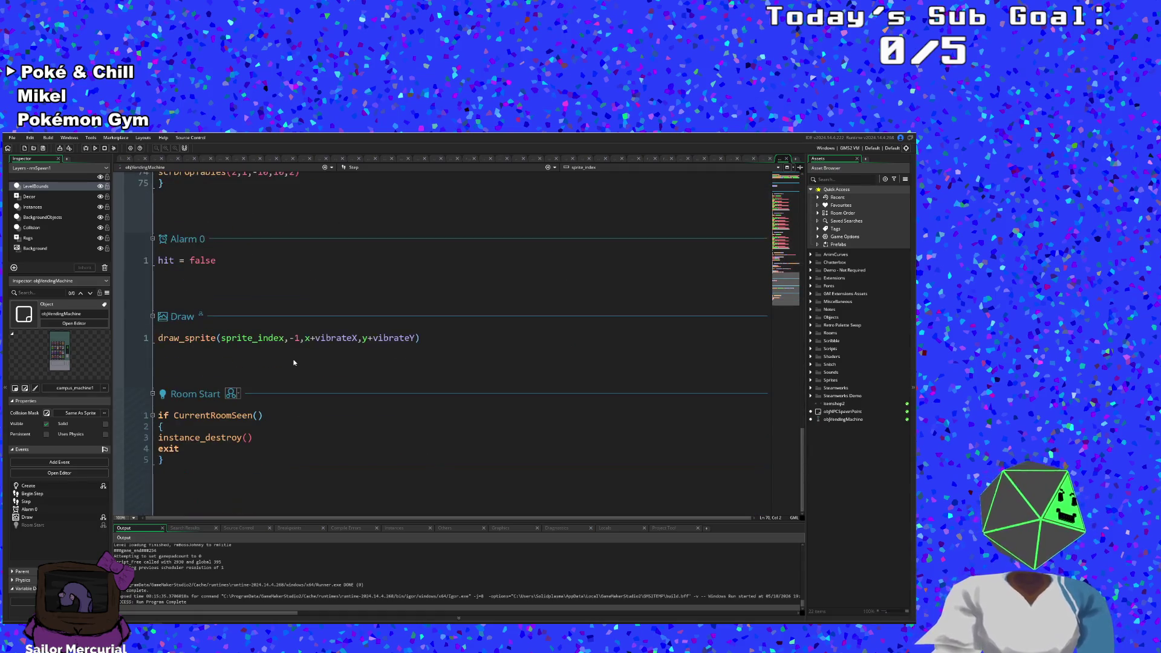
pyautogui.scroll(20, 292, 366)
pyautogui.scroll(-15, 303, 363)
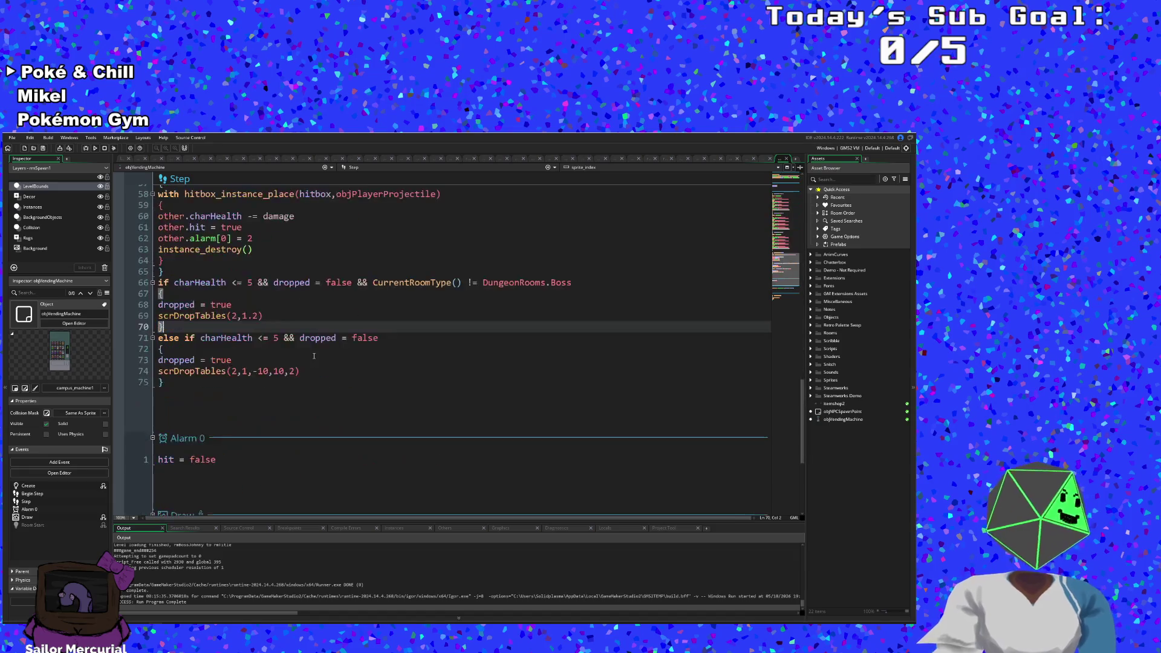
pyautogui.scroll(10, 309, 356)
pyautogui.click(309, 358)
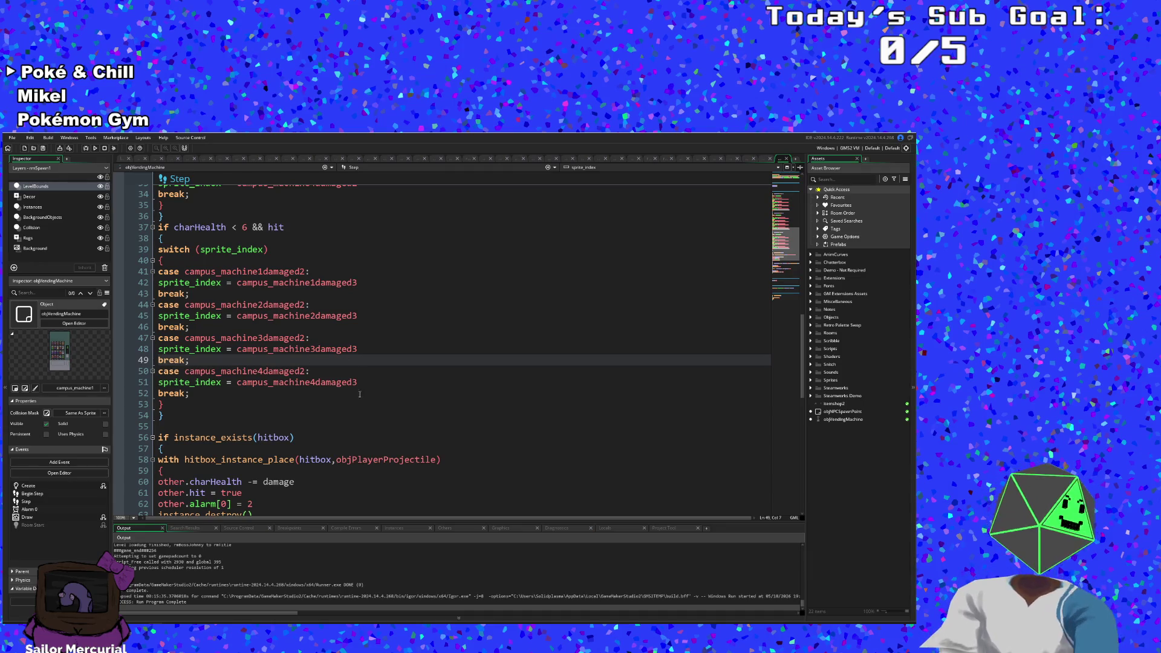
pyautogui.click(299, 482)
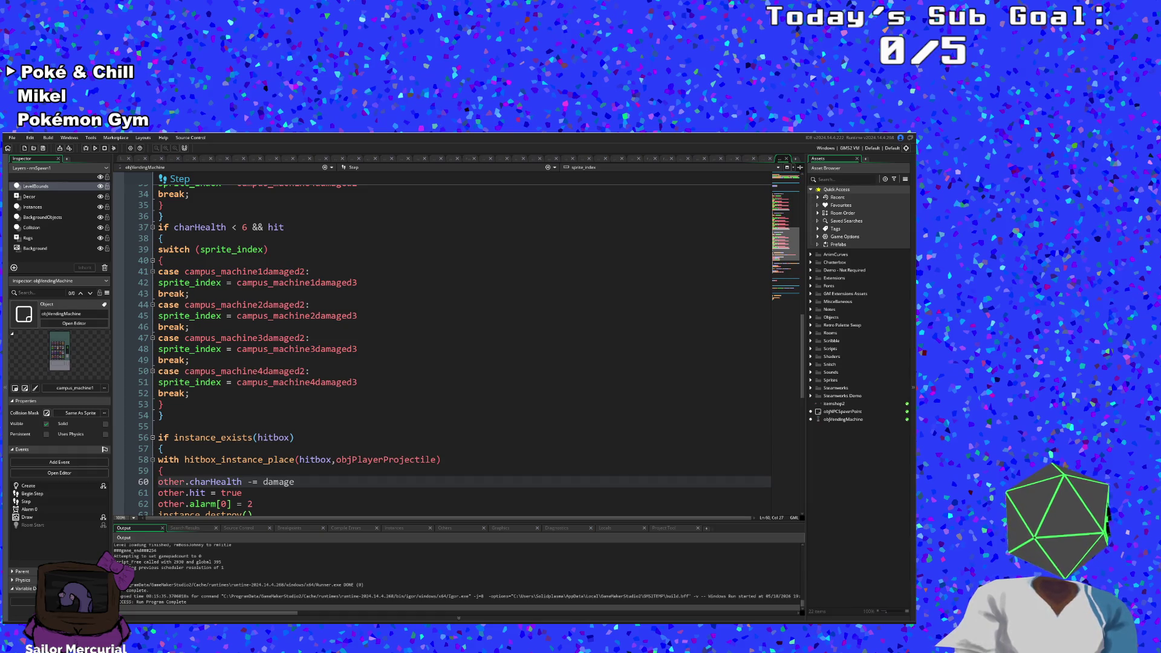
pyautogui.click(401, 326)
# Step: Look at the Windows platform settings in Game Options, then close them
pyautogui.press('Up')
pyautogui.click(130, 148)
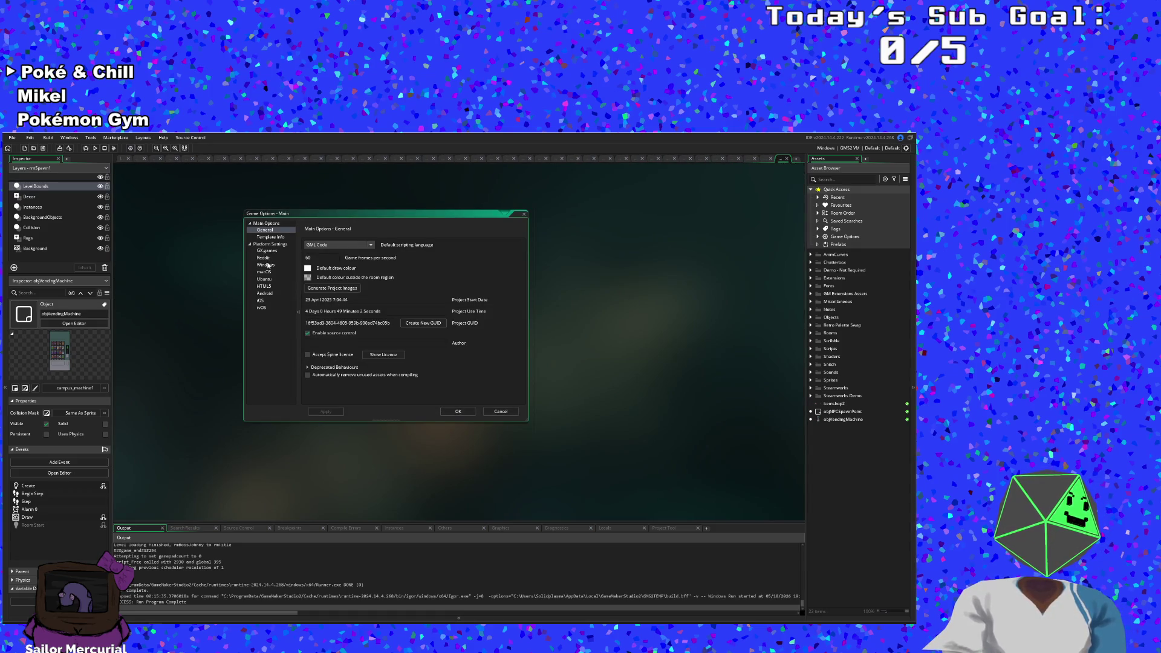
pyautogui.click(266, 264)
pyautogui.click(523, 235)
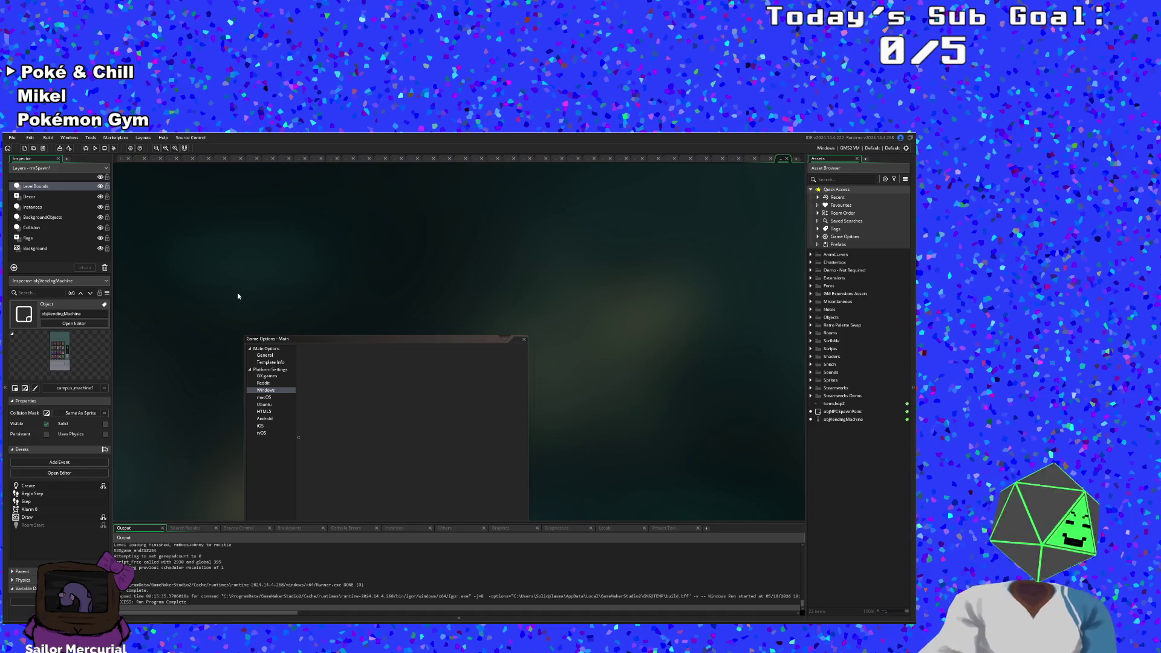
# Step: Search assets for 'rmCom' and open the rmCombat3 room
pyautogui.hotkey('ctrl', 't')
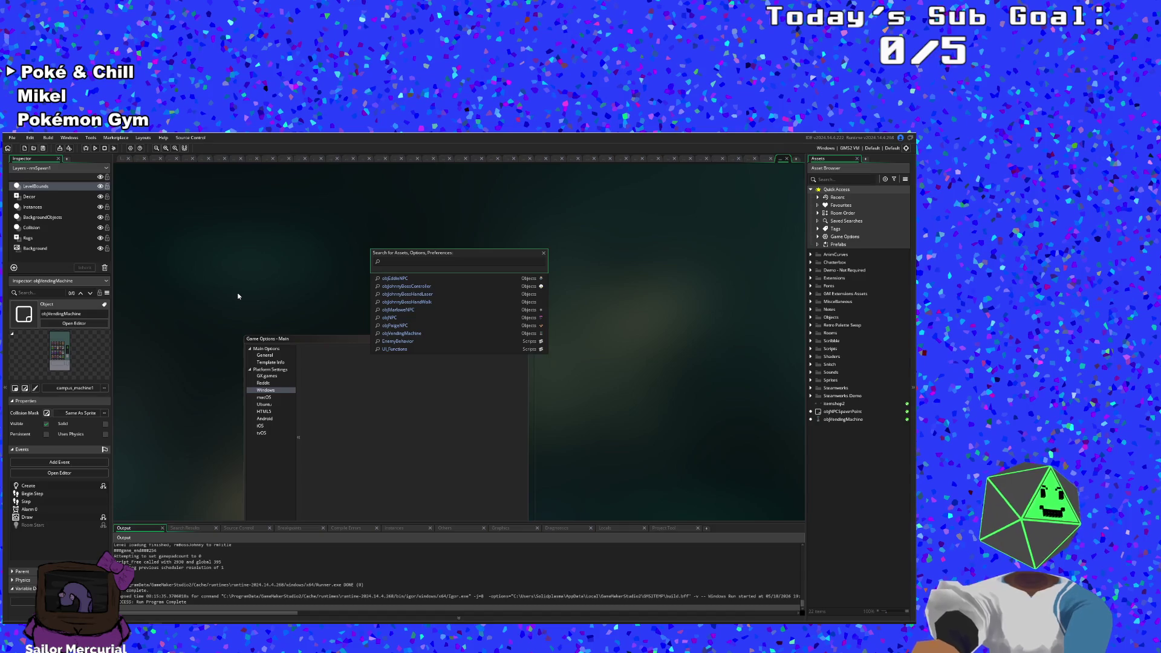
pyautogui.press('Escape')
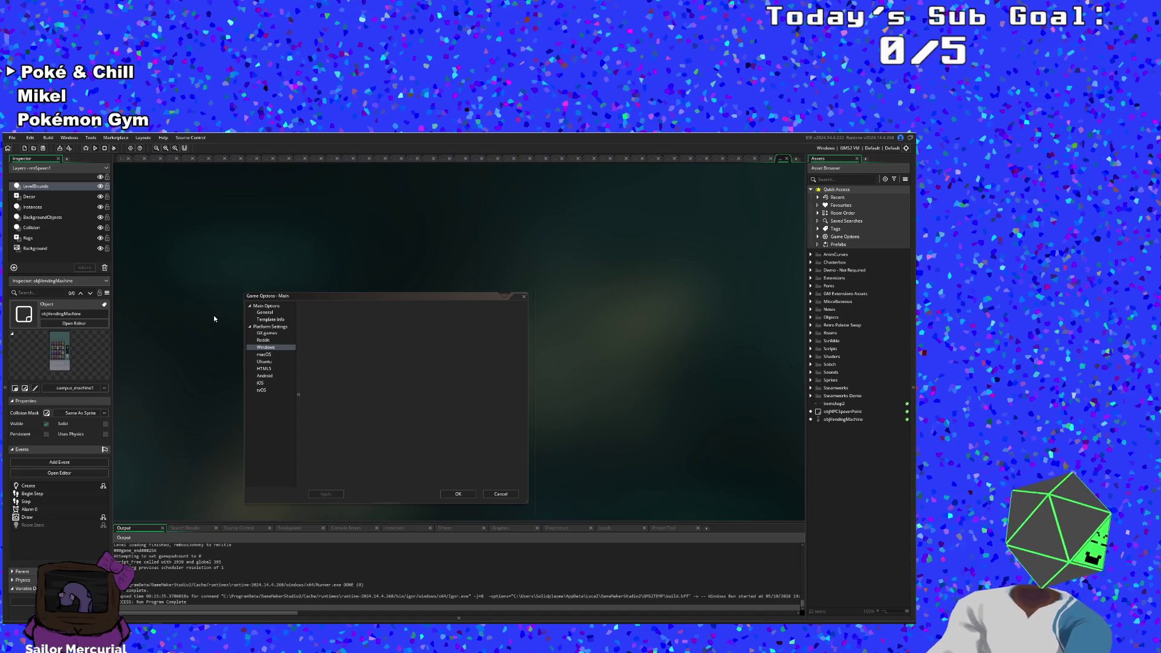
pyautogui.hotkey('ctrl', 't')
pyautogui.write('obj')
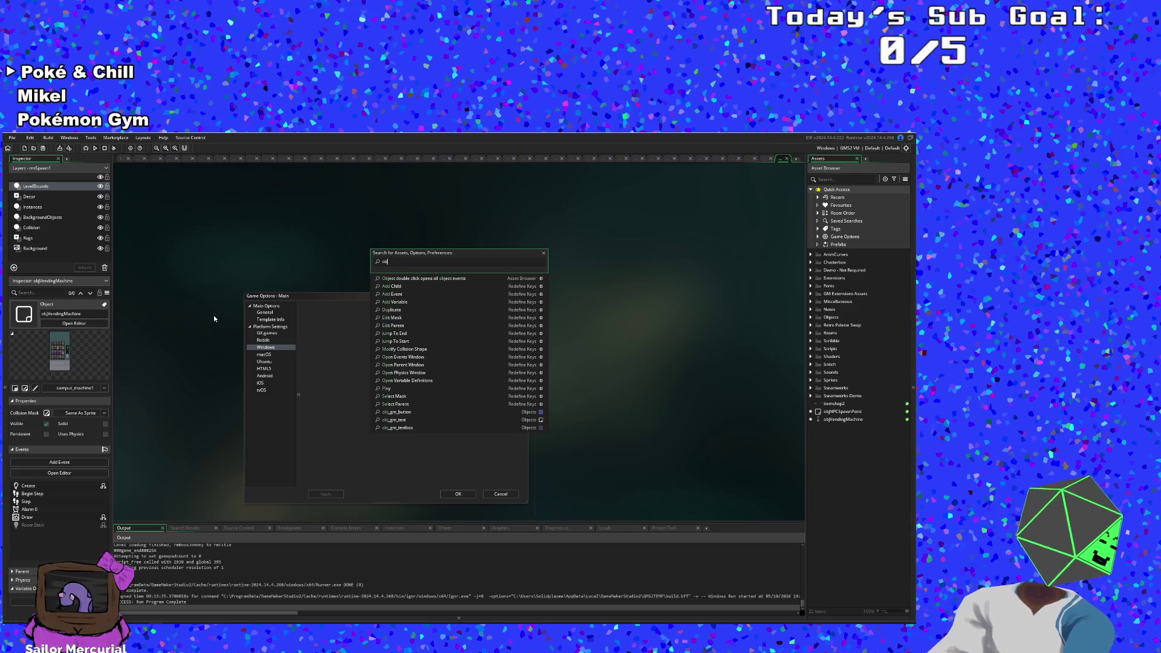
pyautogui.press('BackSpace')
pyautogui.press('BackSpace')
pyautogui.press('BackSpace')
pyautogui.write('rmCom')
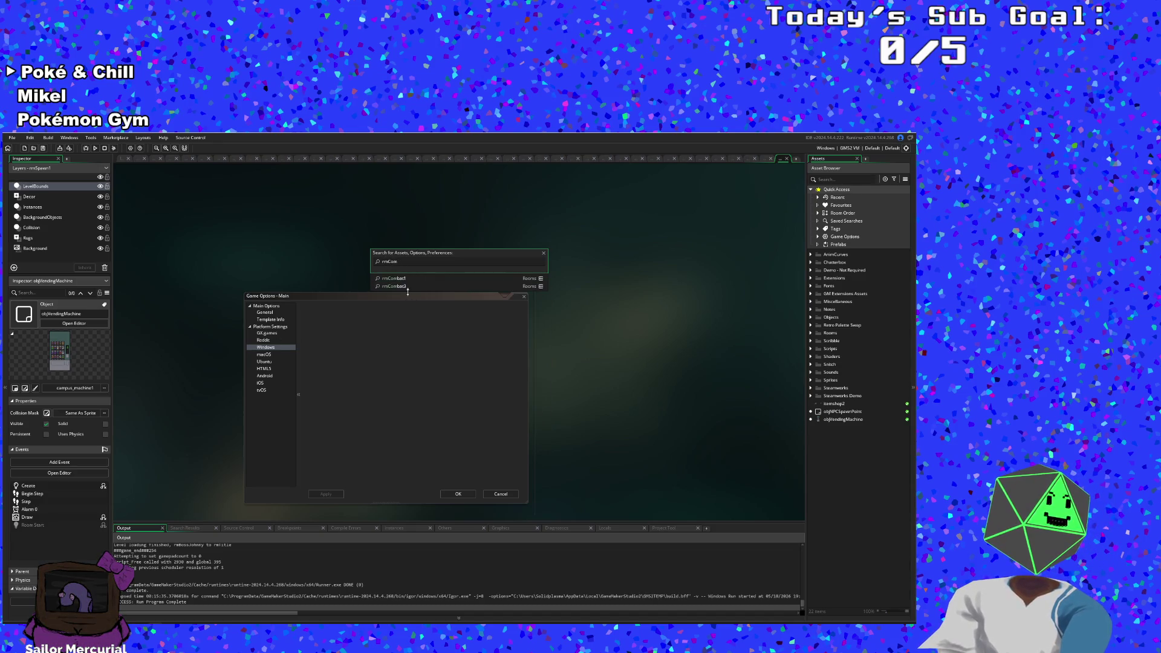
pyautogui.click(405, 287)
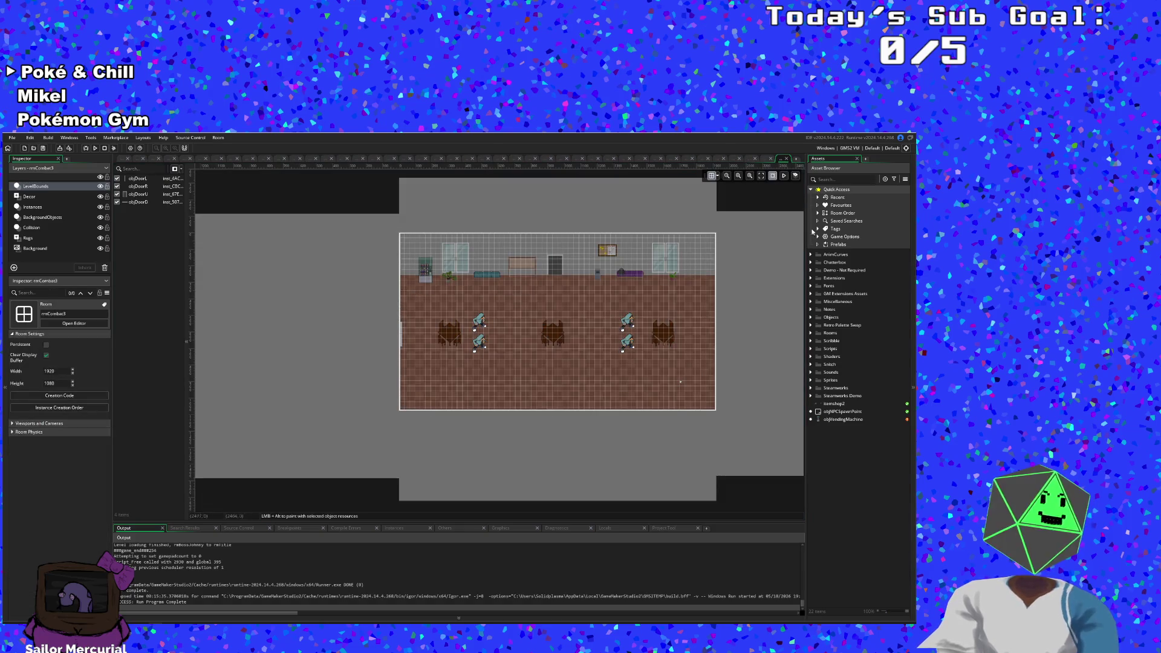
# Step: Filter the Asset Browser for 'rmcom' and open the rmCombat1 room
pyautogui.click(836, 180)
pyautogui.write('rmcom')
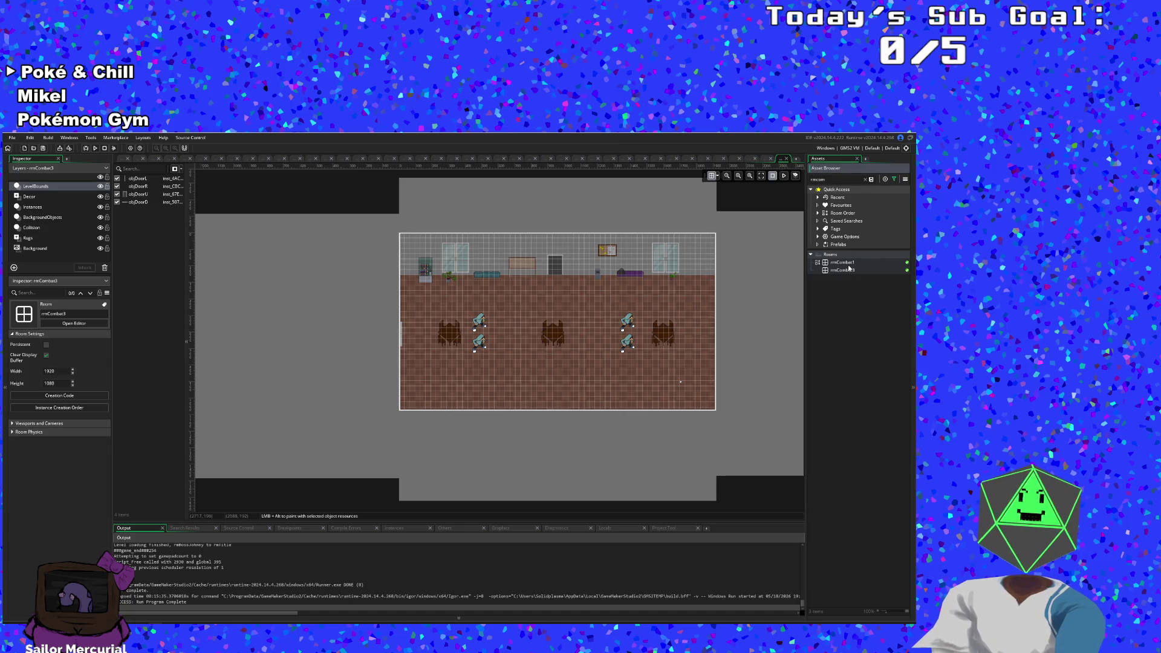
pyautogui.doubleClick(842, 262)
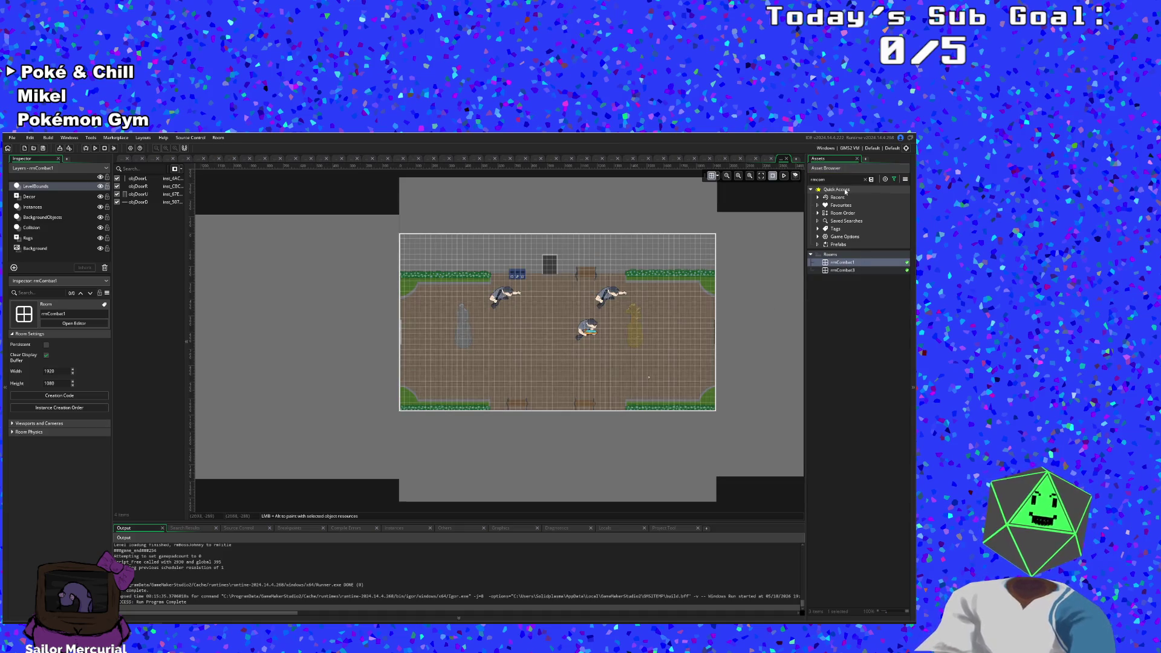
# Step: Refilter assets to 'rmclass' and open rmClassroomCombat1, 2 and 3 in turn
pyautogui.click(828, 180)
pyautogui.press('BackSpace')
pyautogui.press('BackSpace')
pyautogui.press('BackSpace')
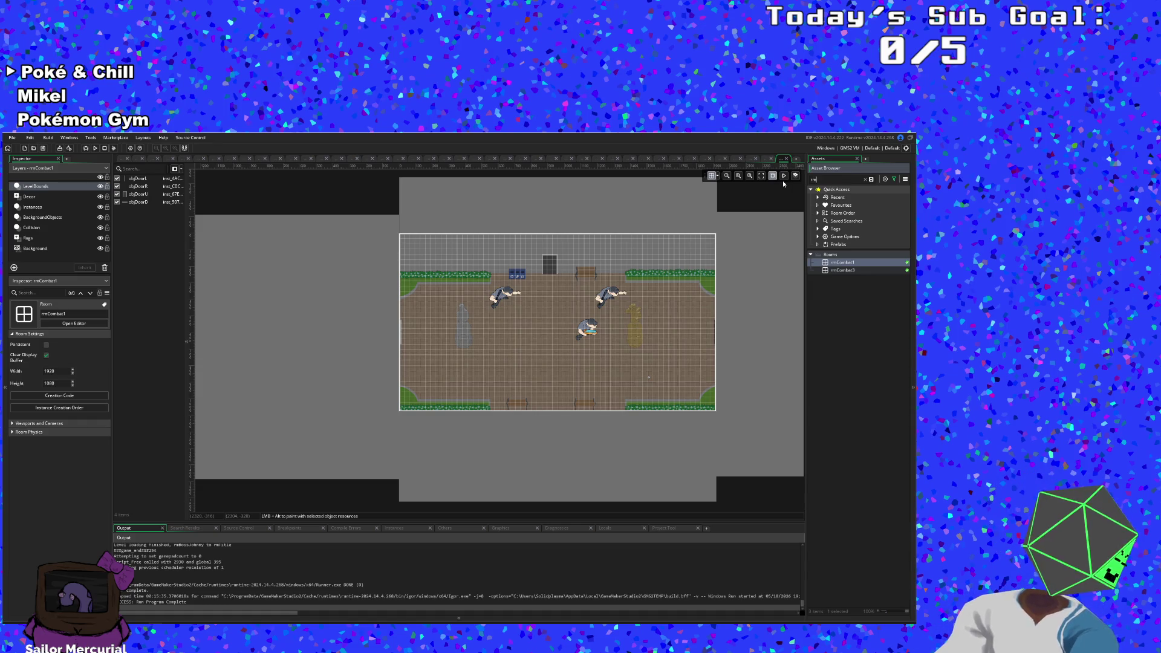
pyautogui.write('class')
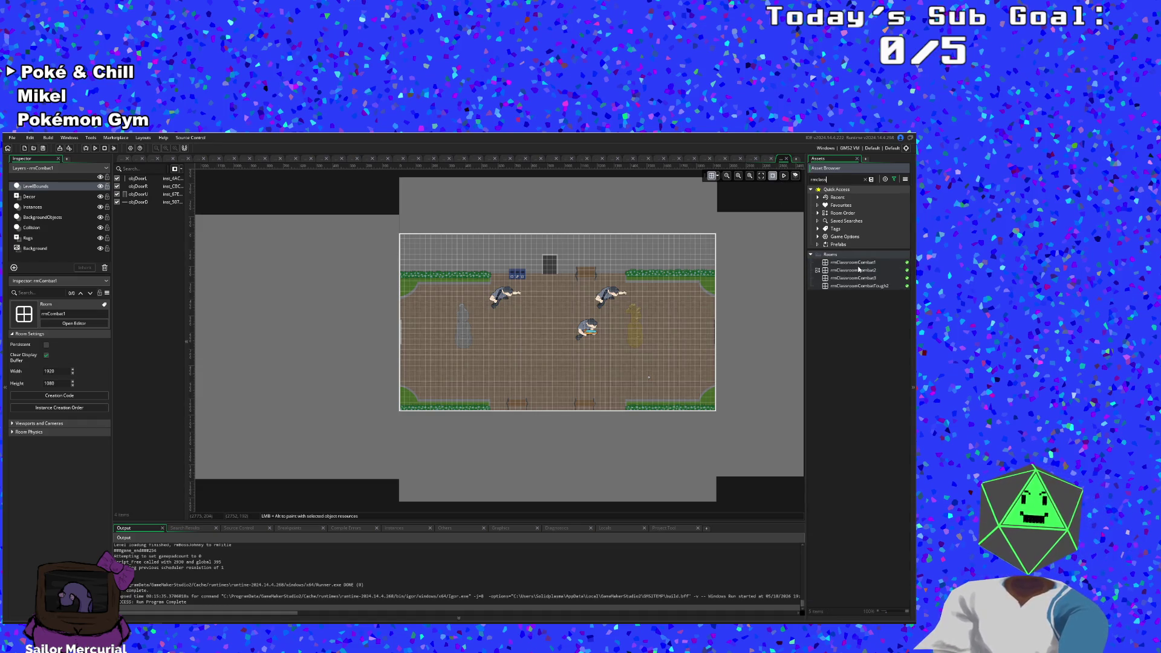
pyautogui.doubleClick(858, 264)
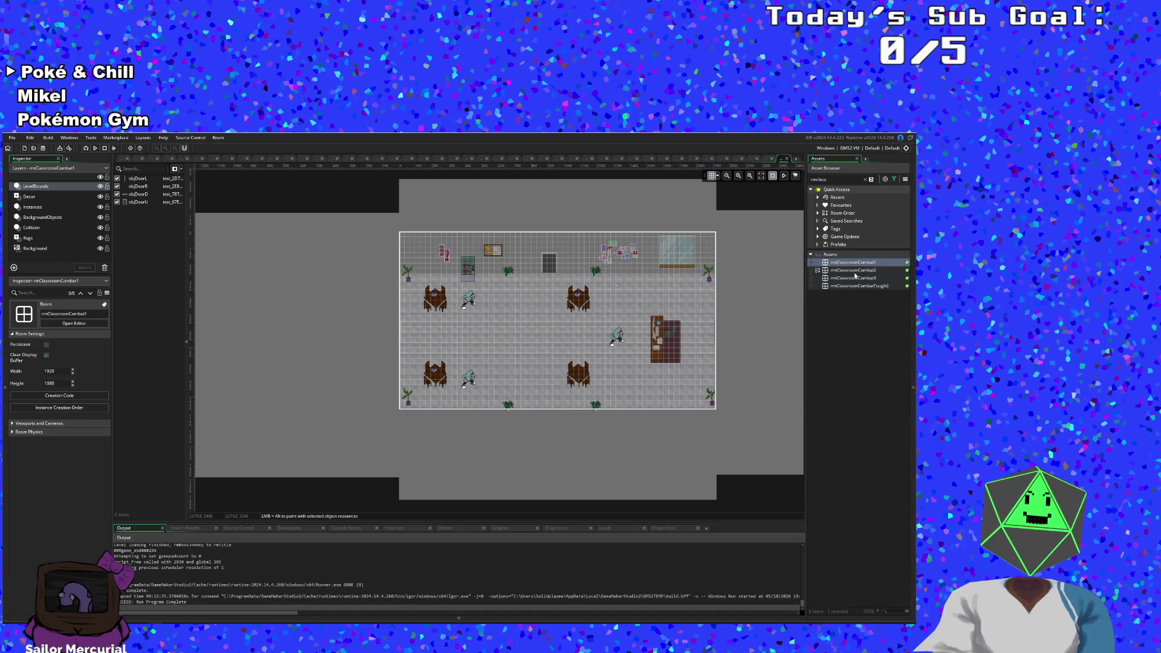
pyautogui.doubleClick(854, 270)
pyautogui.doubleClick(853, 279)
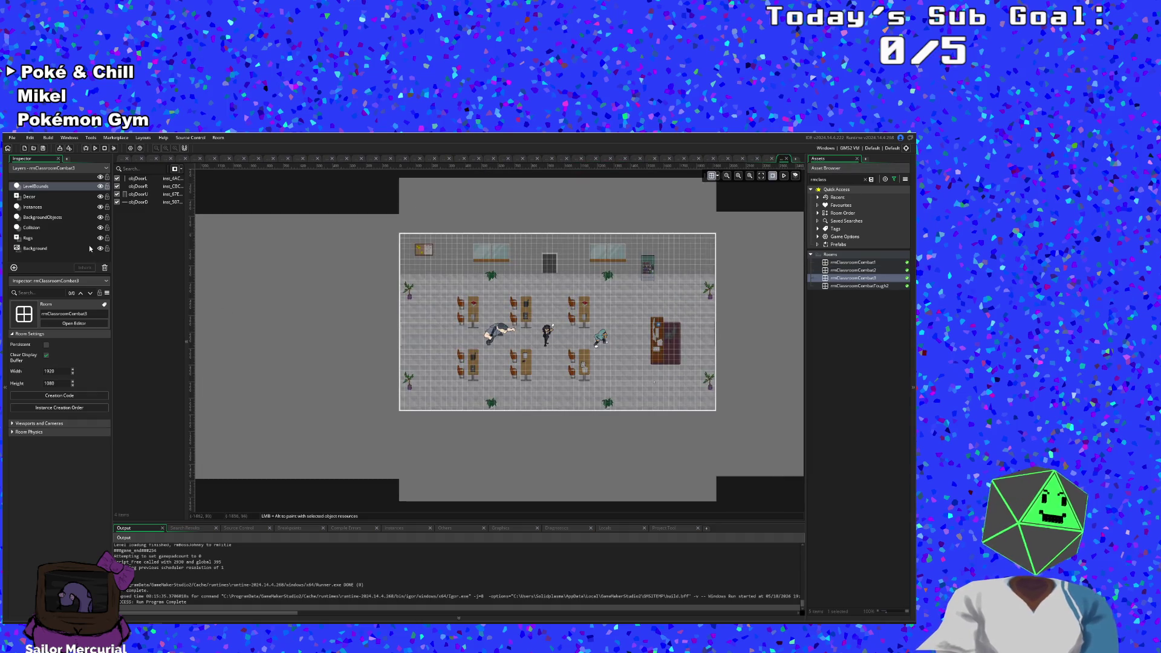
# Step: Inspect the Instances, Collision, Rugs, Background, BackgroundObjects layers, ending on Decor
pyautogui.click(51, 207)
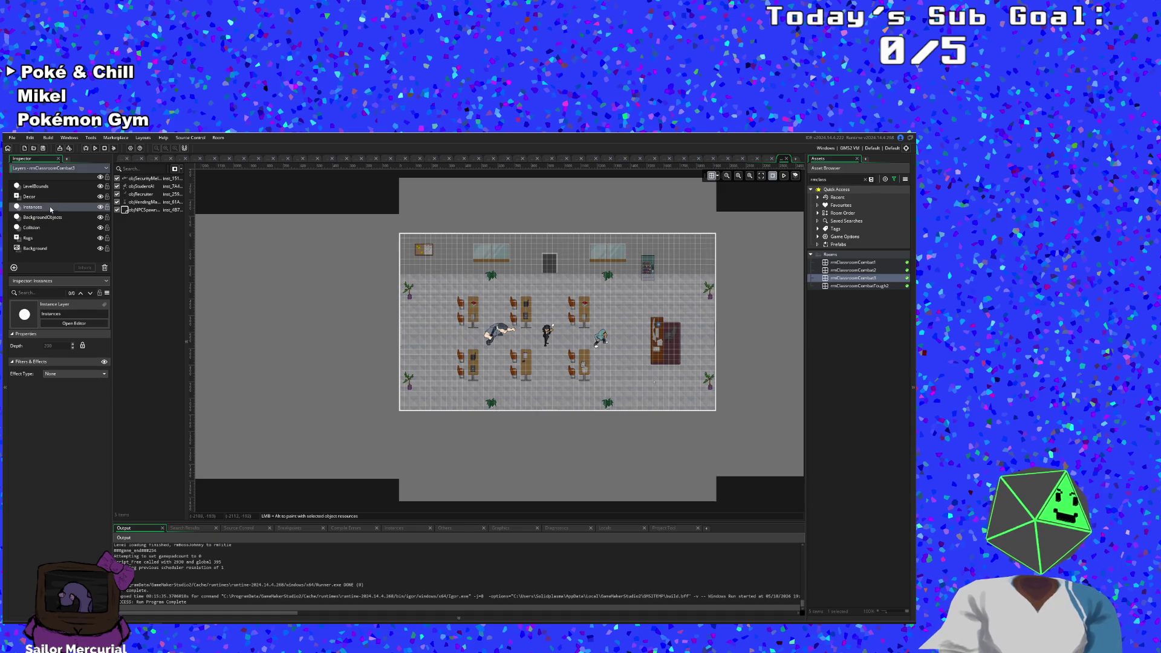
pyautogui.click(43, 229)
pyautogui.click(51, 240)
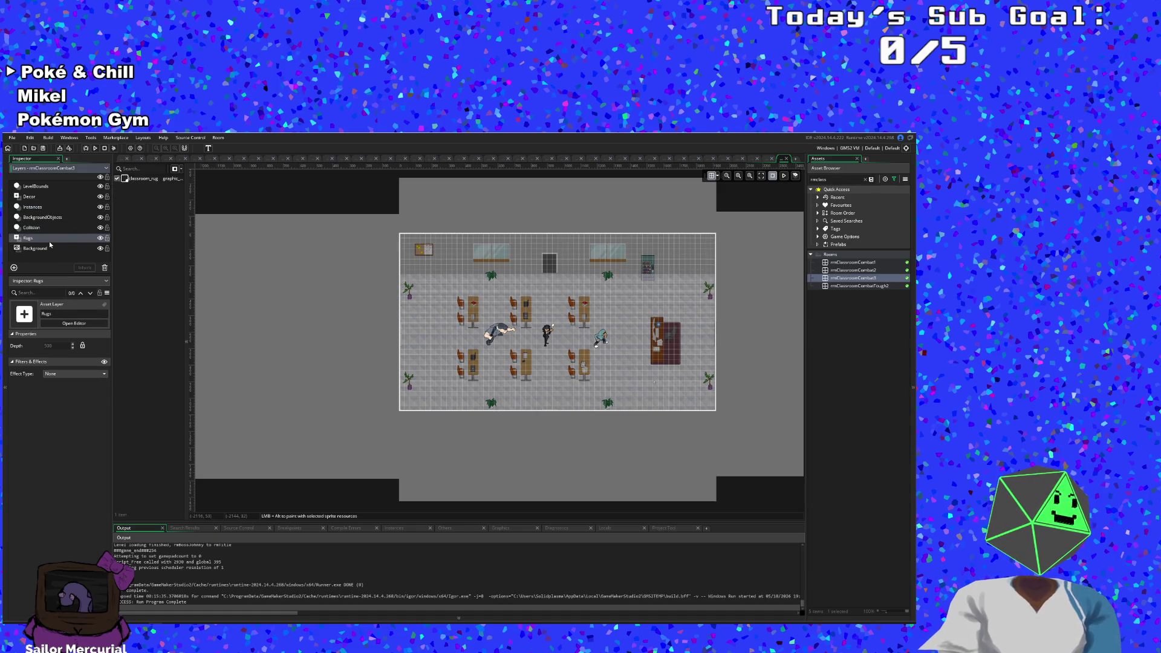
pyautogui.click(58, 209)
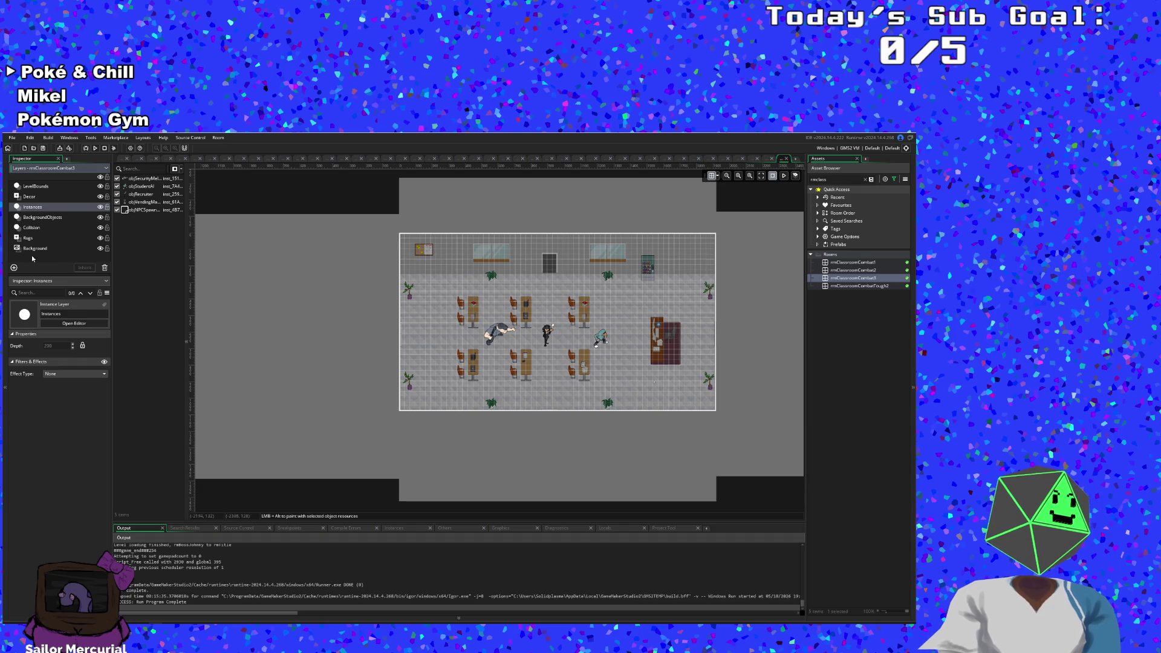
pyautogui.click(57, 248)
pyautogui.click(57, 239)
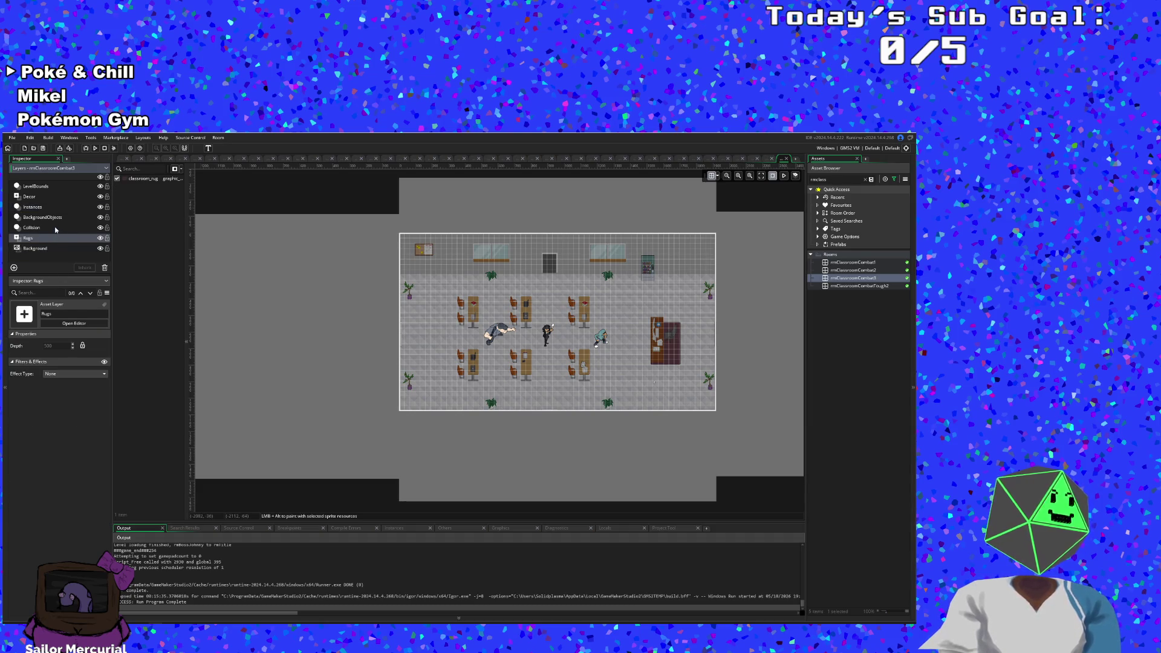
pyautogui.click(56, 229)
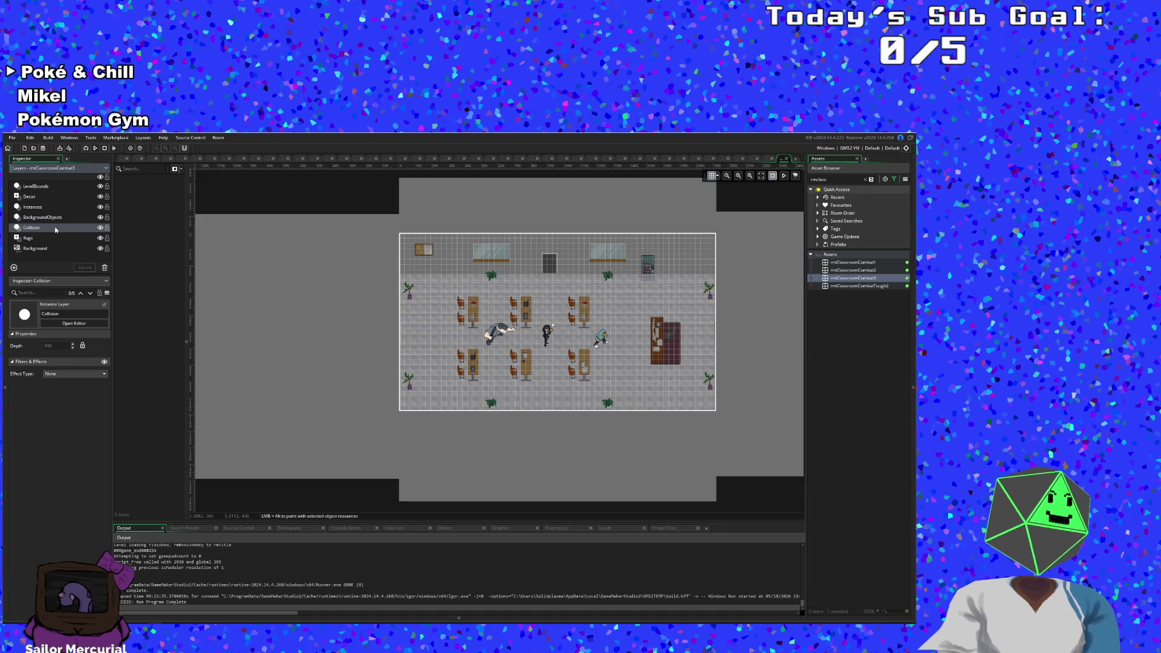
pyautogui.click(54, 218)
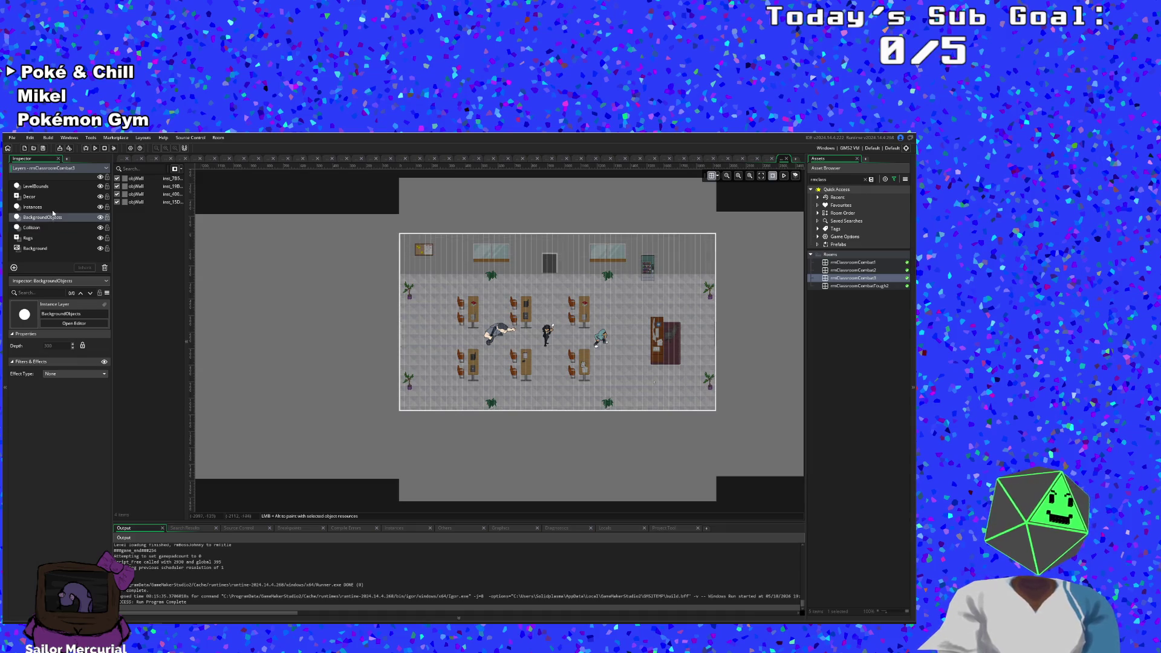
pyautogui.click(53, 197)
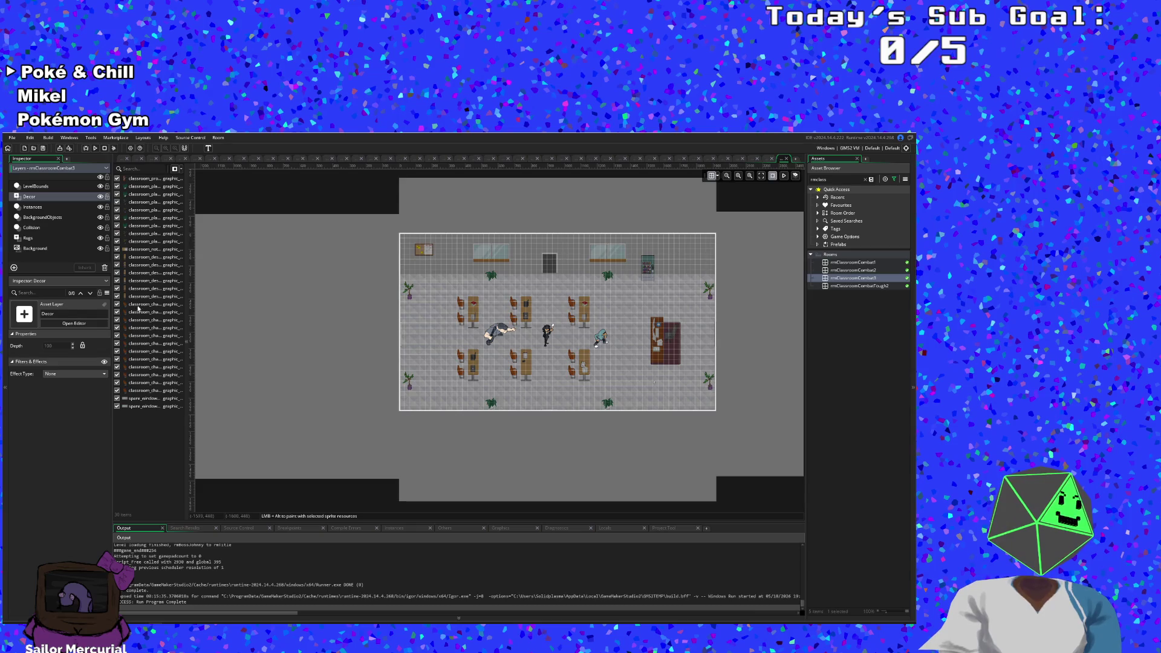
# Step: Inspect the Decor layer's classroom desk and chair sprite instances one by one
pyautogui.click(124, 258)
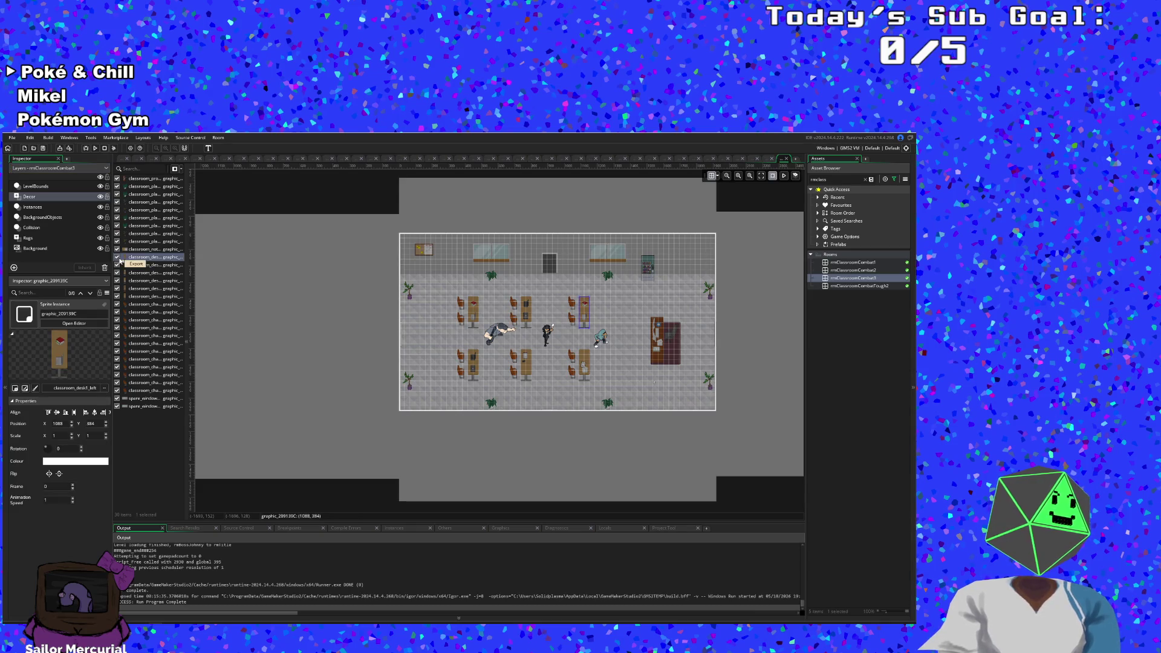
pyautogui.click(118, 265)
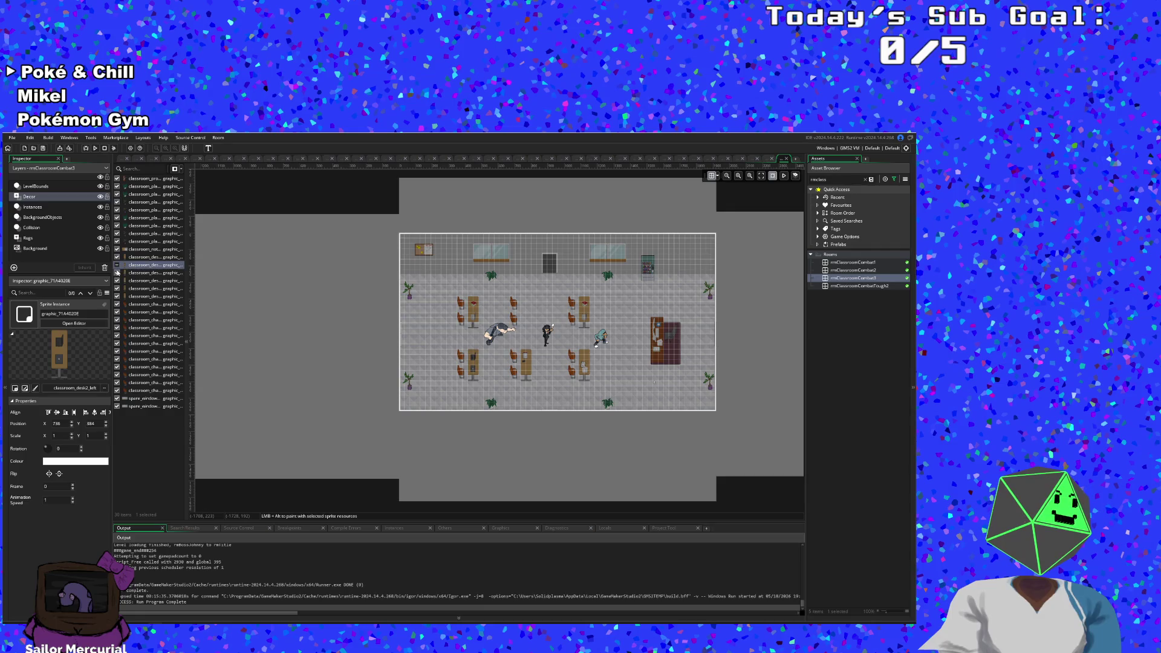
pyautogui.click(118, 273)
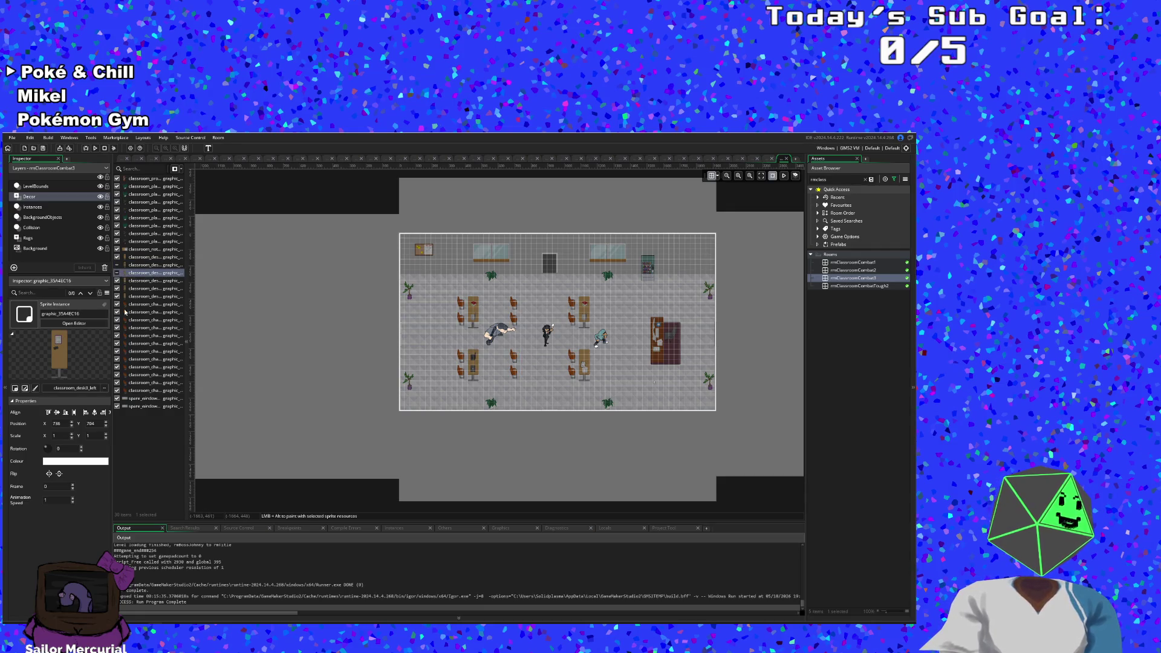
pyautogui.click(119, 320)
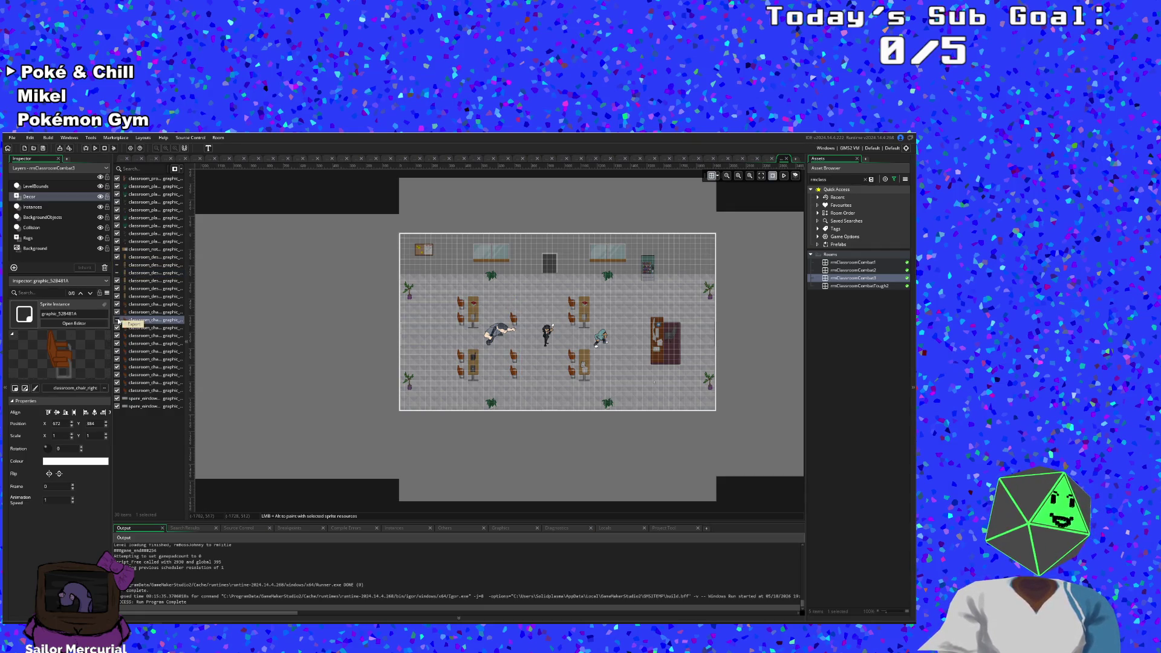
pyautogui.click(119, 328)
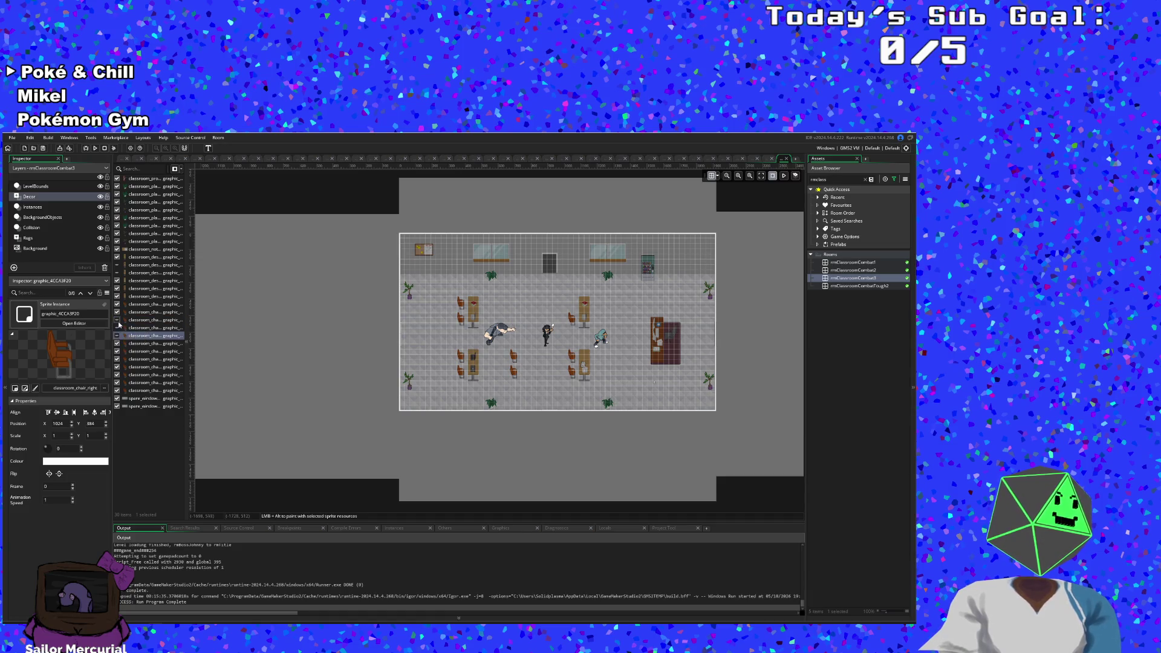
pyautogui.click(118, 325)
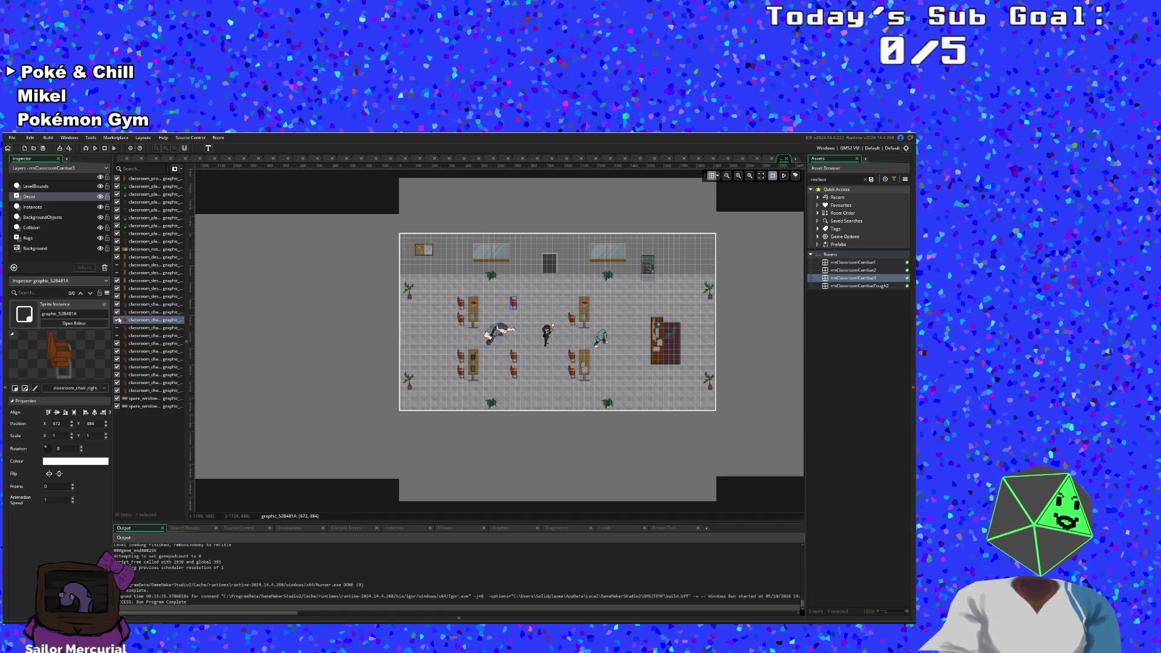
pyautogui.click(118, 327)
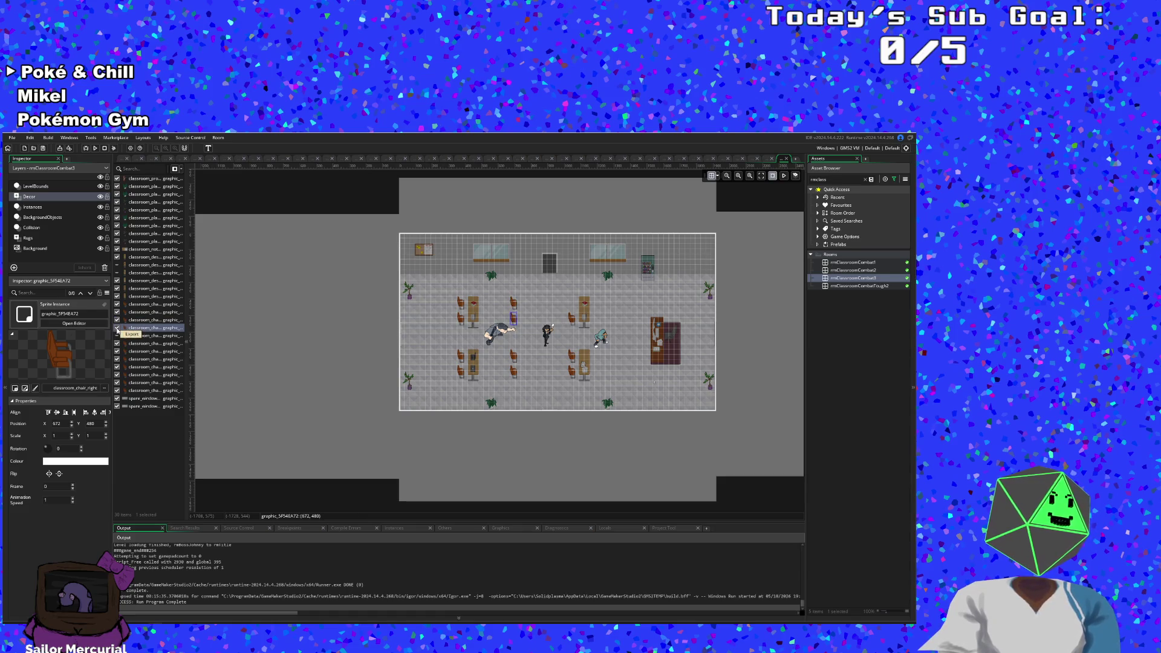
pyautogui.click(118, 336)
pyautogui.click(119, 343)
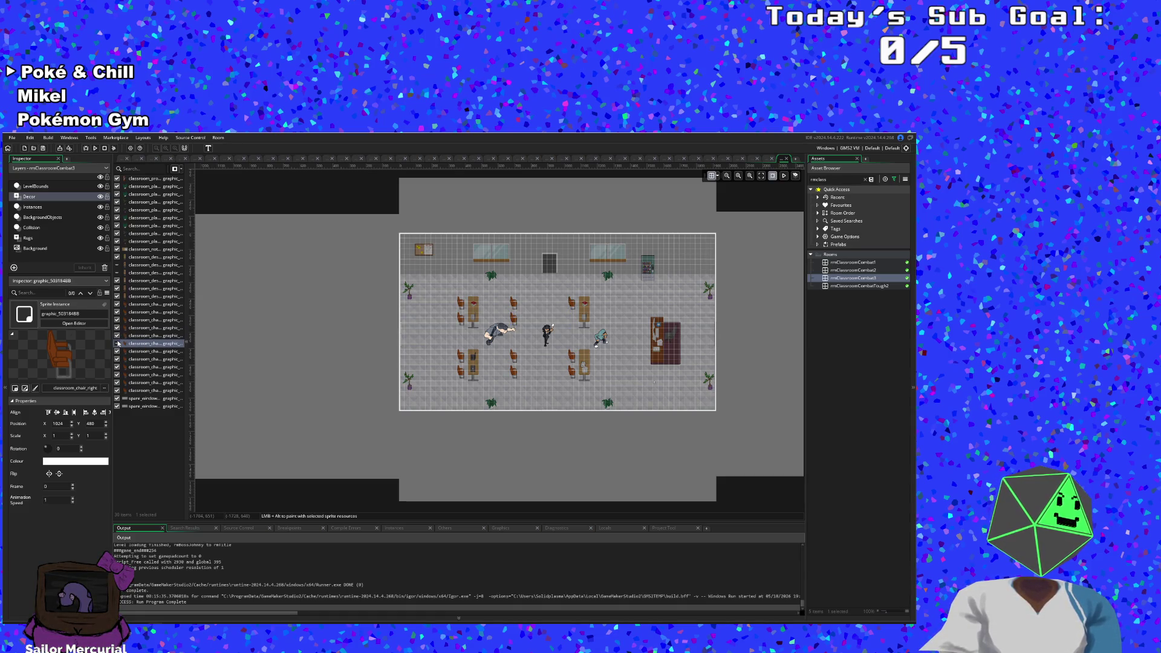
pyautogui.click(119, 351)
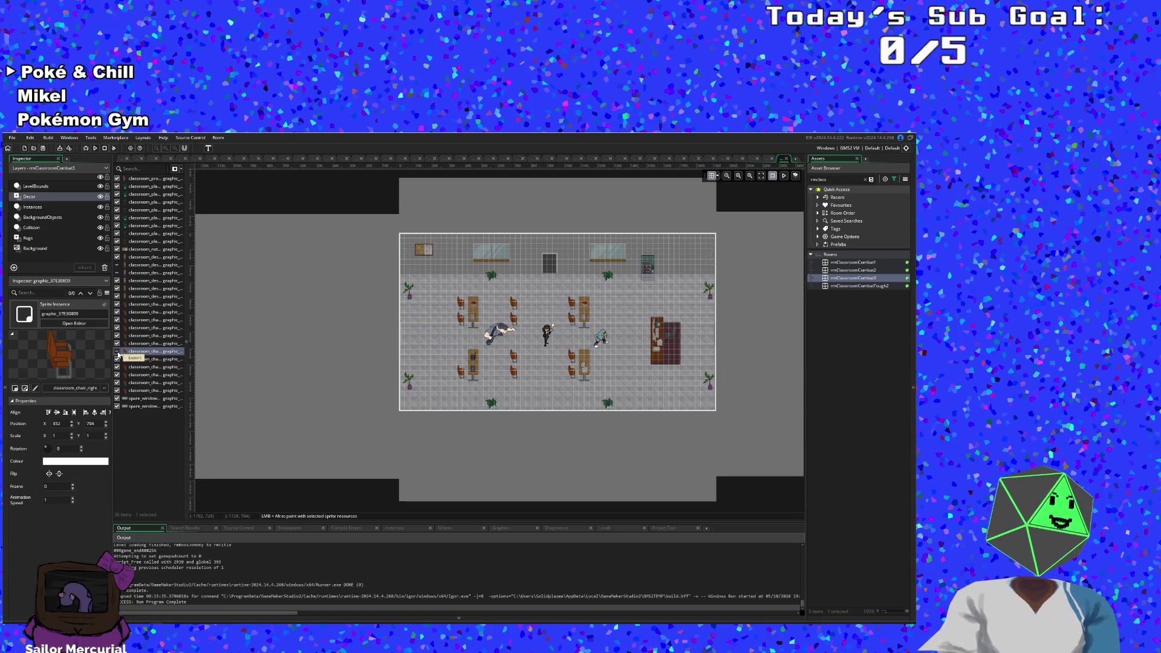
pyautogui.click(118, 366)
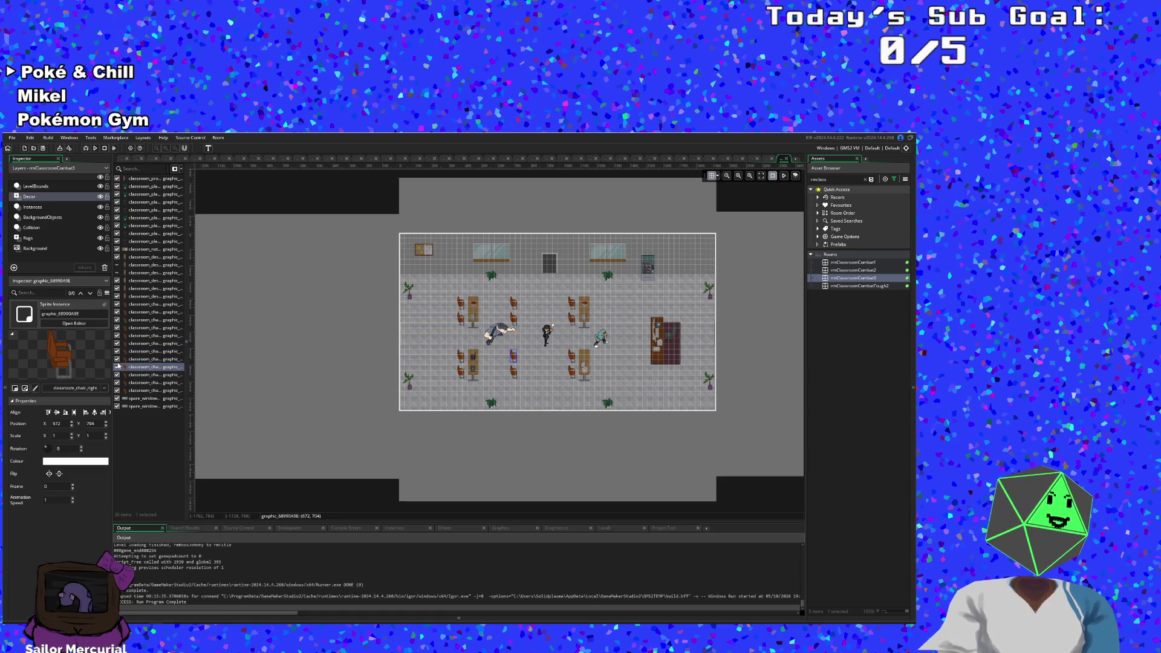
# Step: Hide and reshow chair instances to identify each, and check the spare window sprite
pyautogui.click(118, 367)
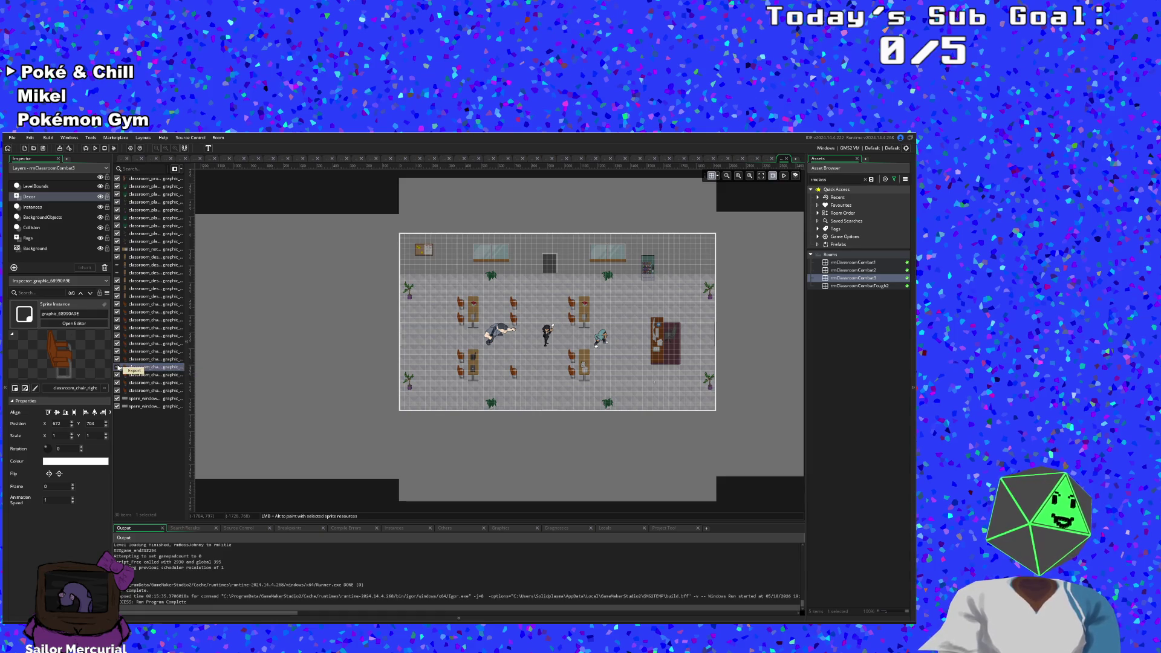
pyautogui.click(118, 374)
pyautogui.click(118, 383)
pyautogui.click(117, 382)
pyautogui.click(118, 390)
pyautogui.click(118, 390)
pyautogui.click(120, 398)
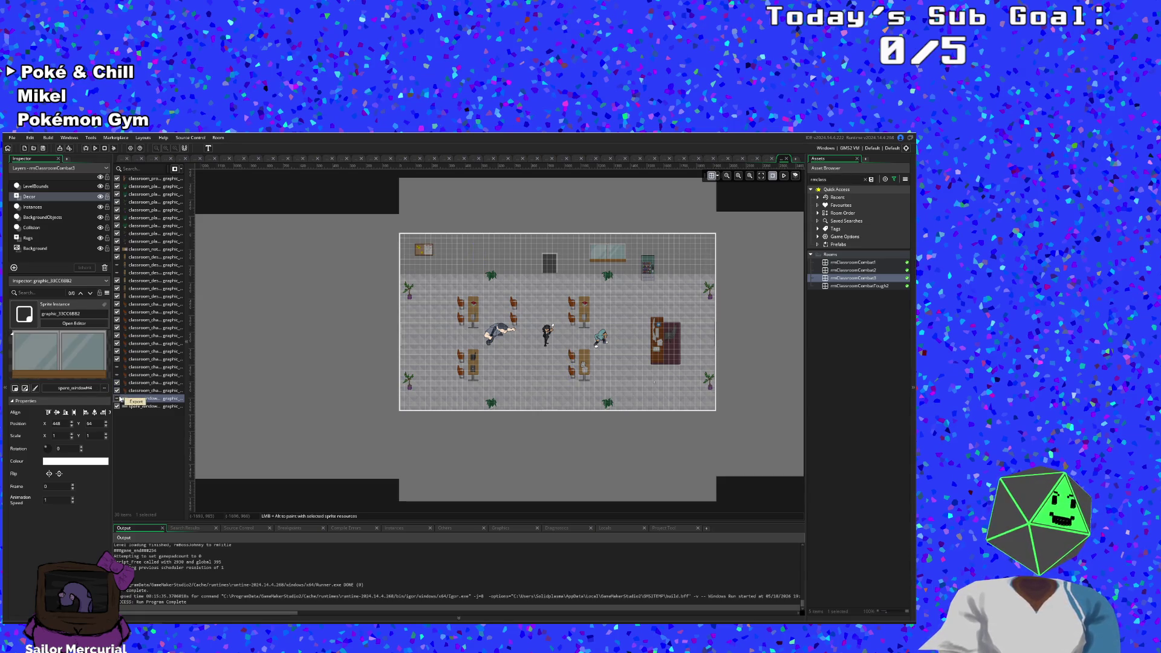
pyautogui.click(118, 312)
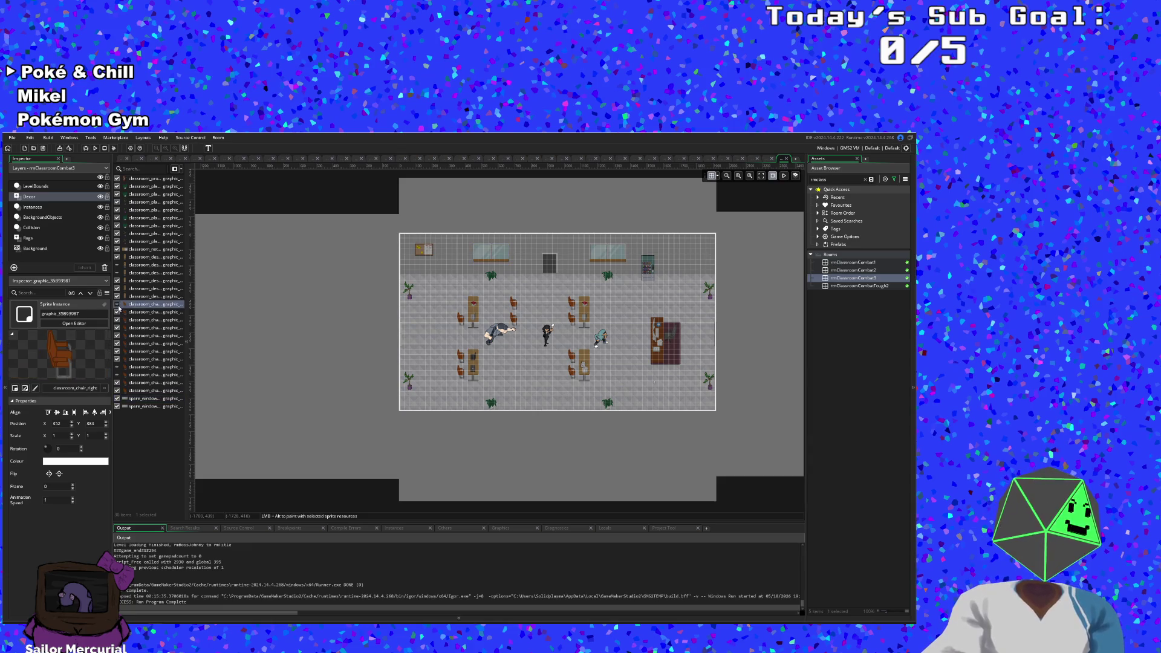
pyautogui.click(118, 312)
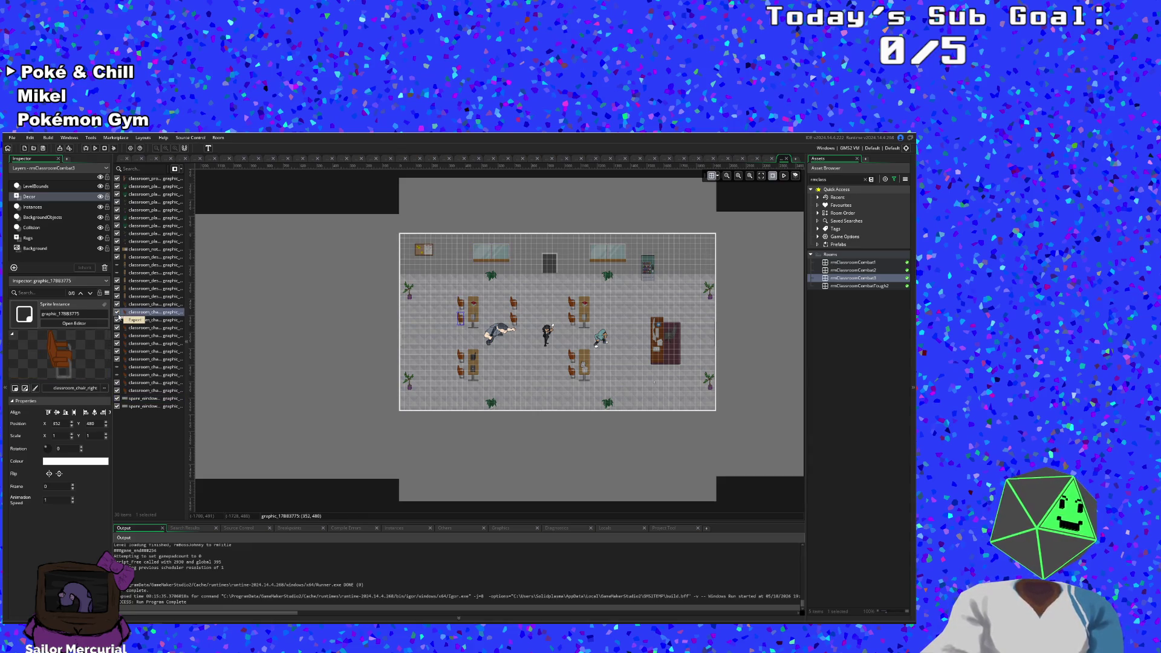
pyautogui.click(118, 320)
pyautogui.click(117, 327)
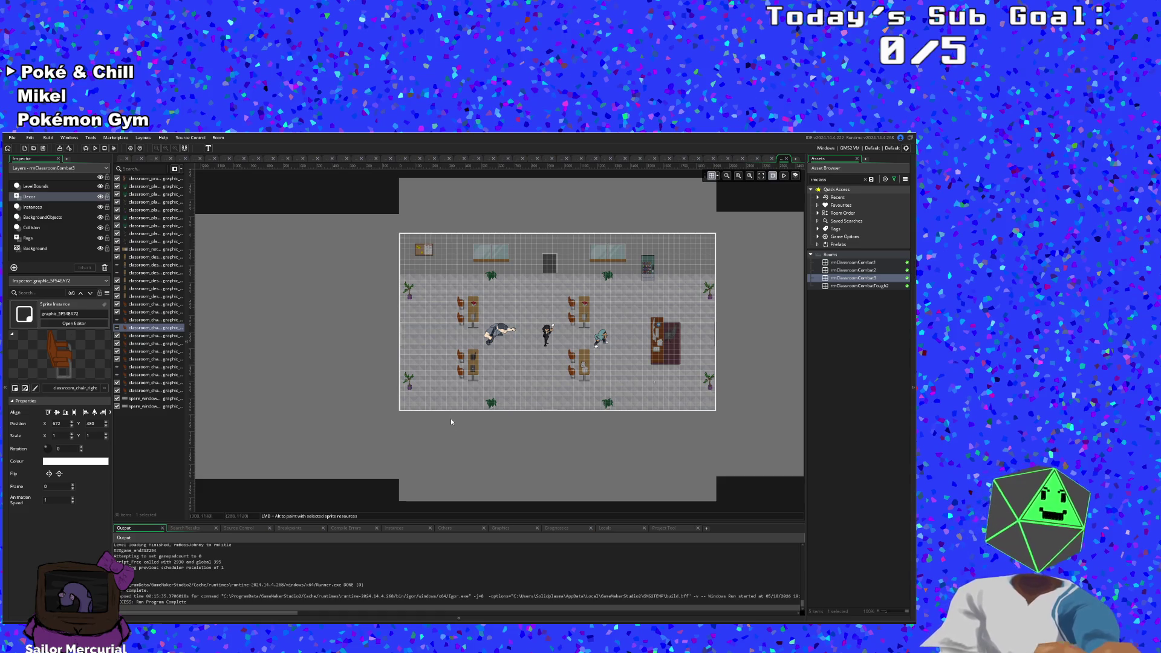
pyautogui.scroll(1, 451, 418)
pyautogui.scroll(-1, 449, 418)
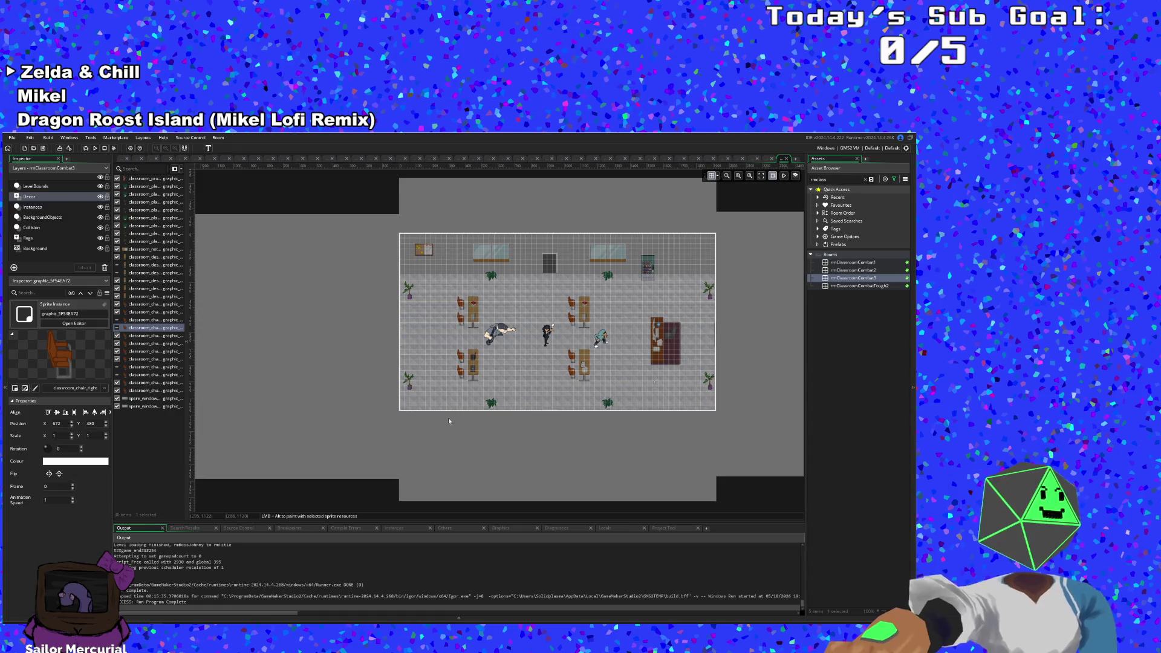
# Step: Search assets for 'Door' and open objDoorParent's Create event code
pyautogui.click(12, 140)
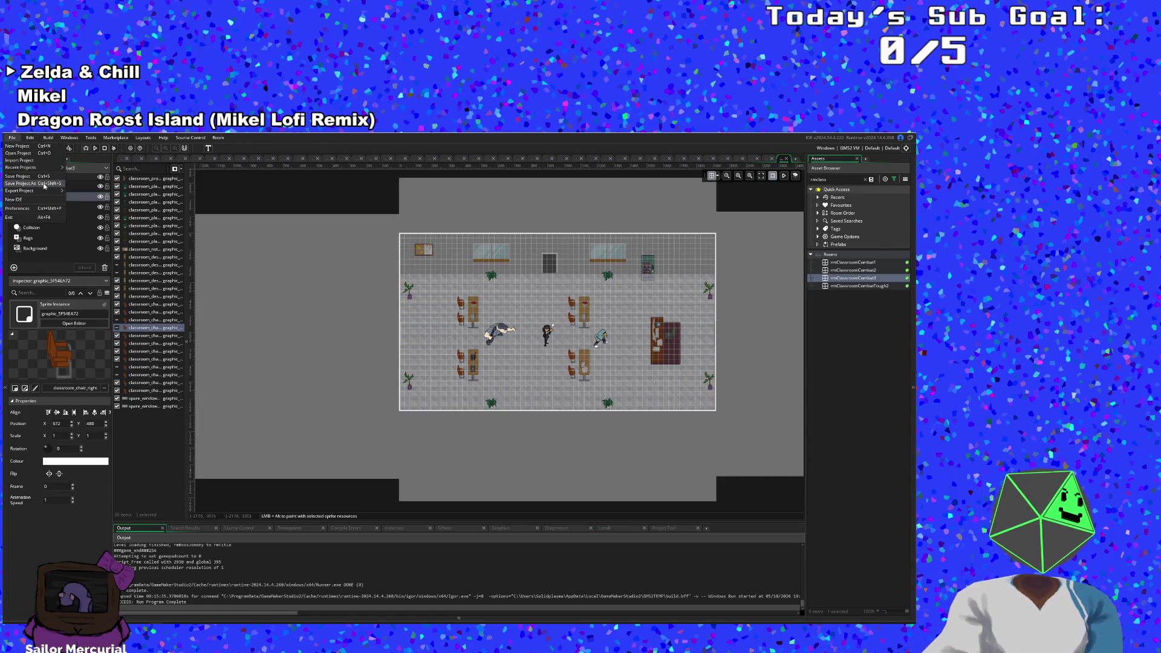
pyautogui.click(12, 140)
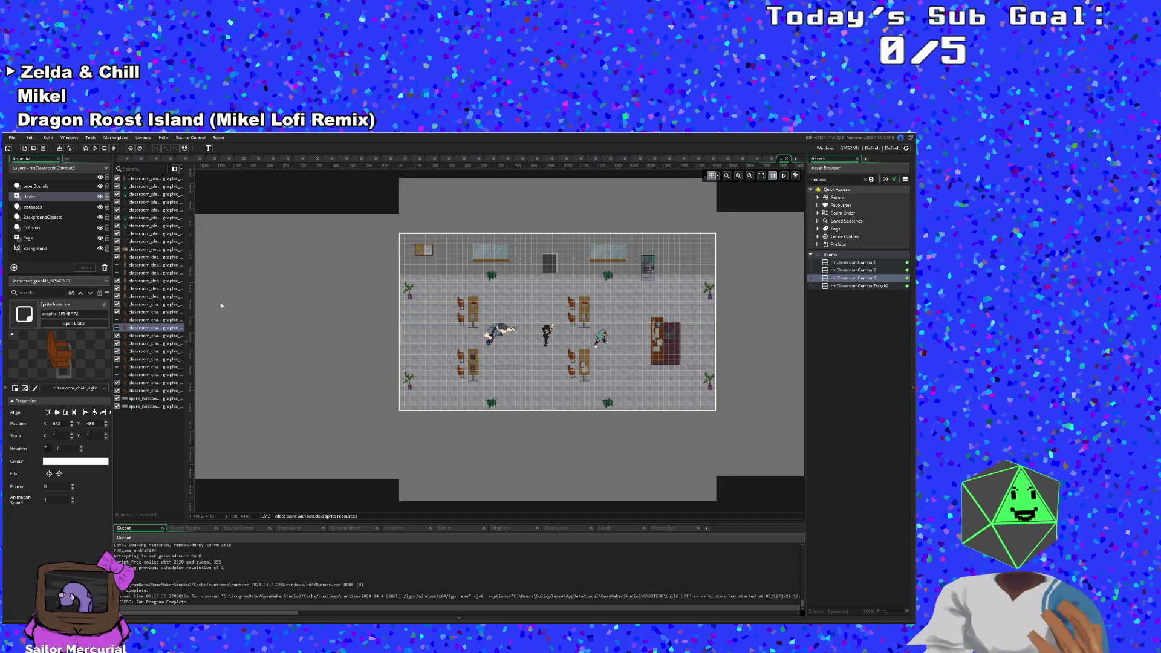
pyautogui.hotkey('ctrl', 't')
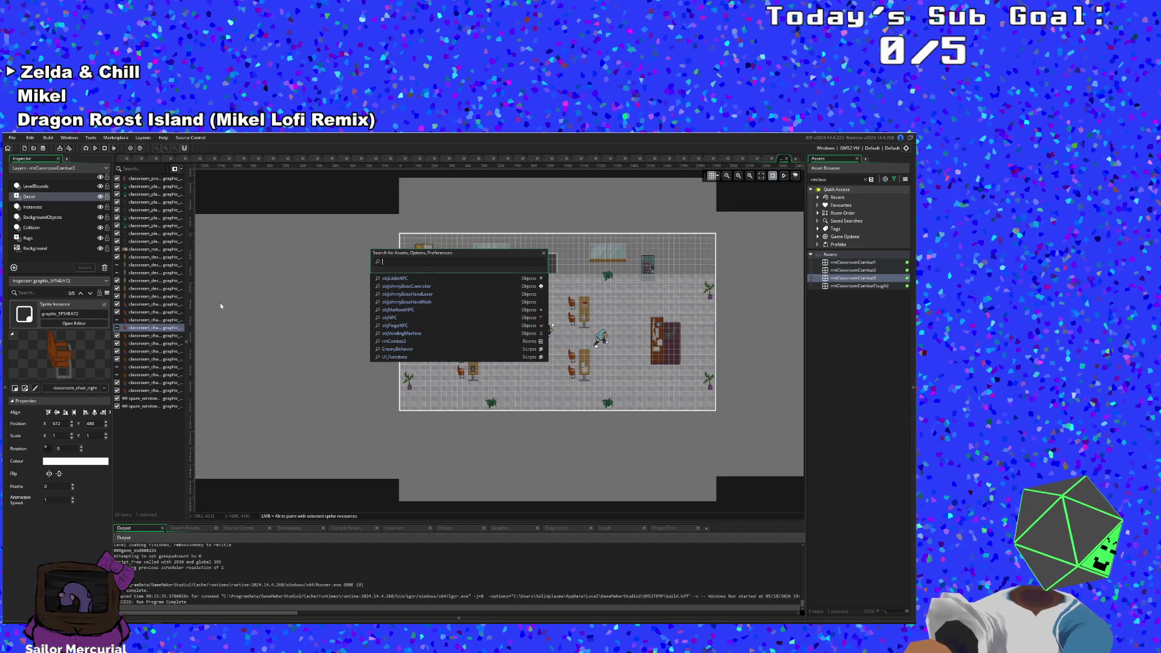
pyautogui.write('objDoor')
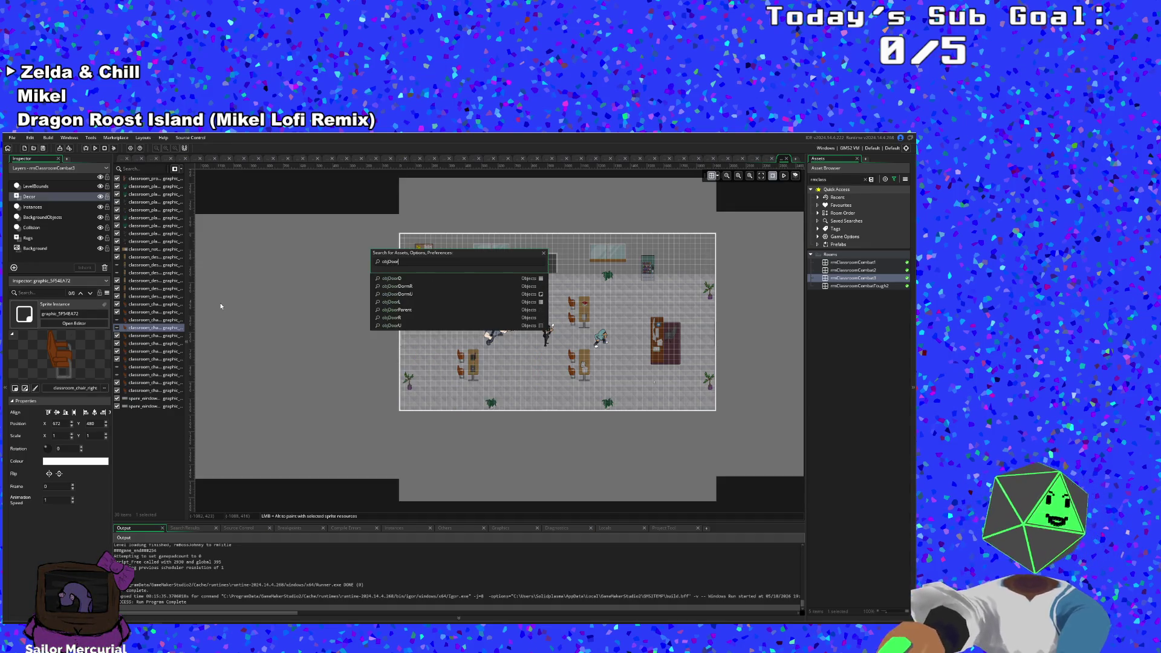
pyautogui.click(383, 310)
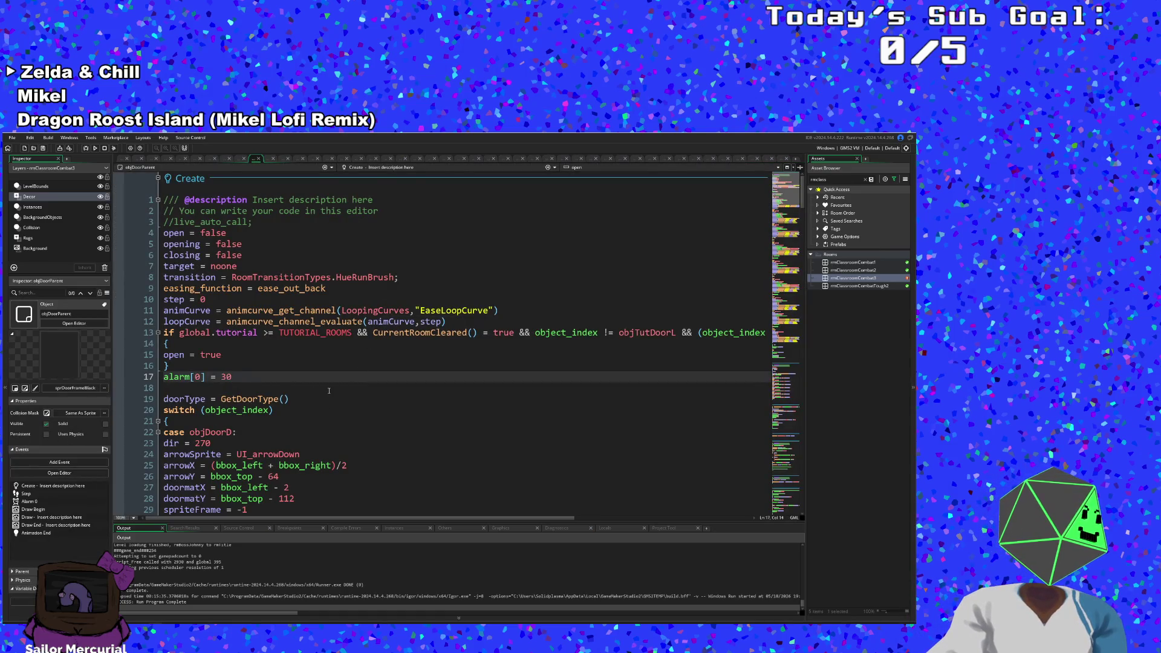
pyautogui.scroll(-12, 332, 391)
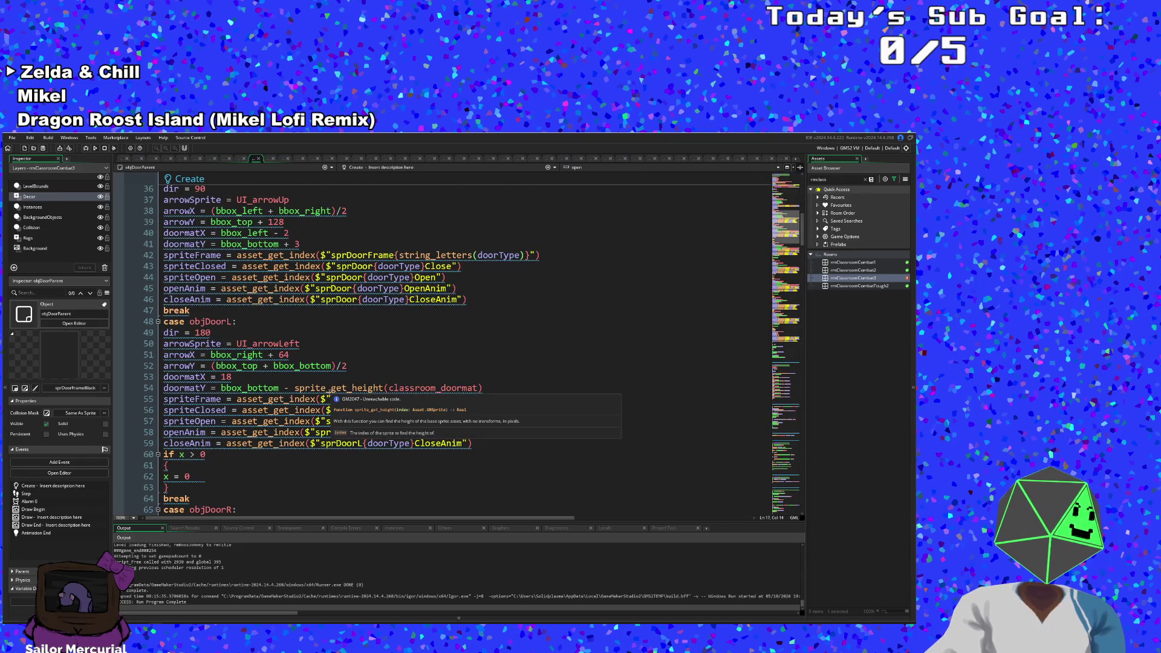
pyautogui.scroll(-6, 306, 447)
pyautogui.scroll(18, 306, 438)
pyautogui.click(307, 436)
pyautogui.scroll(-8, 307, 436)
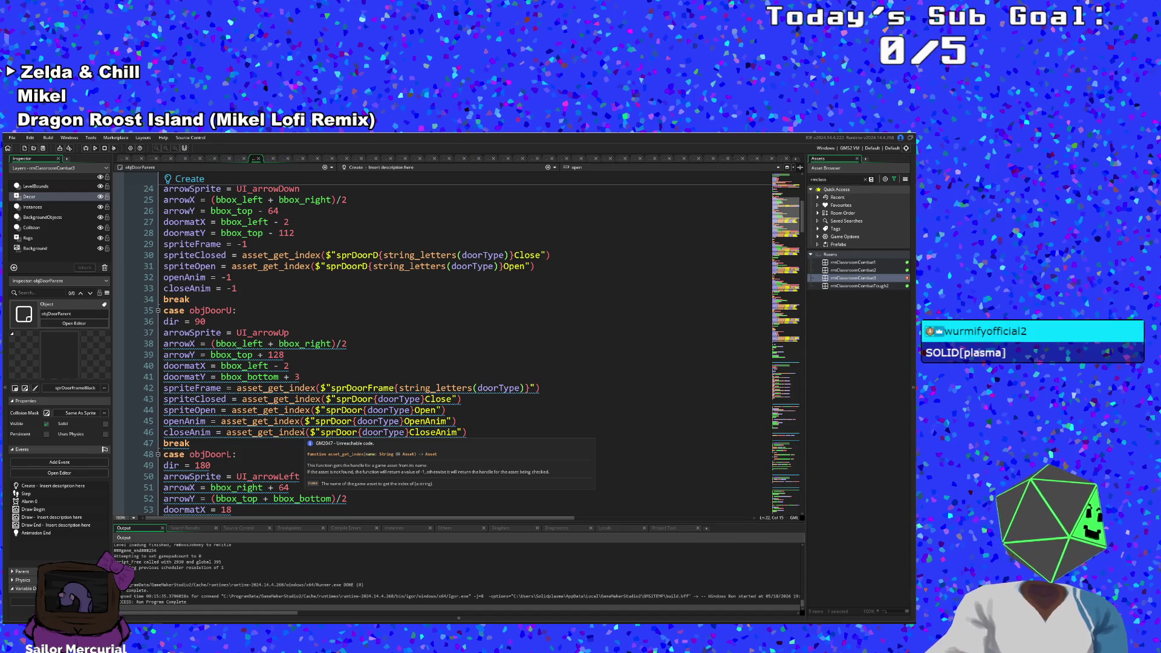
pyautogui.scroll(-18, 304, 433)
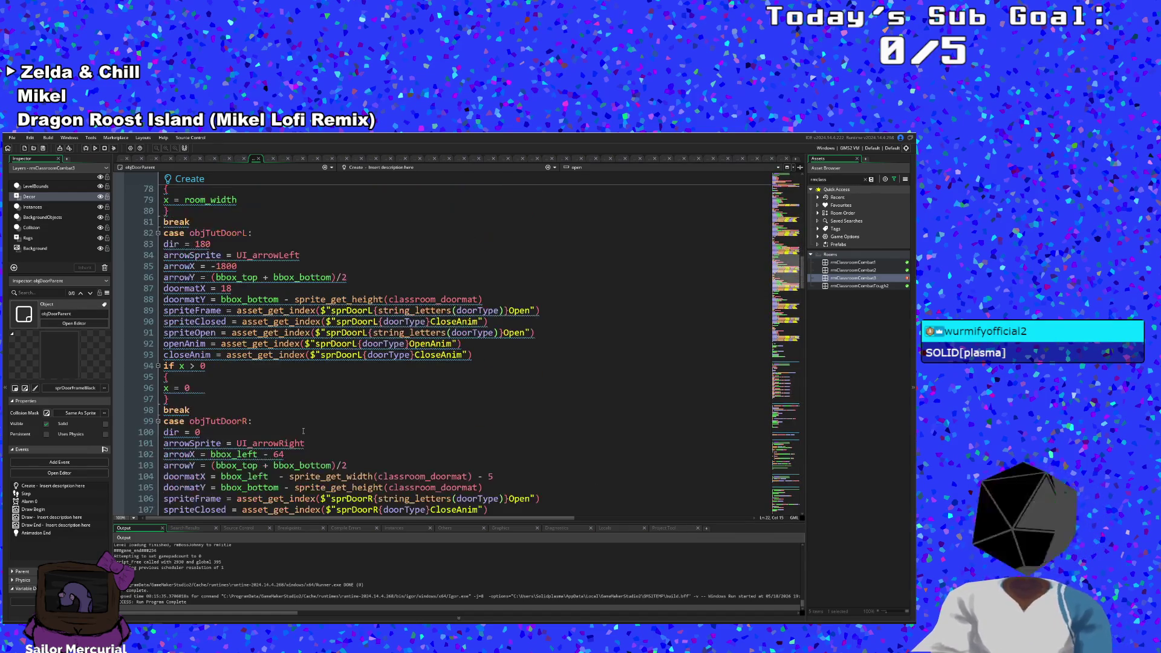
pyautogui.click(254, 332)
pyautogui.moveTo(254, 333)
pyautogui.scroll(20, 254, 333)
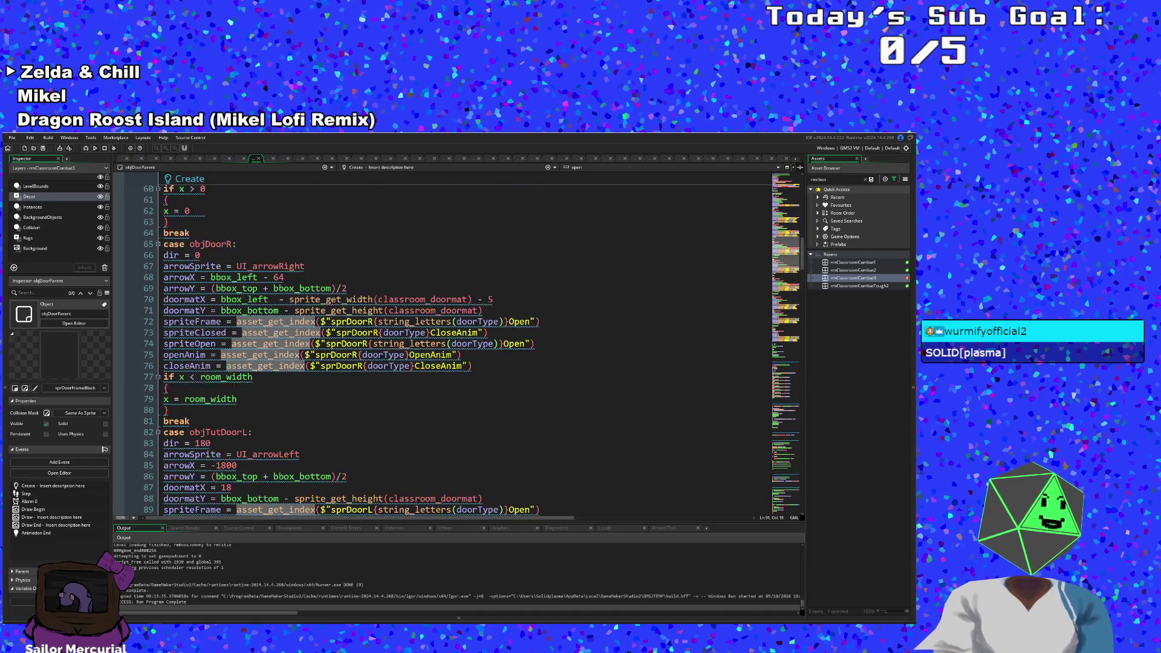
pyautogui.click(248, 365)
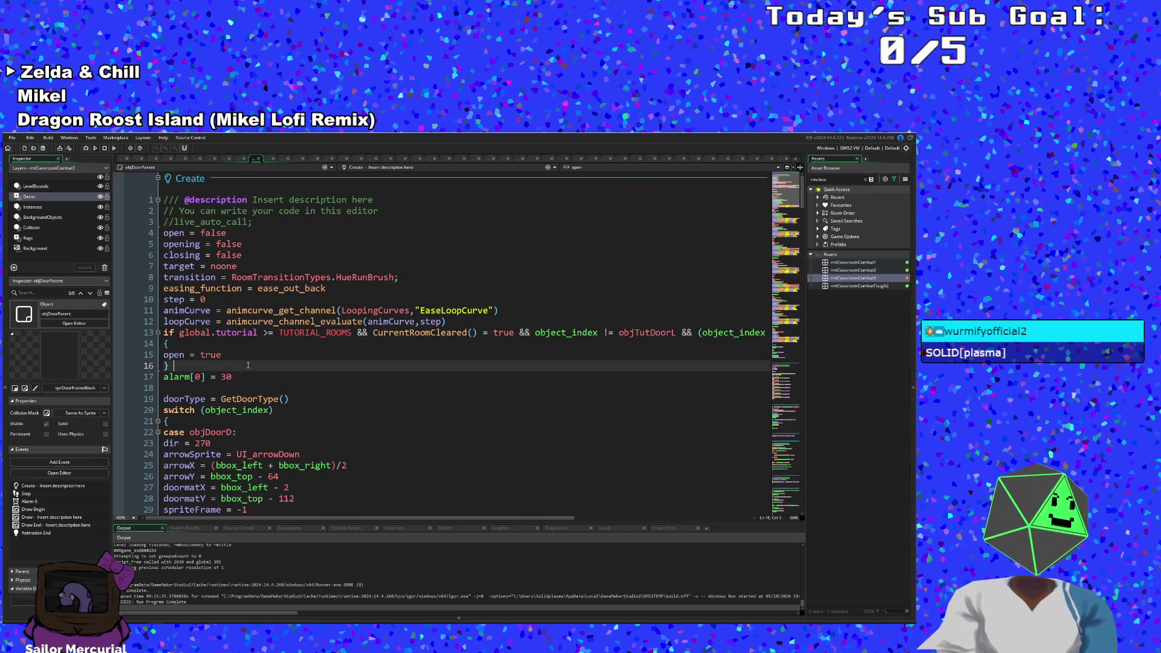
pyautogui.click(165, 421)
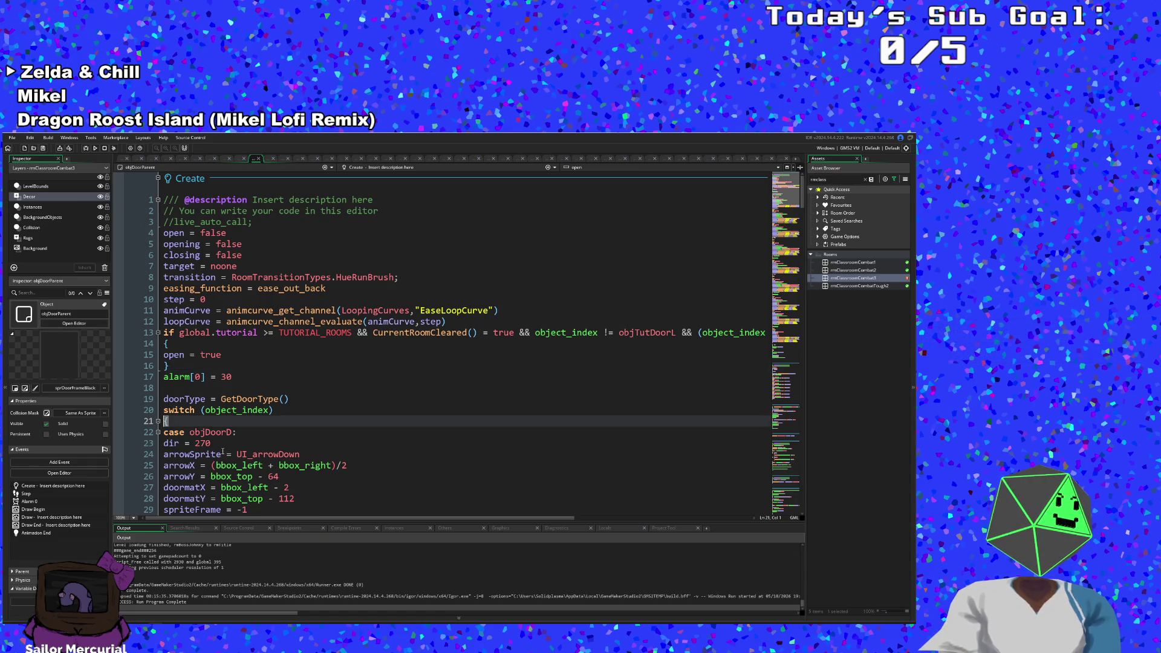
pyautogui.scroll(-20, 259, 453)
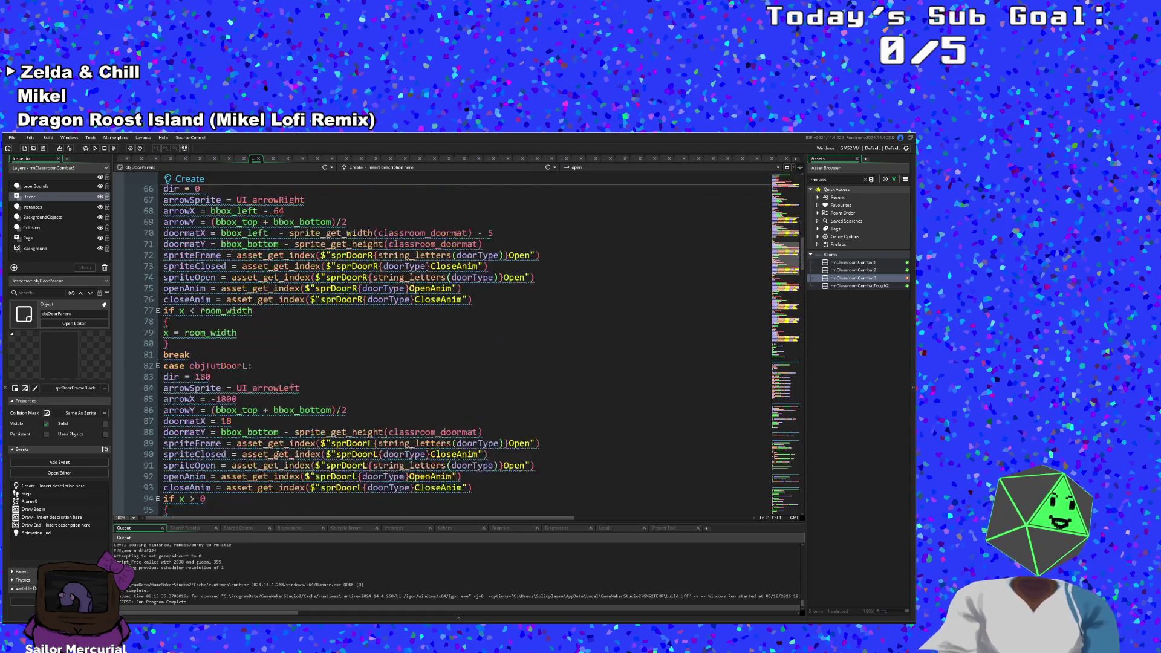
pyautogui.scroll(20, 354, 288)
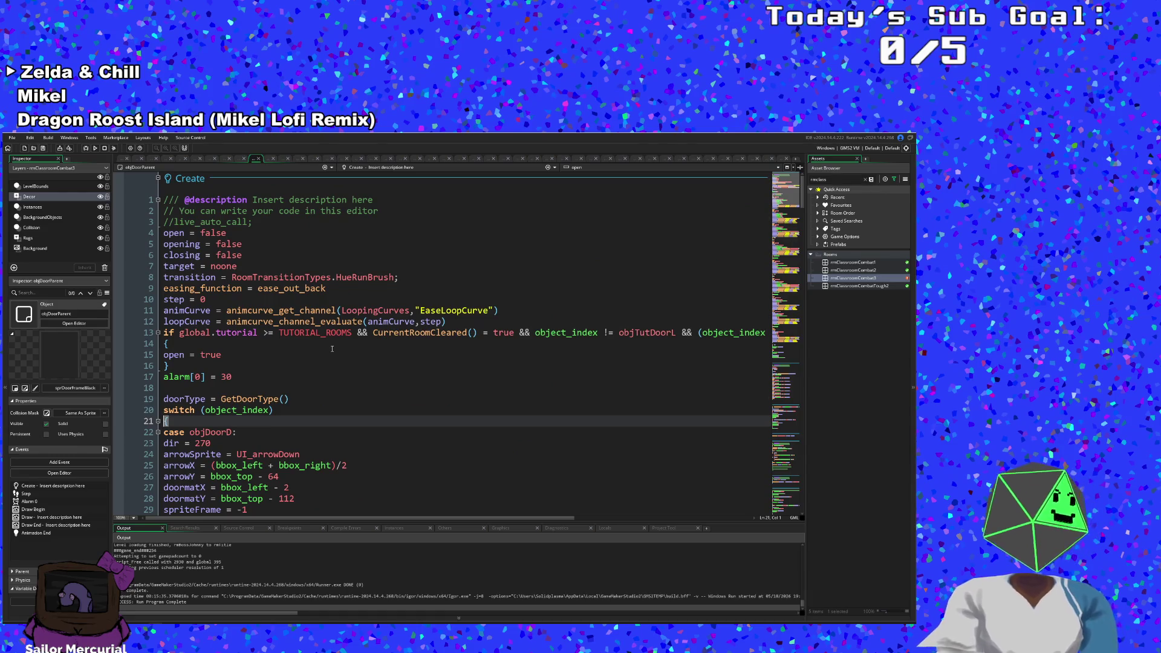
pyautogui.scroll(-2, 332, 348)
pyautogui.click(178, 279)
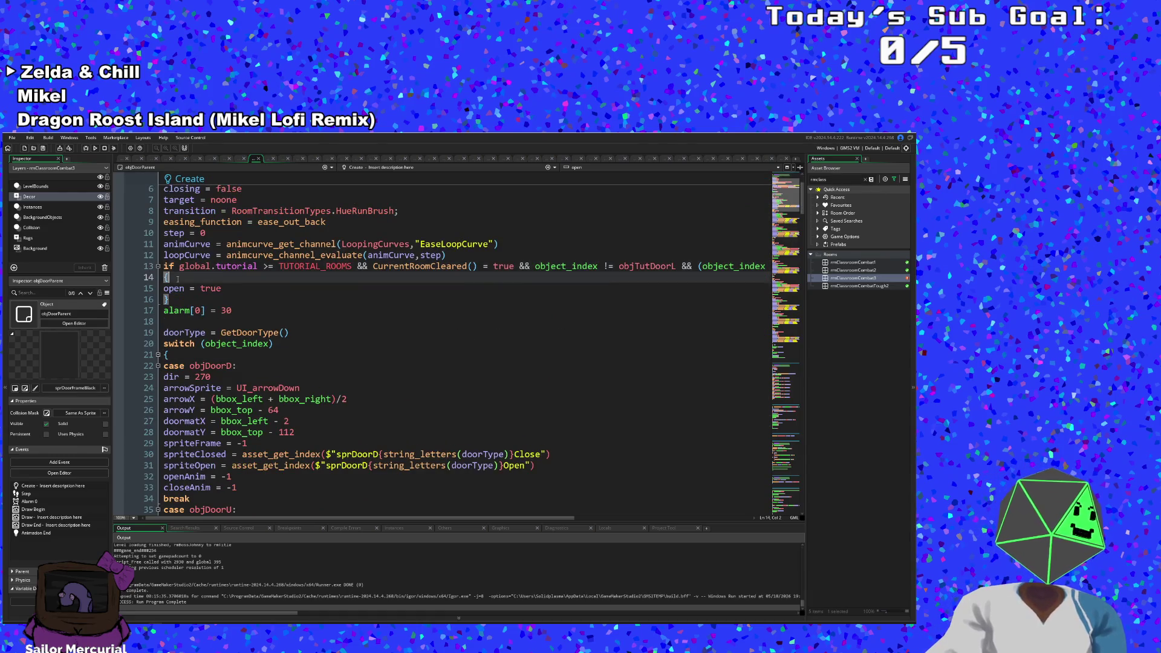
pyautogui.scroll(2, 202, 255)
pyautogui.click(201, 277)
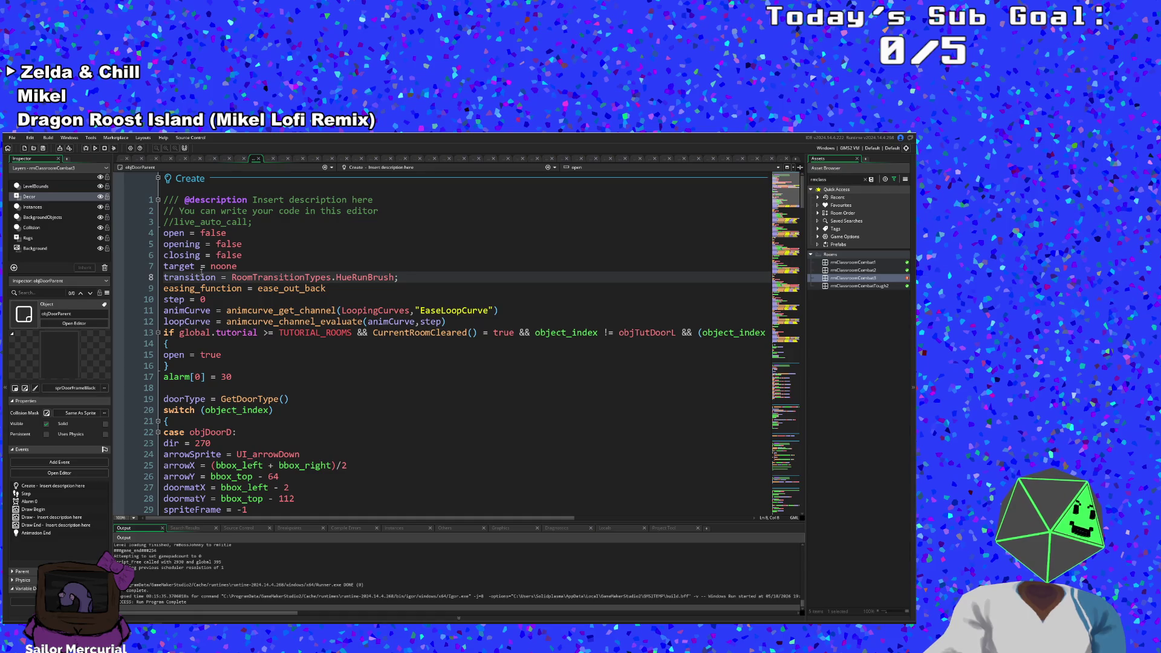
pyautogui.scroll(-4, 201, 270)
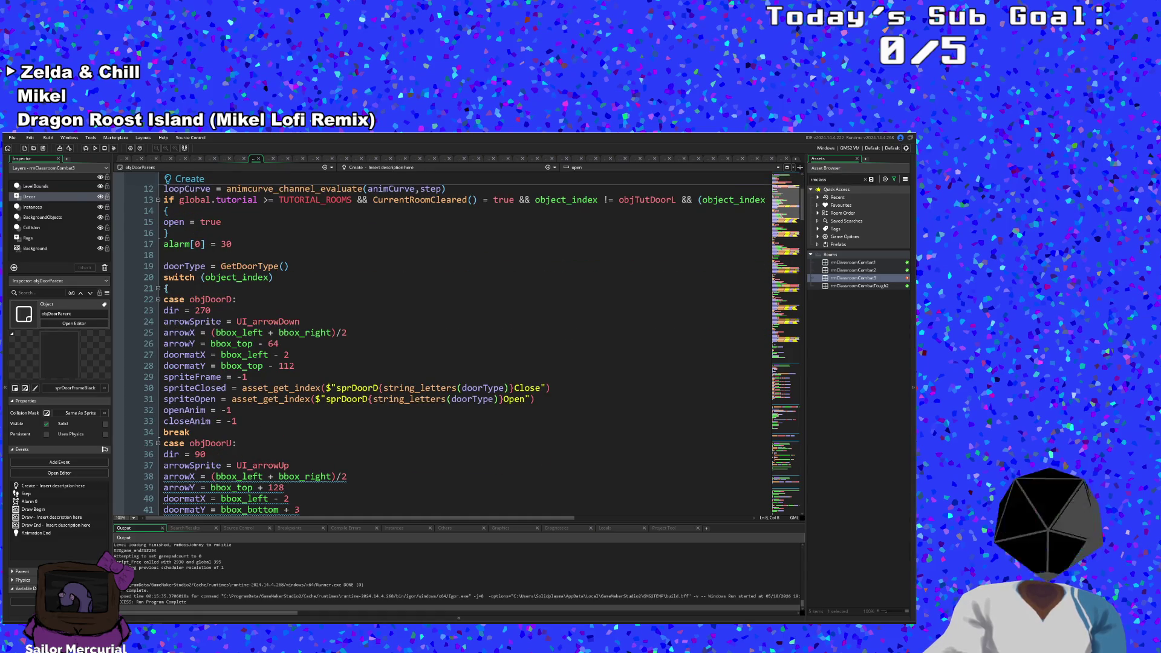
pyautogui.click(163, 289)
pyautogui.moveTo(788, 244)
pyautogui.mouseDown()
pyautogui.moveTo(781, 349)
pyautogui.moveTo(767, 363)
pyautogui.mouseUp()
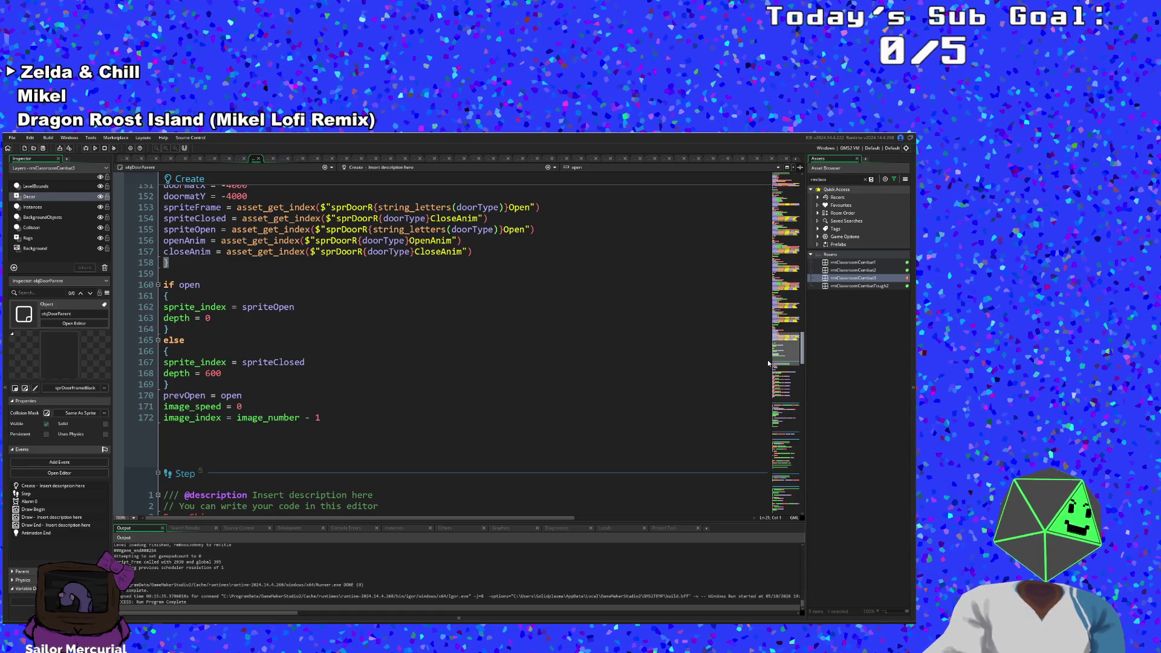
pyautogui.click(413, 352)
# Step: Review the sprite_index, spriteClosed, image_speed and image_index lines of the door Create code
pyautogui.scroll(-2, 415, 356)
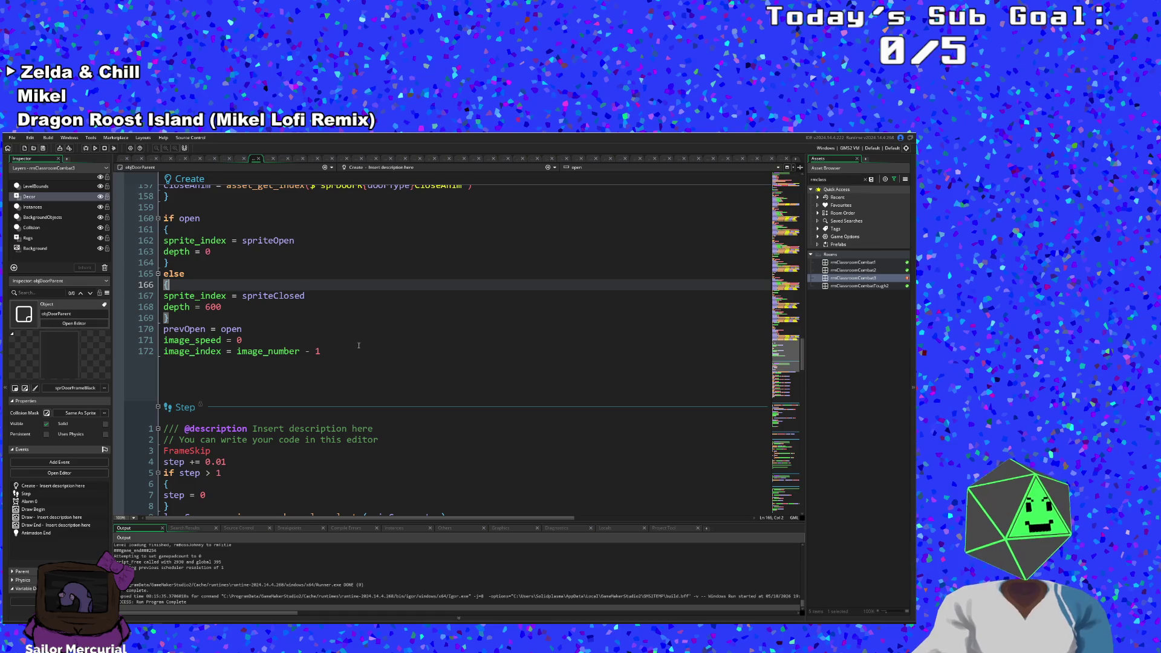
pyautogui.click(290, 297)
pyautogui.click(194, 295)
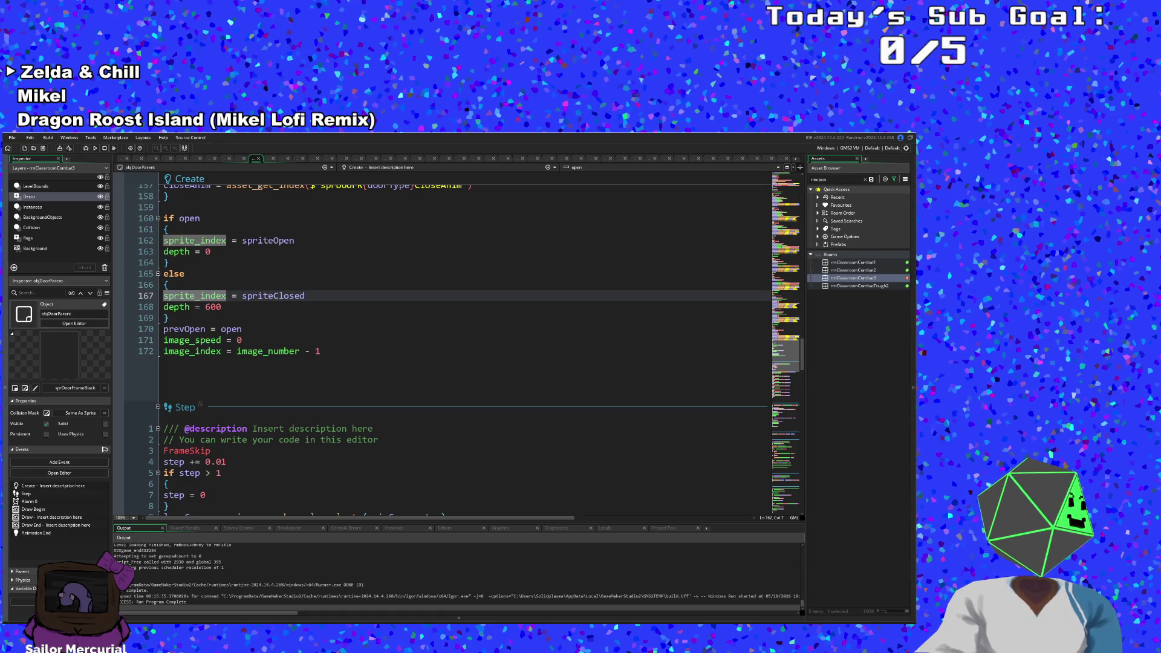
pyautogui.click(249, 352)
pyautogui.click(245, 340)
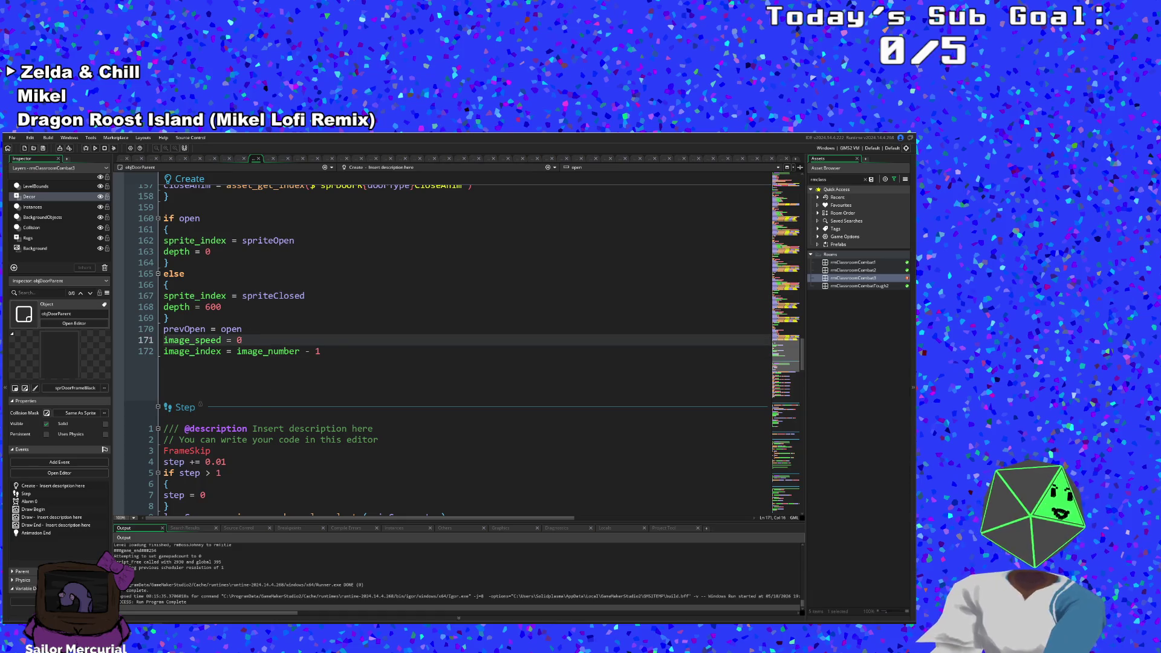
pyautogui.scroll(2, 195, 431)
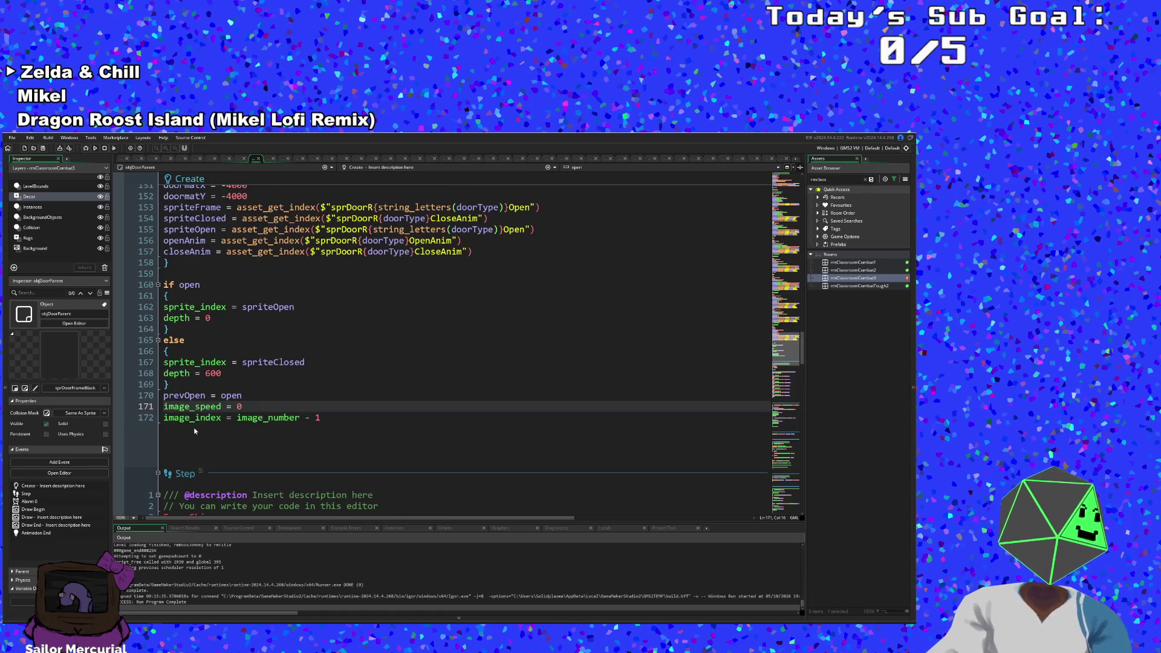
pyautogui.scroll(-2, 194, 430)
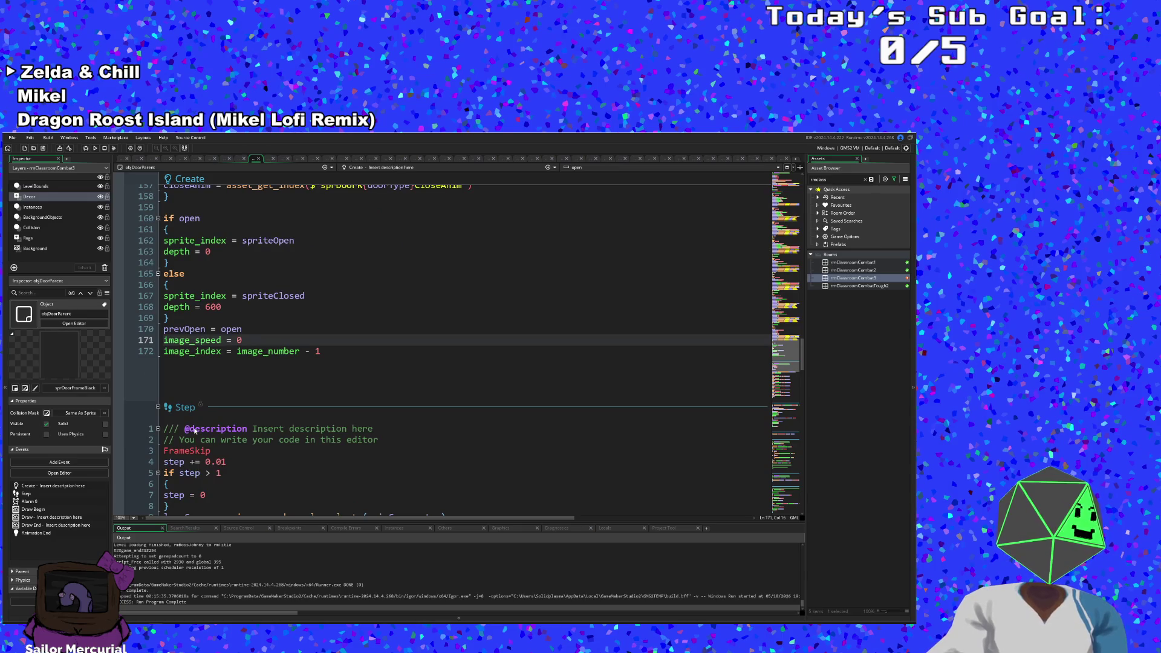
pyautogui.scroll(2, 228, 378)
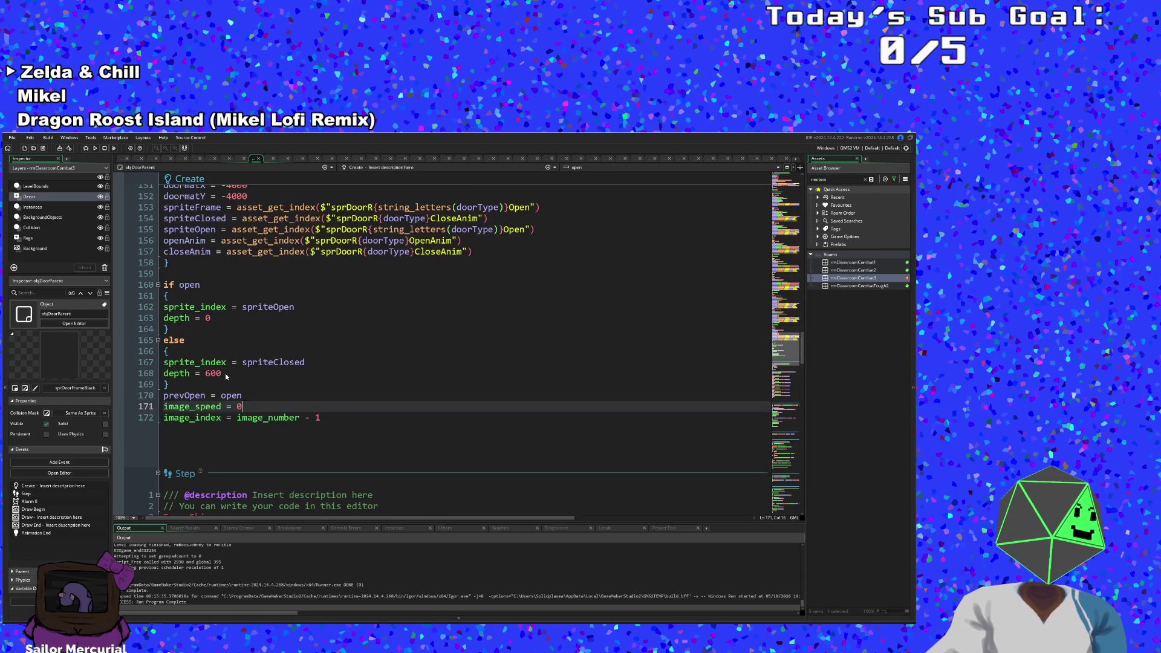
# Step: Trace spriteClosed's use through the closed-door branch down to the prevOpen line
pyautogui.click(273, 361)
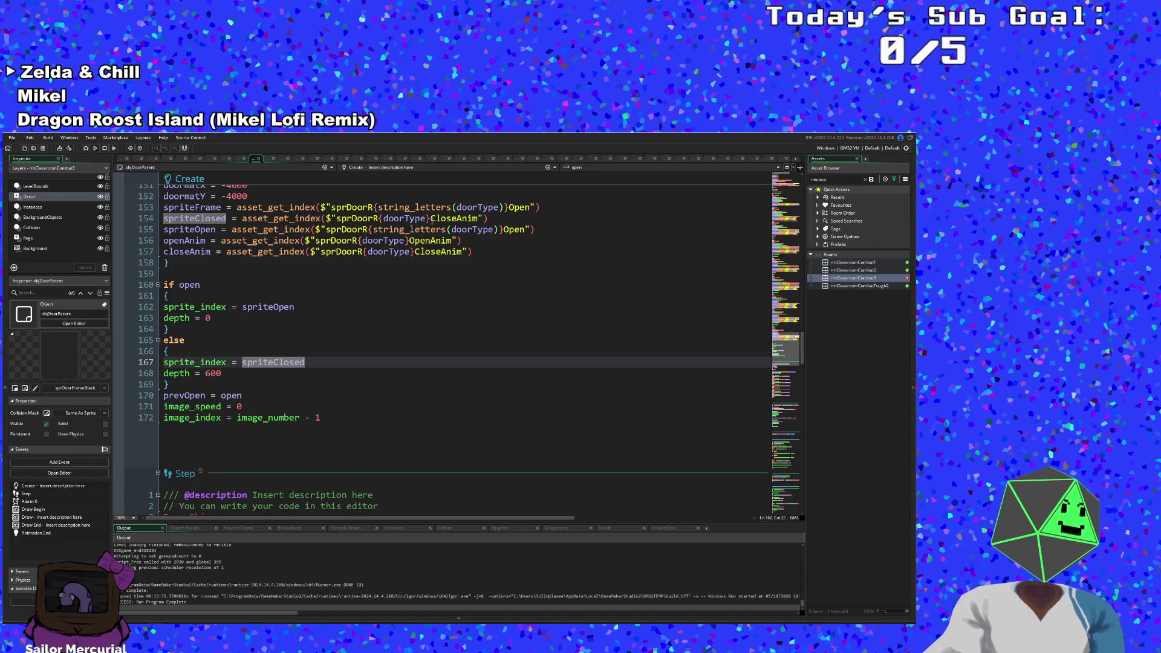
pyautogui.scroll(2, 379, 358)
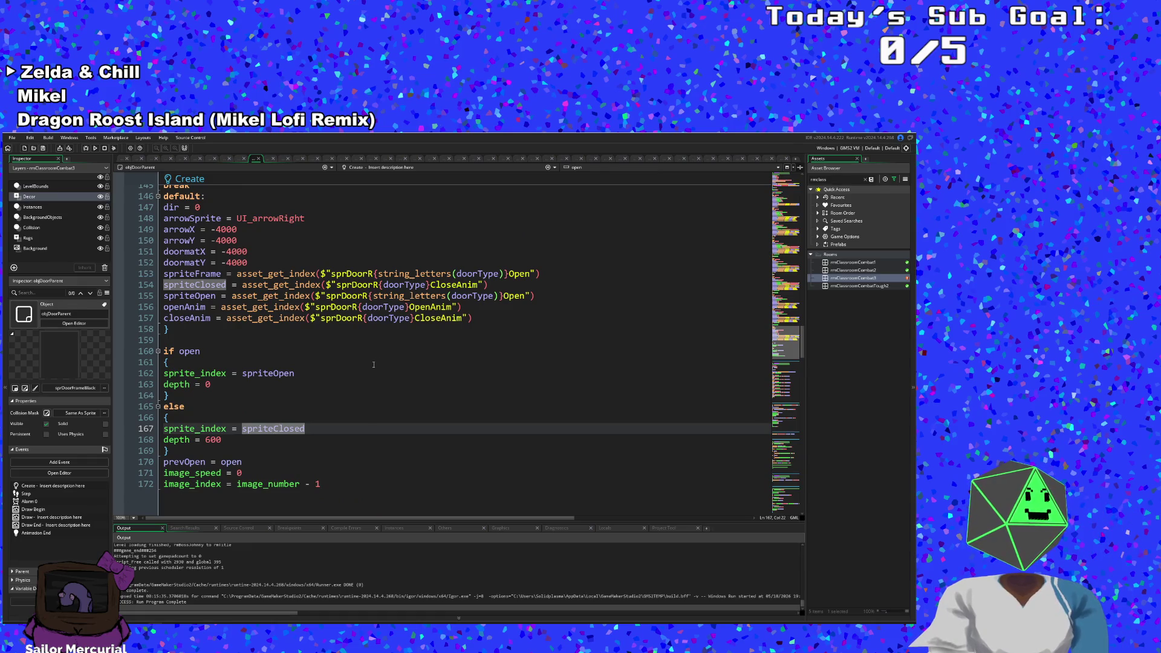
pyautogui.scroll(2, 370, 368)
pyautogui.scroll(-4, 365, 375)
pyautogui.click(361, 379)
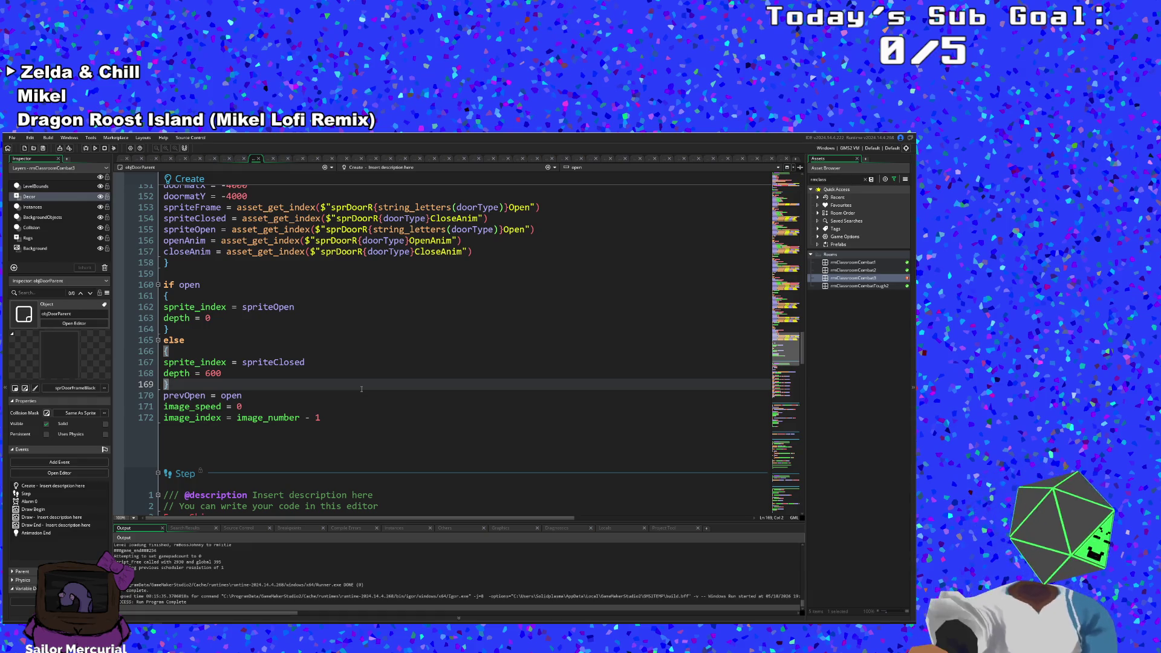
pyautogui.hotkey('ctrl', 't')
pyautogui.click(354, 396)
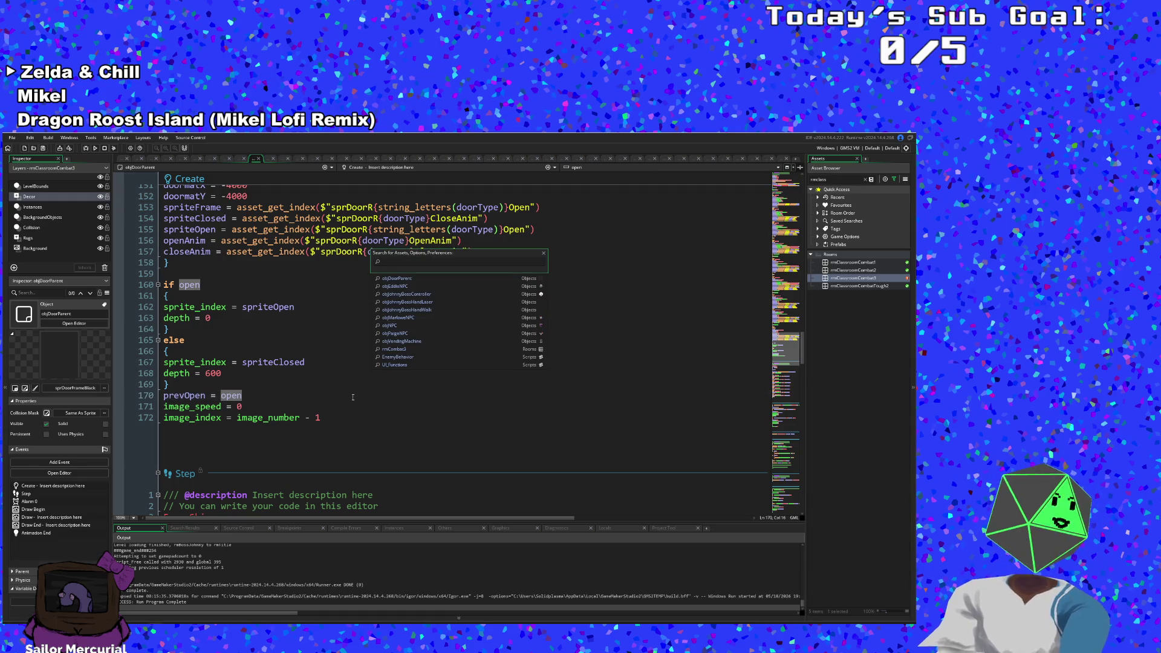
# Step: Open objBrush via 'objBr' search, show its Step event, then switch to the FusionCalc browser
pyautogui.write('objBr')
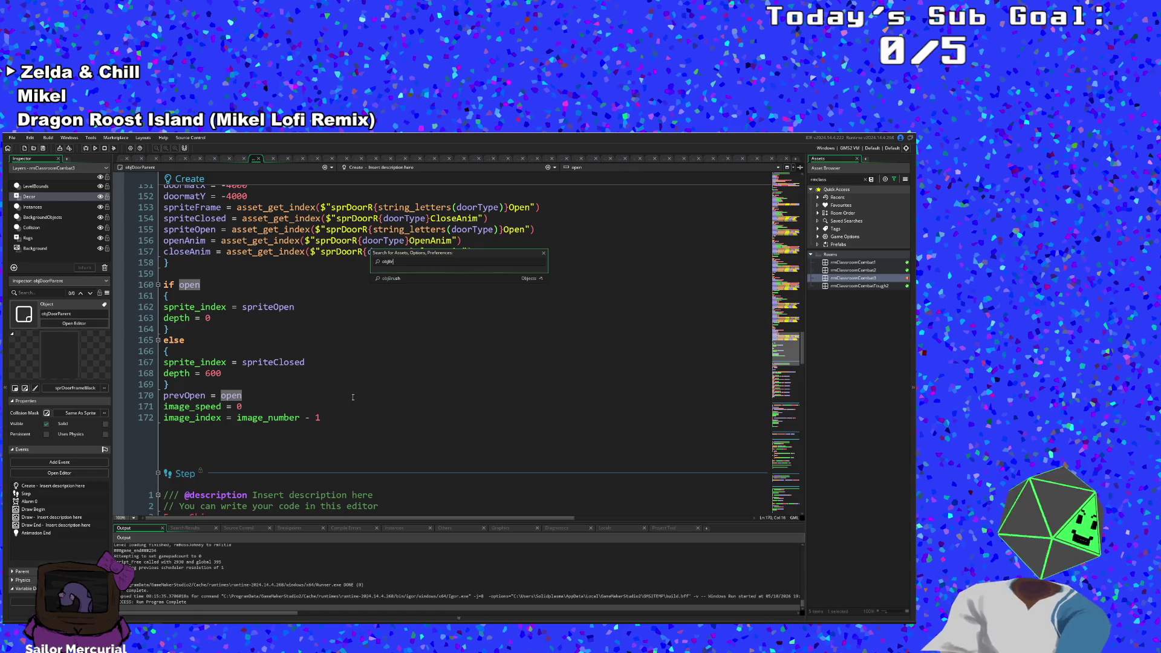
pyautogui.press('Return')
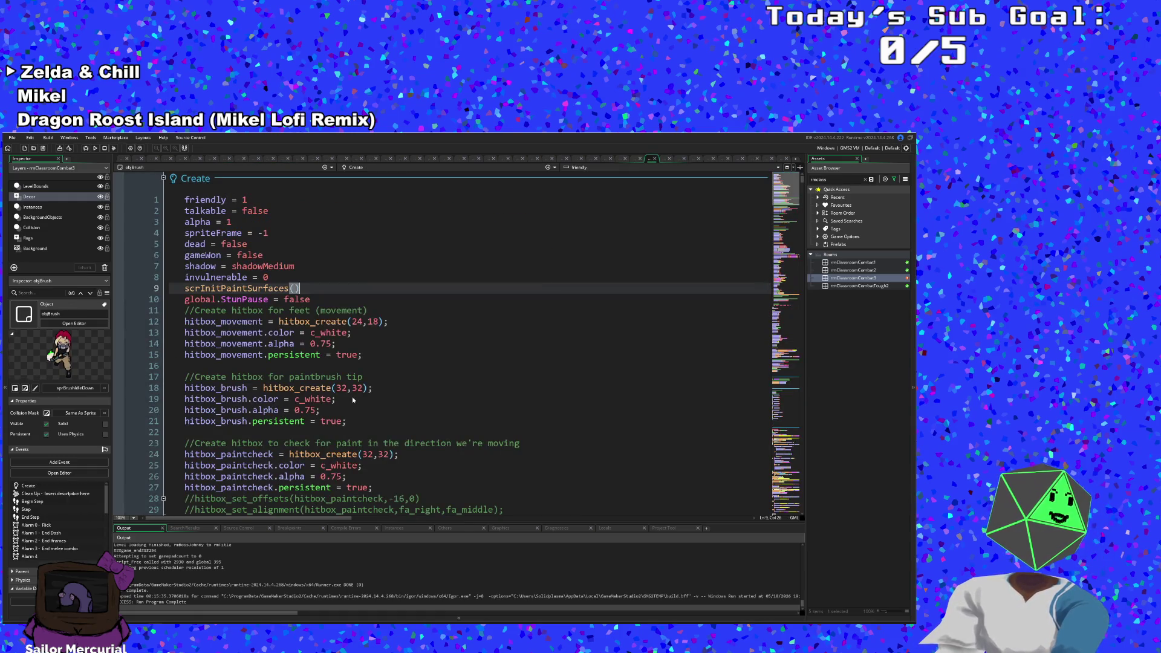
pyautogui.scroll(-20, 319, 361)
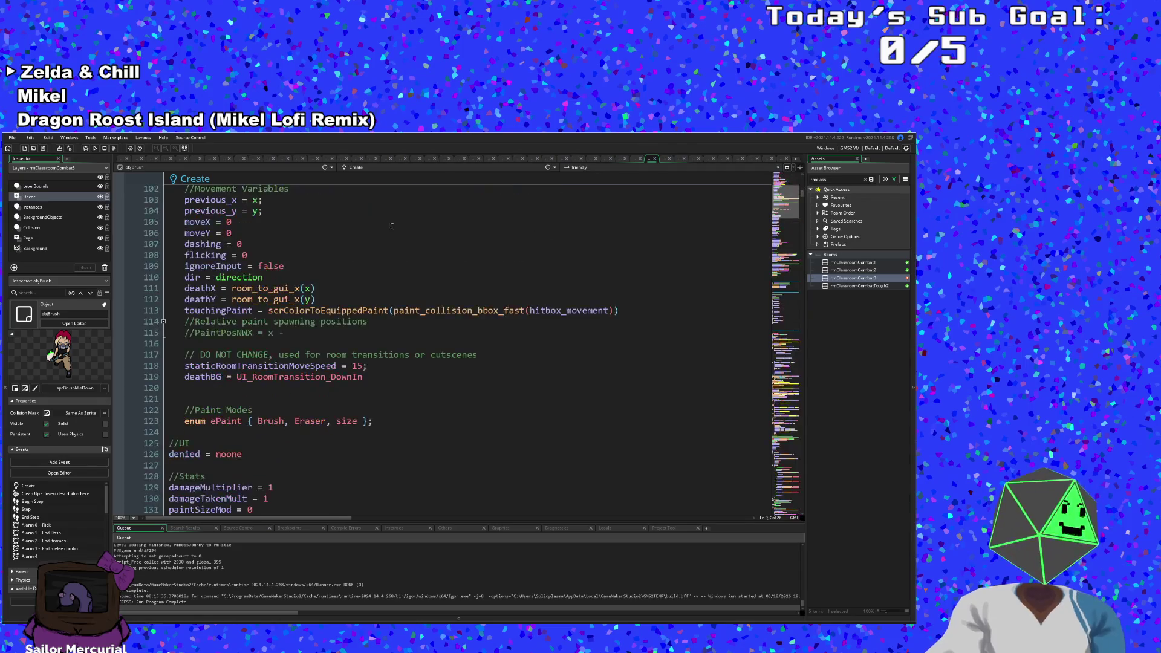
pyautogui.click(365, 172)
pyautogui.click(355, 195)
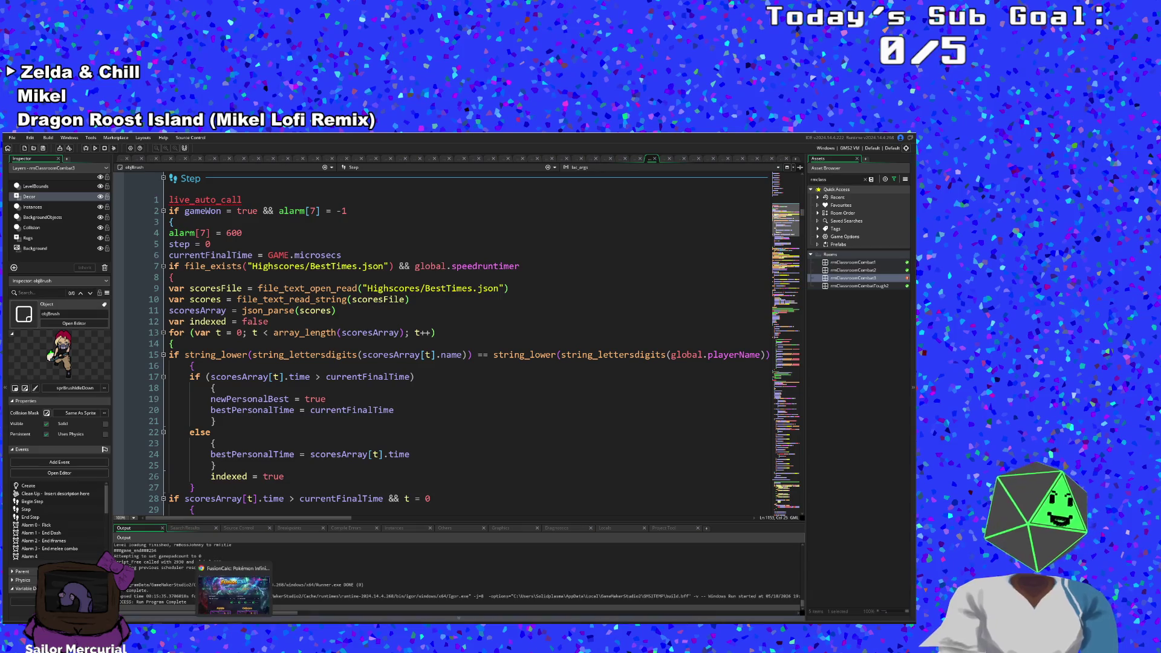
pyautogui.hotkey('alt', 'Tab')
pyautogui.click(322, 434)
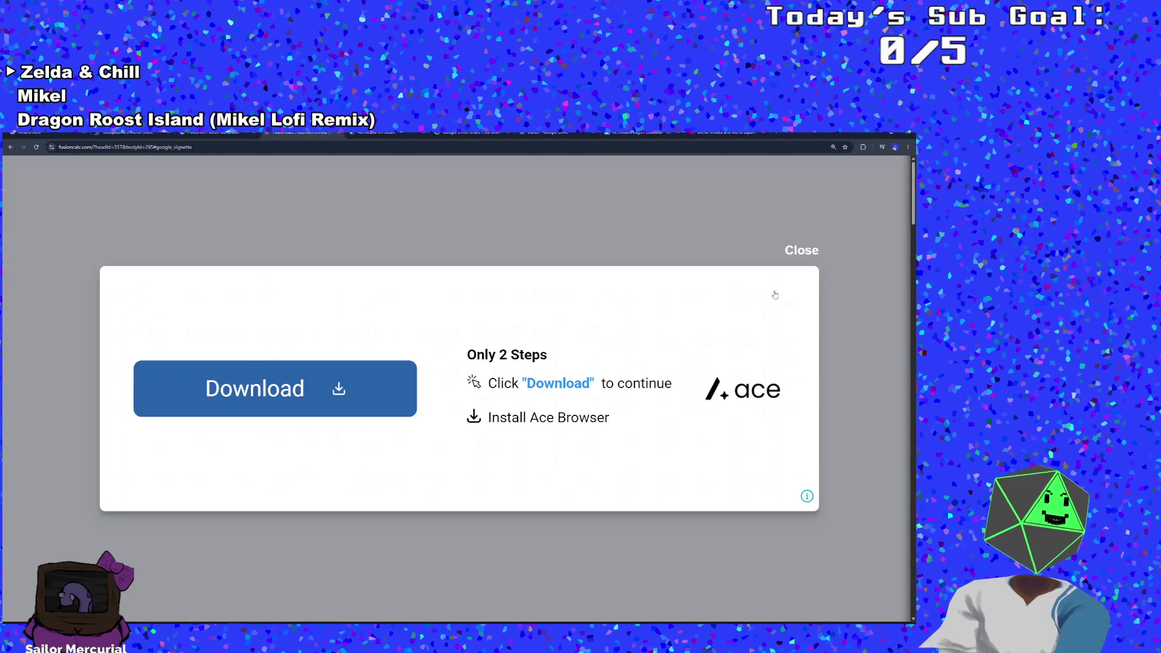
# Step: Dismiss the full-page ad and set the head Pokémon to #326 Probopass
pyautogui.click(808, 254)
pyautogui.click(338, 430)
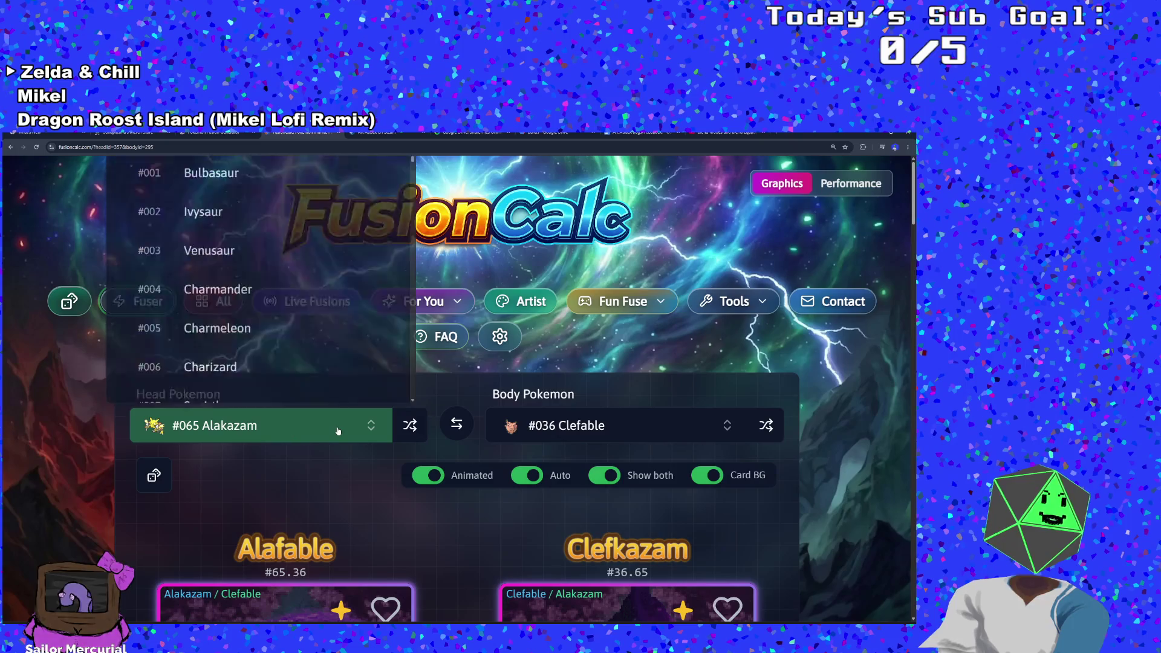
pyautogui.write('prob')
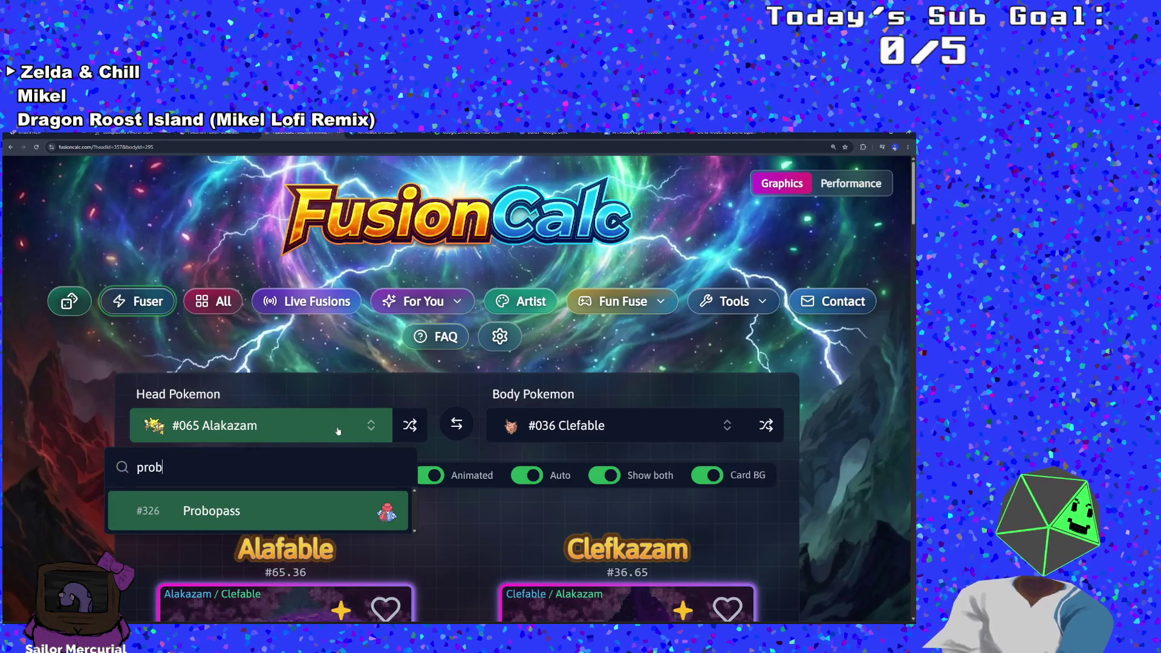
pyautogui.click(259, 510)
# Step: Search the body list and set the body Pokémon to #137 Porygon
pyautogui.click(580, 445)
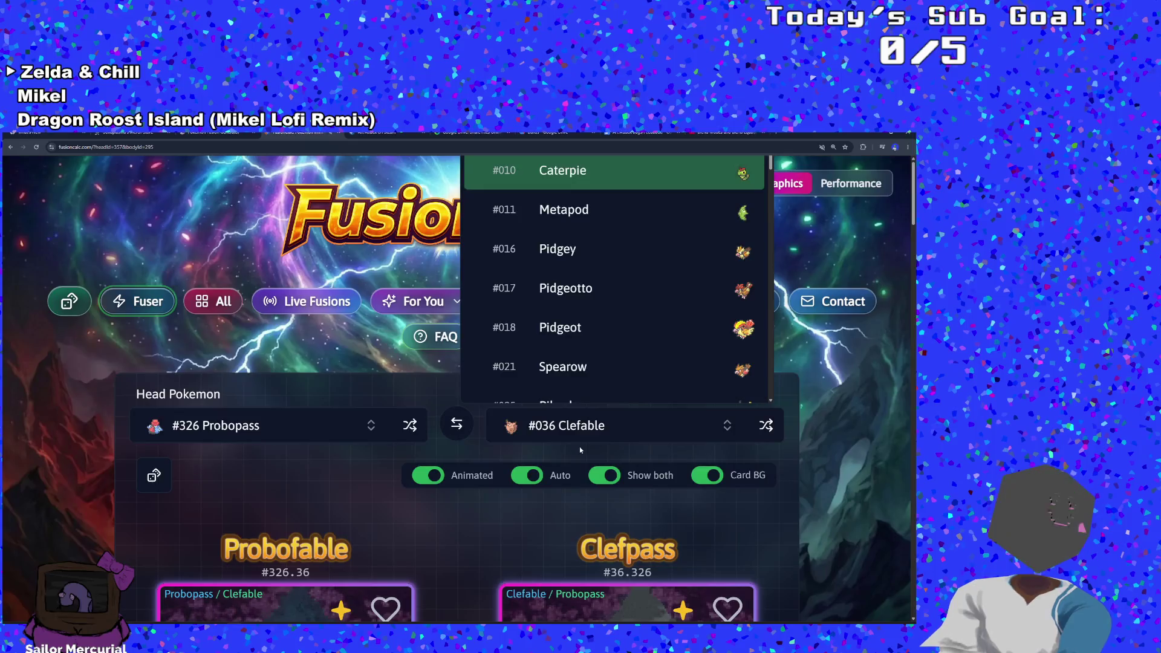
pyautogui.click(579, 444)
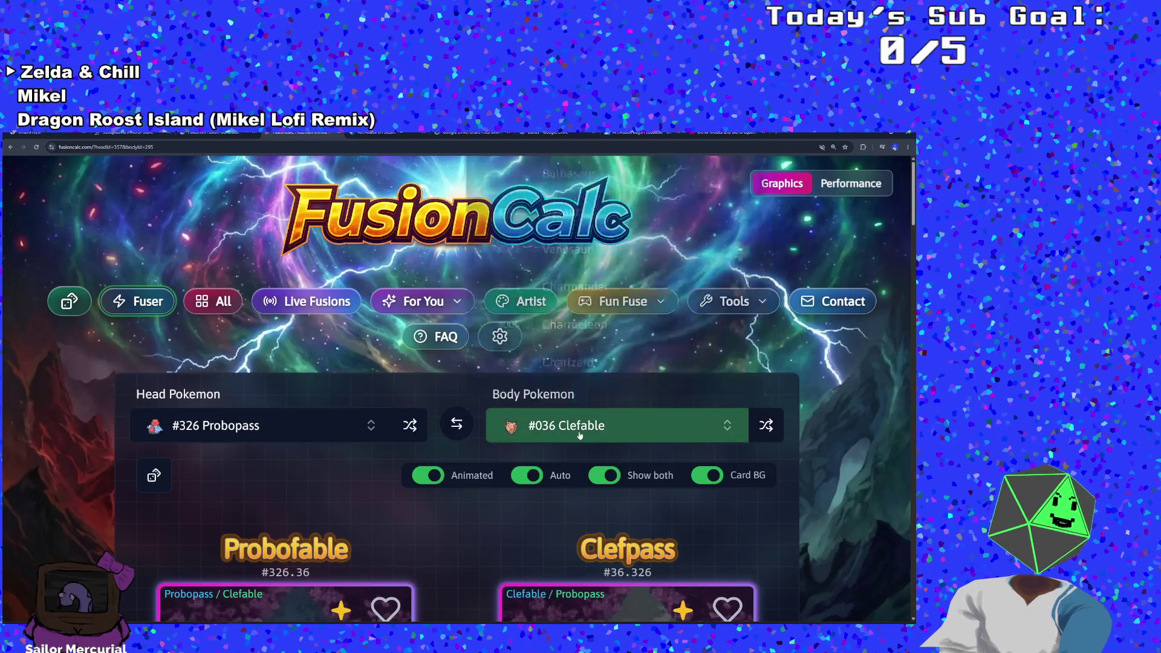
pyautogui.rightClick(577, 434)
pyautogui.click(576, 434)
pyautogui.click(573, 435)
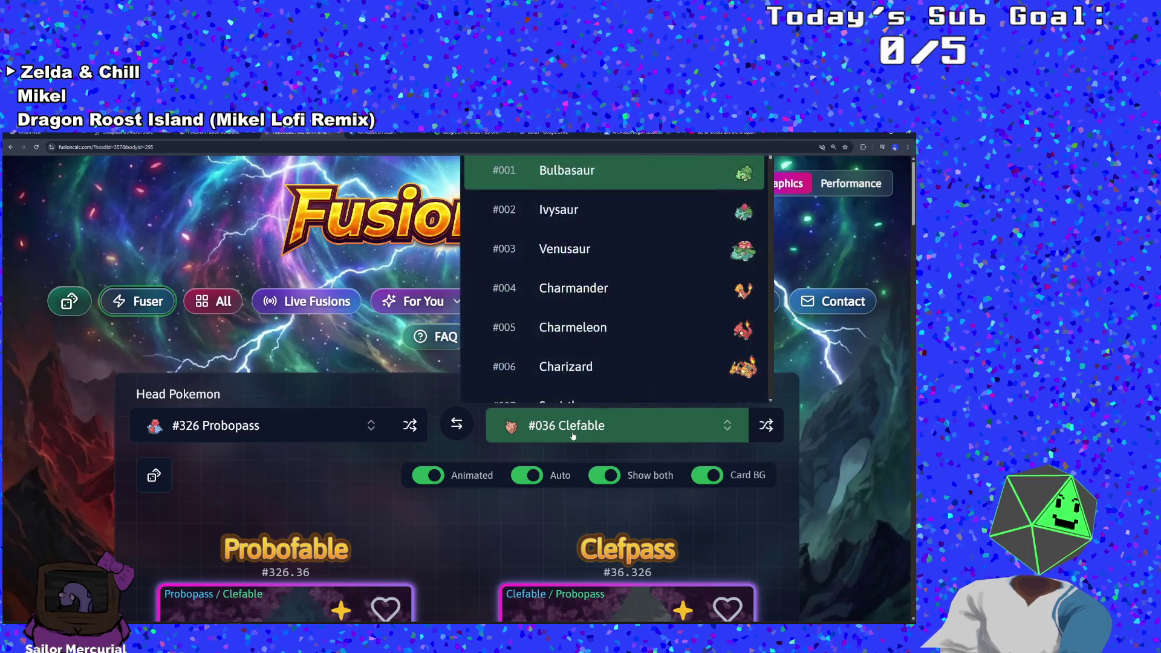
pyautogui.write('probo')
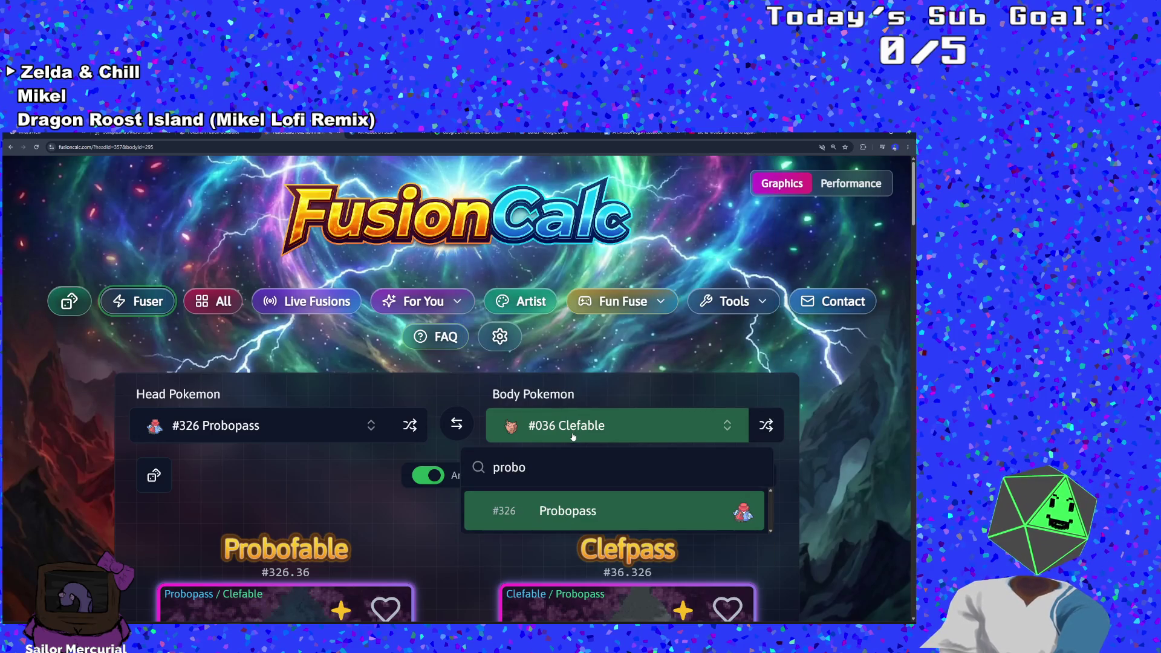
pyautogui.press('BackSpace')
pyautogui.press('BackSpace')
pyautogui.press('BackSpace')
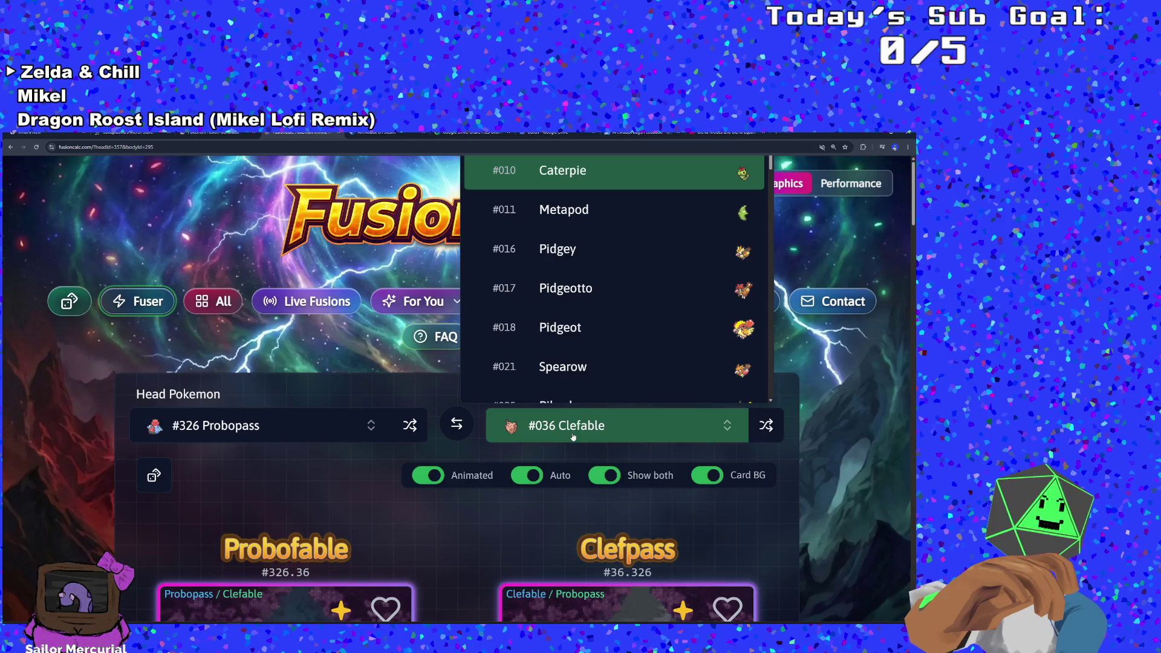
pyautogui.write('p')
pyautogui.write('orgy')
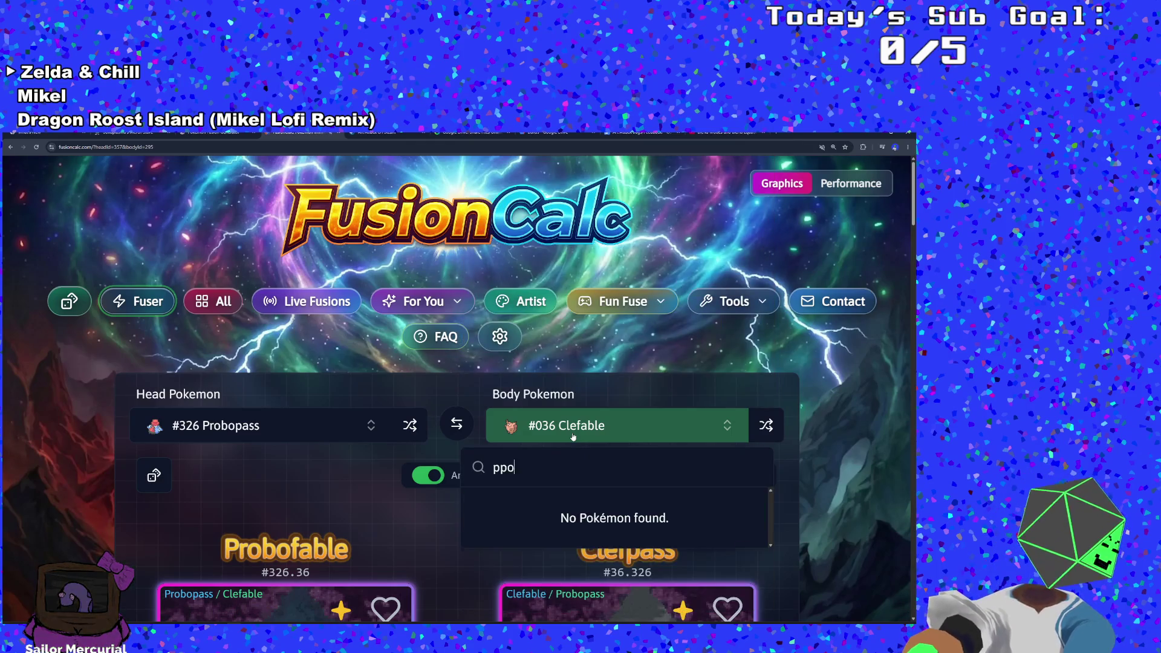
pyautogui.press('BackSpace')
pyautogui.press('BackSpace')
pyautogui.press('BackSpace')
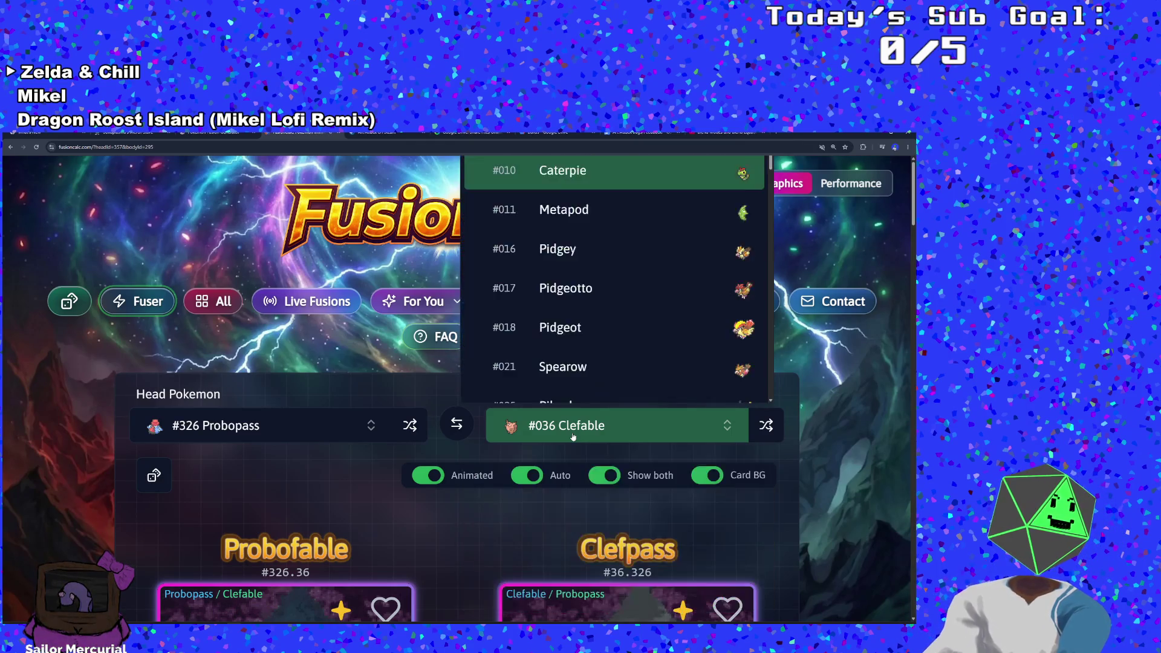
pyautogui.write('por')
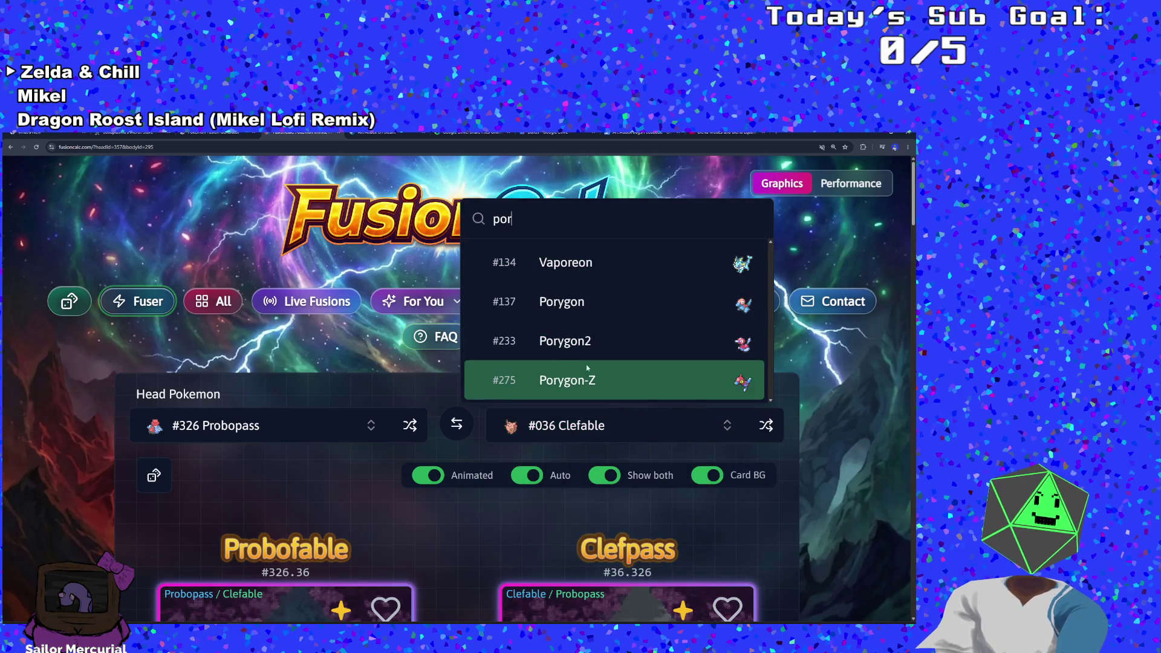
pyautogui.write('ygonm')
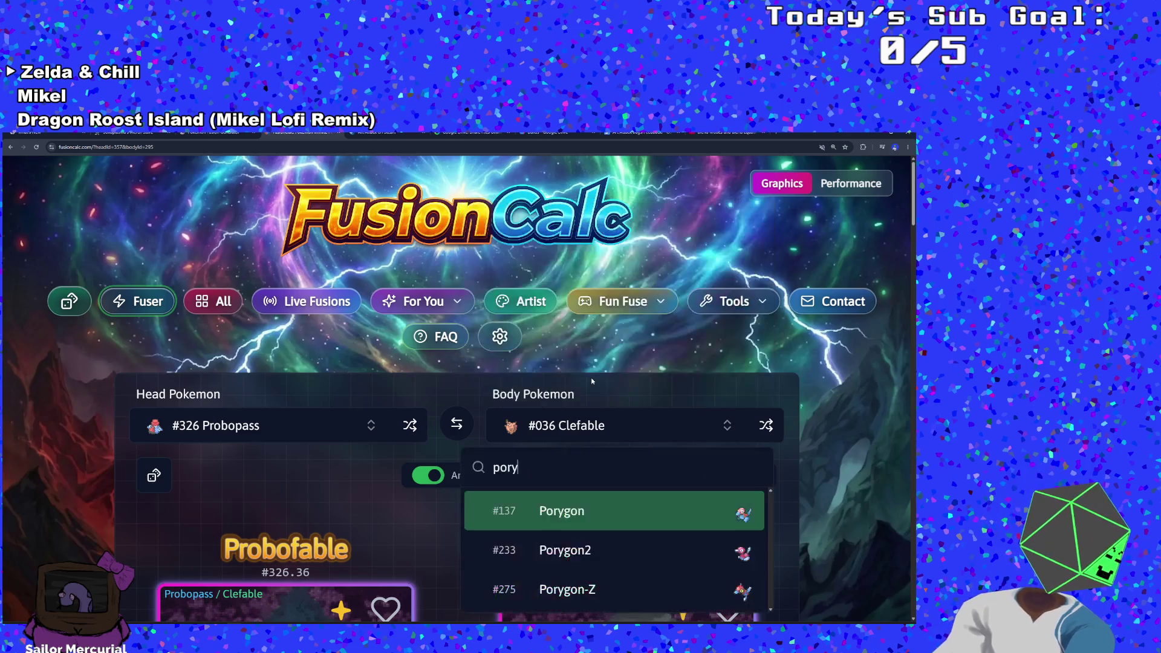
pyautogui.press('BackSpace')
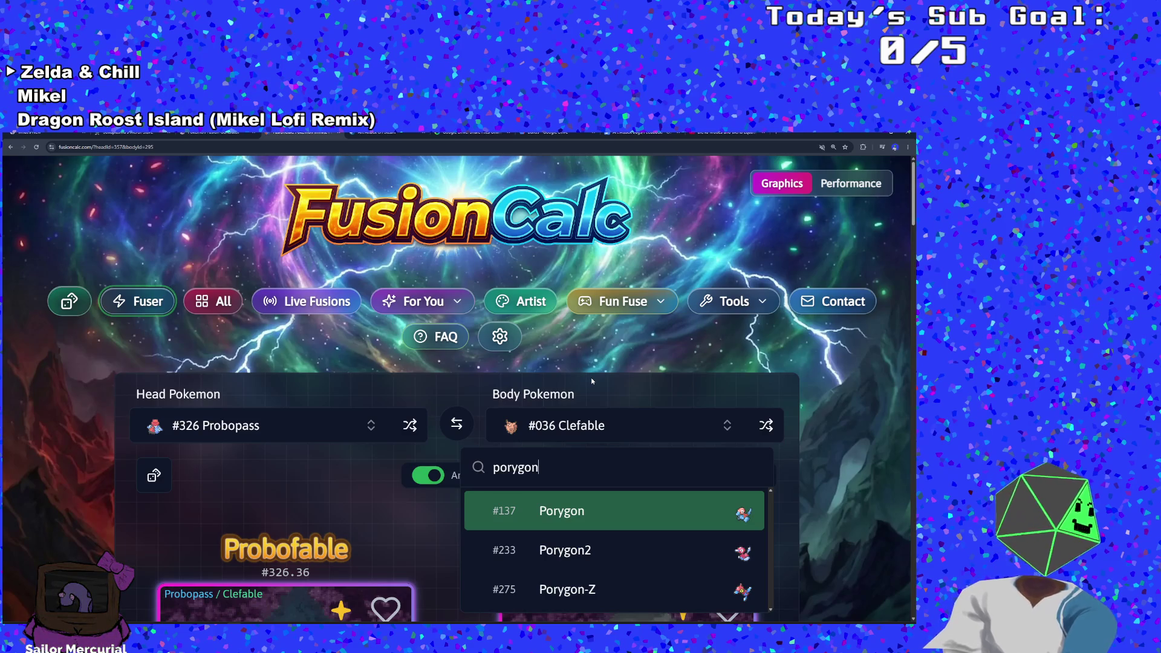
pyautogui.press('Return')
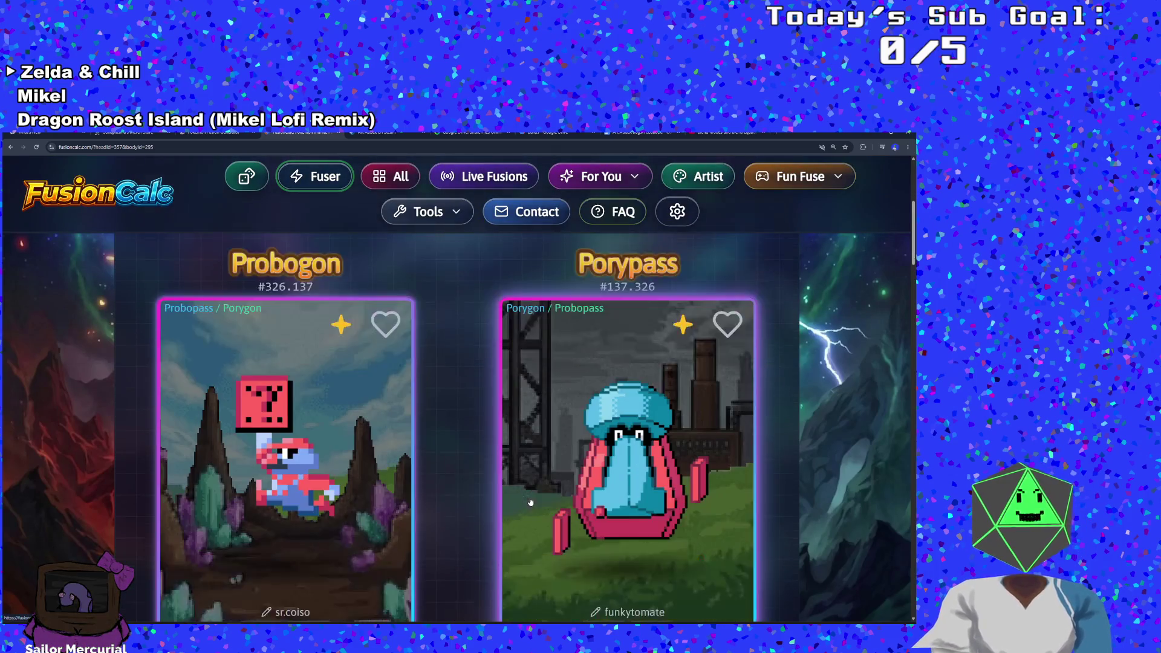
pyautogui.scroll(-1, 467, 510)
pyautogui.scroll(1, 467, 509)
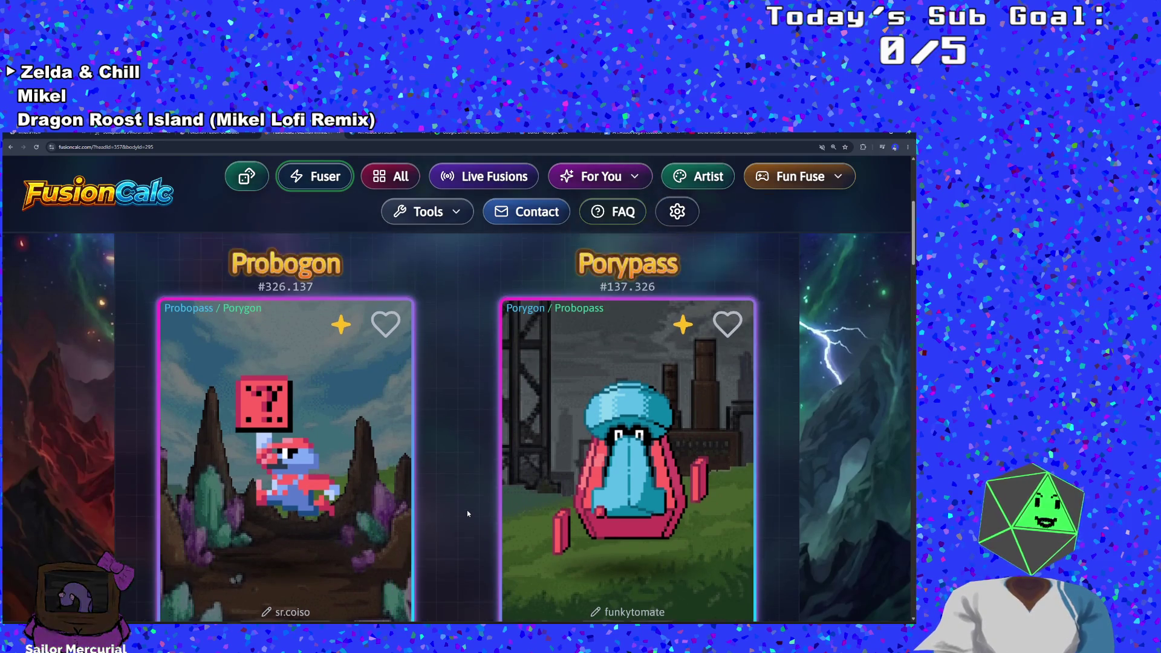
pyautogui.scroll(-3, 467, 510)
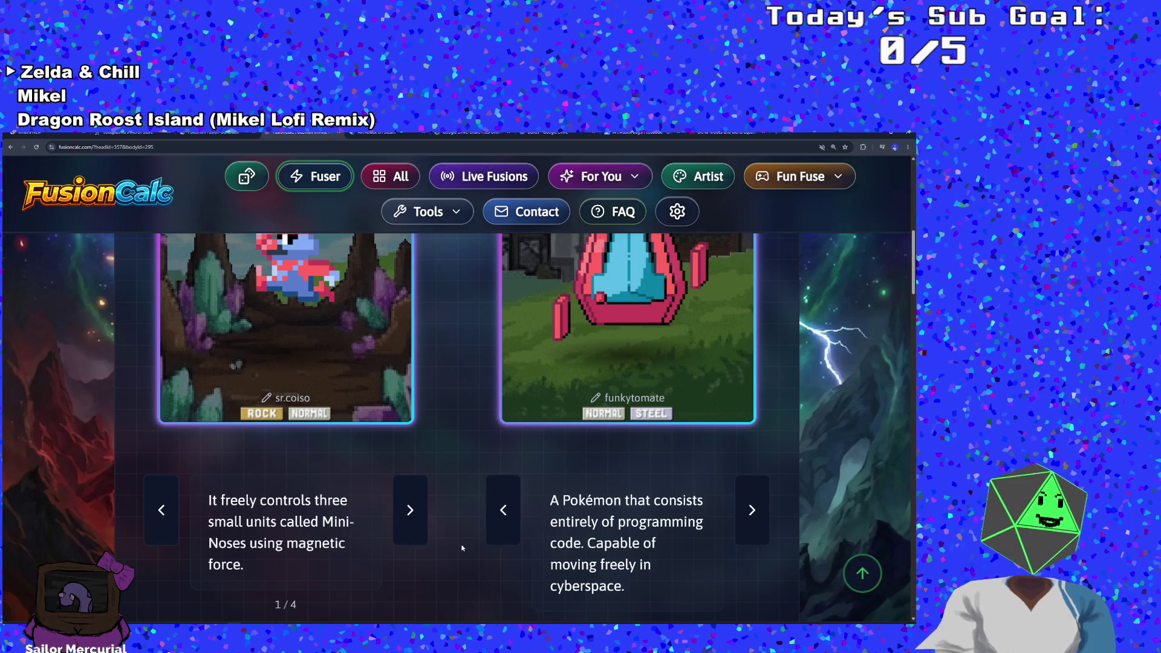
pyautogui.scroll(-1, 463, 547)
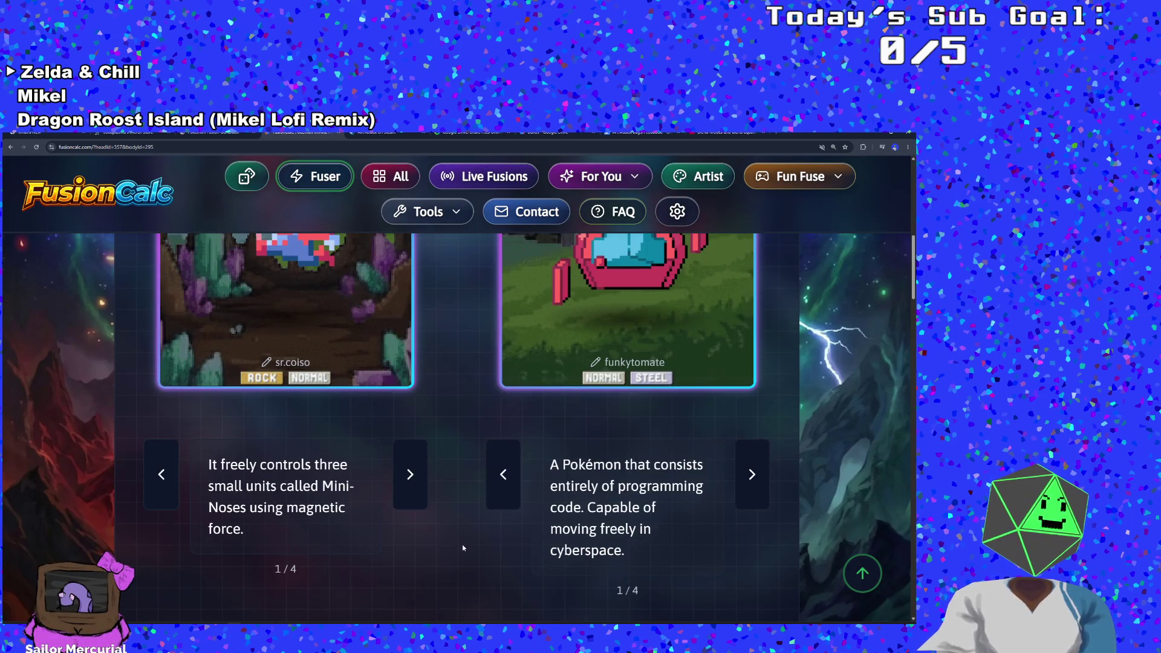
pyautogui.scroll(5, 463, 548)
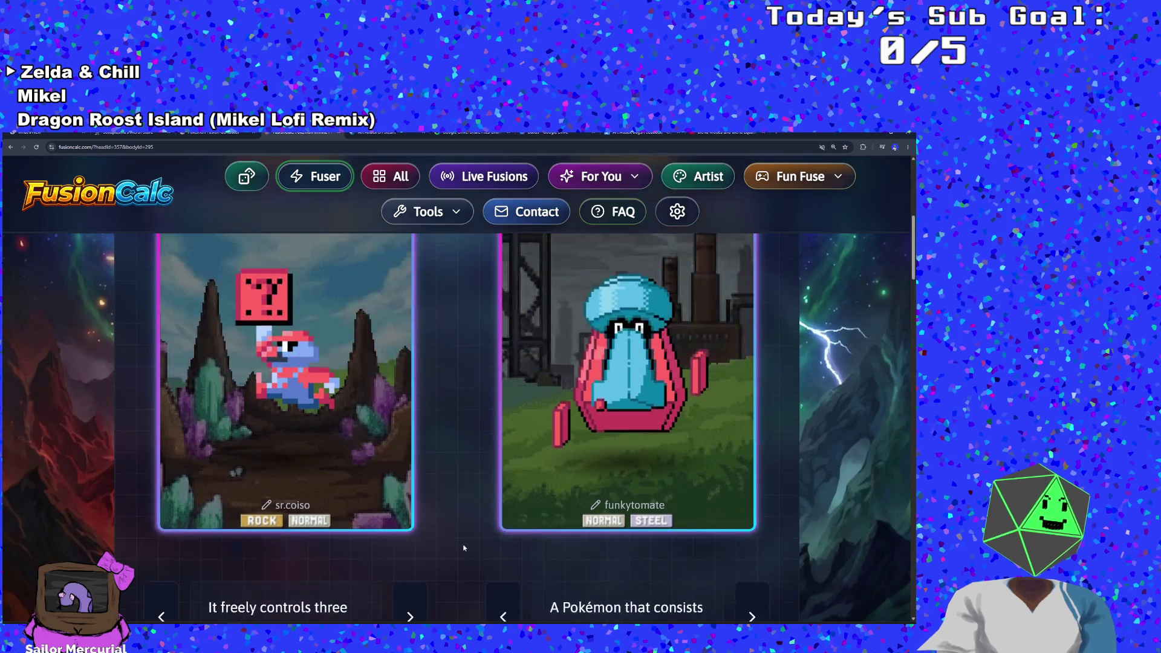
pyautogui.scroll(-5, 467, 547)
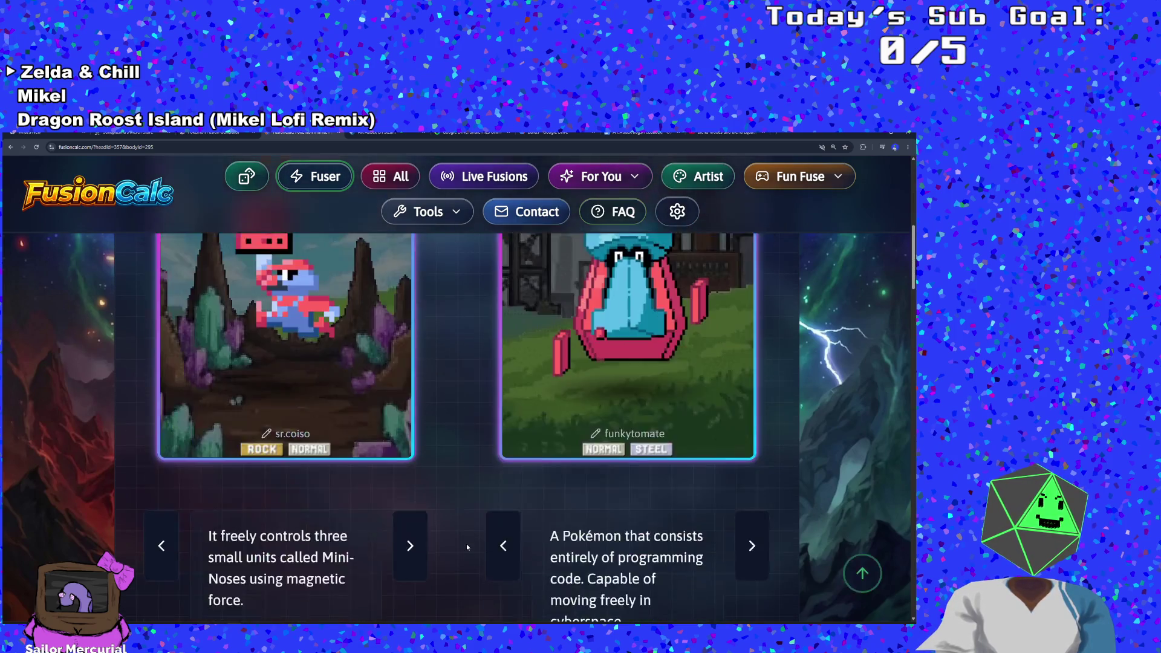
pyautogui.scroll(3, 466, 547)
pyautogui.scroll(6, 466, 551)
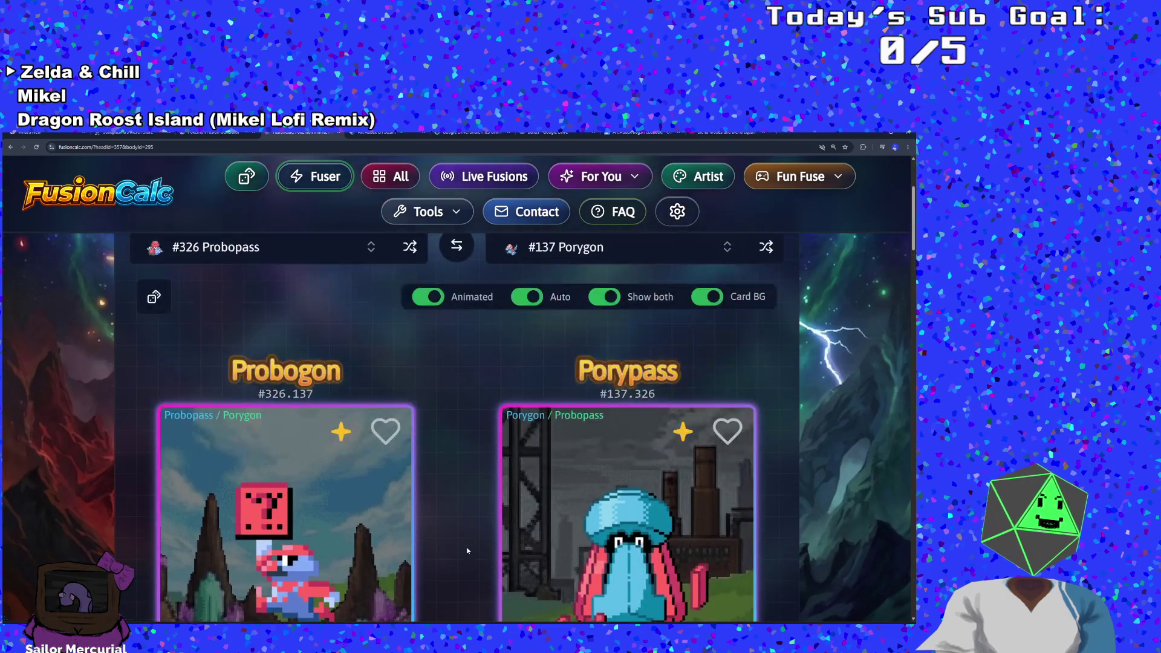
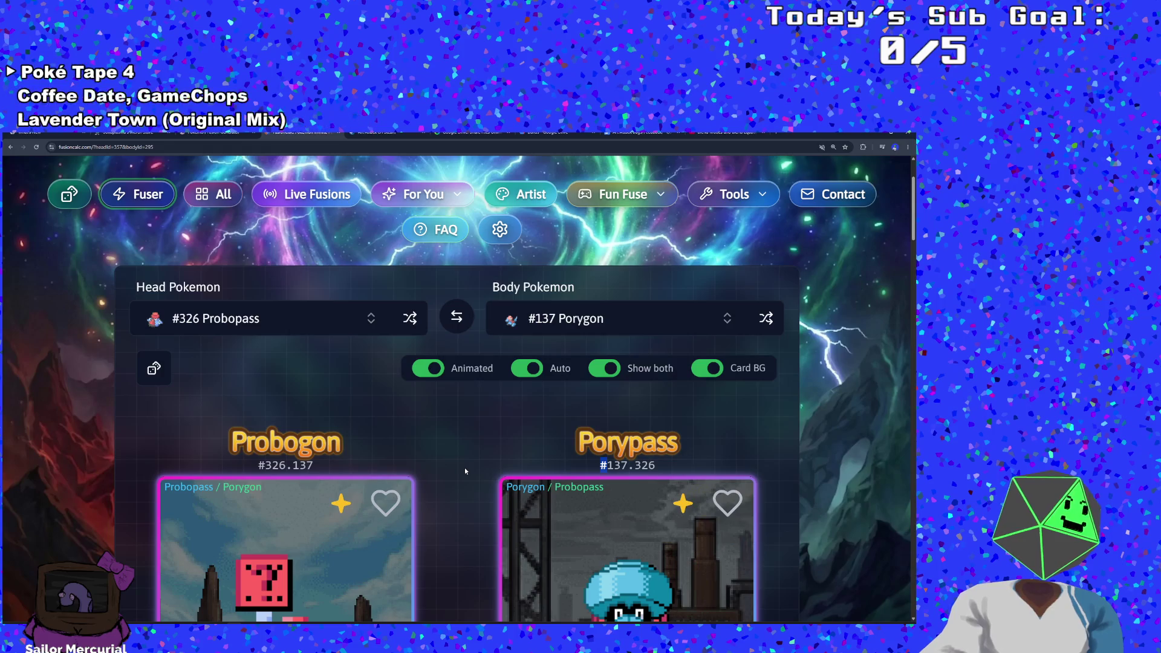
# Step: Scroll through the Probopass/Porygon fusion results in FusionCalc, then return to GameMaker's Step code
pyautogui.scroll(-1, 465, 471)
pyautogui.scroll(-3, 464, 473)
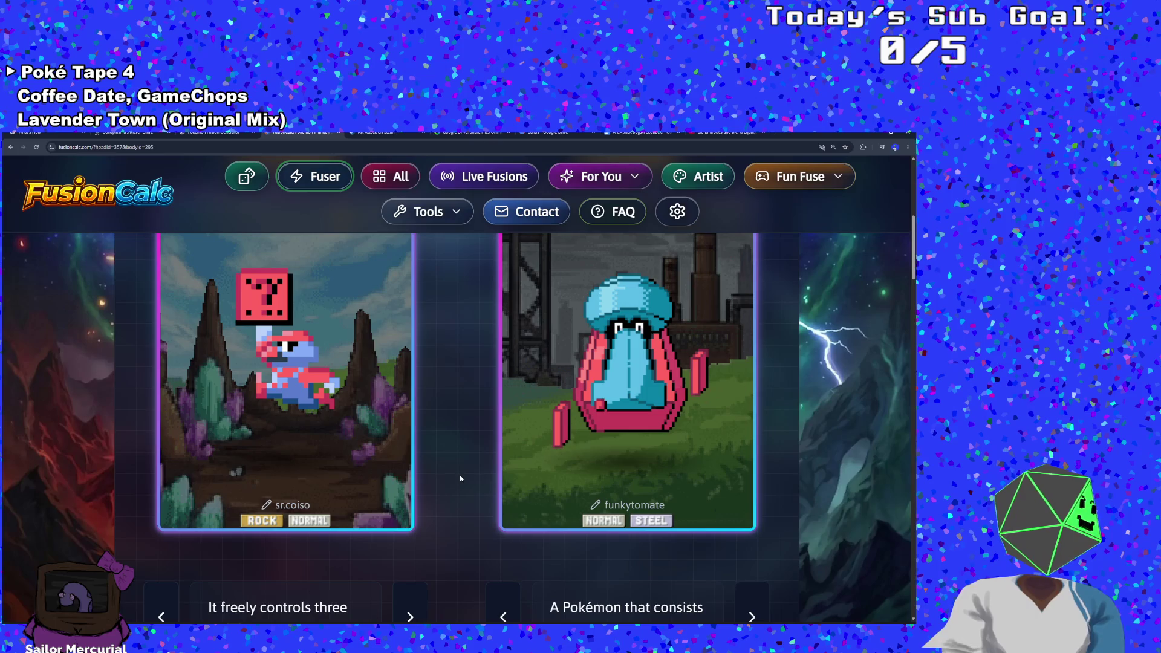
pyautogui.scroll(4, 459, 478)
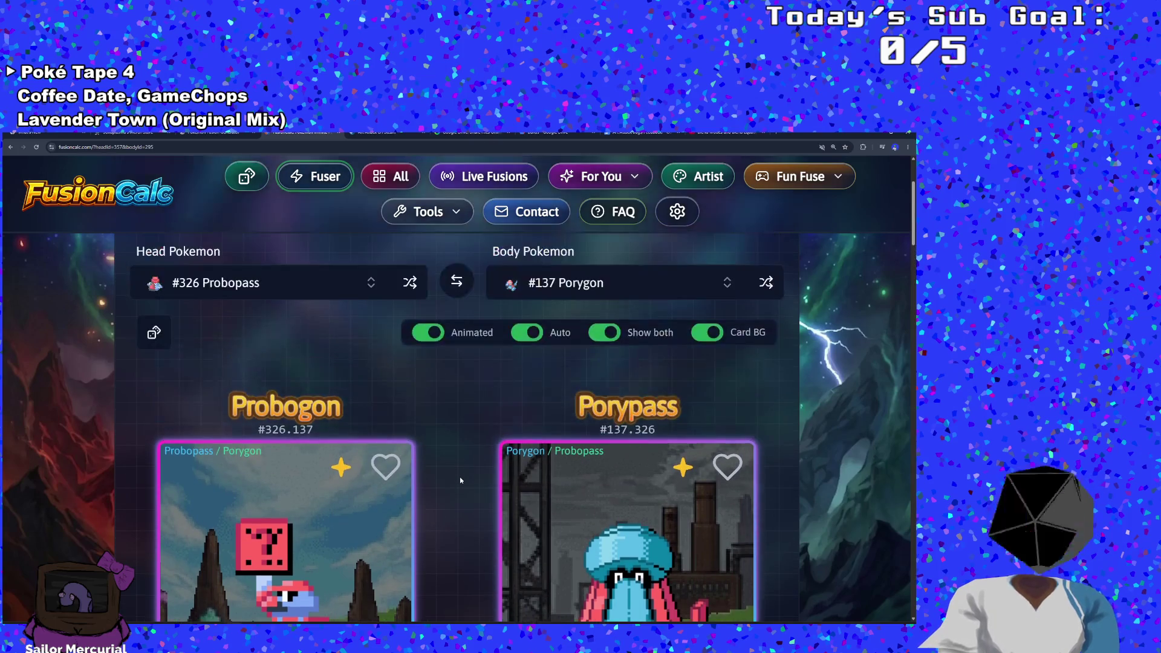
pyautogui.scroll(1, 460, 480)
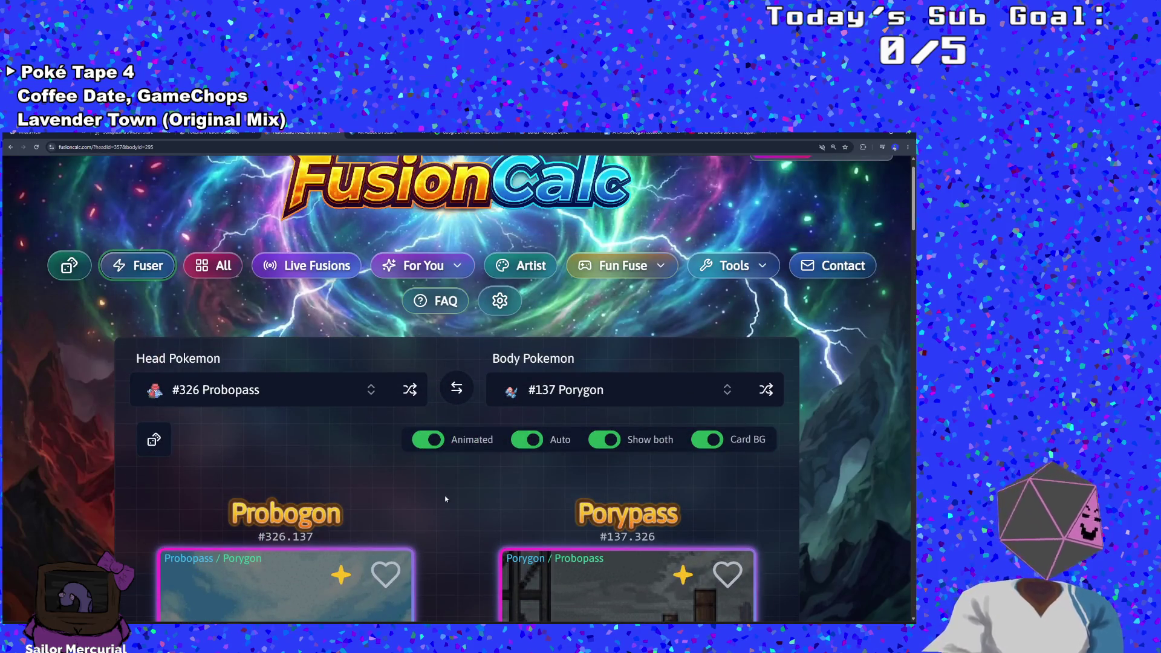
pyautogui.scroll(-5, 442, 499)
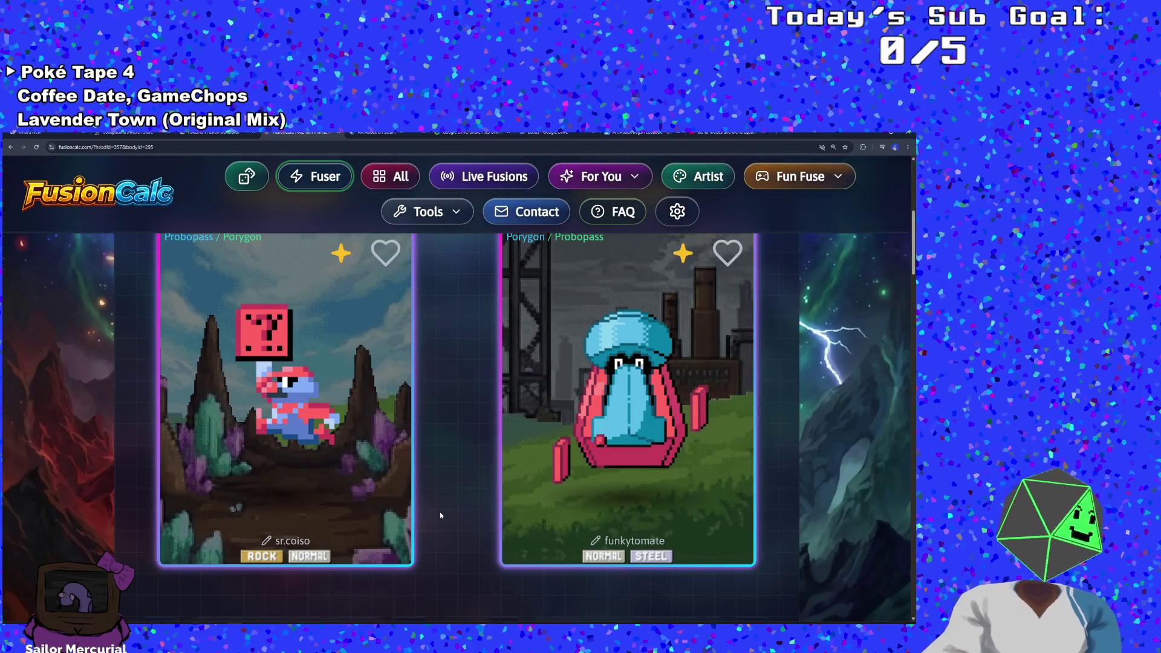
pyautogui.scroll(2, 441, 511)
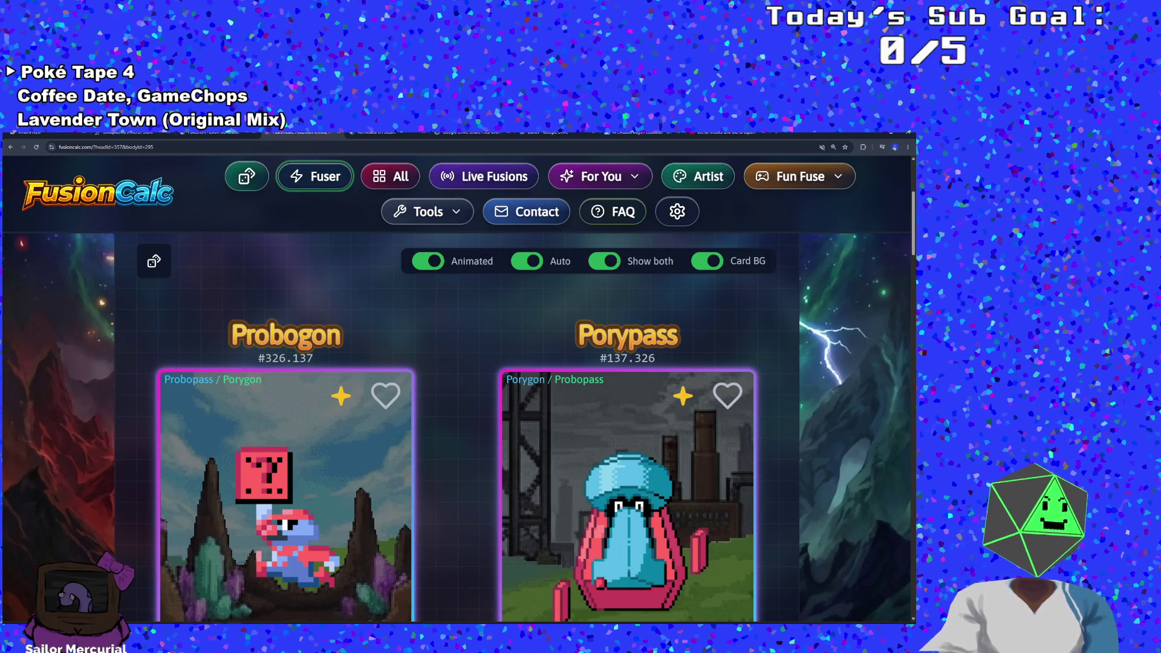
pyautogui.hotkey('alt', 'Tab')
pyautogui.click(388, 419)
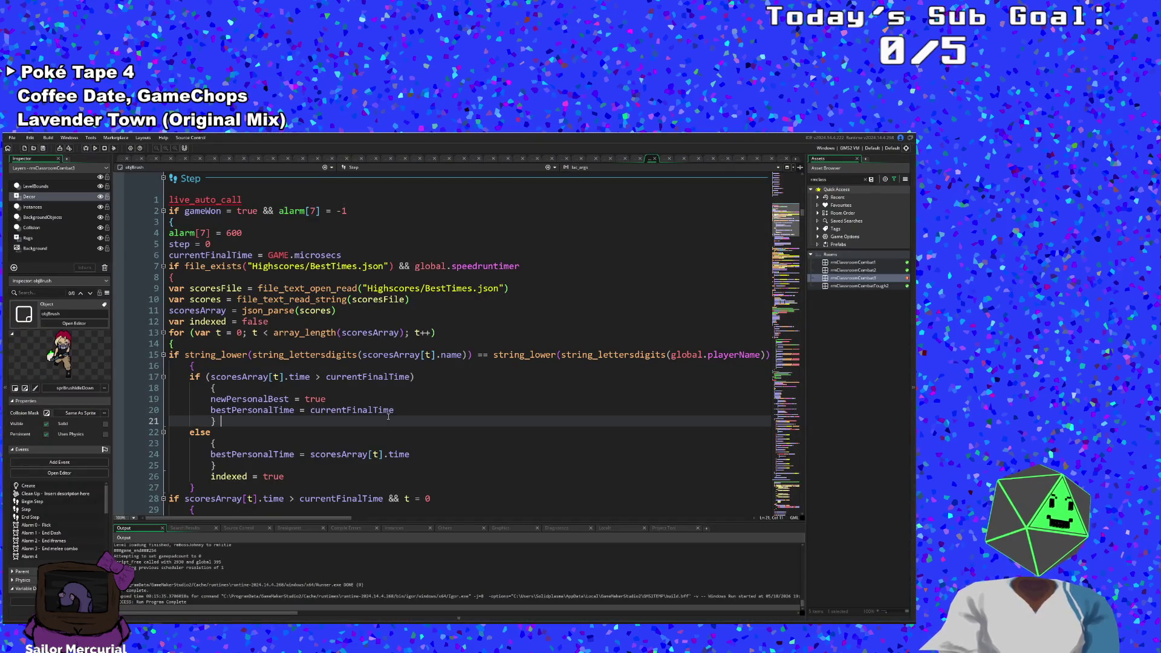
# Step: Delete the live_auto_call line at the top of the Step event
pyautogui.scroll(-6, 381, 423)
pyautogui.scroll(8, 302, 363)
pyautogui.doubleClick(248, 267)
pyautogui.press('BackSpace')
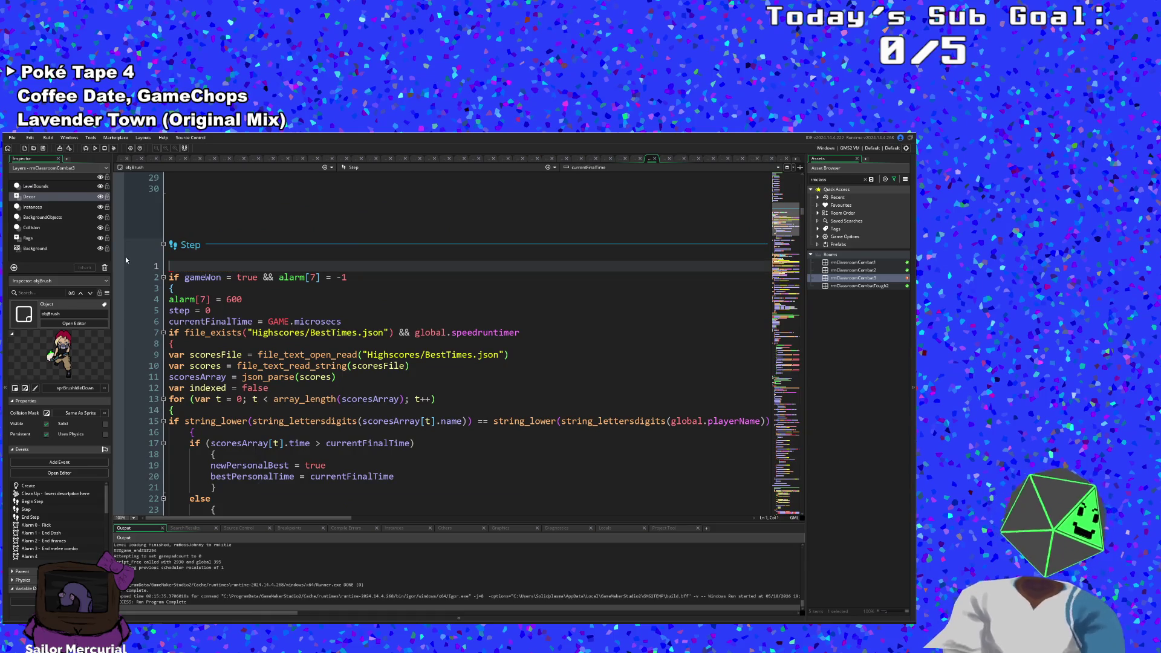
pyautogui.press('Delete')
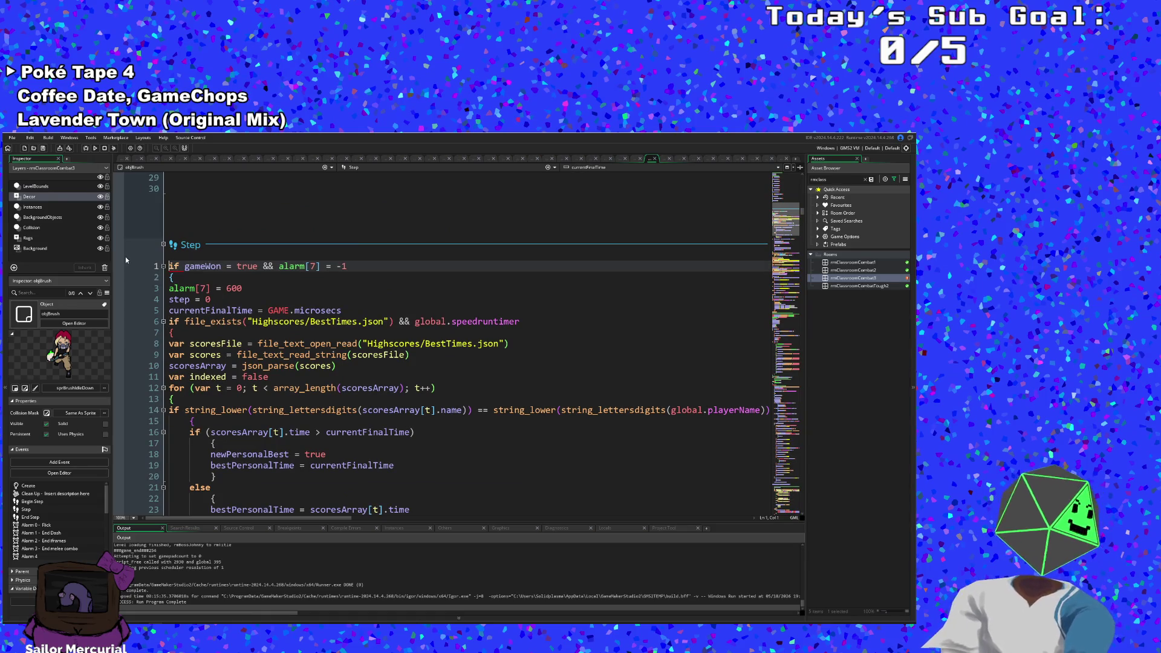
# Step: Search the code for 'collid' and go to the colliding_with_doors() call on line 570
pyautogui.hotkey('ctrl', 'f')
pyautogui.write('collid')
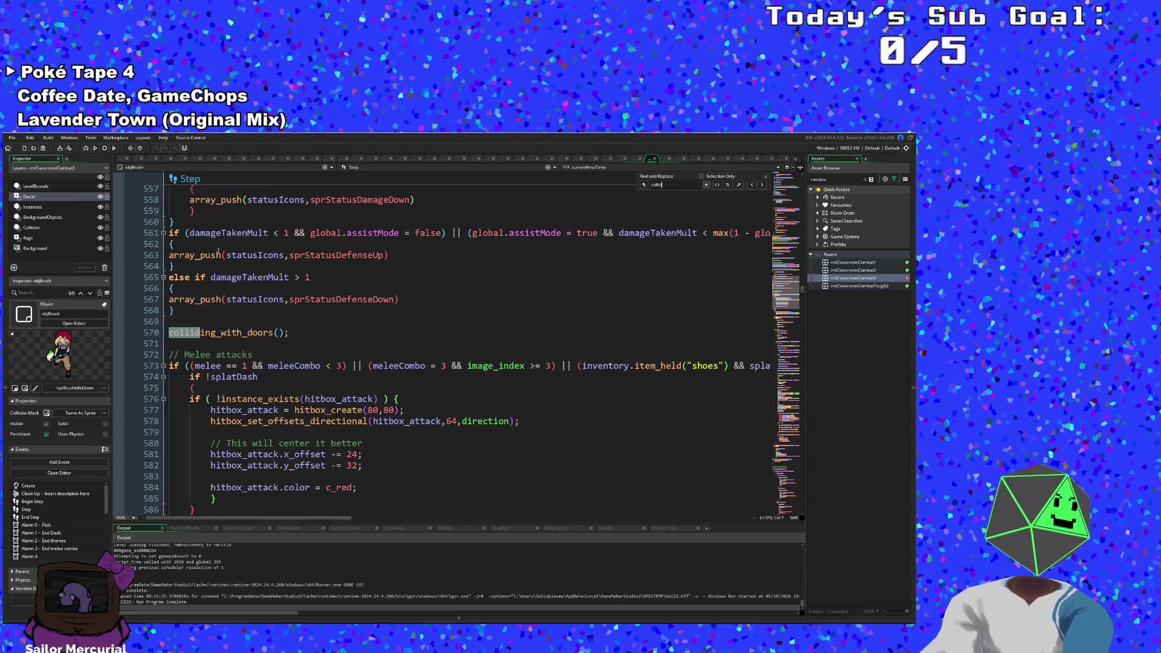
pyautogui.click(232, 332)
# Step: Inspect the colliding_with_doors definition in User Event 0, then bring up objDoorParent's Create code
pyautogui.middleClick(232, 333)
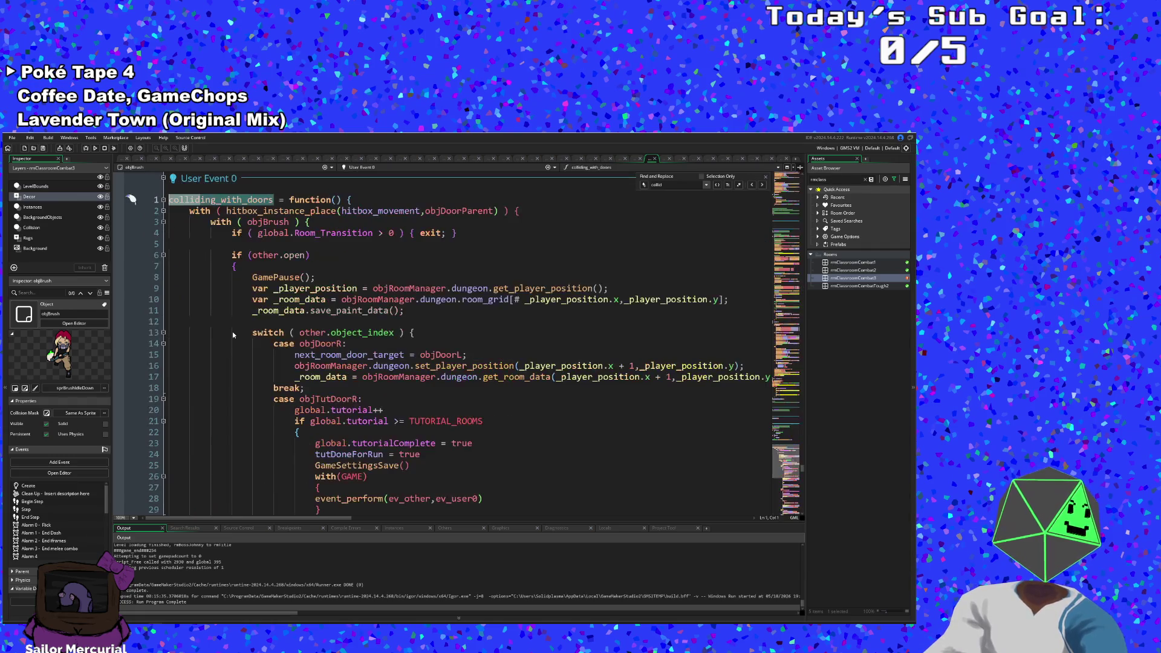
pyautogui.click(339, 229)
pyautogui.click(349, 225)
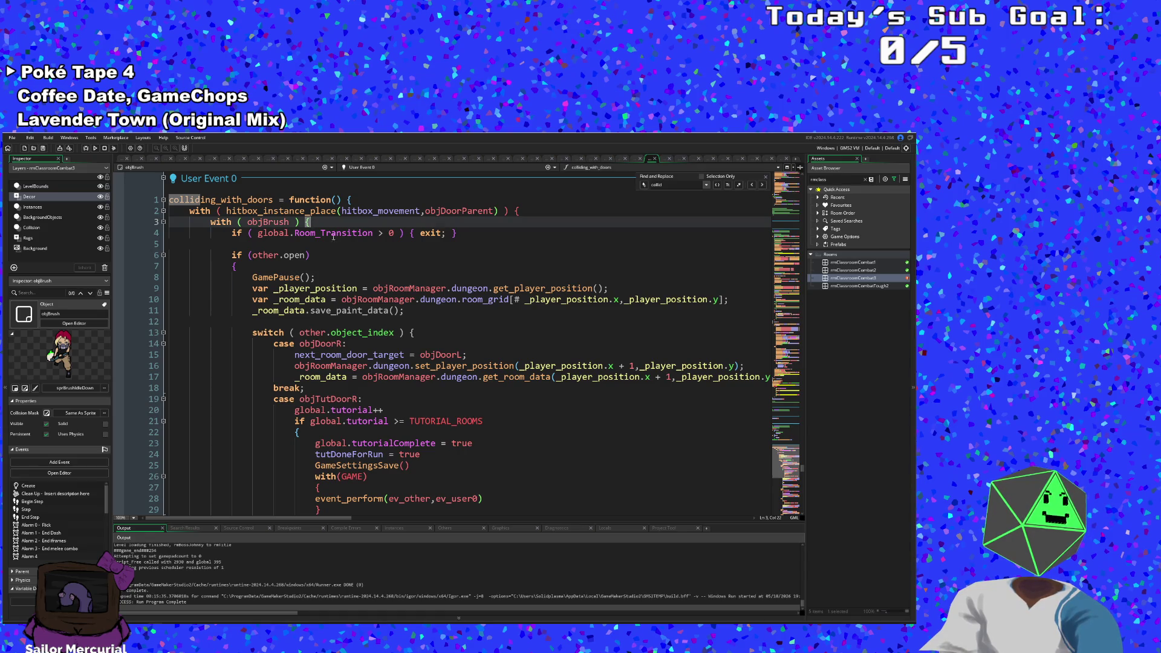
pyautogui.click(379, 211)
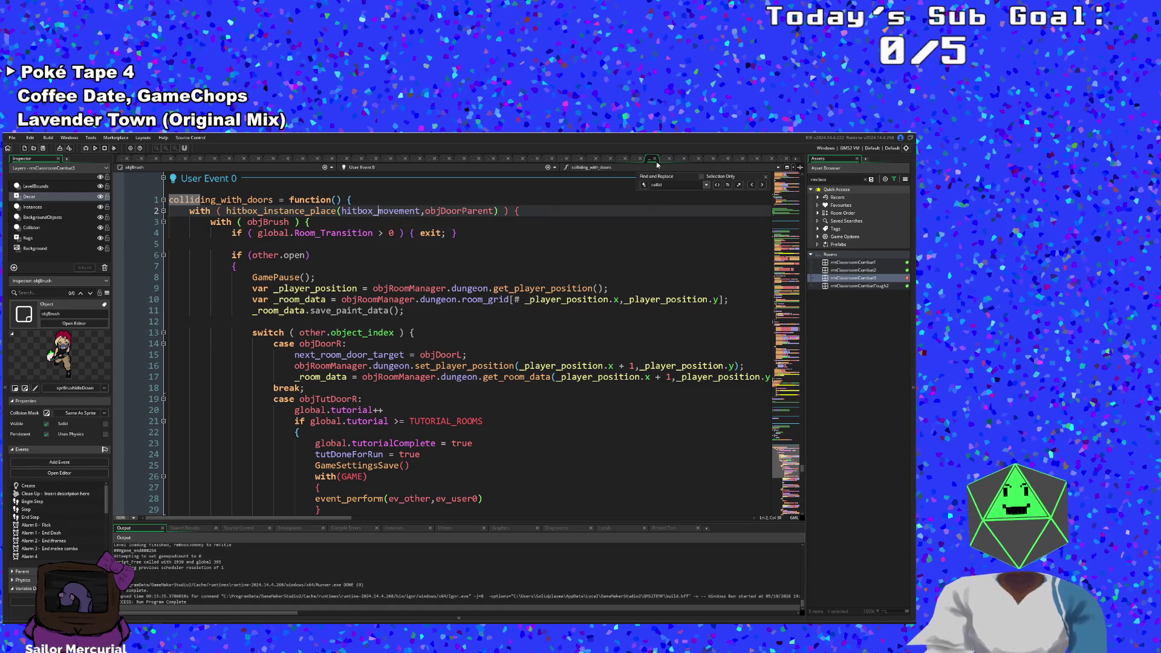
pyautogui.hotkey('ctrl', 'Tab')
pyautogui.scroll(20, 464, 379)
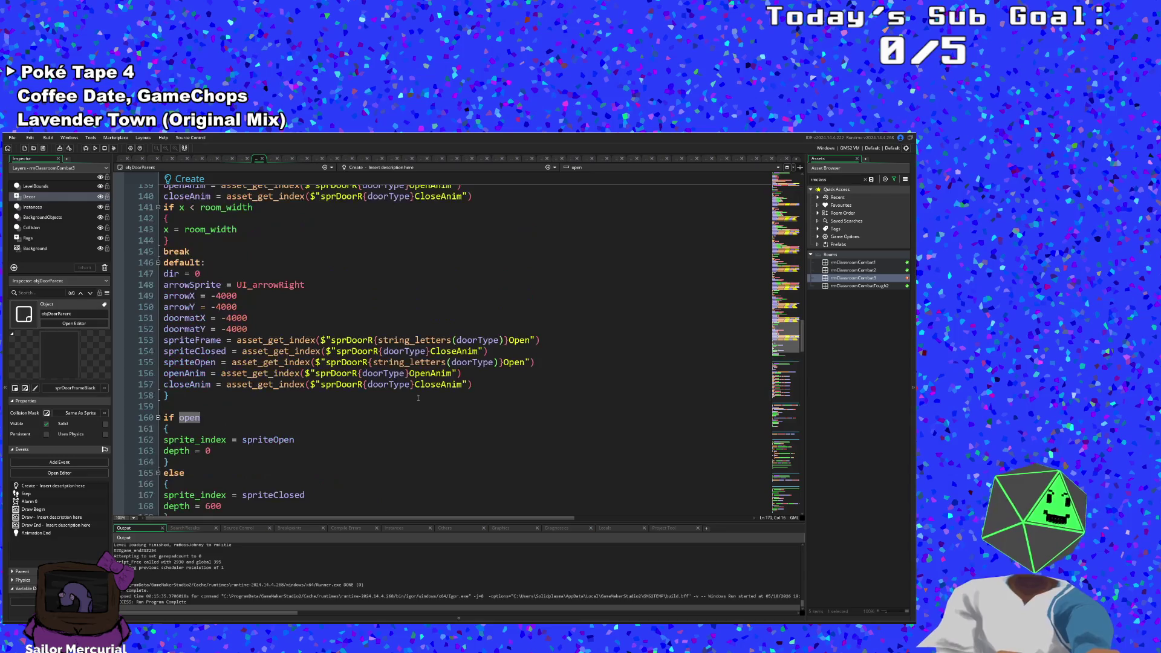
# Step: Add 'hitbox = noone' on a new line after target = noone in objDoorParent's Create event
pyautogui.scroll(20, 424, 398)
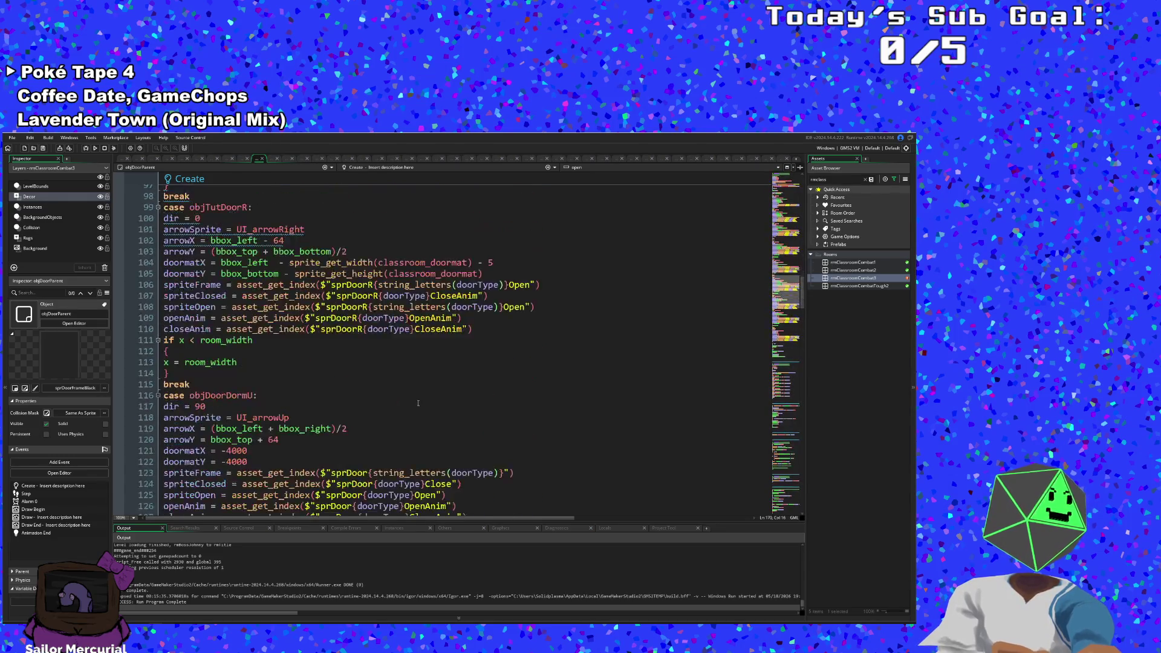
pyautogui.scroll(1, 425, 383)
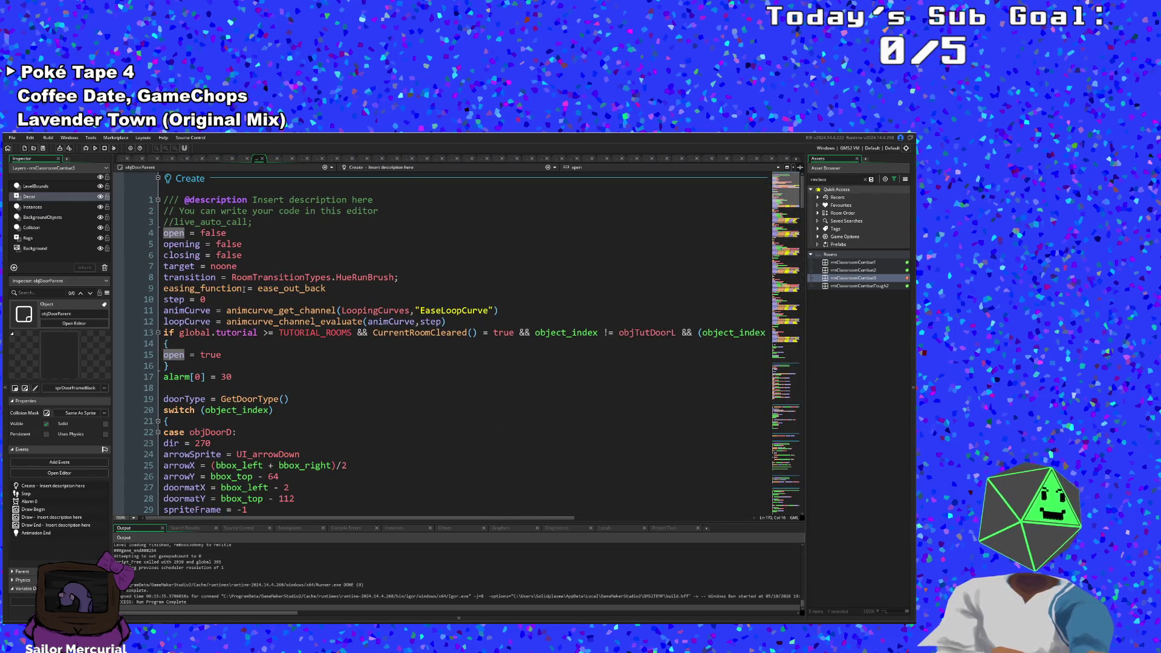
pyautogui.click(246, 269)
pyautogui.press('Return')
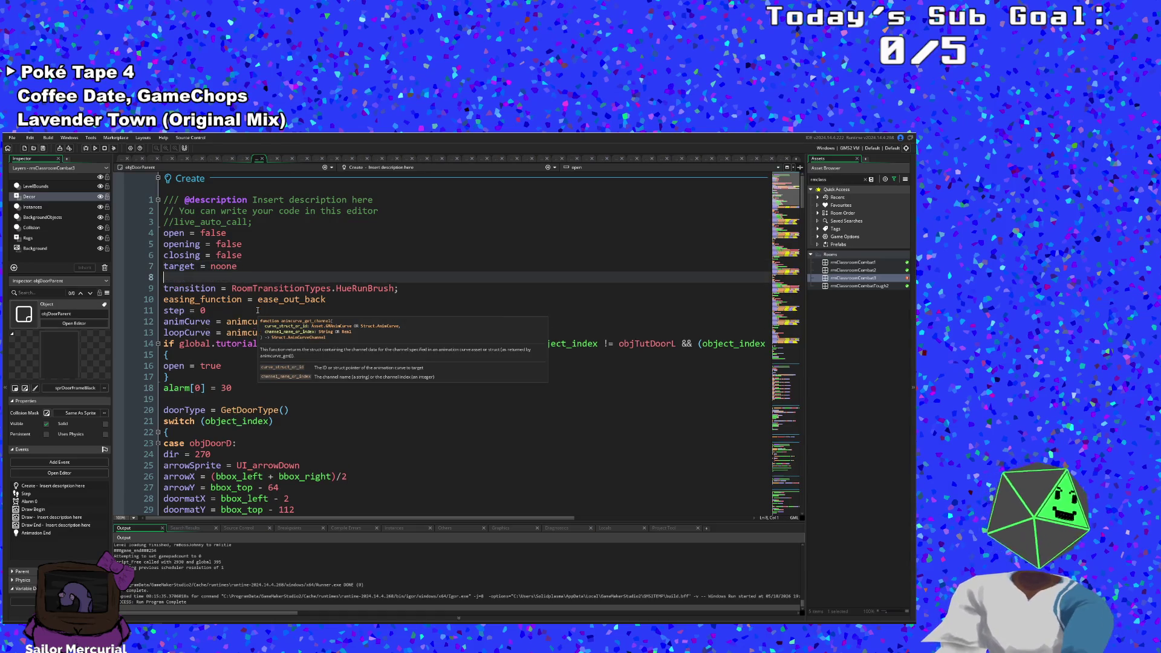
pyautogui.write('hitboi')
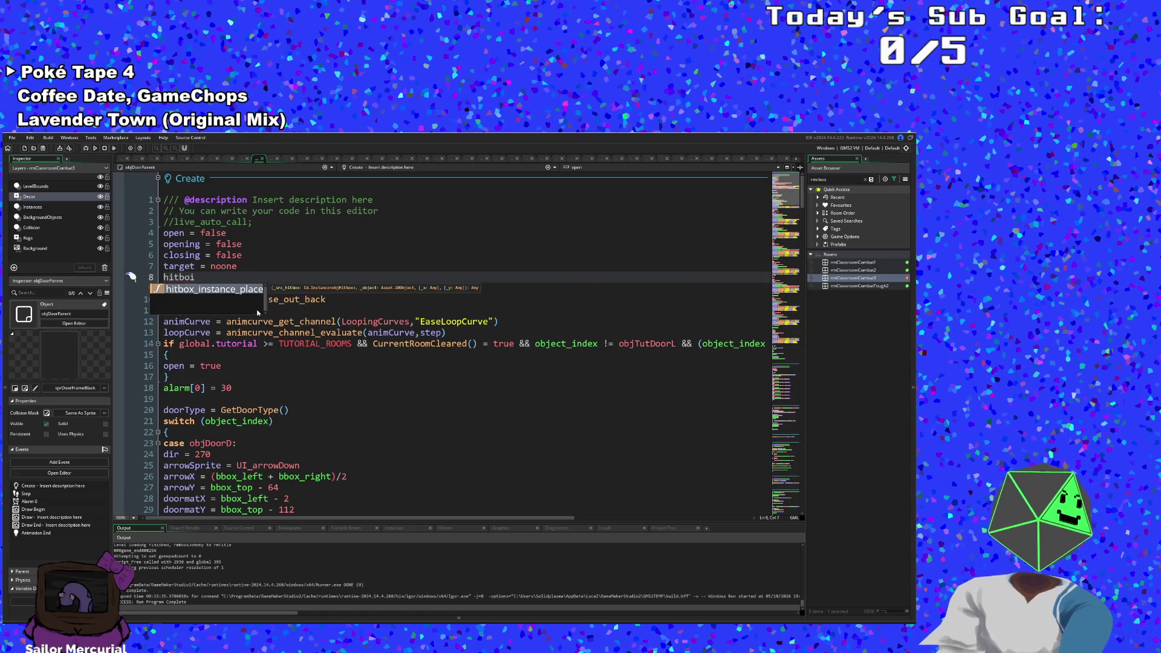
pyautogui.press('BackSpace')
pyautogui.write('x = ')
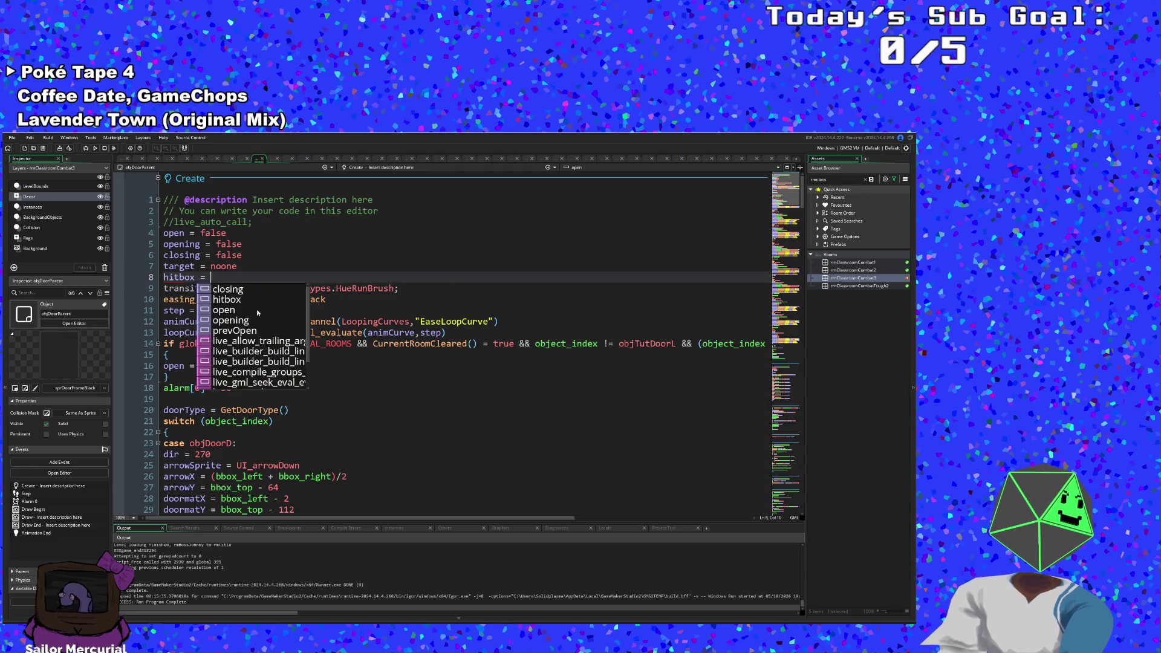
pyautogui.write('noone')
pyautogui.click(250, 410)
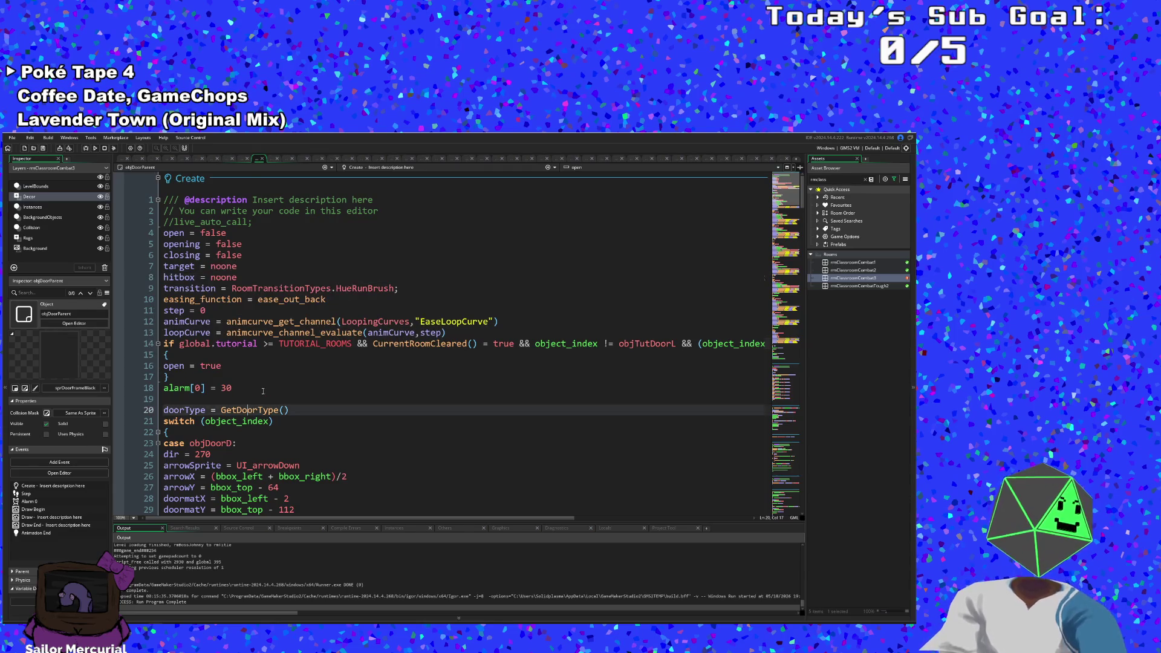
pyautogui.scroll(-6, 250, 405)
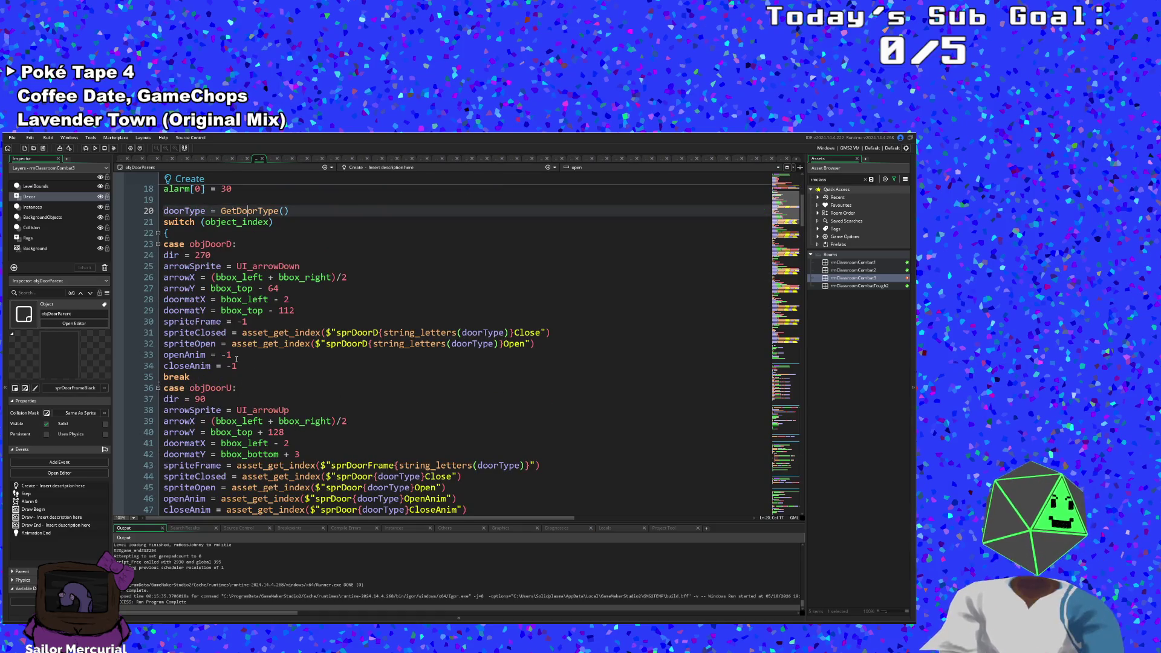
pyautogui.click(249, 339)
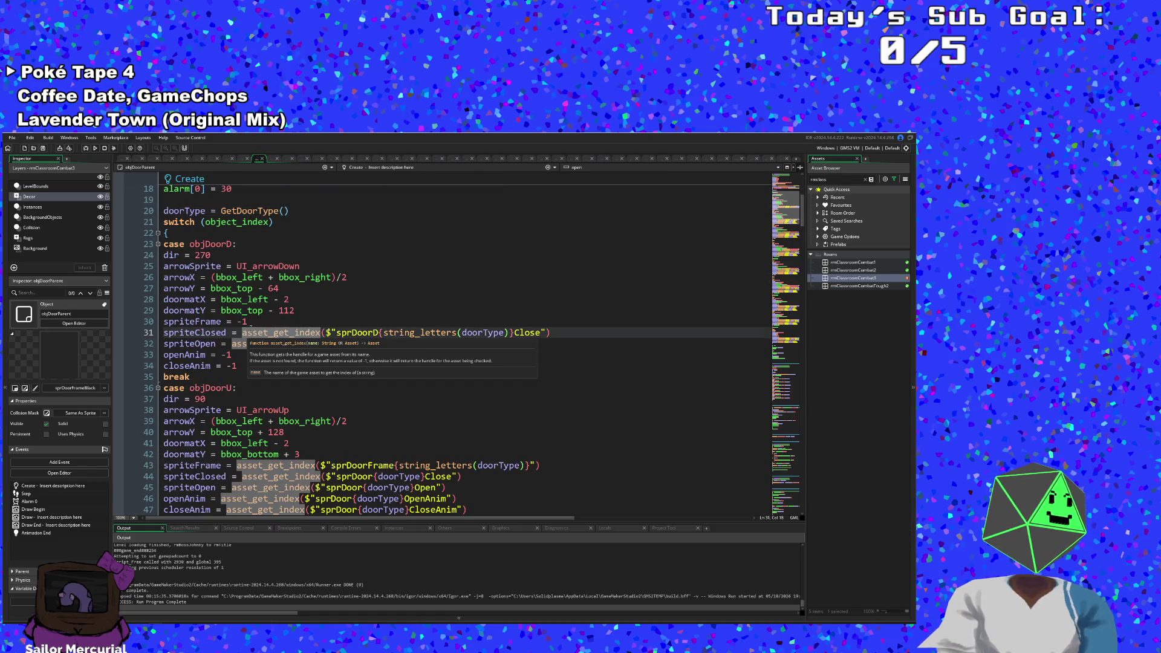
pyautogui.click(253, 323)
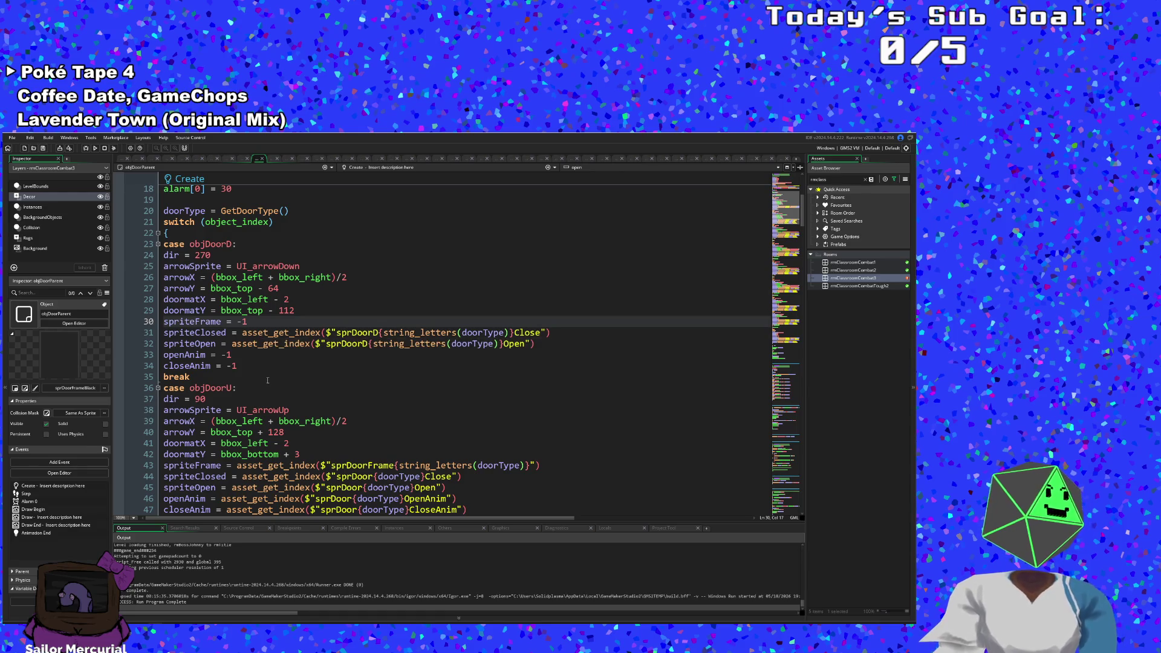
pyautogui.press('Return')
pyautogui.write('hitb')
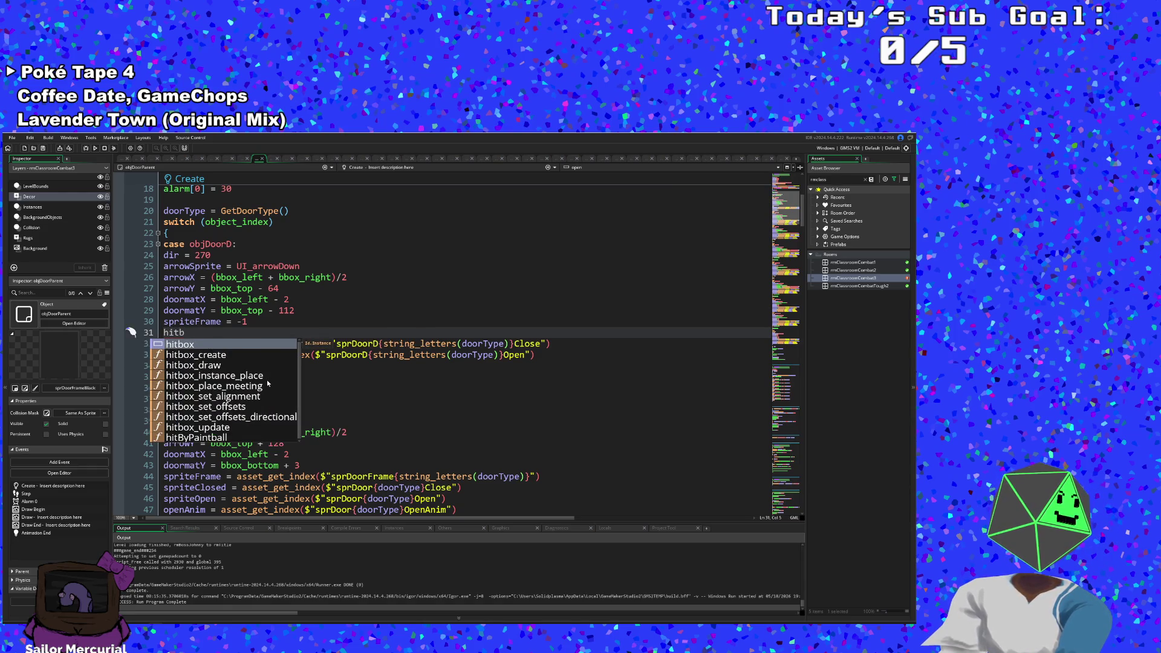
pyautogui.write('ox = hit')
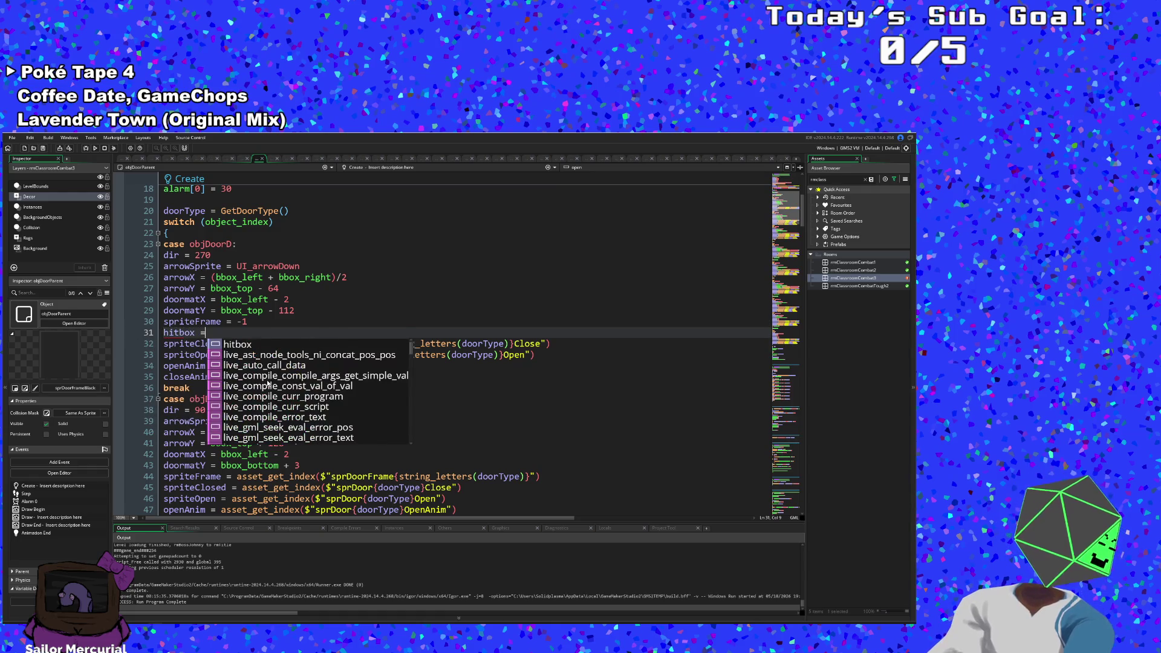
pyautogui.press('Down')
pyautogui.press('Return')
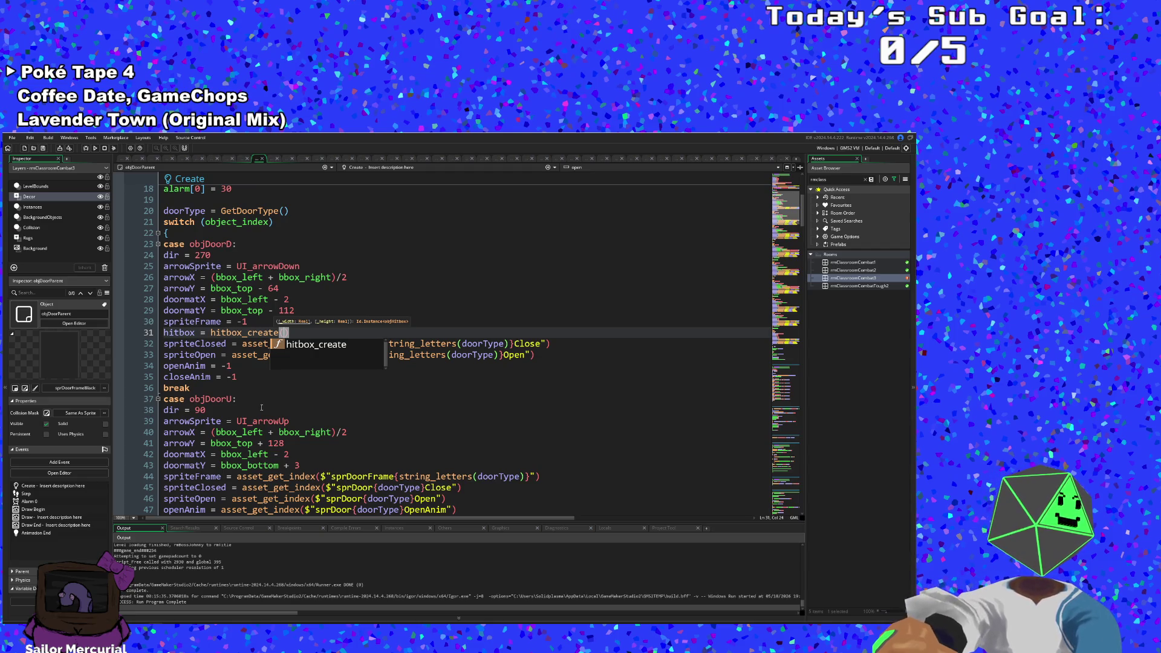
pyautogui.moveTo(236, 358)
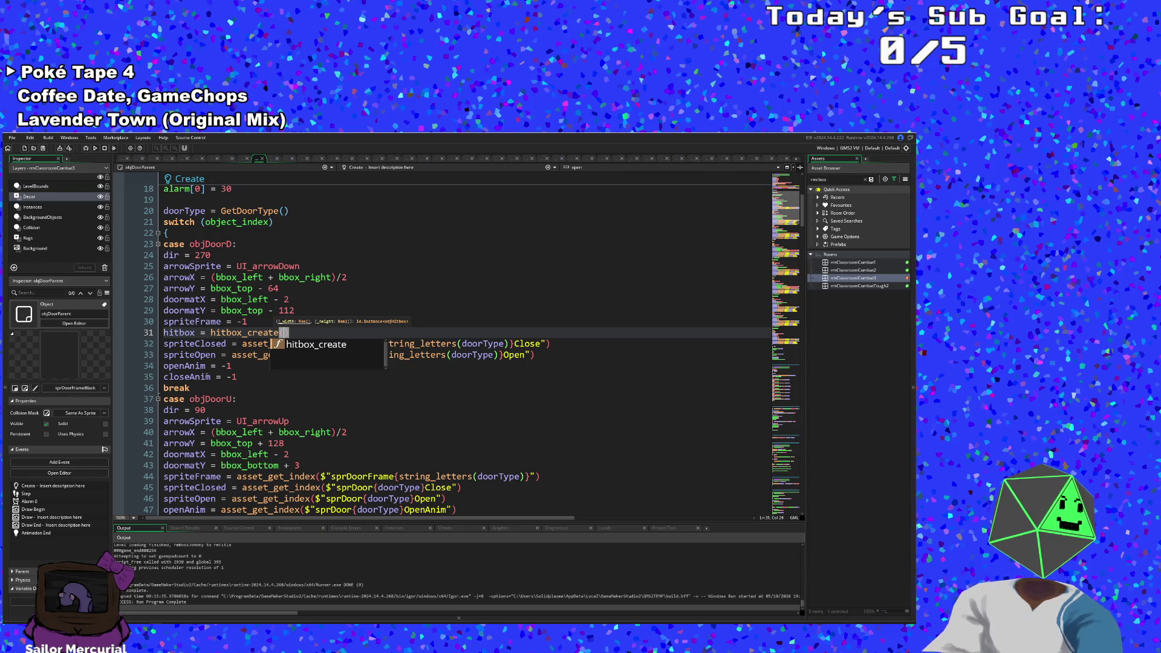
pyautogui.scroll(2, 214, 396)
pyautogui.scroll(-2, 225, 398)
pyautogui.click(234, 343)
pyautogui.moveTo(288, 332); pyautogui.dragTo(156, 331)
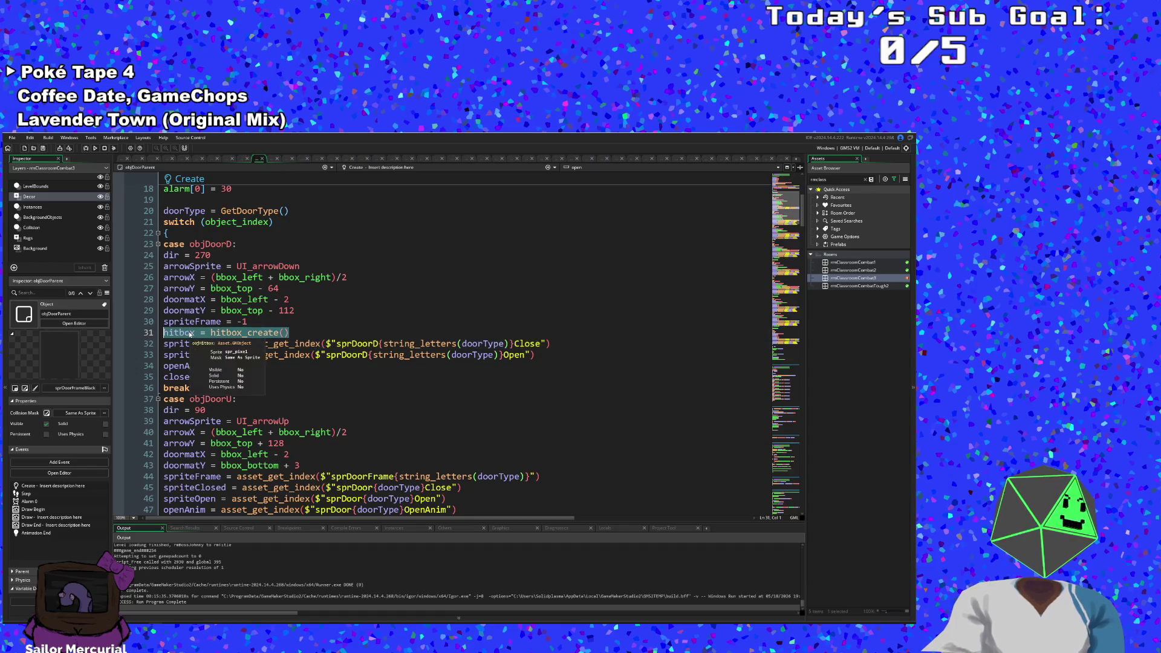
pyautogui.write('h')
pyautogui.press('BackSpace')
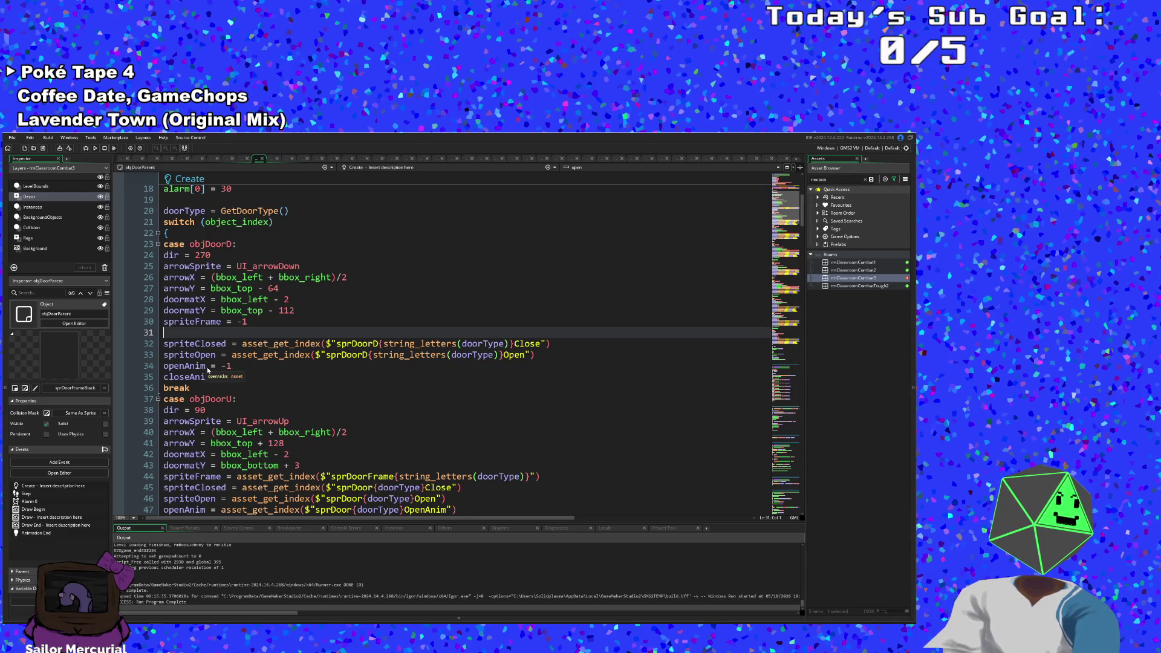
pyautogui.press('BackSpace')
pyautogui.scroll(2, 254, 393)
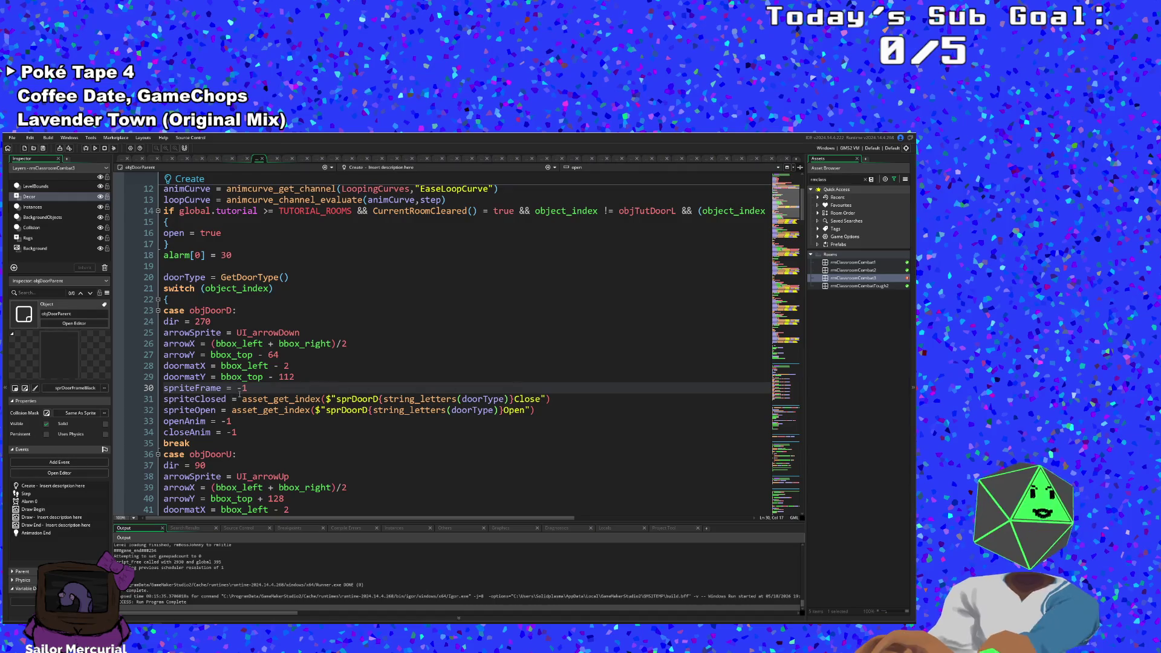
# Step: Jump from the objDoorD reference in objDoorParent's Create code to objDoorD's own events
pyautogui.scroll(2, 284, 415)
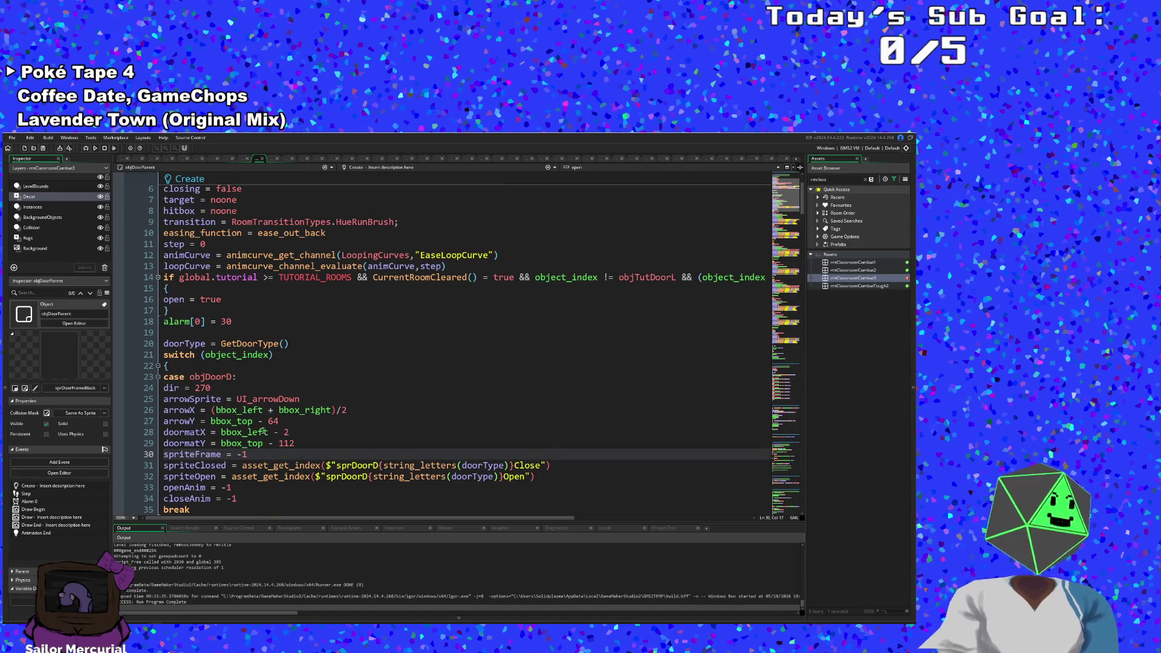
pyautogui.scroll(-2, 266, 423)
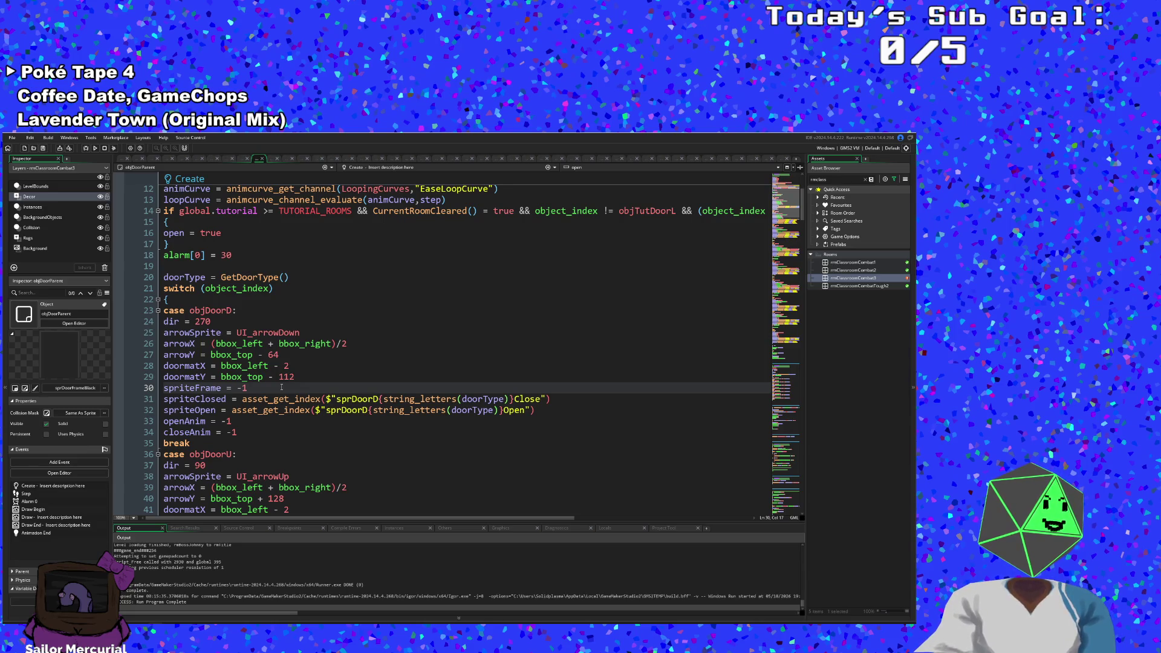
pyautogui.middleClick(222, 310)
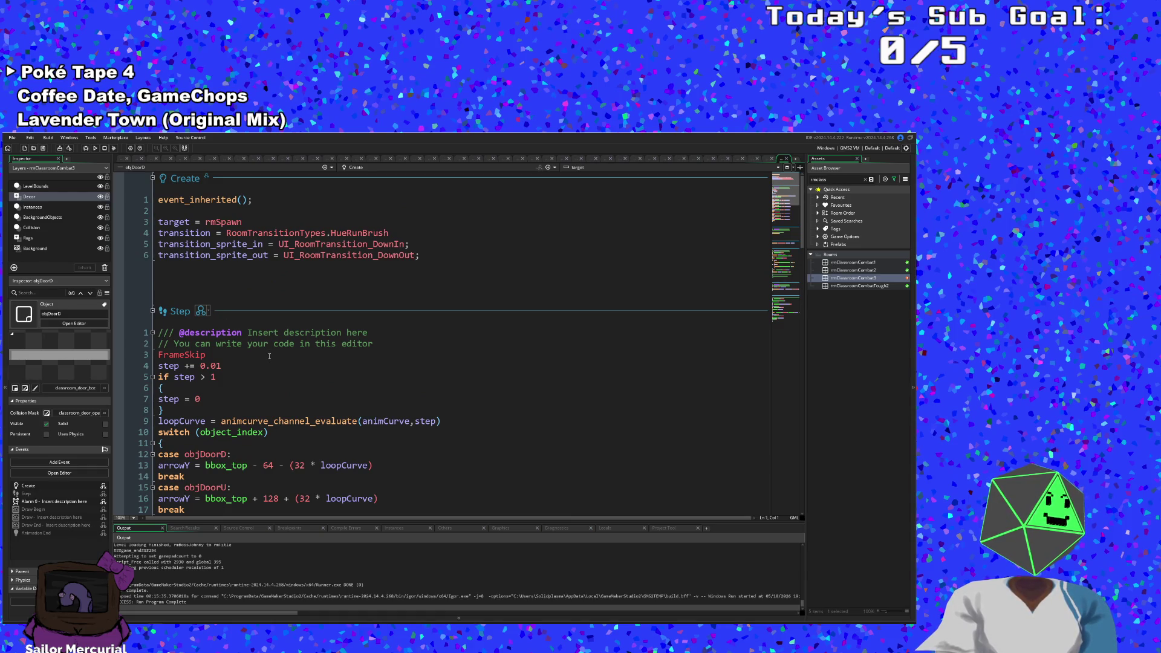
# Step: Scroll through objDoorD's Step and Draw Begin code, checking the doormat draw_sprite line
pyautogui.scroll(-4, 269, 356)
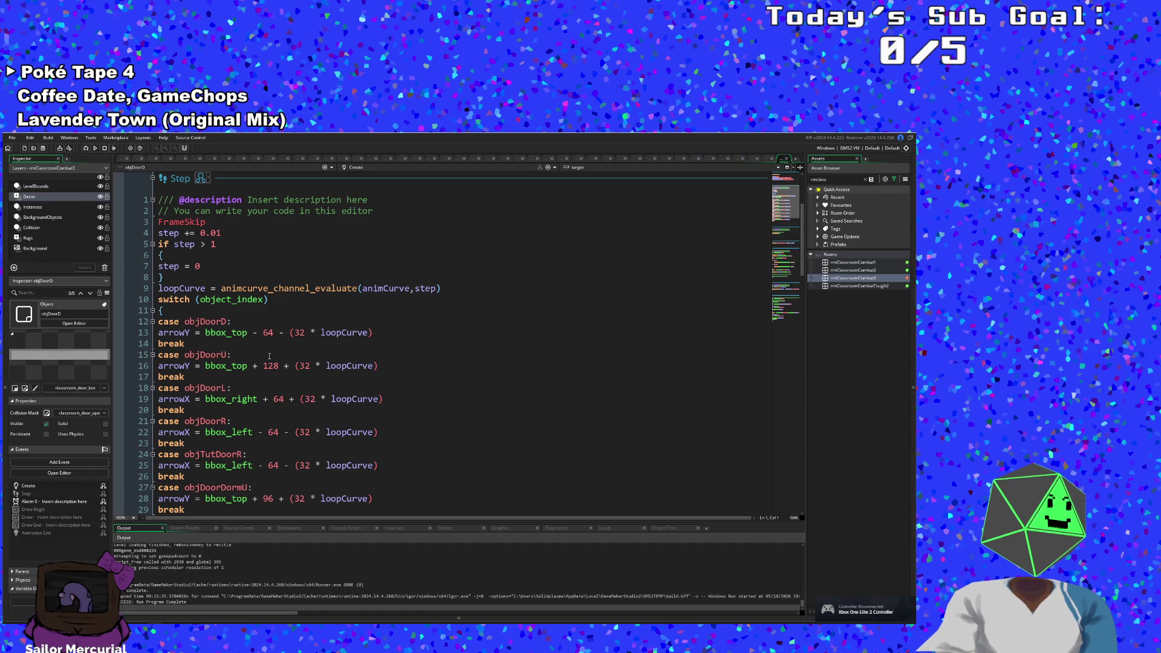
pyautogui.scroll(-2, 269, 356)
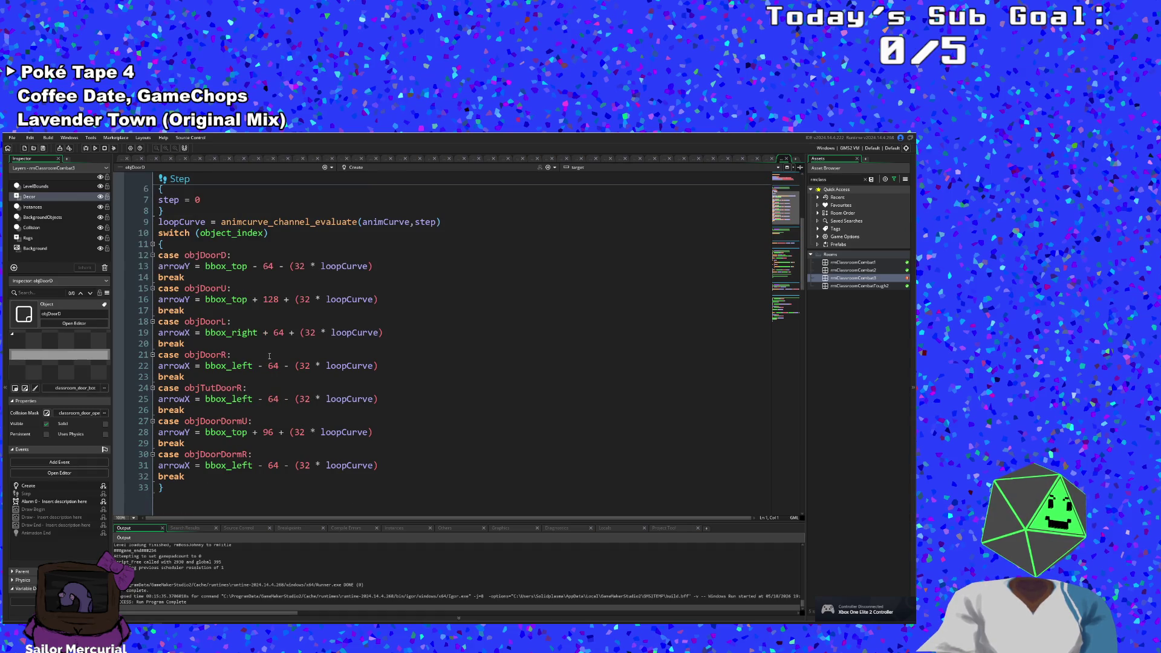
pyautogui.scroll(-9, 269, 356)
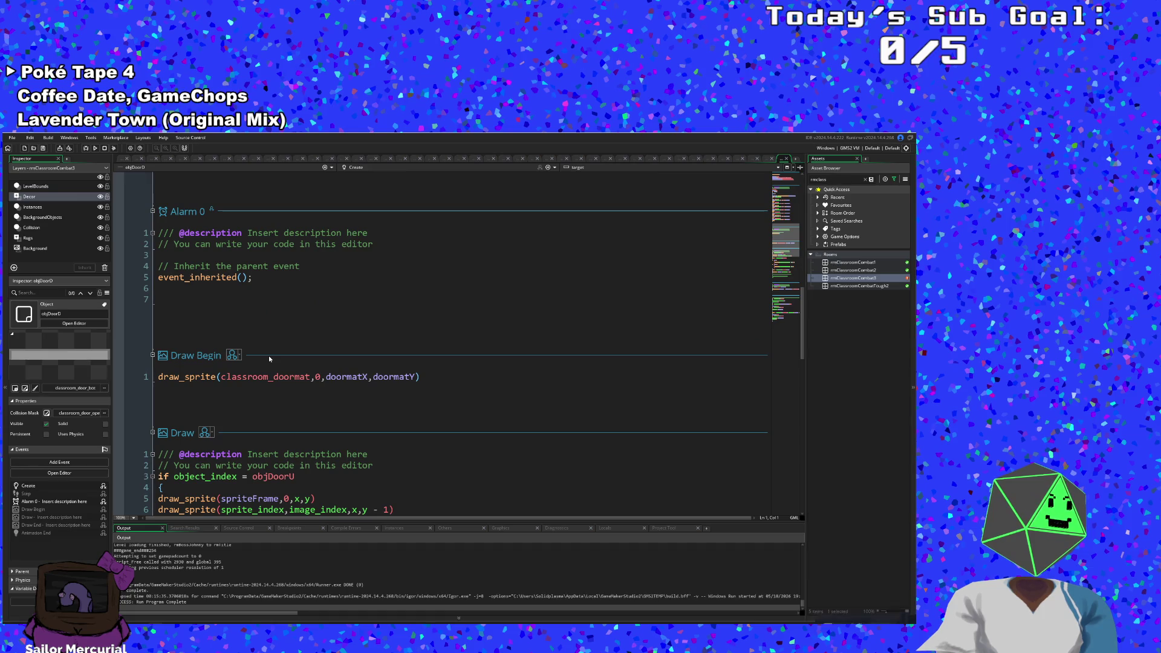
pyautogui.scroll(-6, 269, 358)
pyautogui.scroll(2, 269, 359)
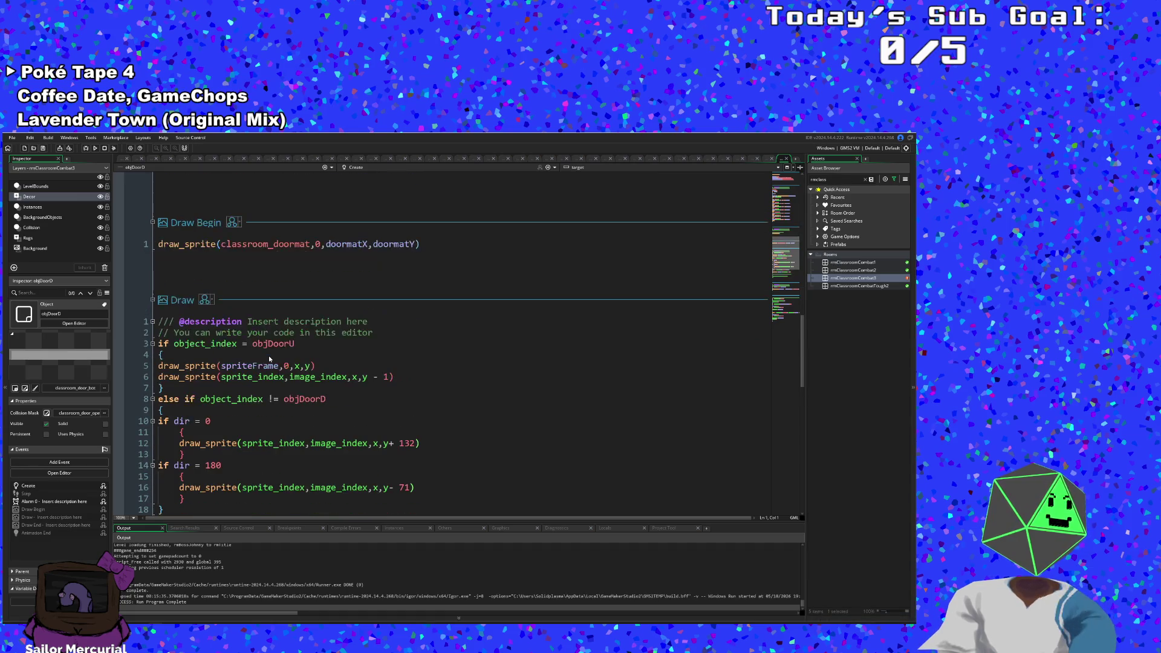
pyautogui.click(274, 244)
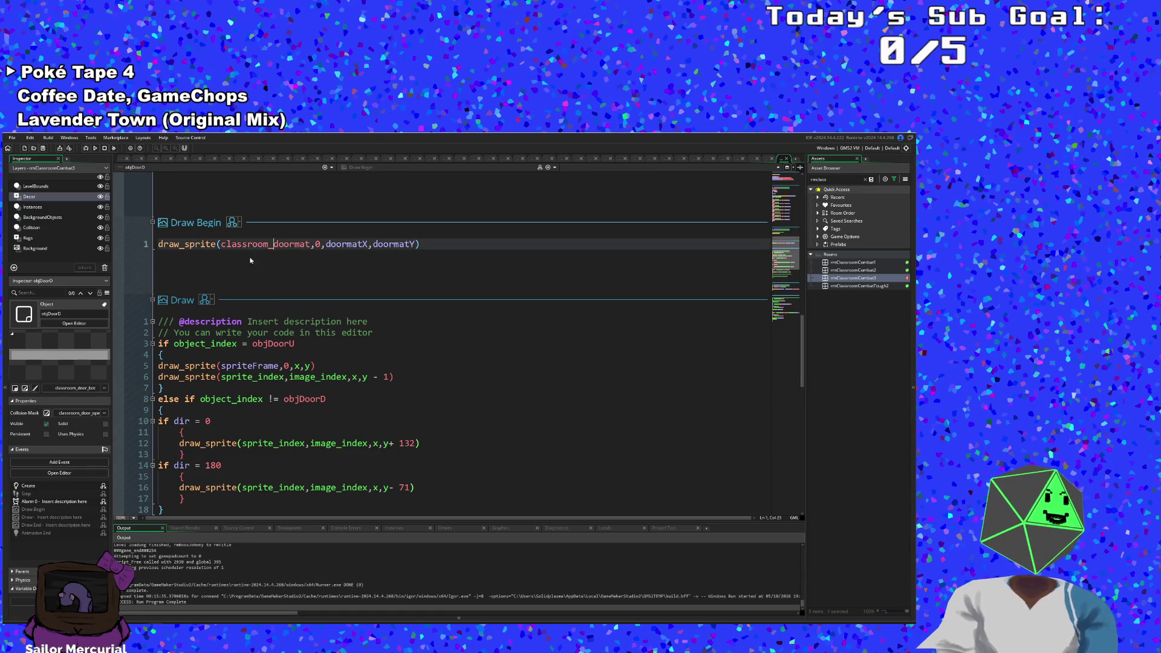
pyautogui.click(182, 255)
pyautogui.click(435, 248)
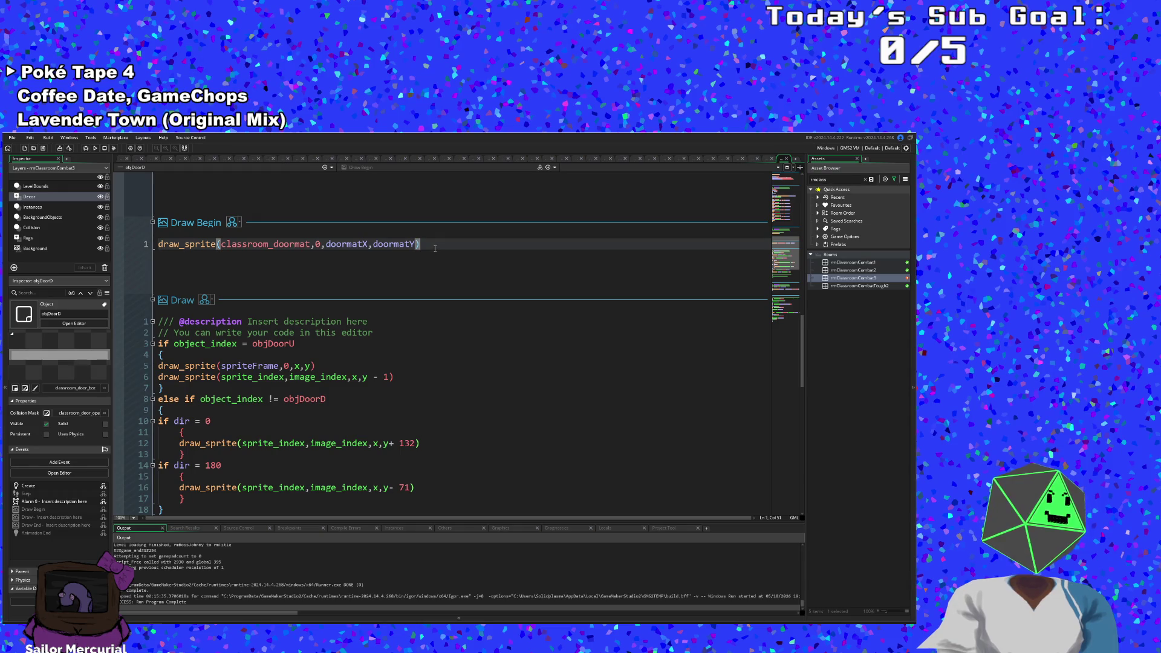
# Step: Scroll through the rest of objDoorD's event code, including Animation End
pyautogui.scroll(-10, 418, 260)
pyautogui.scroll(6, 365, 306)
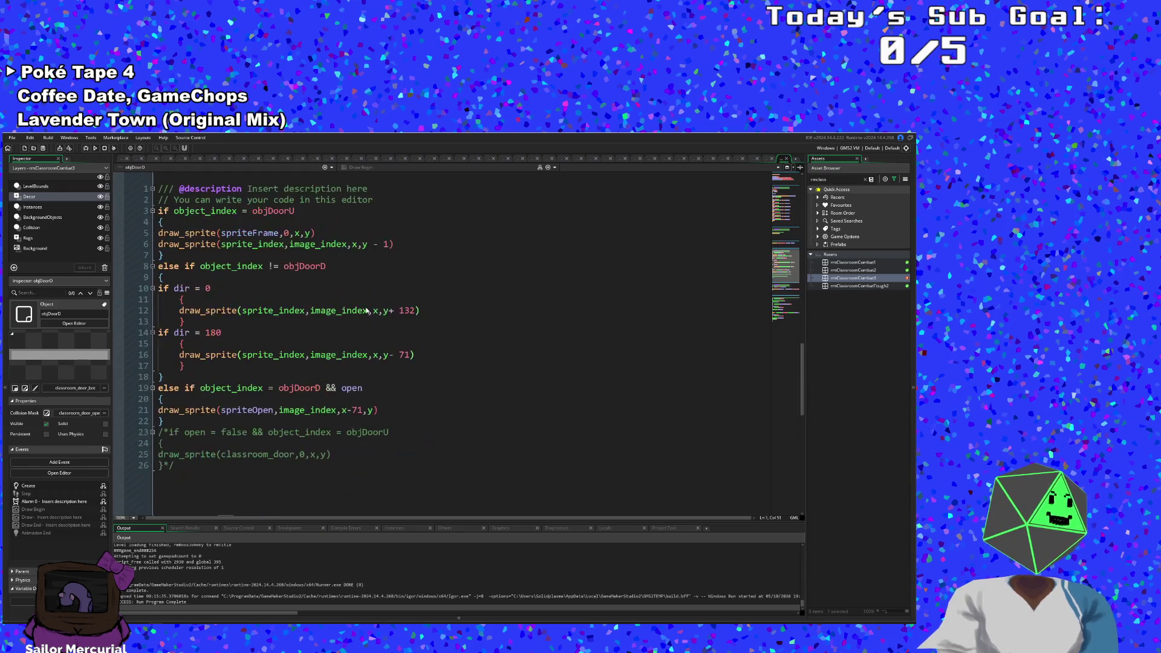
pyautogui.scroll(-8, 365, 310)
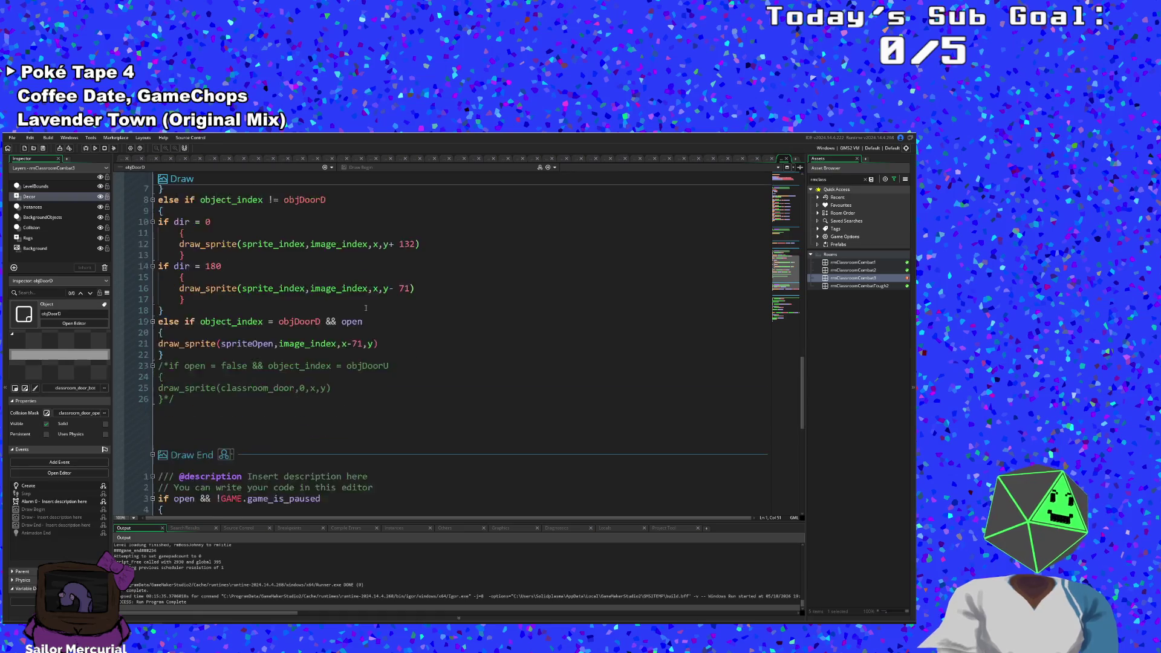
pyautogui.scroll(7, 365, 307)
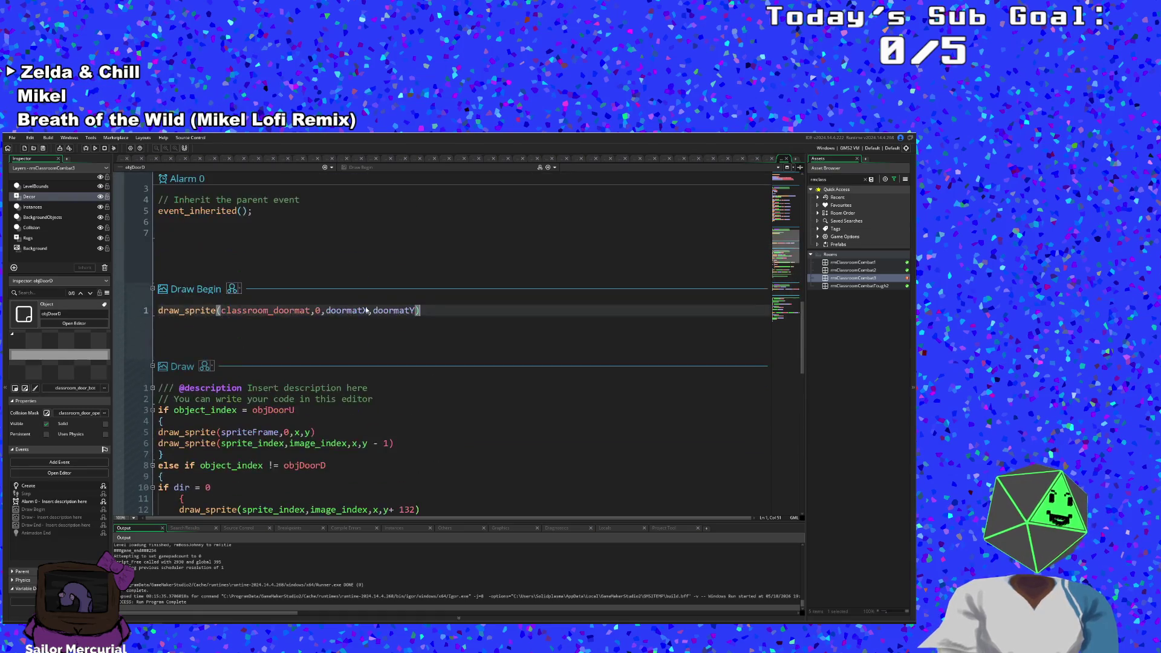
pyautogui.scroll(-10, 282, 326)
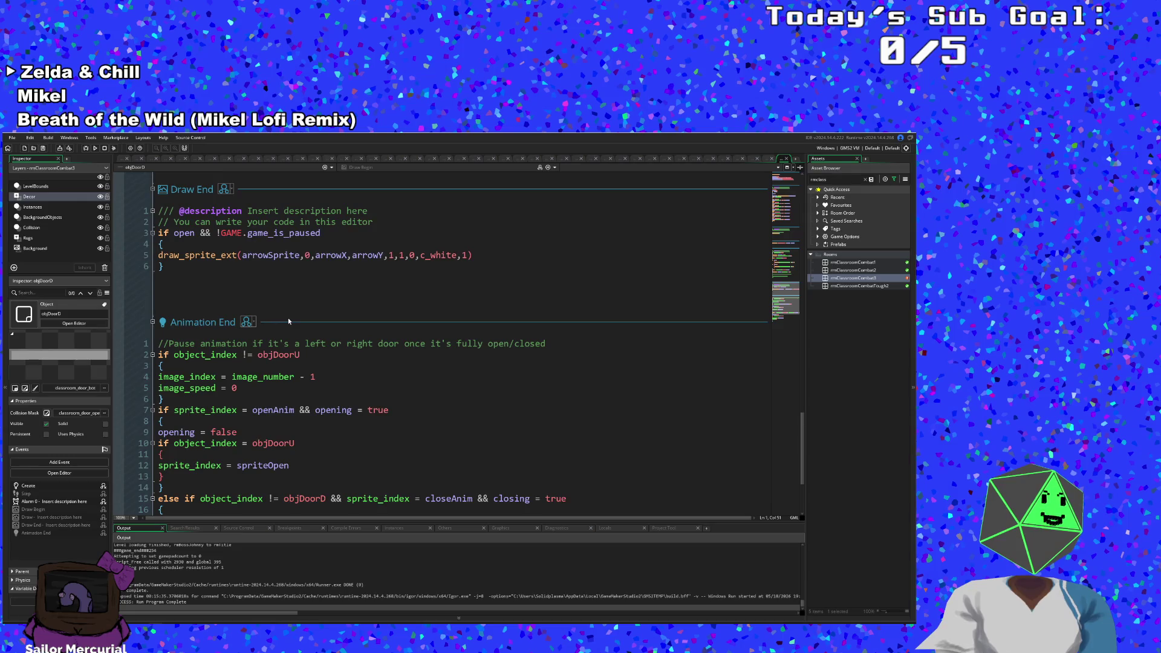
pyautogui.scroll(-4, 293, 314)
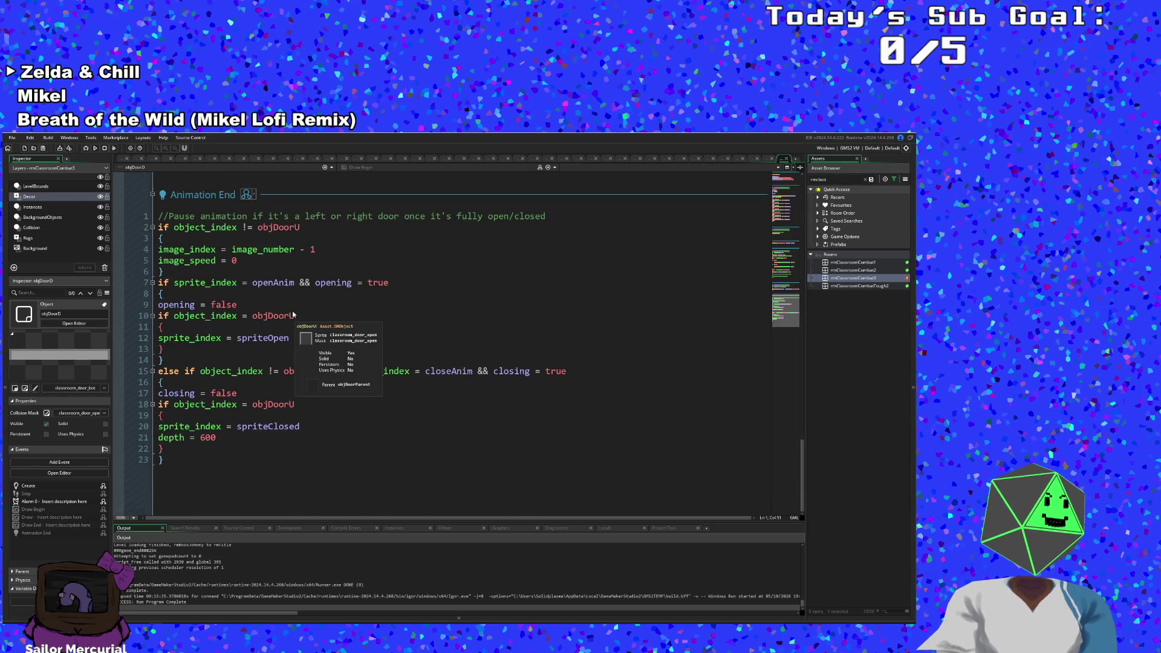
pyautogui.scroll(6, 293, 313)
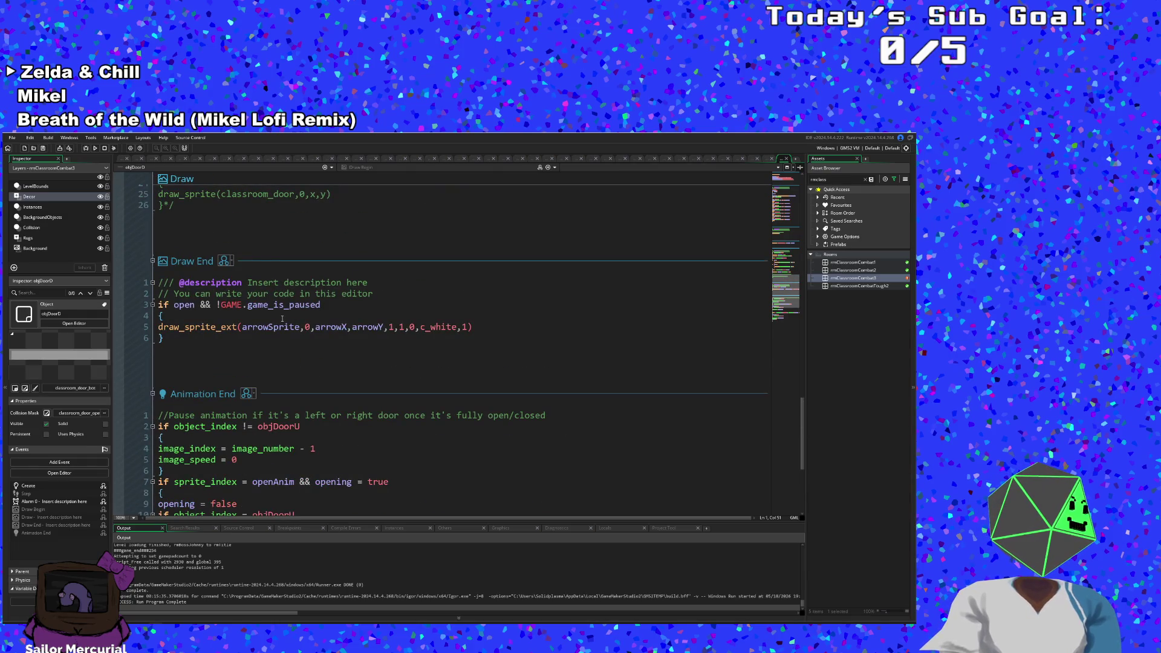
pyautogui.scroll(10, 282, 318)
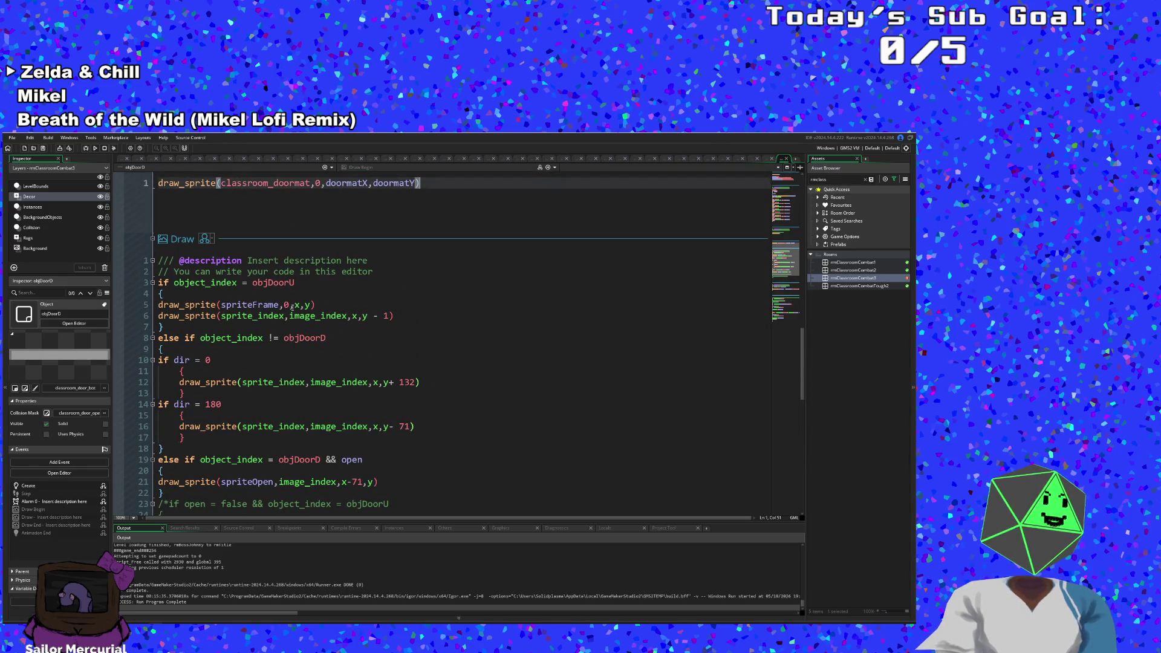
pyautogui.scroll(-6, 292, 307)
pyautogui.scroll(-8, 291, 309)
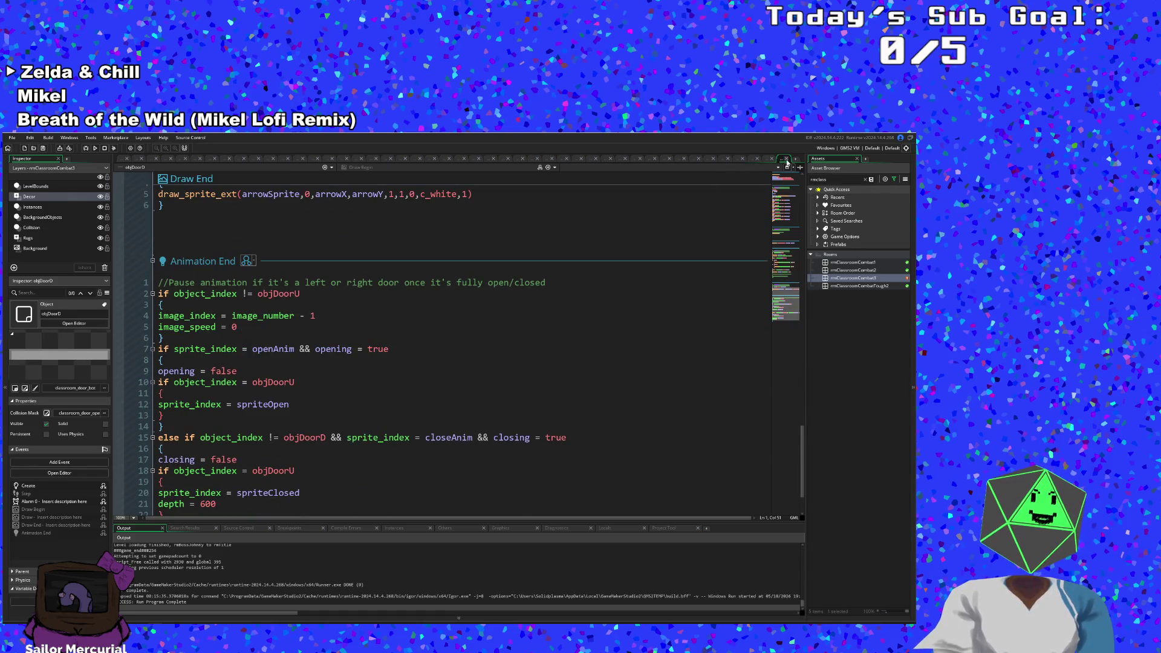
# Step: Return to objDoorParent's Create event at the end of the objDoorD case's spriteFrame = -1 line
pyautogui.click(257, 158)
pyautogui.click(265, 332)
pyautogui.click(266, 376)
pyautogui.click(267, 390)
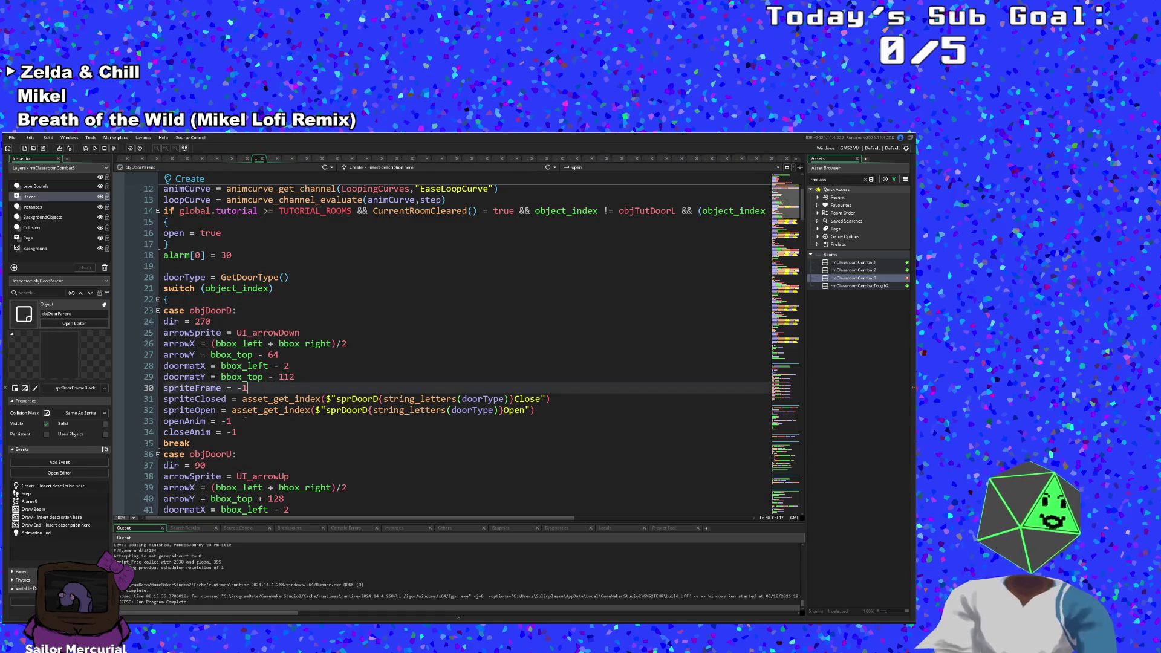
# Step: Insert 'hitbox = hitbox_create()' after closeAnim = -1 in the objDoorD case
pyautogui.moveTo(251, 407)
pyautogui.scroll(-2, 254, 398)
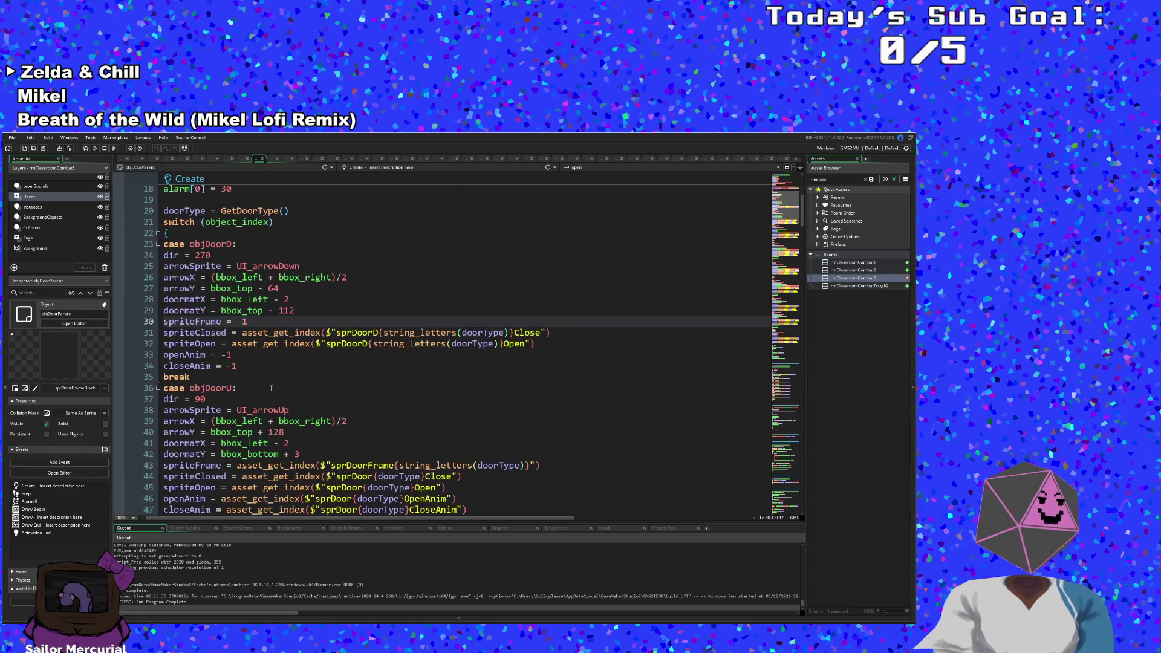
pyautogui.click(247, 365)
pyautogui.press('Return')
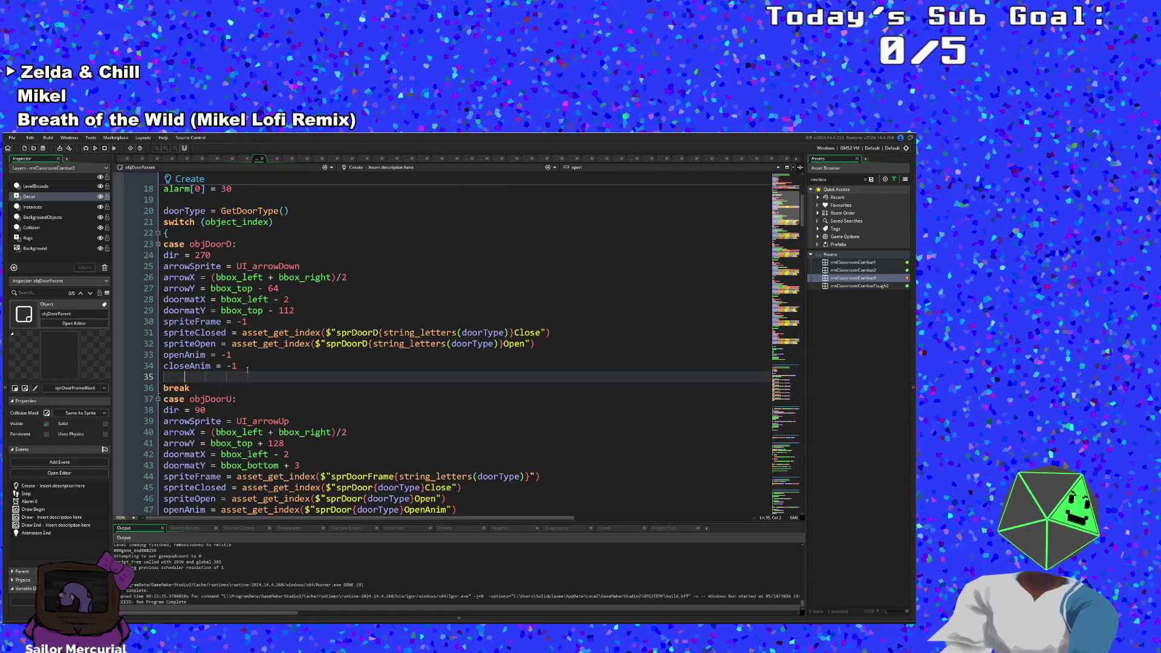
pyautogui.write('hitbox = hitbox_create()')
pyautogui.press('Left')
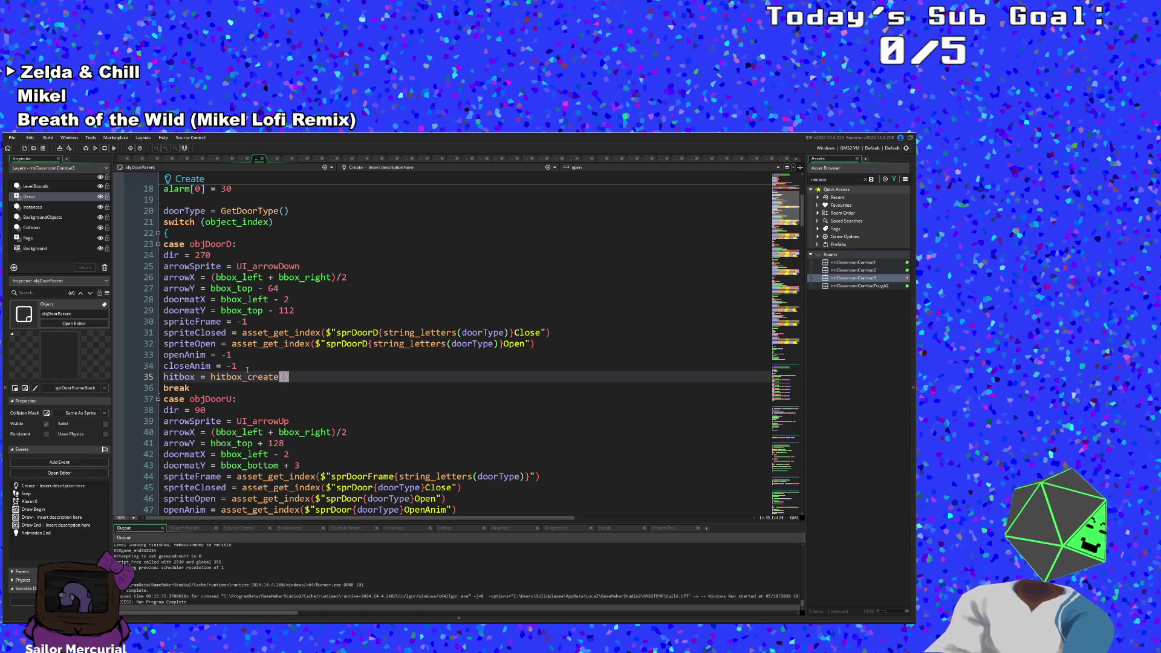
pyautogui.click(244, 377)
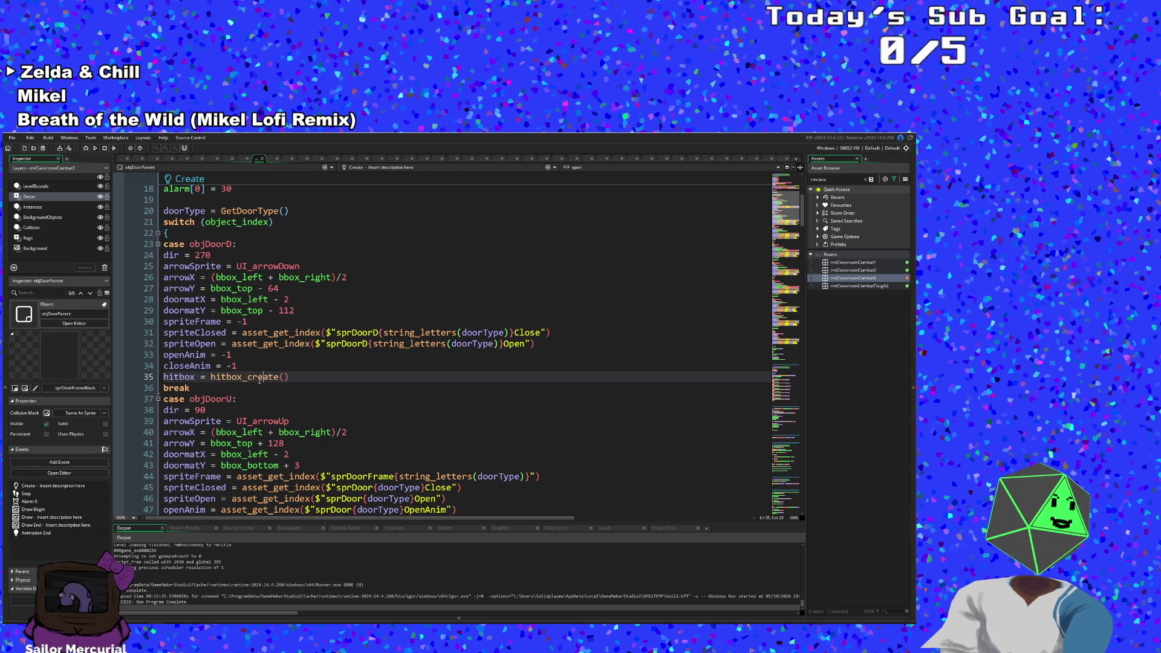
pyautogui.click(284, 376)
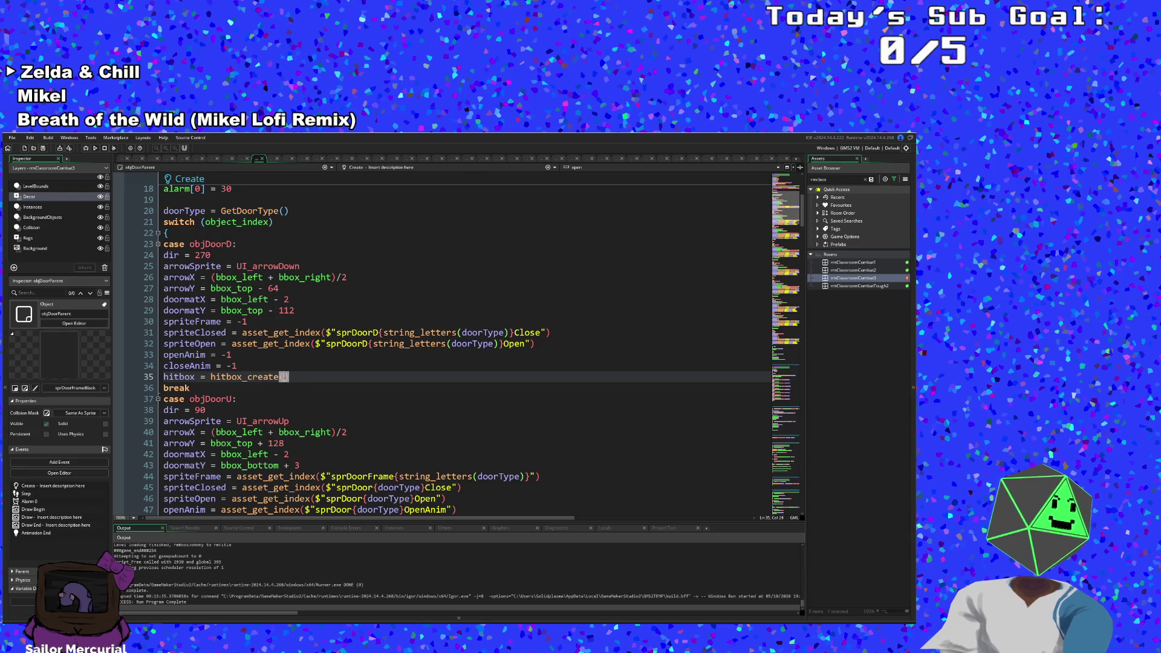
# Step: Fill the hitbox_create arguments in as sprite_width,sprite_height_2
pyautogui.write('sprite')
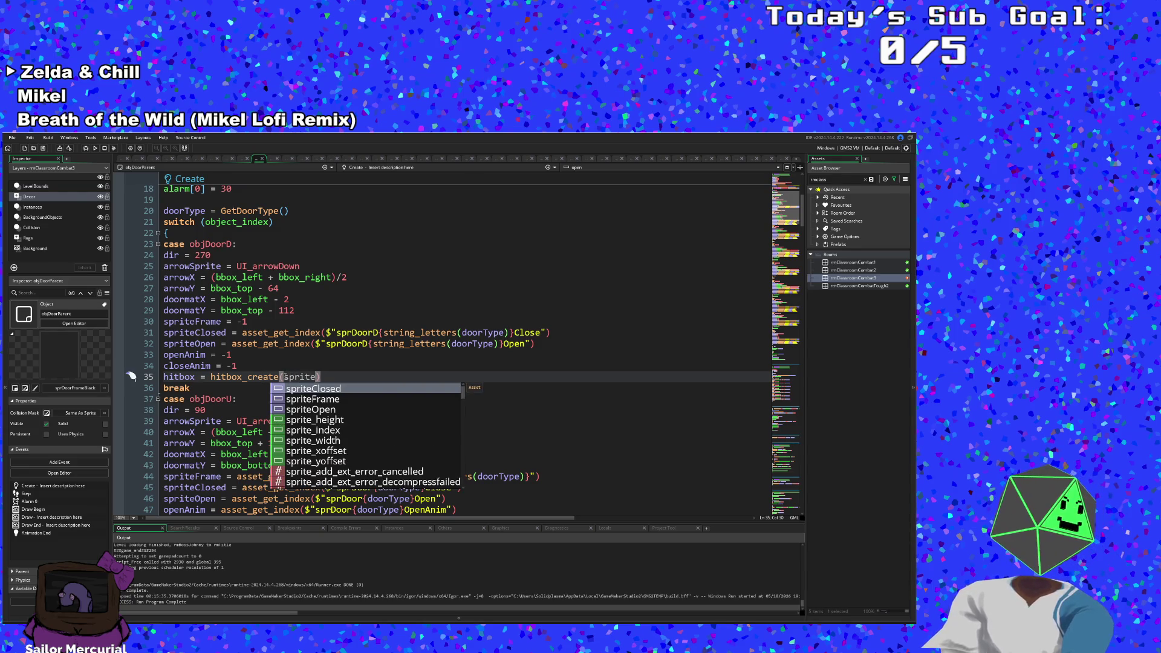
pyautogui.write('_width')
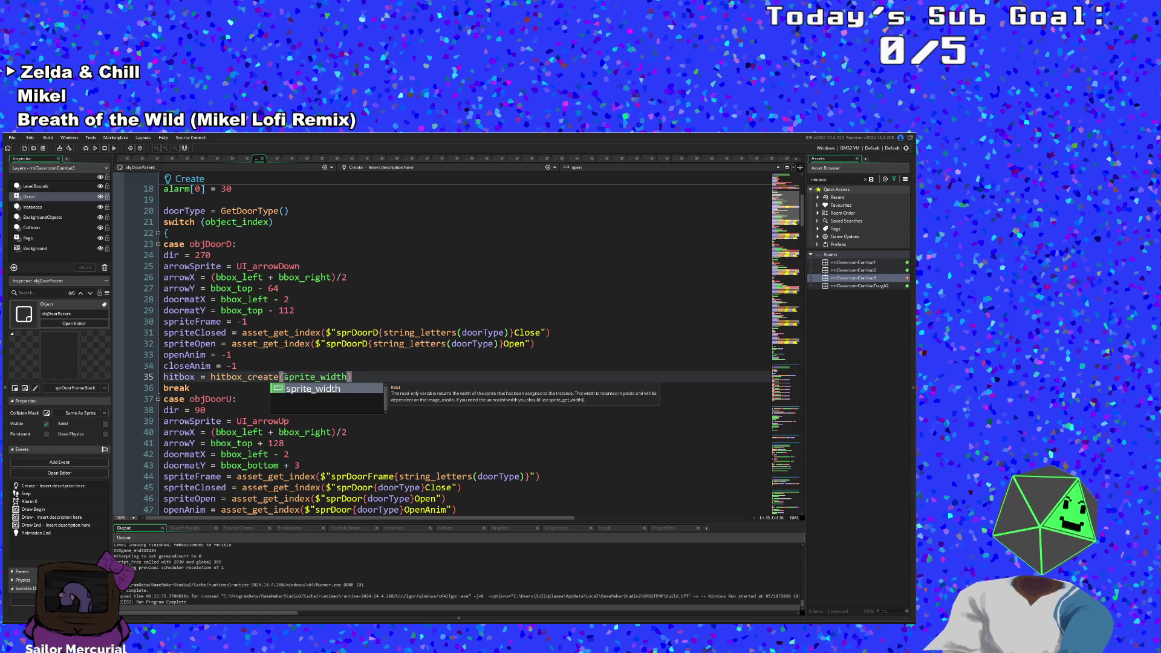
pyautogui.write(',')
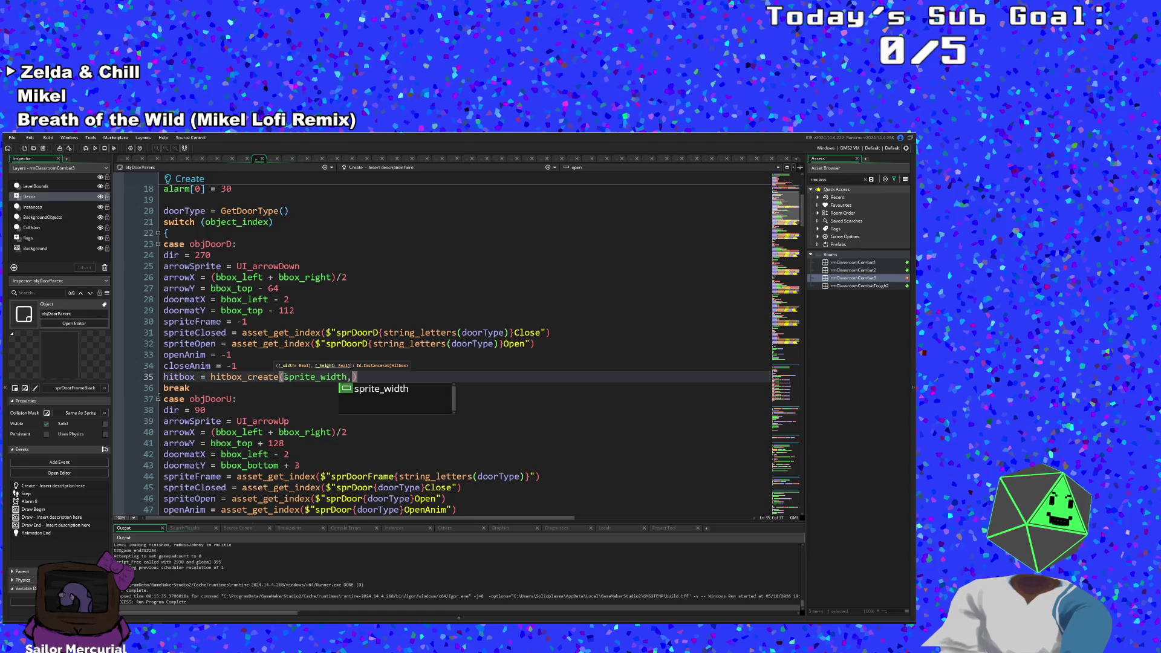
pyautogui.write('sp rig')
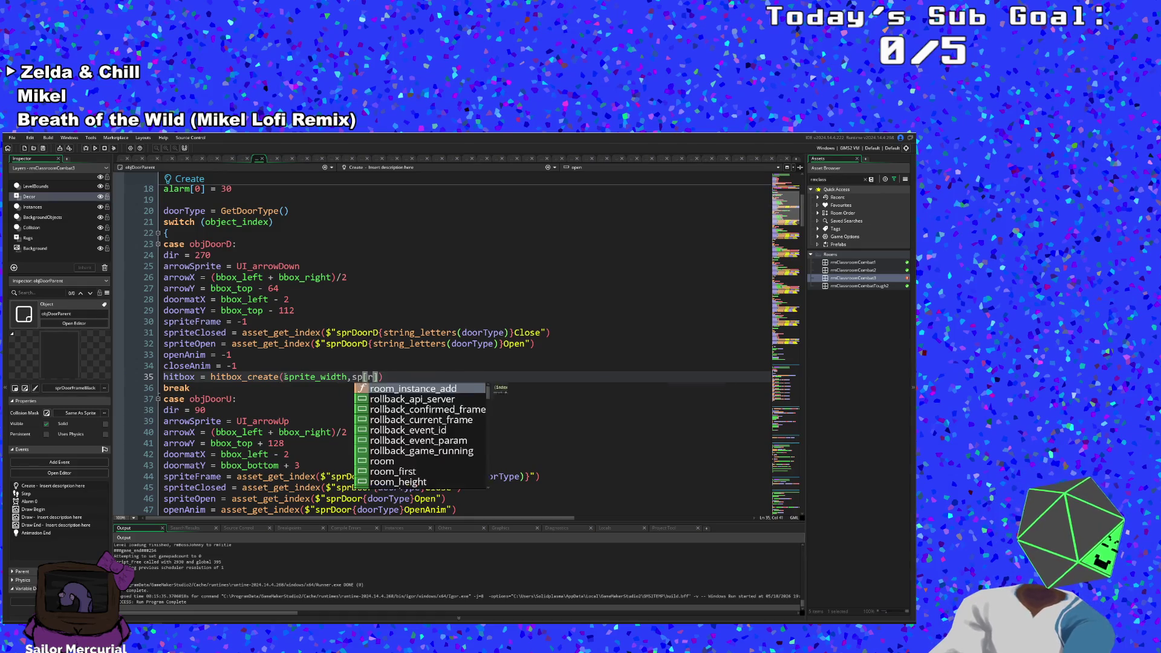
pyautogui.press('BackSpace')
pyautogui.press('BackSpace')
pyautogui.press('BackSpace')
pyautogui.press('Escape')
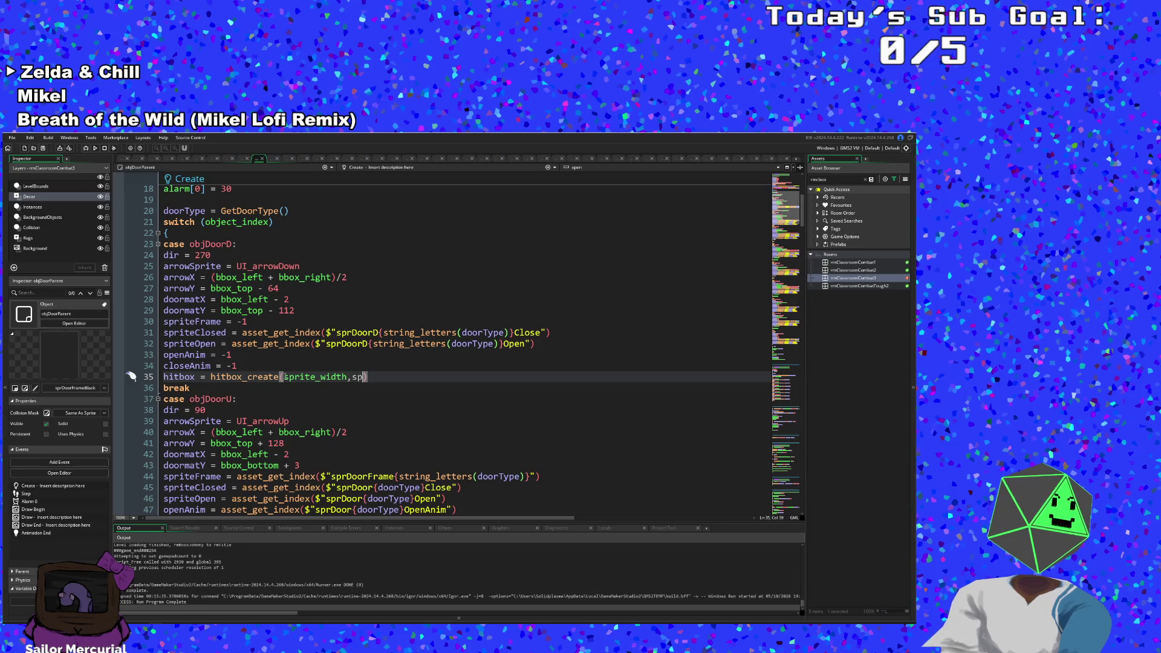
pyautogui.write('ri')
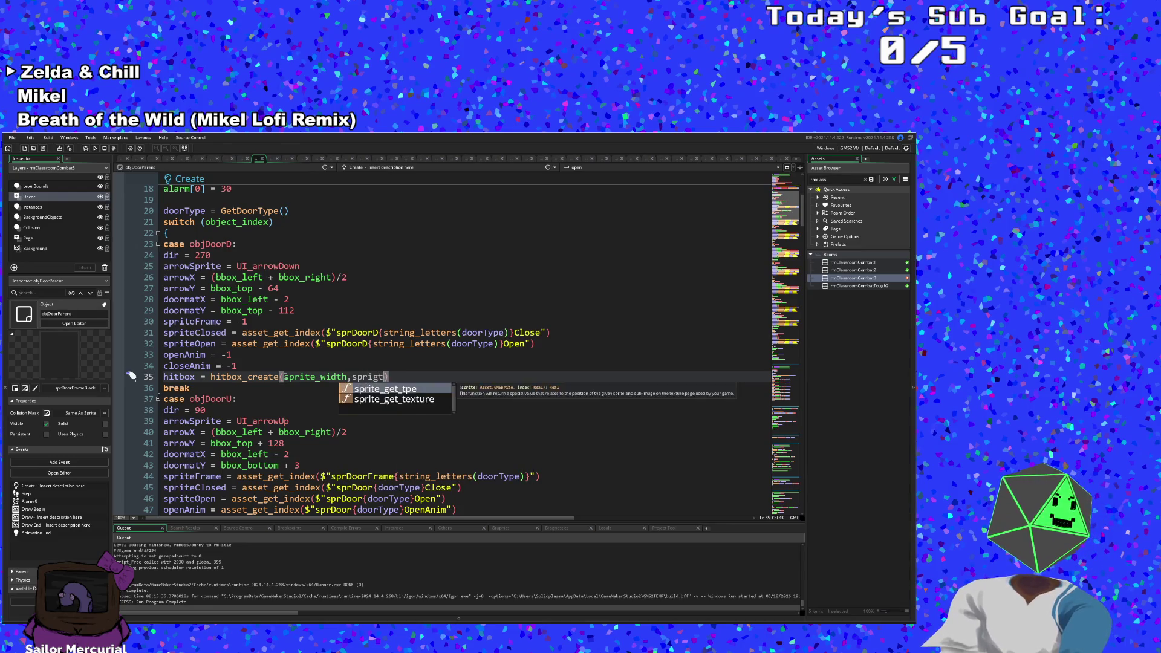
pyautogui.write('te_h')
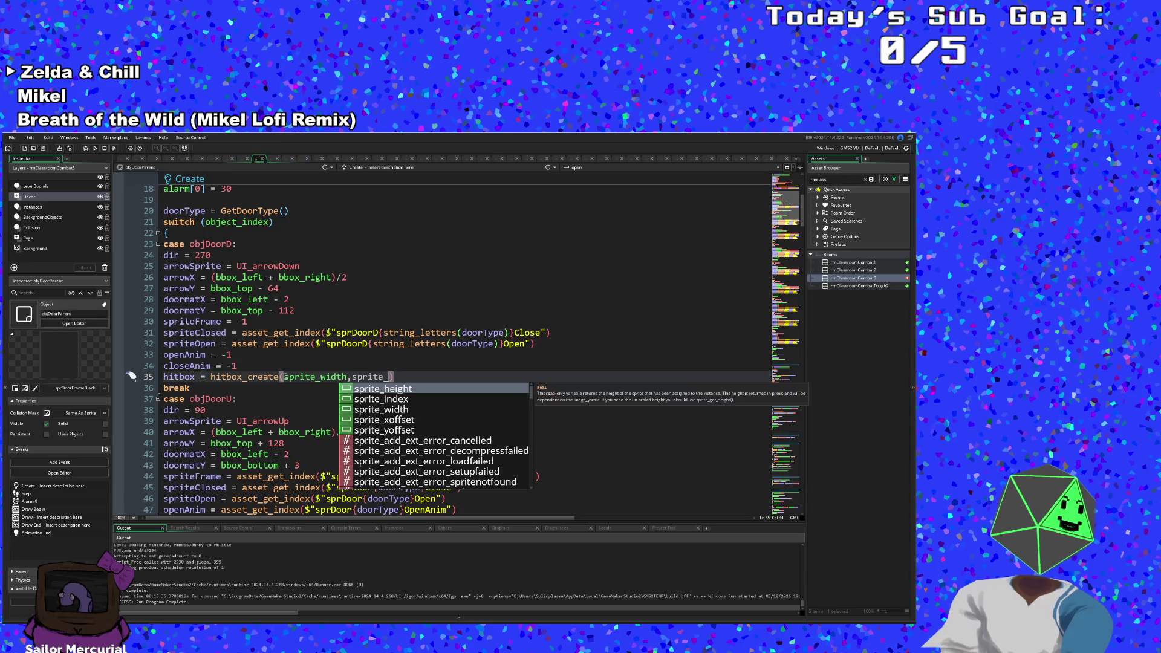
pyautogui.press('Return')
pyautogui.write('_2')
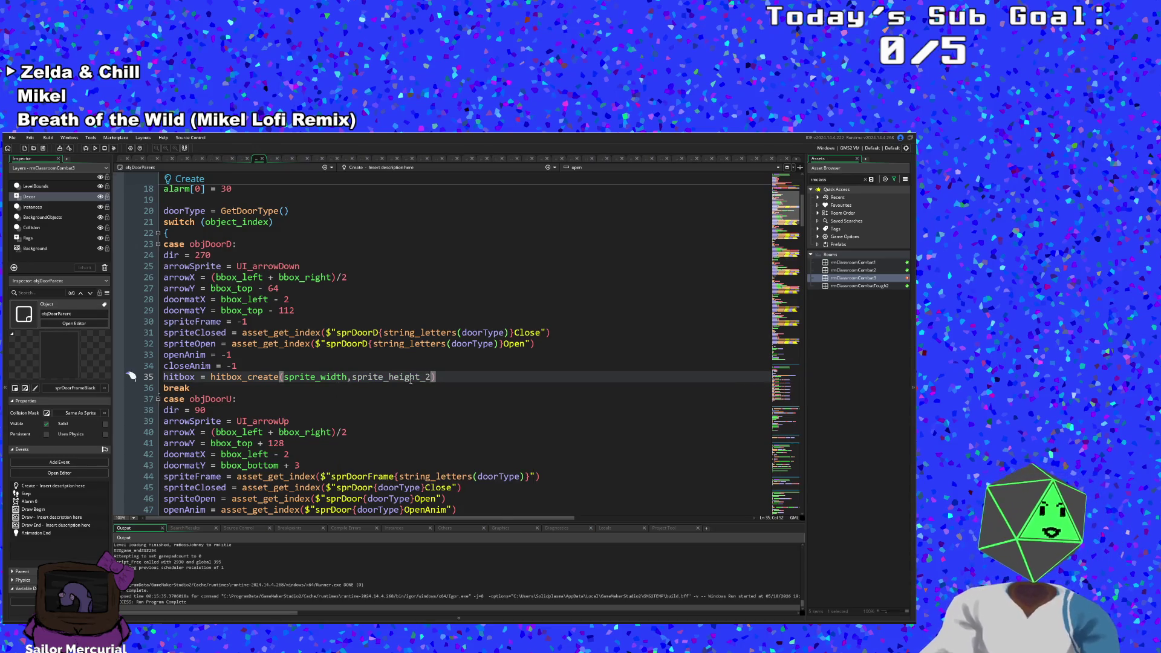
# Step: Change the height argument to sprite_height * 2 and select the finished hitbox line
pyautogui.press('Left')
pyautogui.press('BackSpace')
pyautogui.write('*')
pyautogui.press('BackSpace')
pyautogui.write('m')
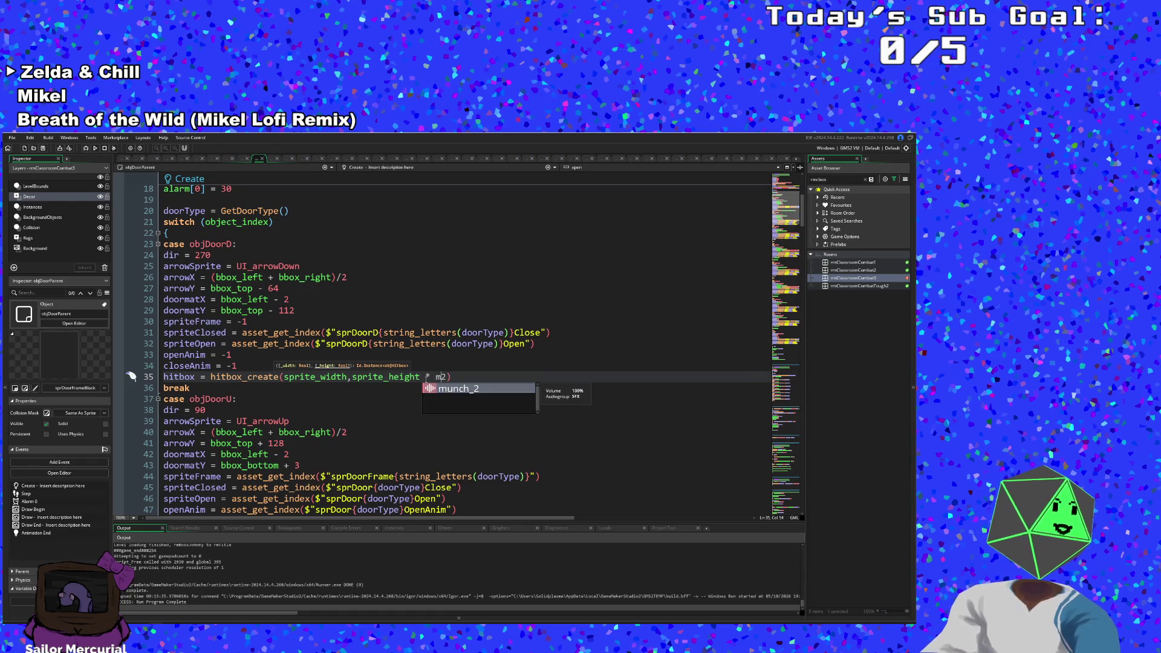
pyautogui.press('BackSpace')
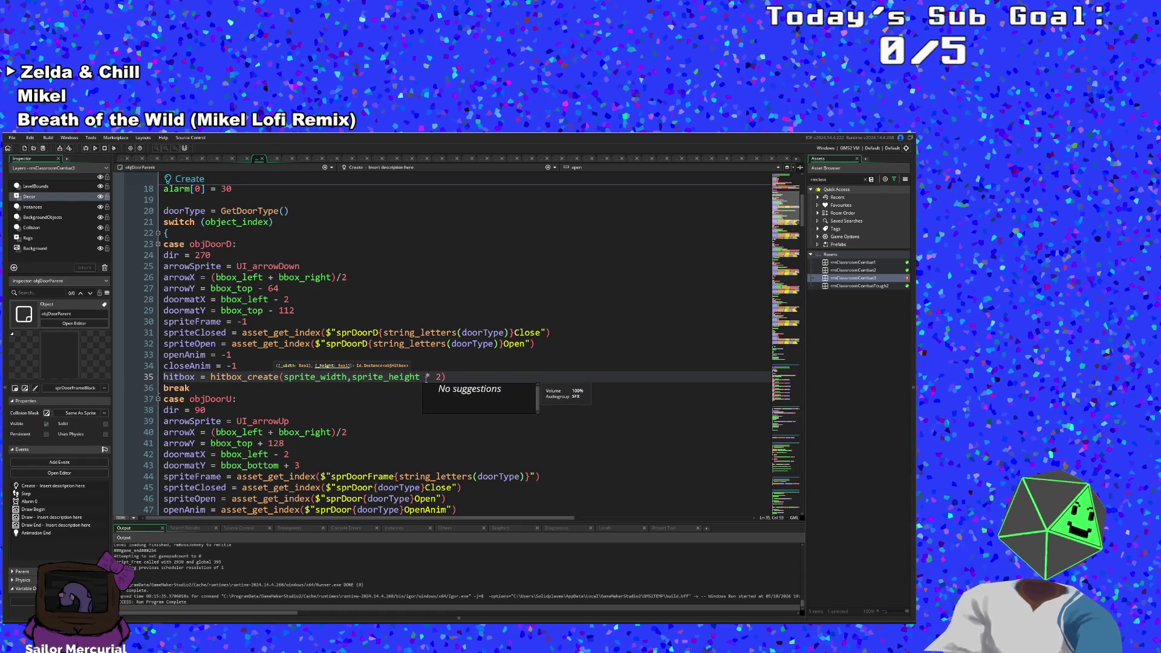
pyautogui.click(380, 387)
pyautogui.moveTo(453, 377); pyautogui.dragTo(162, 378)
# Step: Copy the objDoorD hitbox line and paste it after closeAnim in the objDoorU case
pyautogui.rightClick(181, 379)
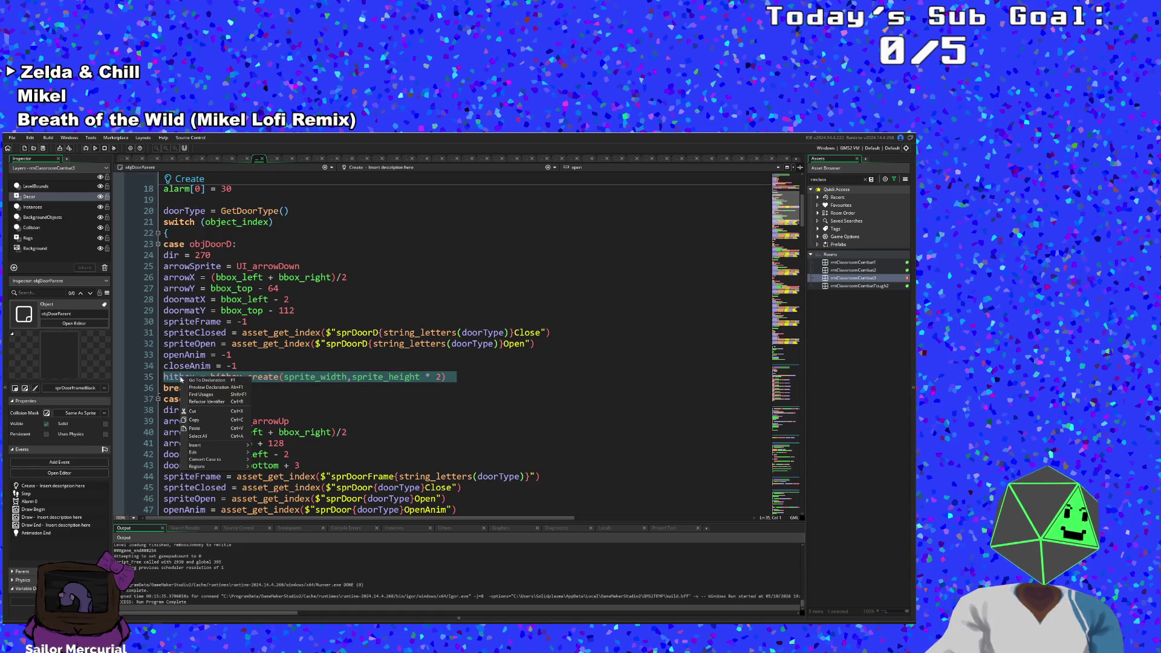
pyautogui.click(194, 422)
pyautogui.scroll(-4, 253, 432)
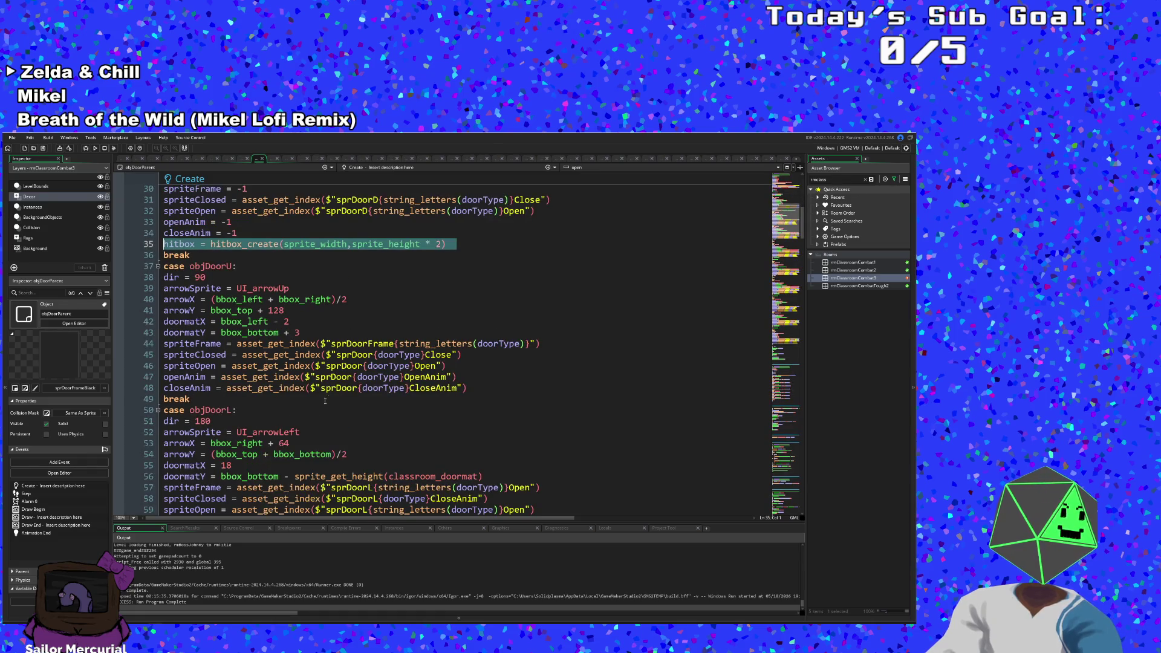
pyautogui.click(480, 387)
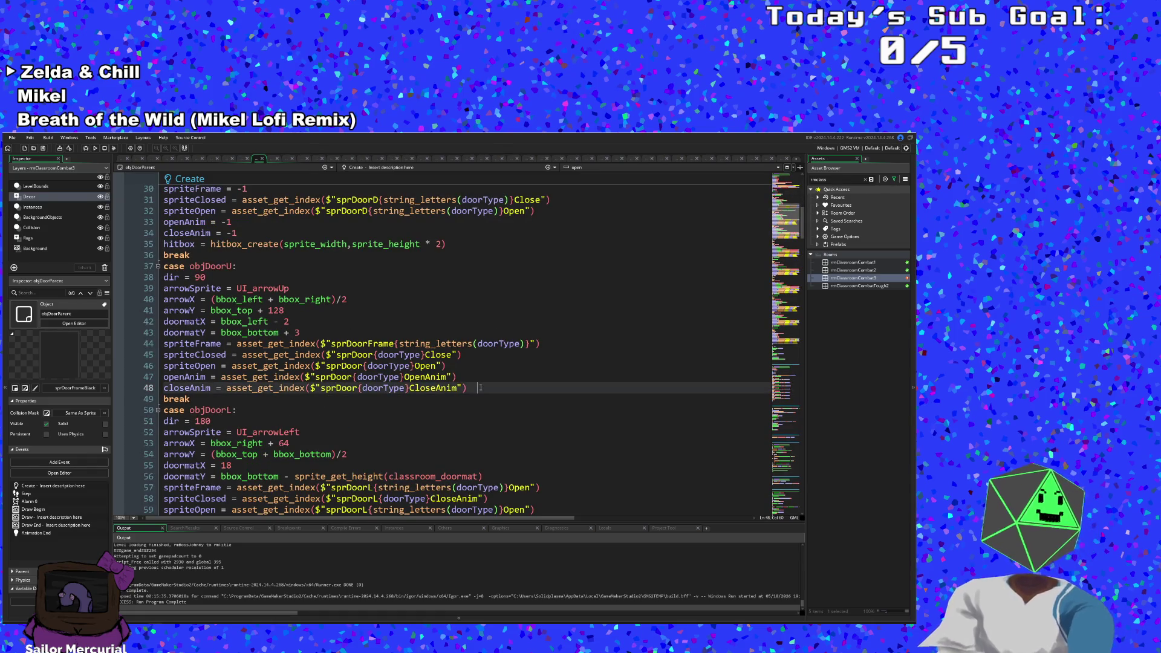
pyautogui.press('Return')
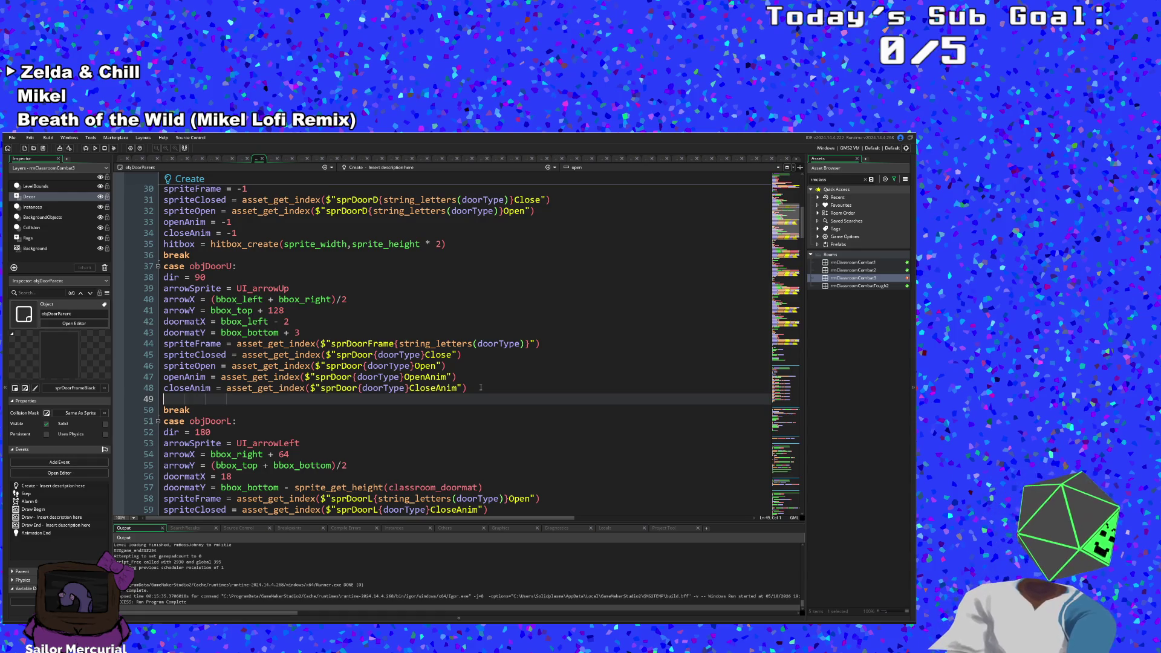
pyautogui.hotkey('ctrl', 'v')
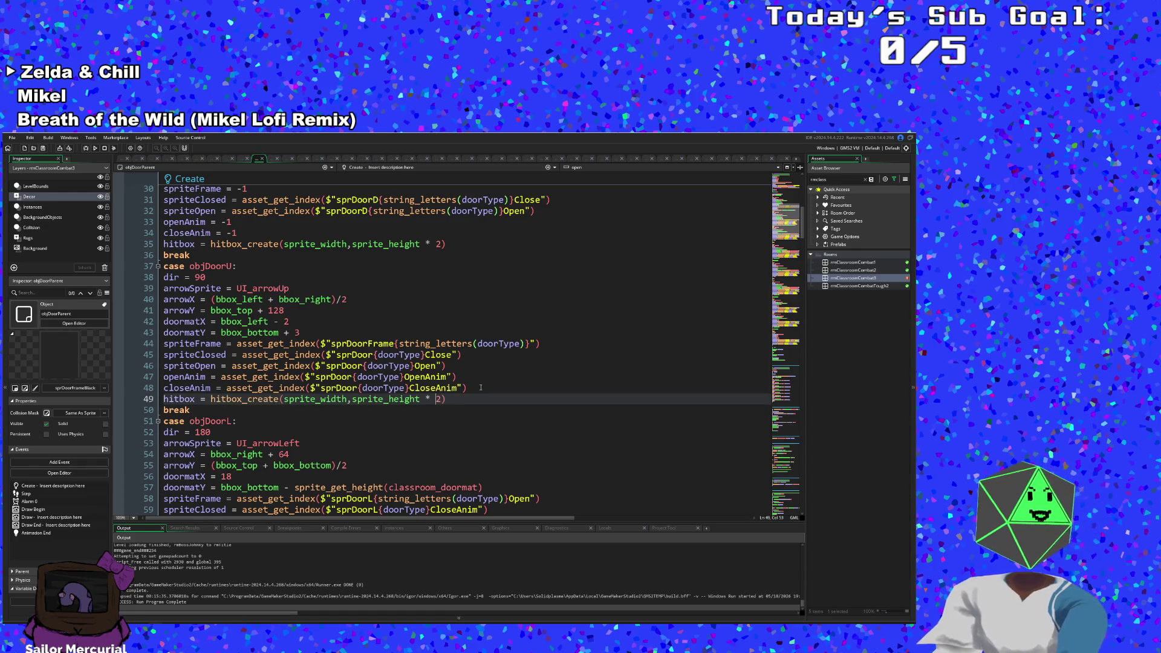
# Step: Edit the pasted objDoorU line to hitbox_create(sprite_width+ 10,sprite_height)
pyautogui.press('Left')
pyautogui.press('BackSpace')
pyautogui.press('BackSpace')
pyautogui.press('BackSpace')
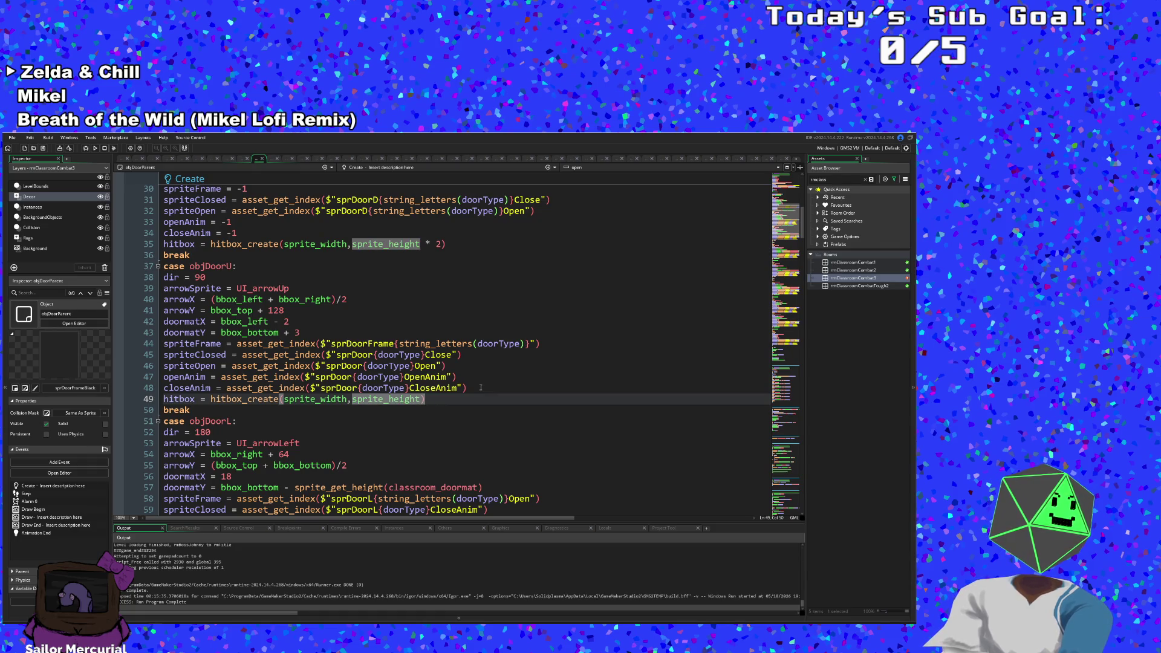
pyautogui.write('+')
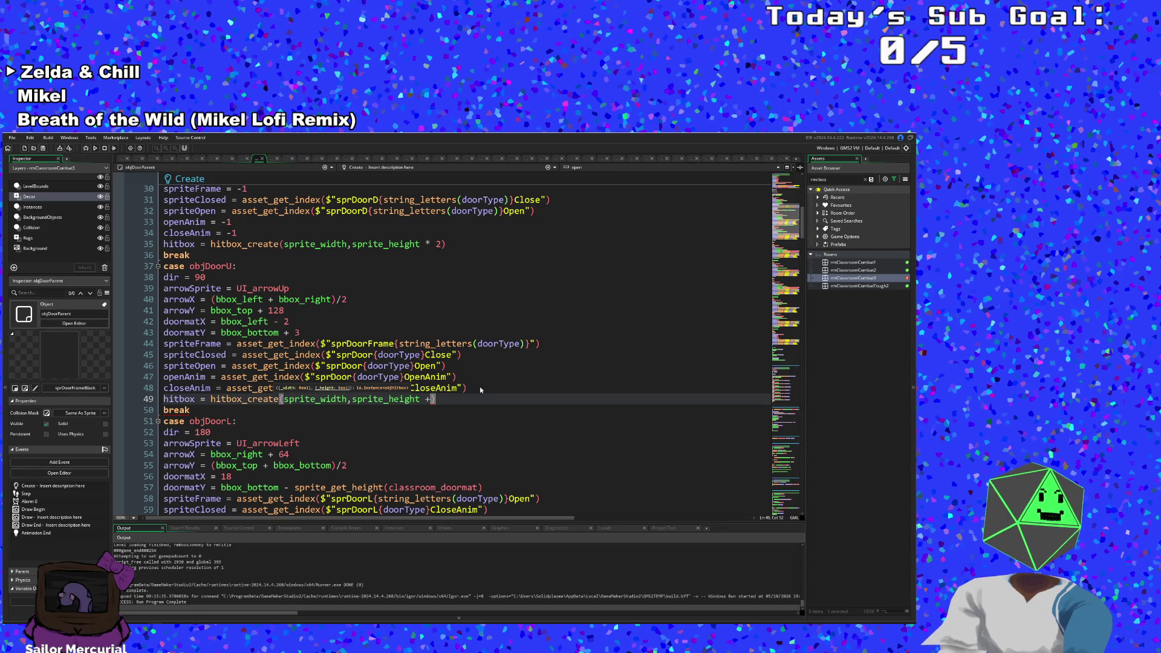
pyautogui.press('BackSpace')
pyautogui.press('BackSpace')
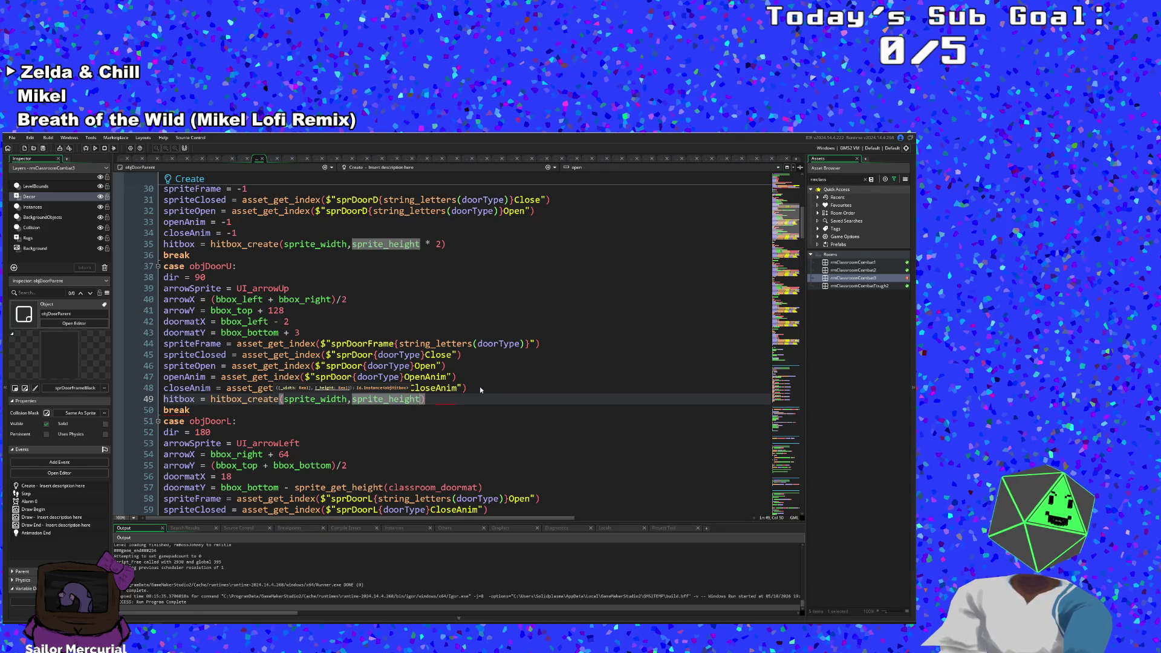
pyautogui.click(348, 399)
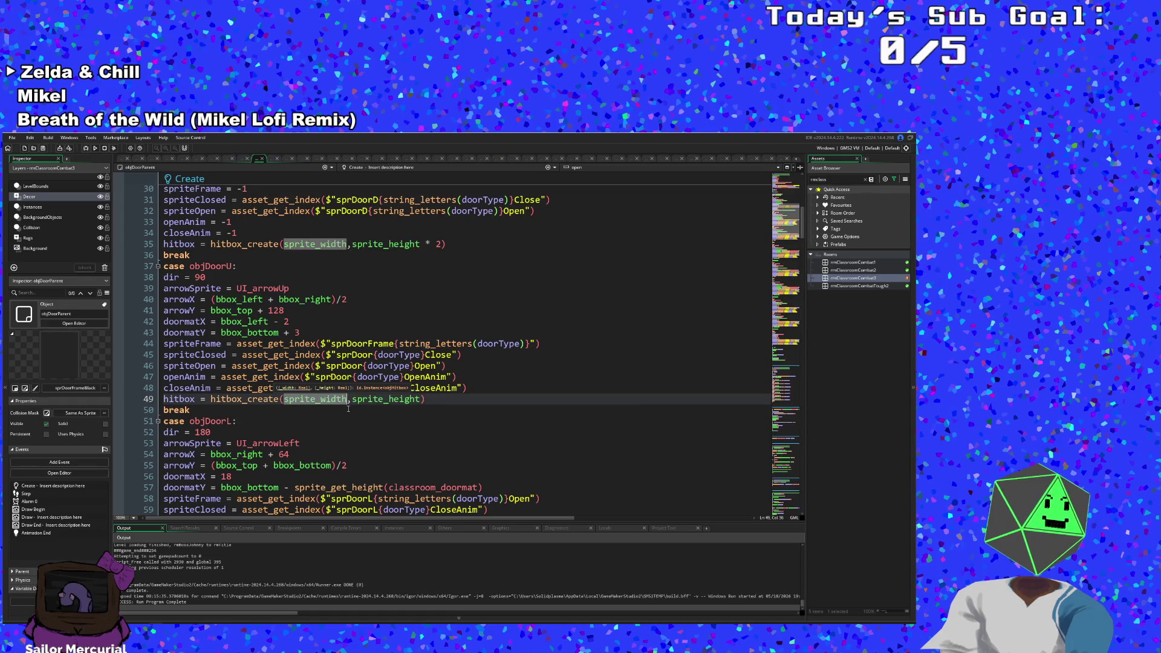
pyautogui.write('+')
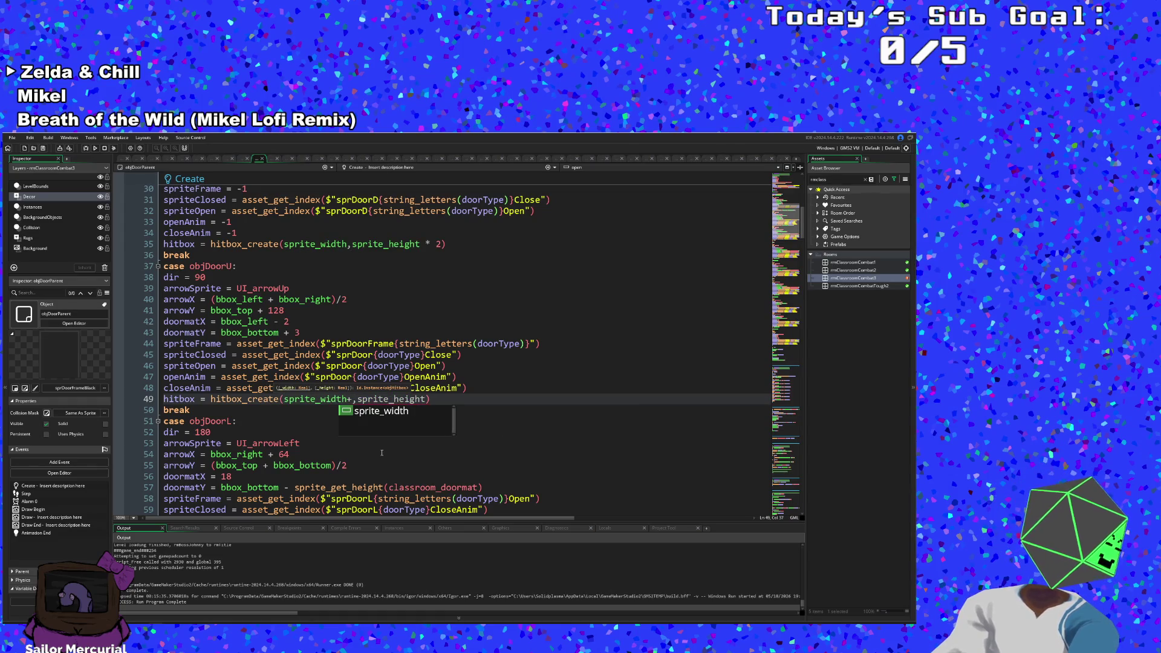
pyautogui.write(' 10')
pyautogui.press('Up')
pyautogui.press('Up')
pyautogui.press('Up')
pyautogui.click(338, 405)
pyautogui.hotkey('ctrl', 'z')
pyautogui.scroll(4, 366, 332)
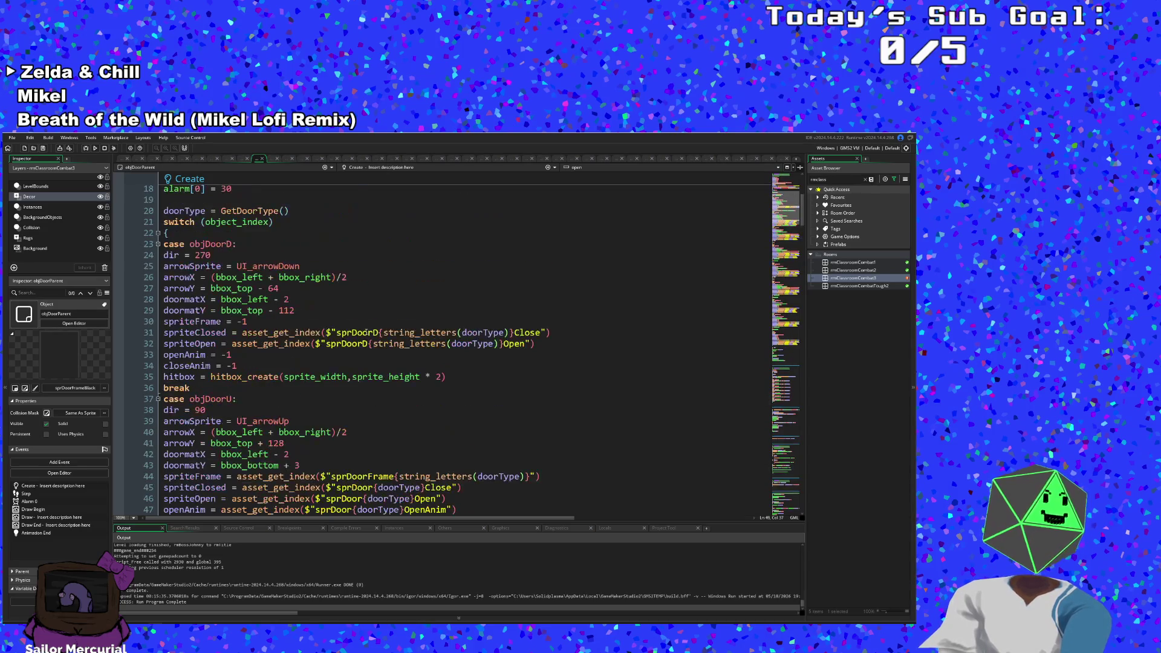
# Step: Add ' + 10' after sprite_width in objDoorD's hitbox line 35
pyautogui.click(340, 378)
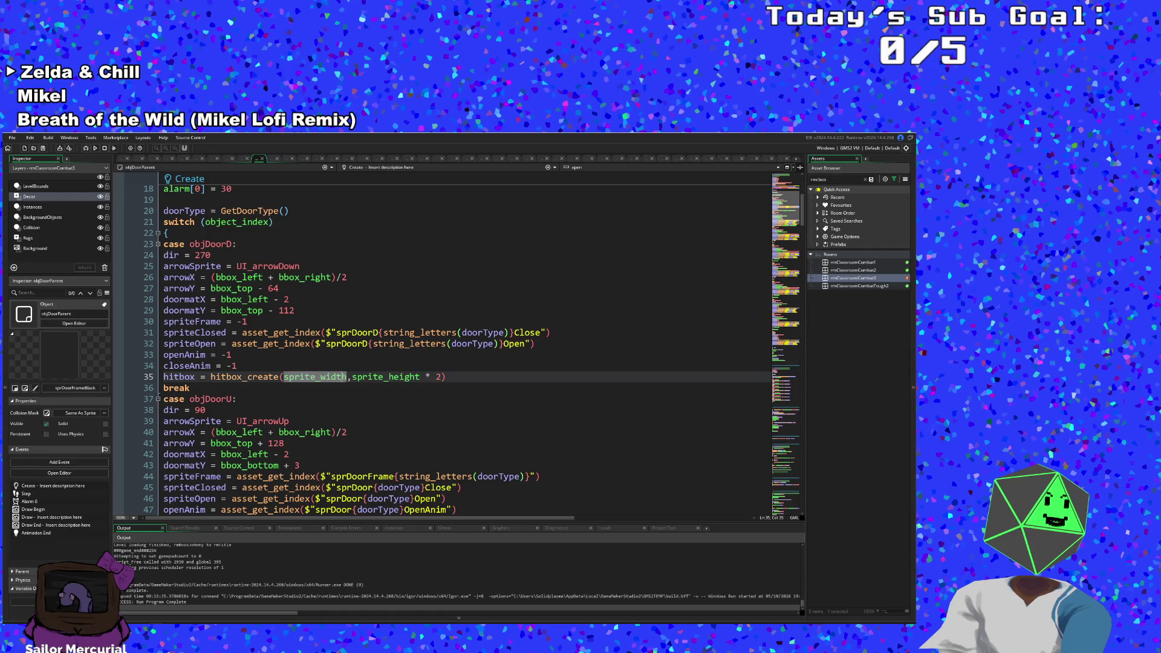
pyautogui.write('+ 10')
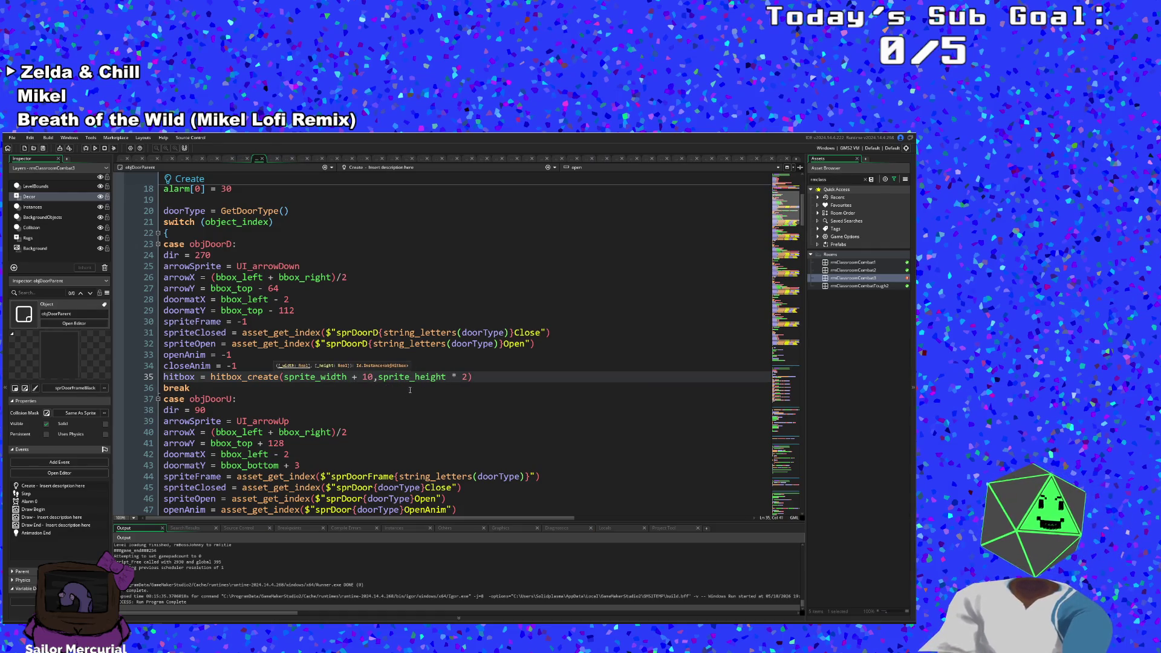
pyautogui.scroll(-2, 410, 390)
pyautogui.scroll(-2, 443, 355)
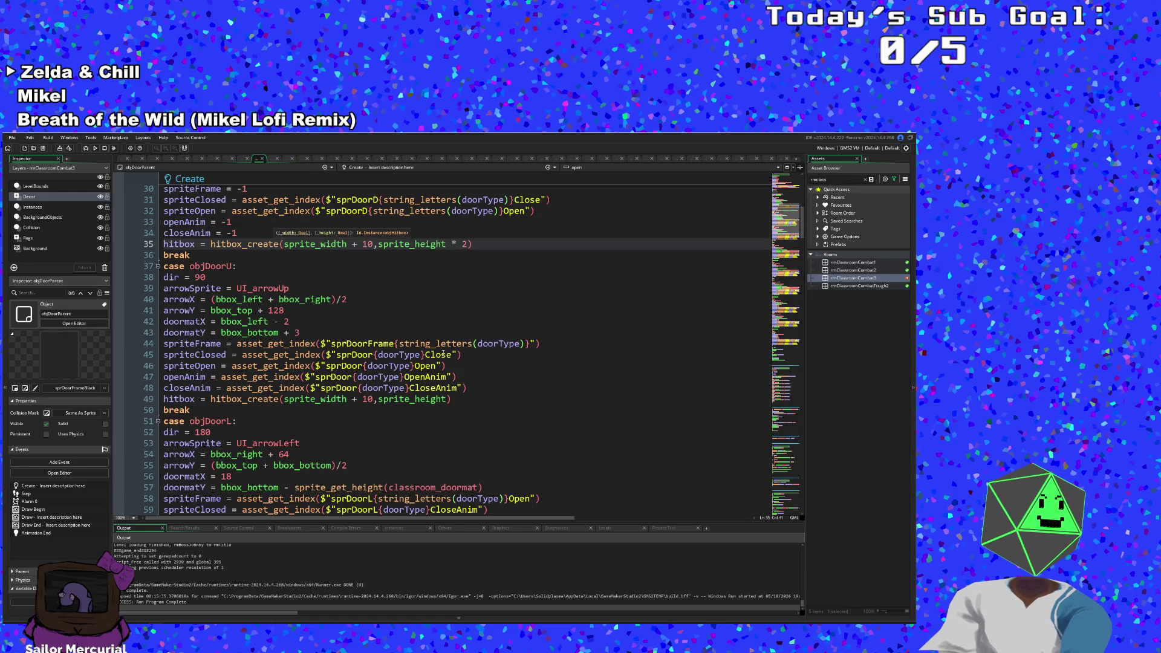
pyautogui.scroll(-4, 443, 355)
# Step: Paste a hitbox line into the objDoorL case and make it hitbox_create(sprite_width * 2,sprite_height + 10)
pyautogui.click(472, 411)
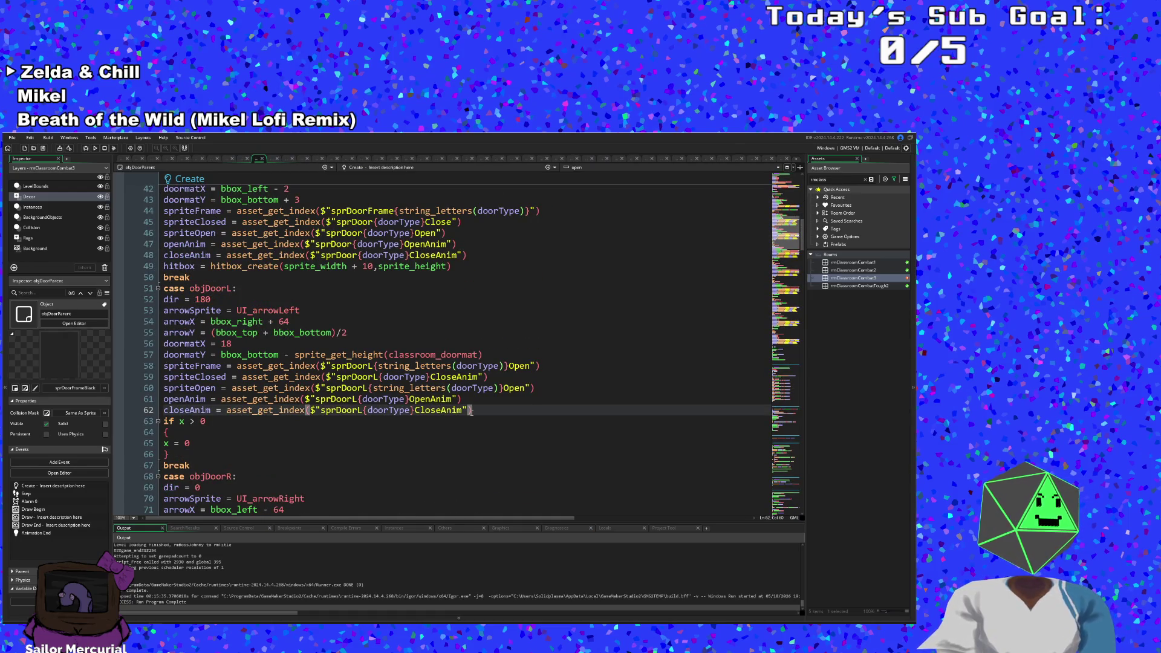
pyautogui.press('Return')
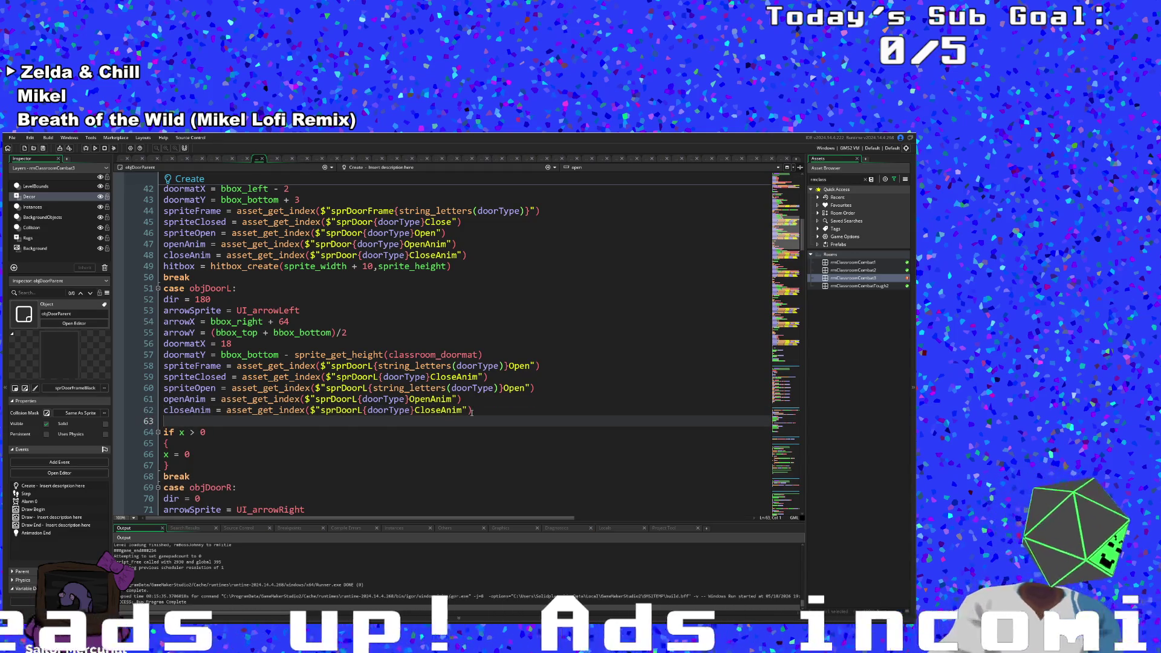
pyautogui.write('hitbox = hitbox_create(sprite_width,sprite_height * 2)')
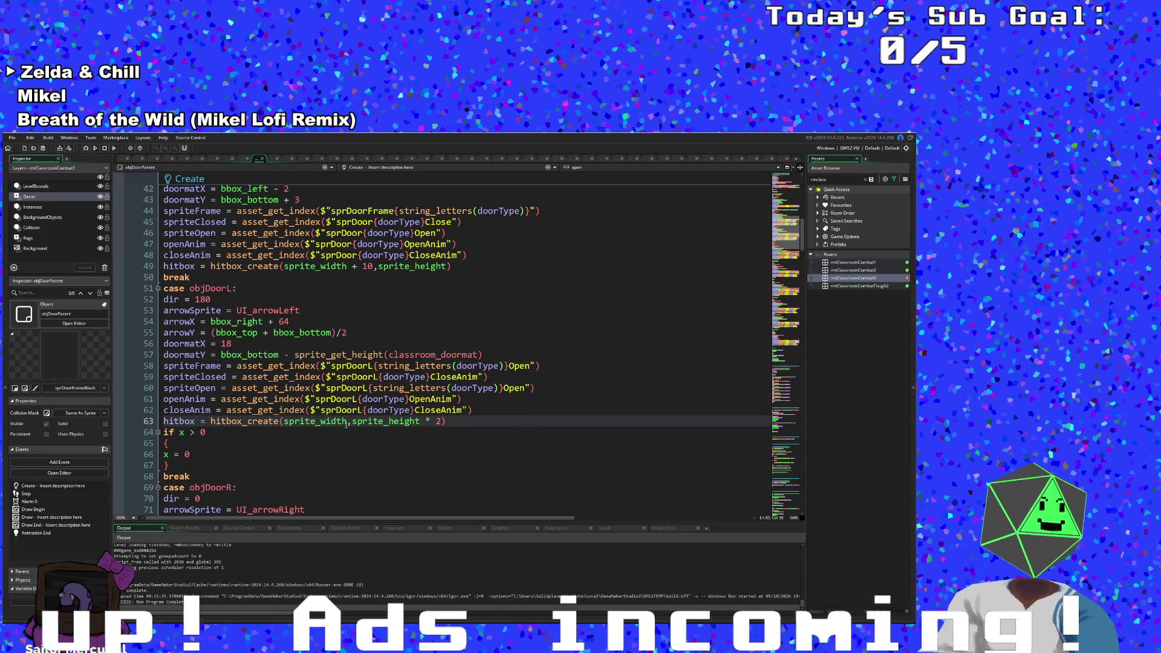
pyautogui.click(347, 421)
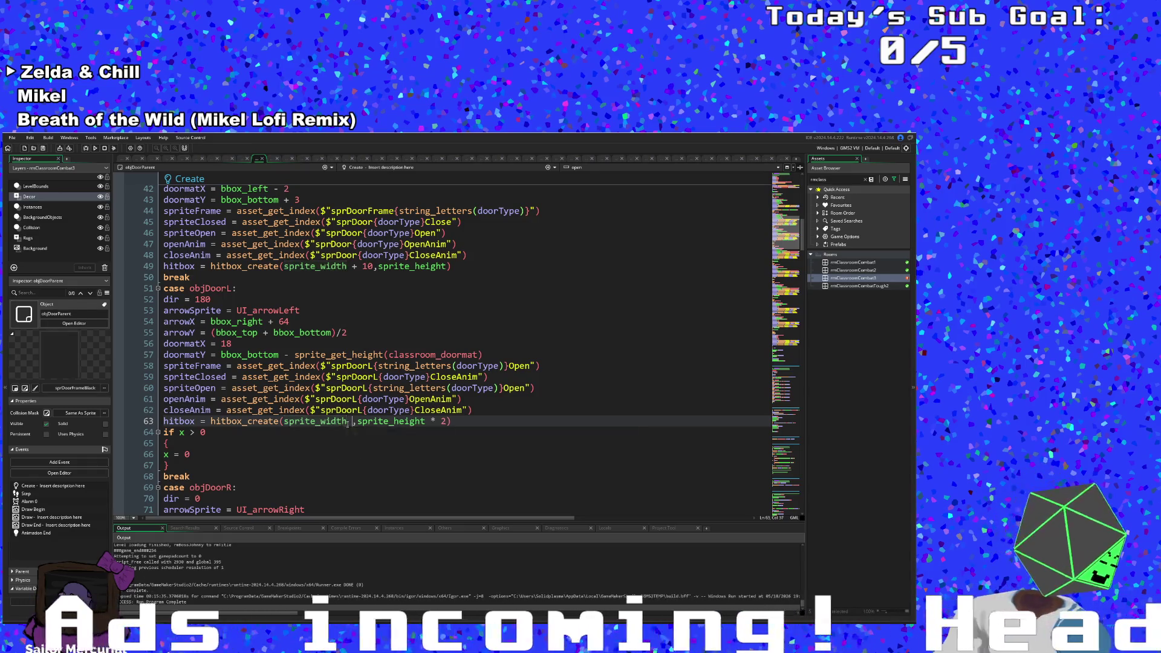
pyautogui.write('* ')
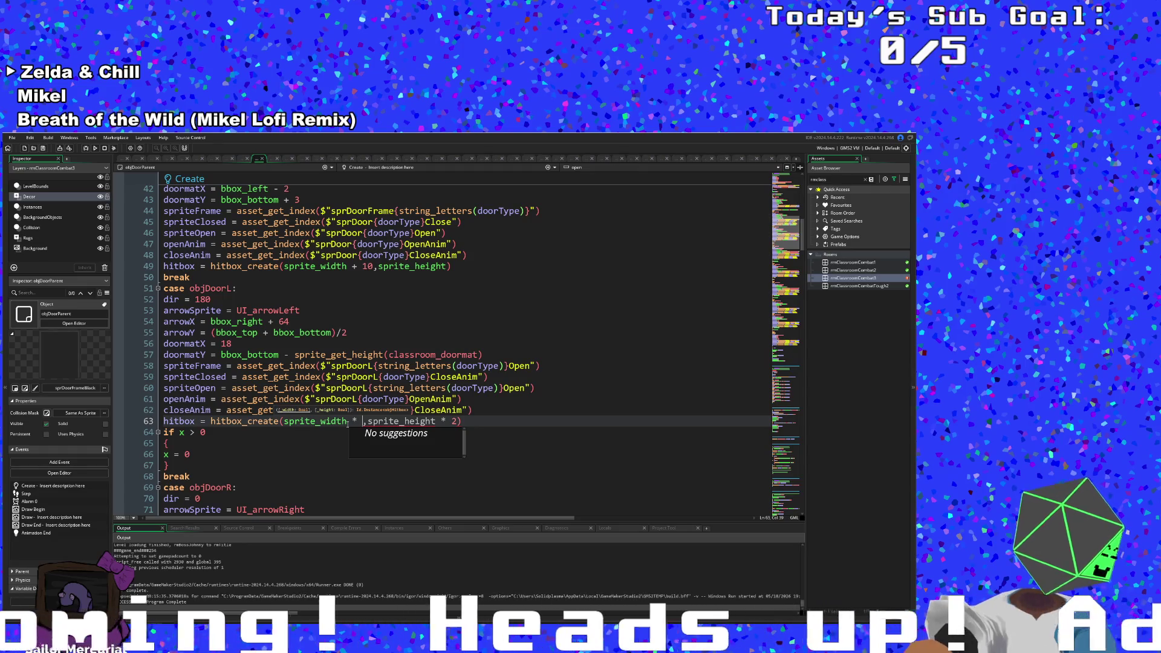
pyautogui.write('2')
pyautogui.press('Right')
pyautogui.press('Right')
pyautogui.press('Right')
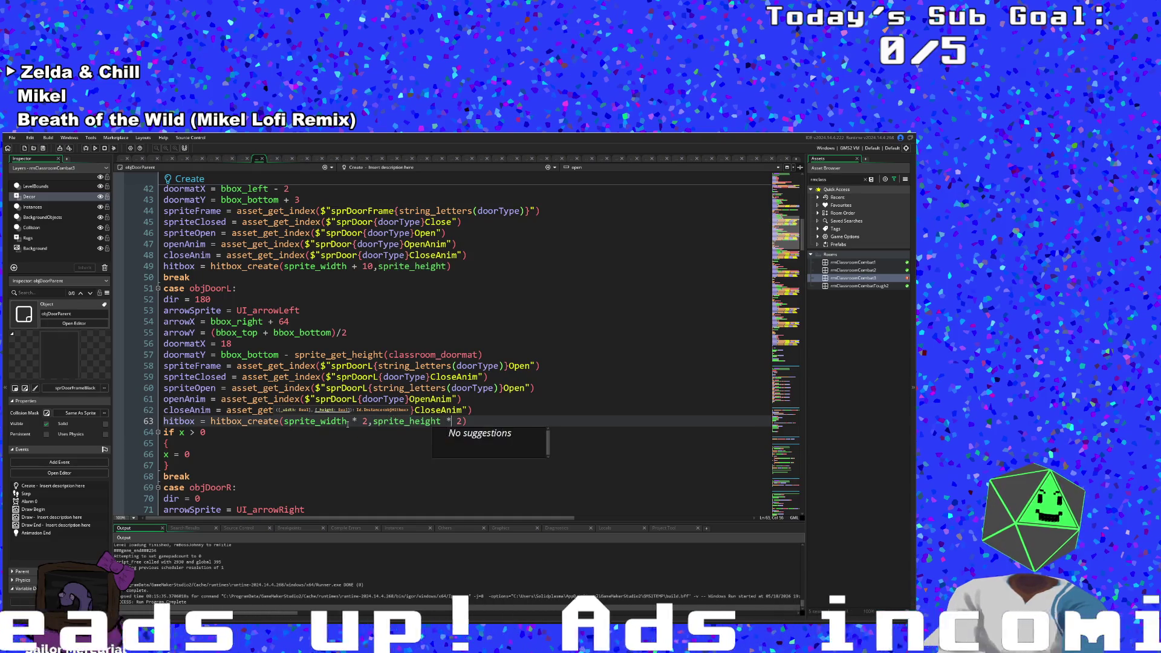
pyautogui.press('End')
pyautogui.press('Left')
pyautogui.press('BackSpace')
pyautogui.press('BackSpace')
pyautogui.press('BackSpace')
pyautogui.write('+ 10')
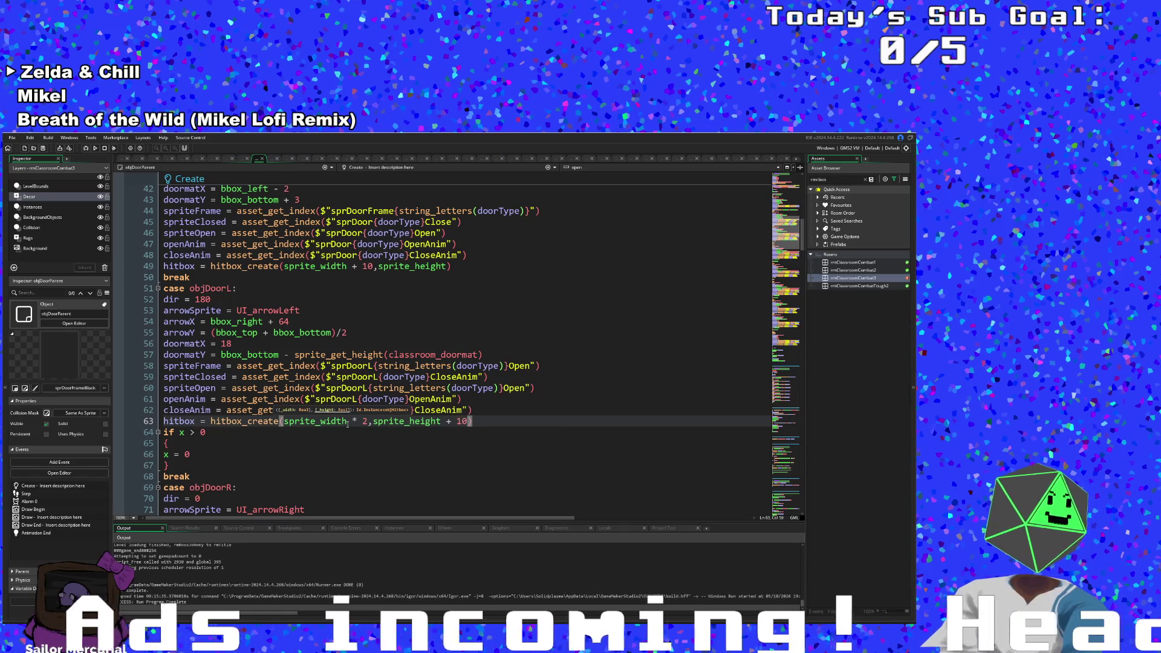
pyautogui.scroll(-4, 347, 423)
pyautogui.moveTo(481, 289)
pyautogui.mouseDown()
pyautogui.moveTo(162, 297)
pyautogui.moveTo(161, 287)
pyautogui.mouseUp()
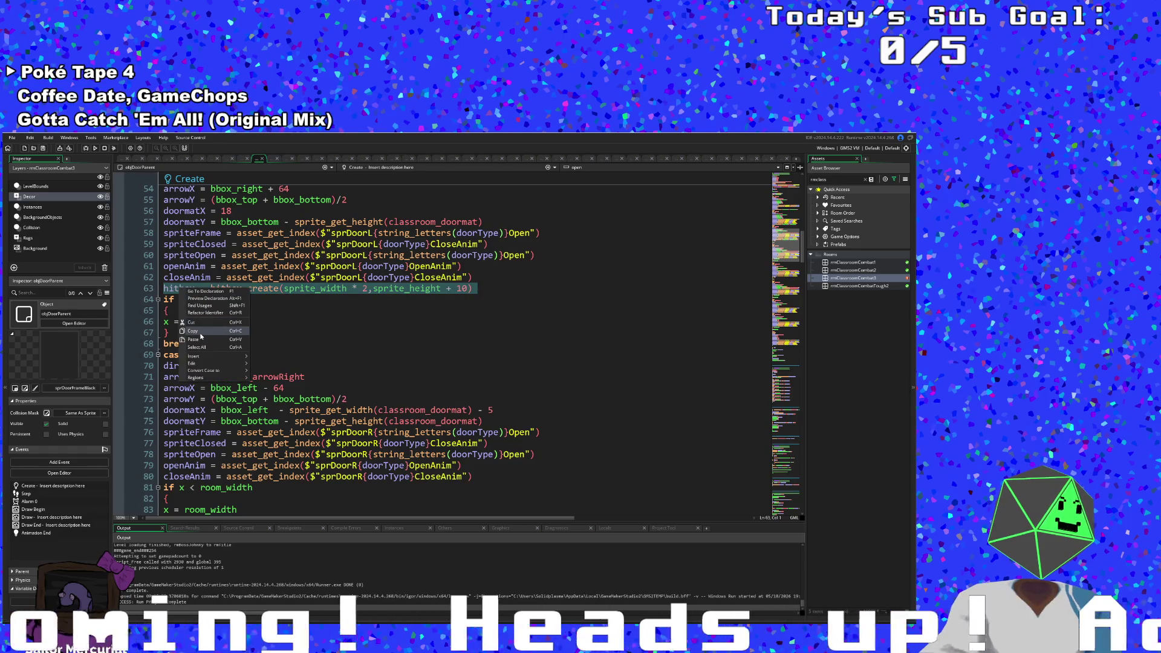
# Step: Paste the hitbox_create line after closeAnim in the objDoorR and objTutDoorL cases
pyautogui.scroll(-2, 226, 388)
pyautogui.click(482, 409)
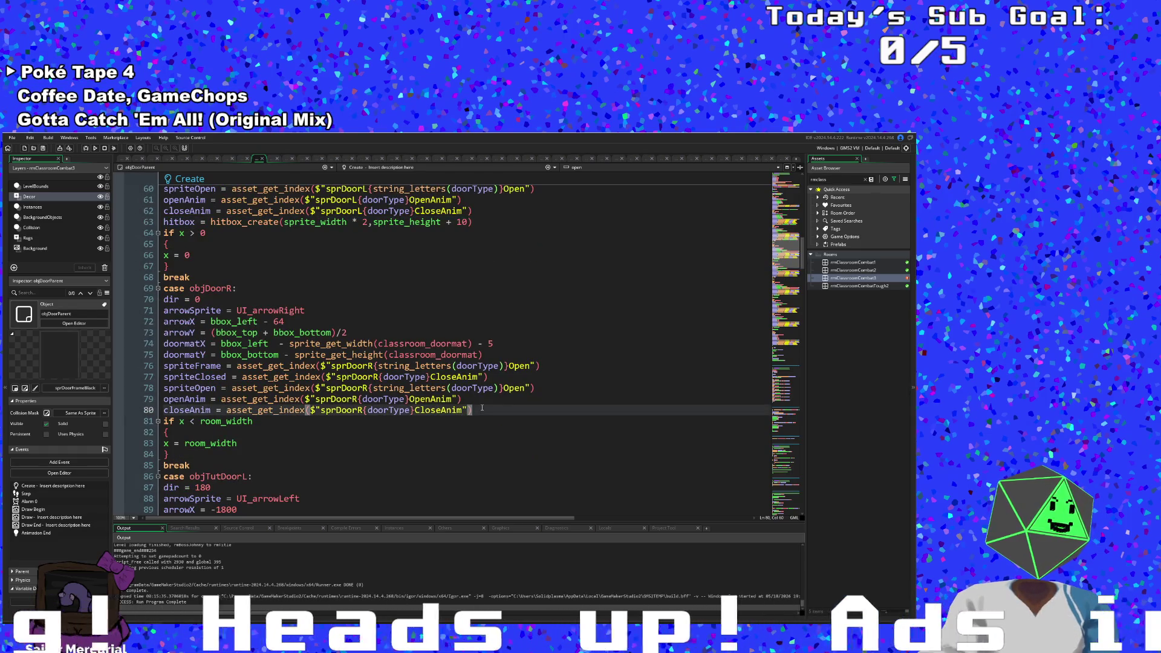
pyautogui.press('Return')
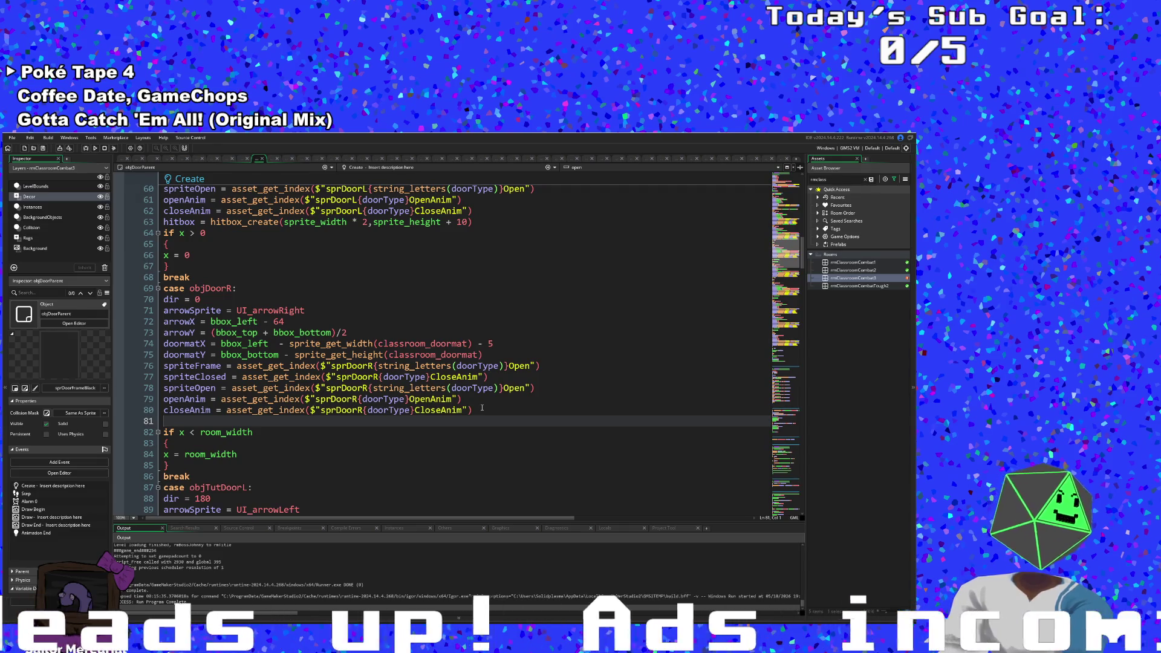
pyautogui.write('hitbox = hitbox_create(sprite_width * 2,sprite_height + 10)')
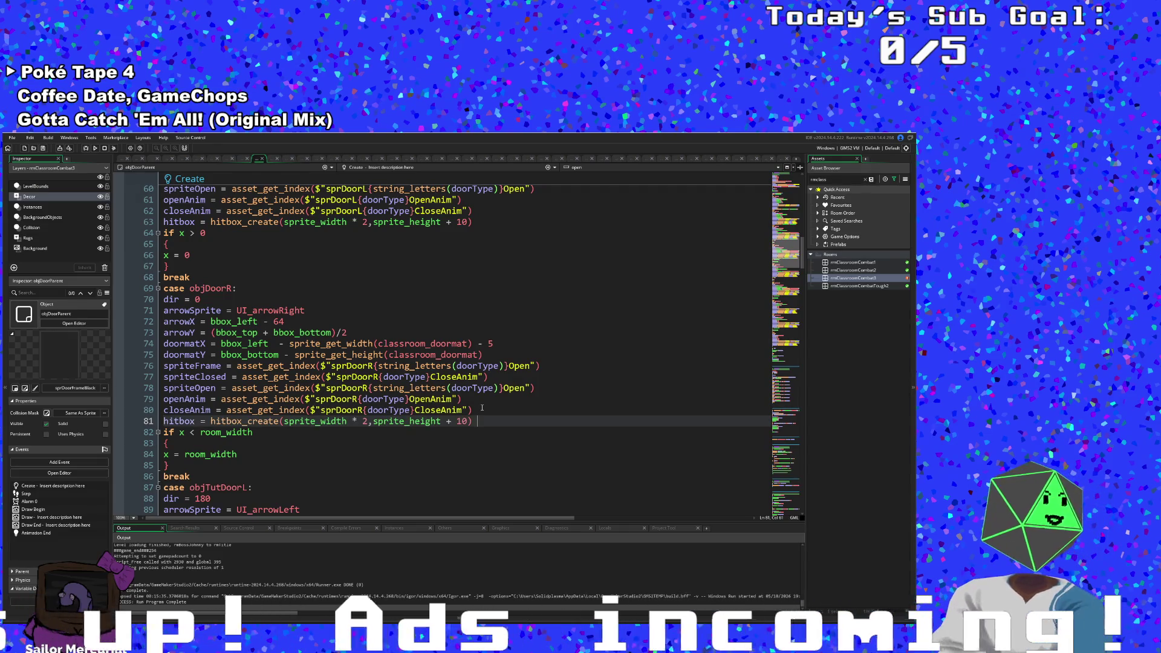
pyautogui.scroll(-6, 481, 408)
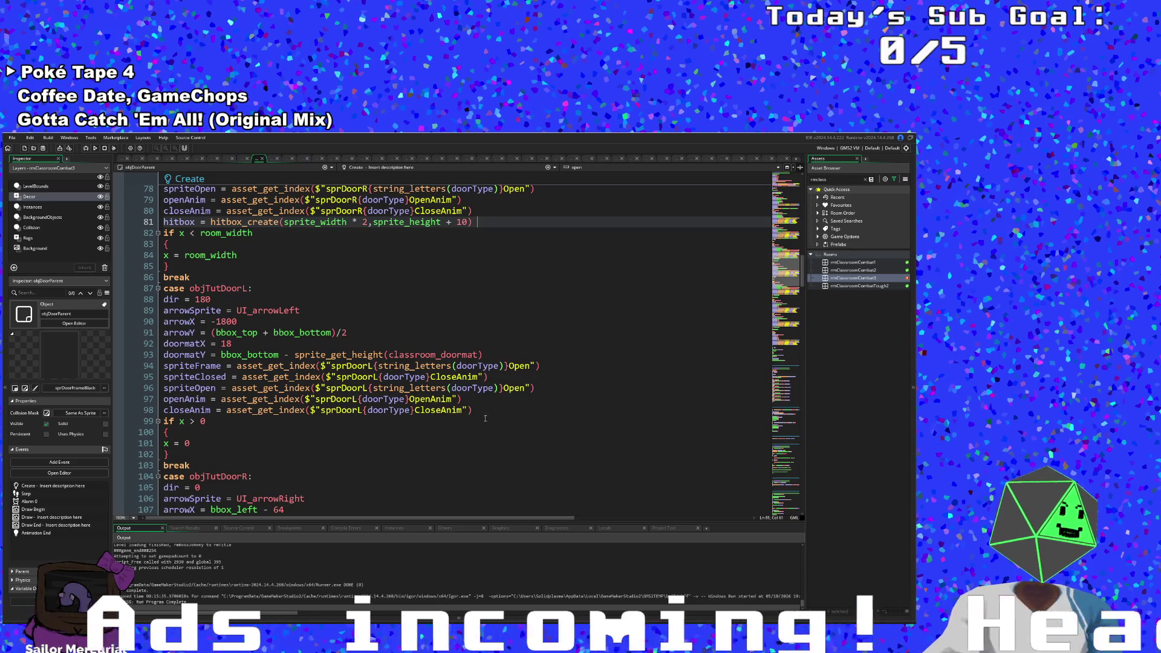
pyautogui.click(478, 410)
pyautogui.press('Return')
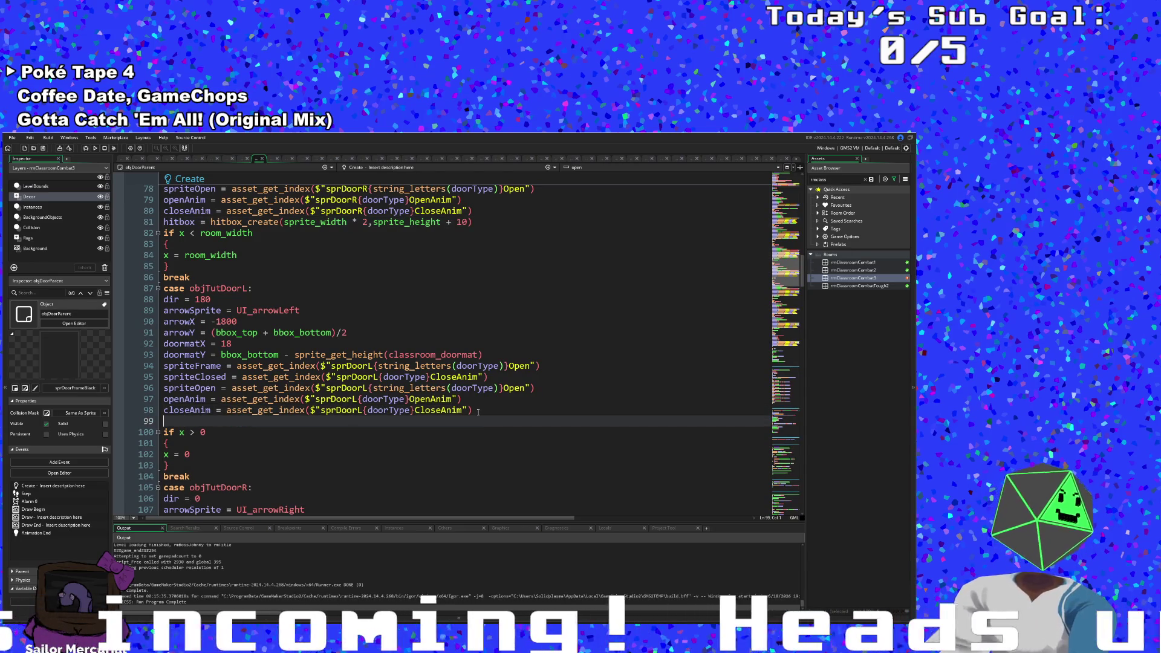
pyautogui.write('hitbox = hitbox_create(sprite_width * 2,sprite_height + 10)')
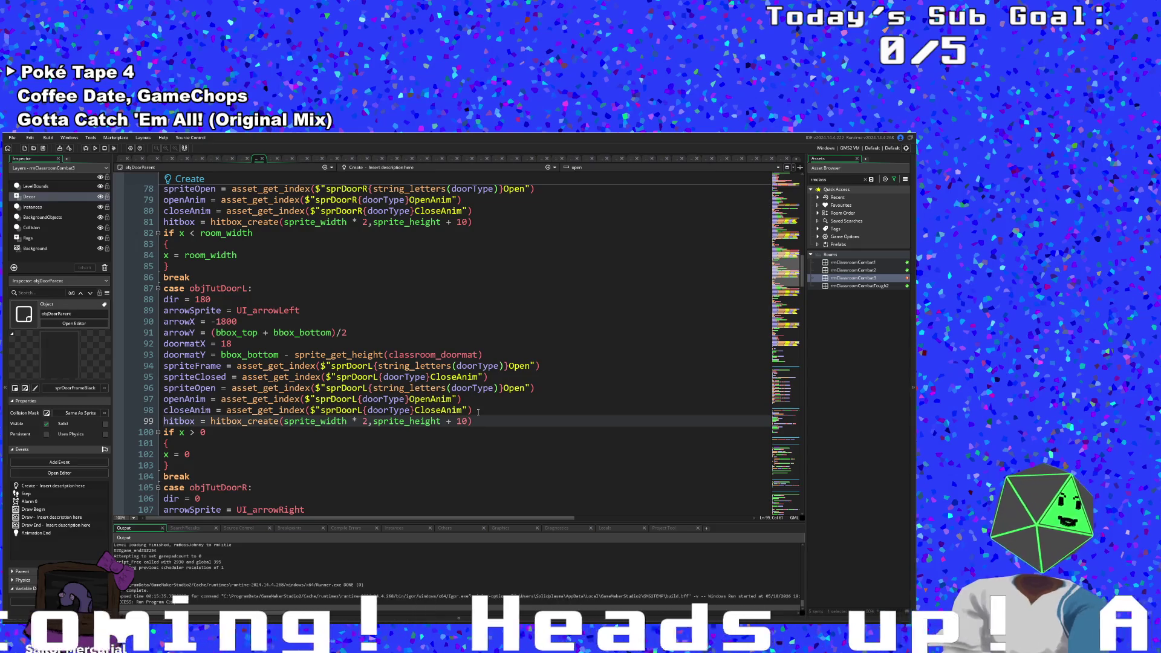
# Step: Paste the hitbox_create line into the objTutDoorR case and fix its indentation
pyautogui.scroll(-6, 478, 412)
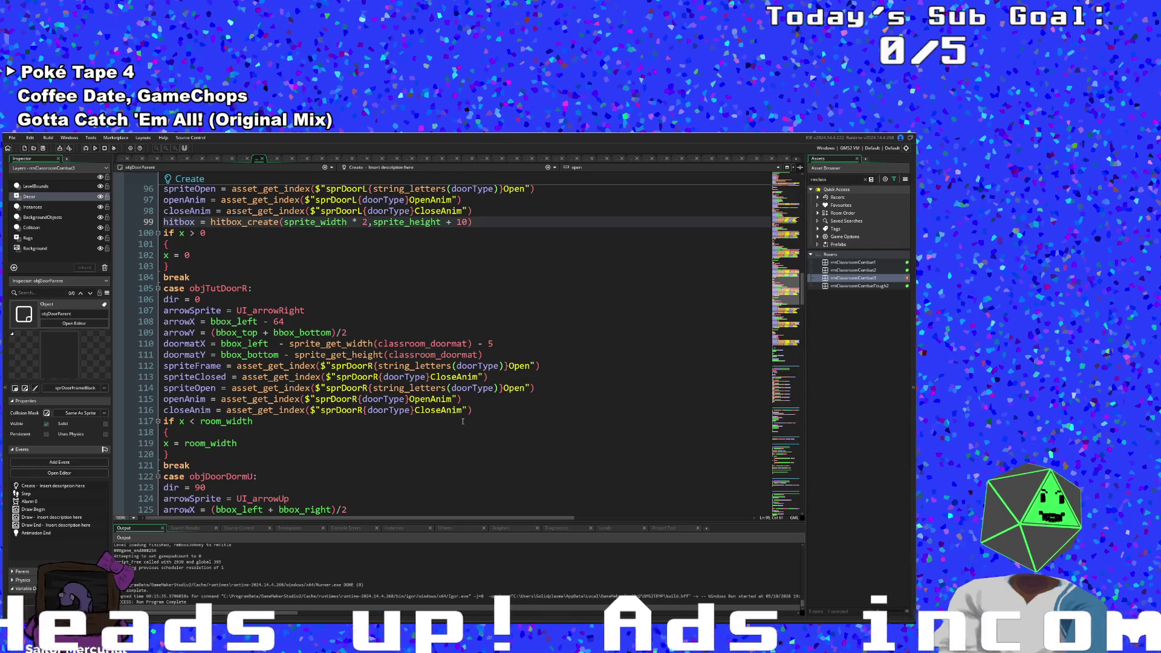
pyautogui.click(478, 411)
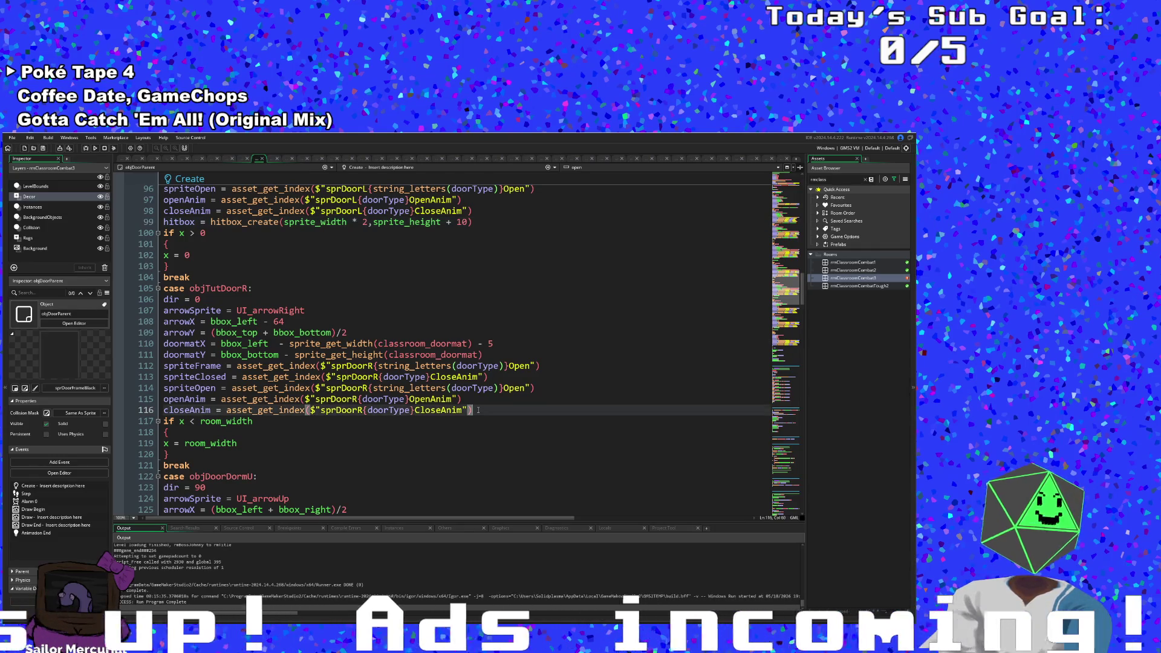
pyautogui.press('Return')
pyautogui.hotkey('ctrl', 'v')
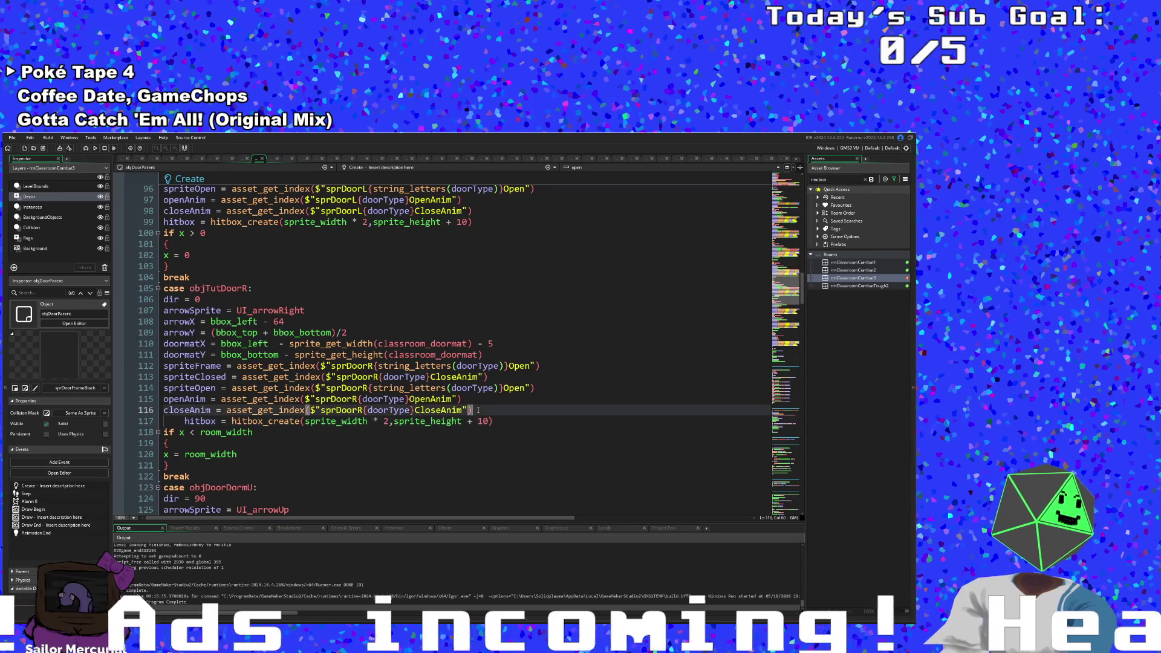
pyautogui.press('BackSpace')
pyautogui.press('BackSpace')
pyautogui.press('Return')
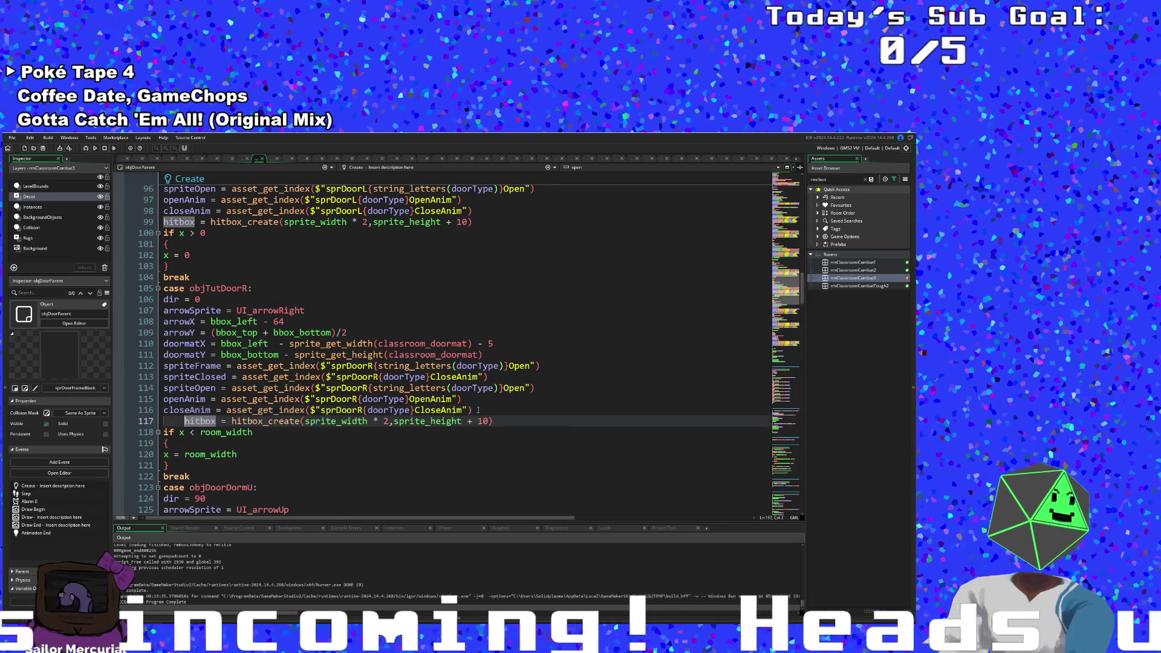
# Step: Paste the hitbox_create line before the break in the objDoorDormU case
pyautogui.press('Down')
pyautogui.press('Down')
pyautogui.press('Down')
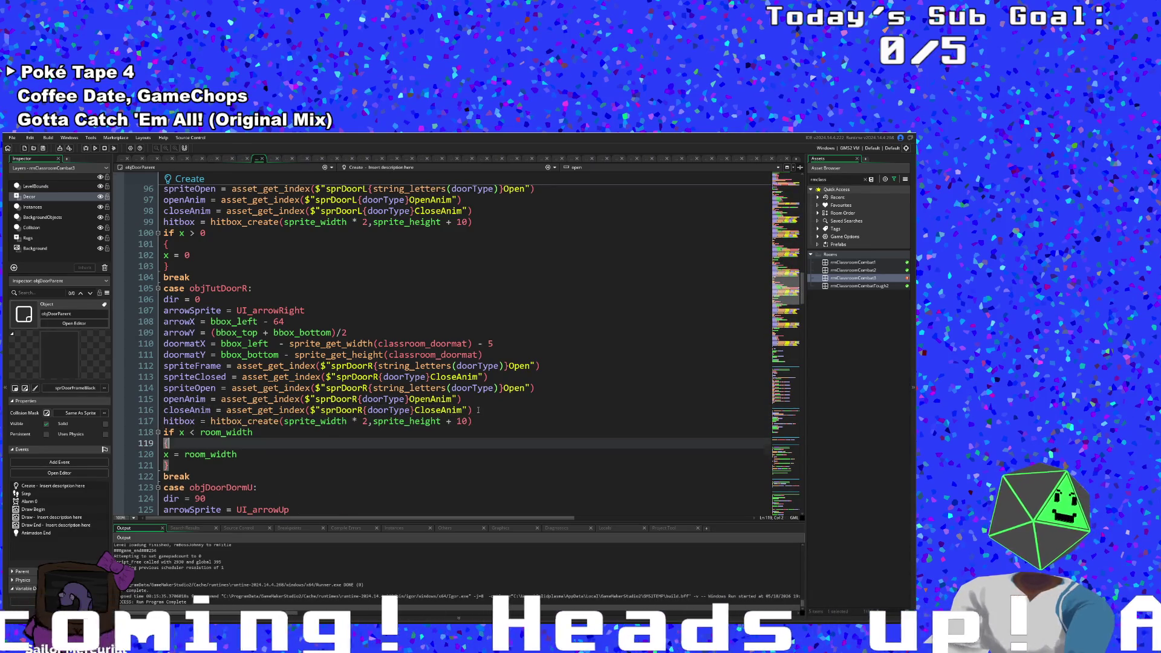
pyautogui.press('Right')
pyautogui.press('Down')
pyautogui.press('Down')
pyautogui.press('Down')
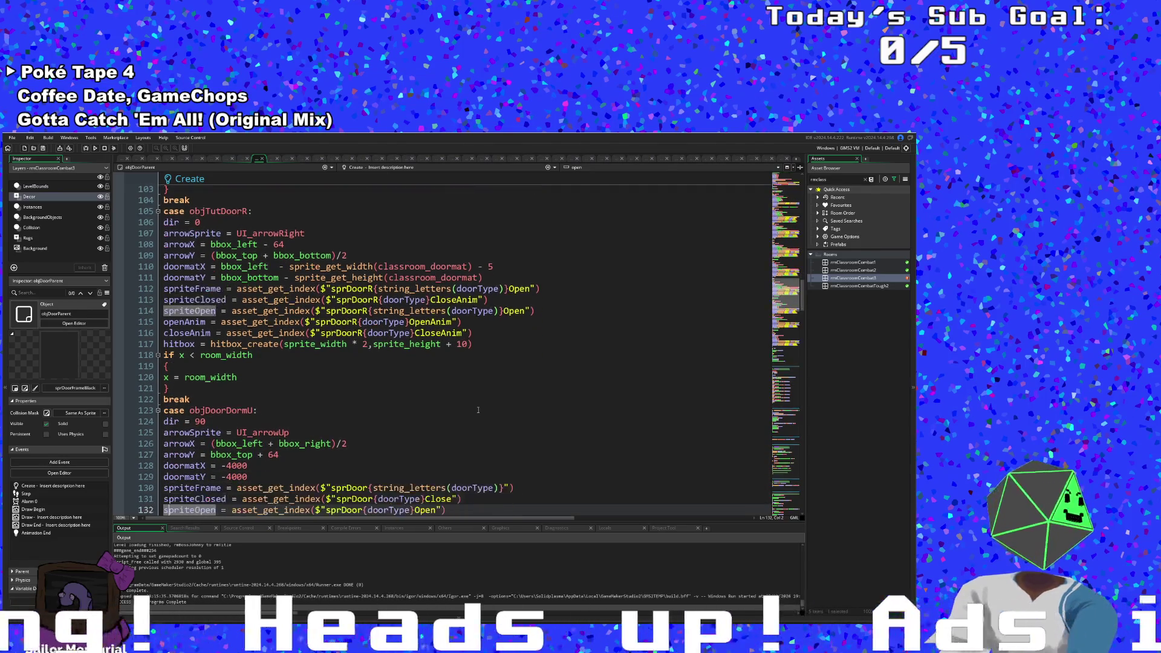
pyautogui.press('Up')
pyautogui.press('Up')
pyautogui.press('Right')
pyautogui.press('Right')
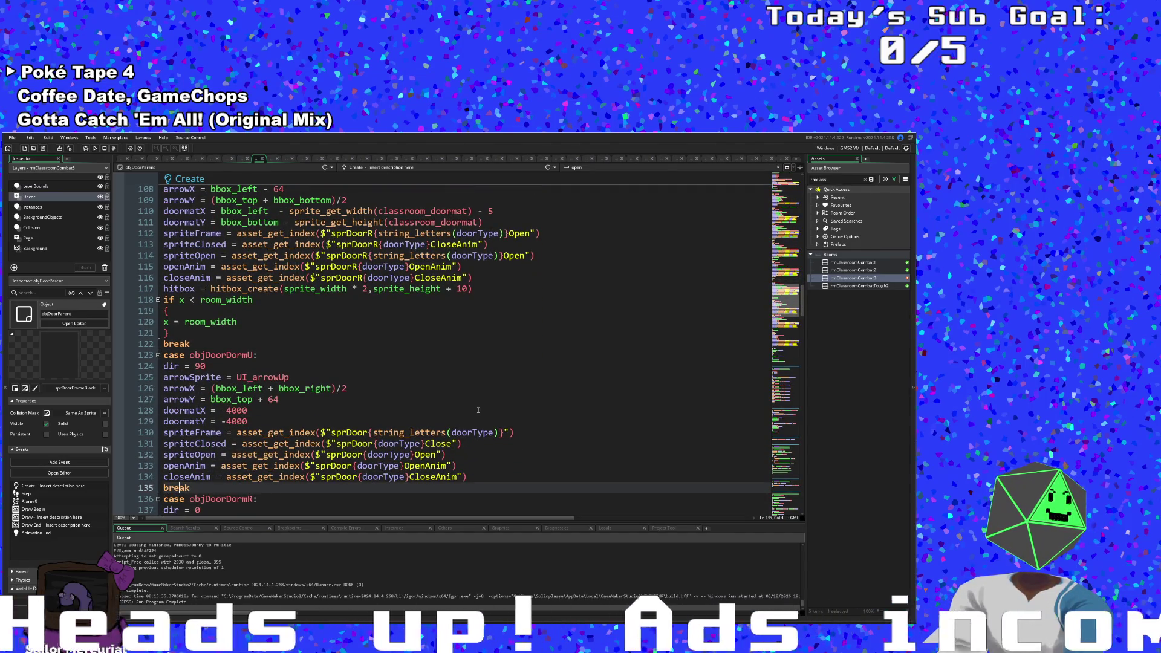
pyautogui.press('Return')
pyautogui.press('Up')
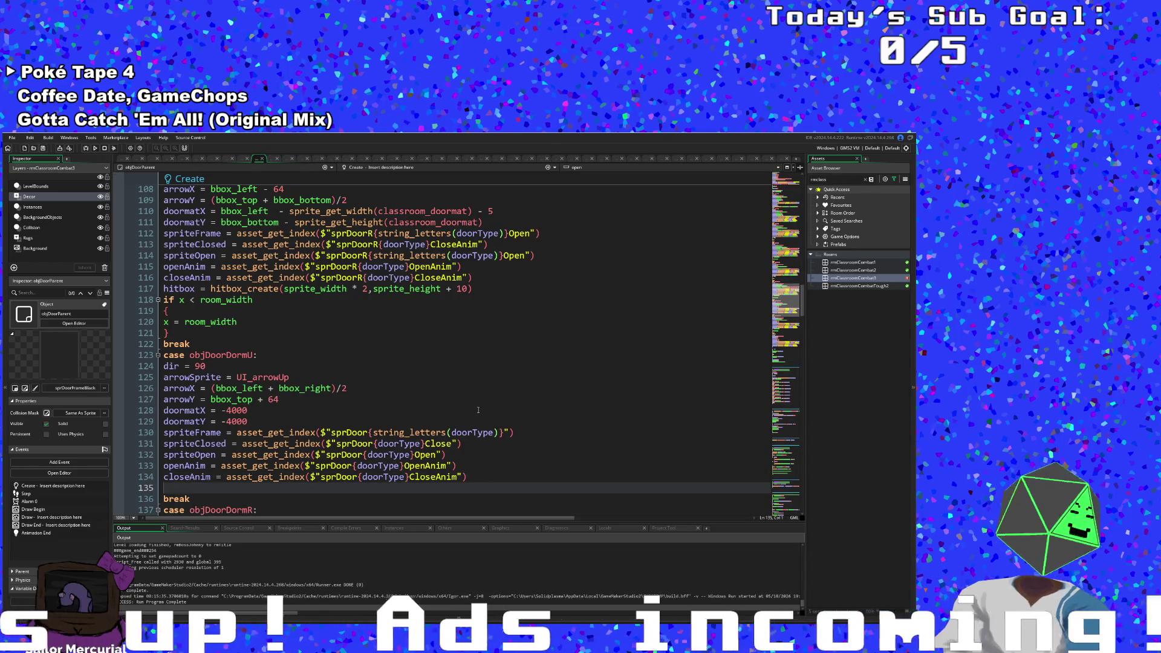
pyautogui.write('hitbox = hitbox_create(sprite_width * 2,sprite_height + 10)')
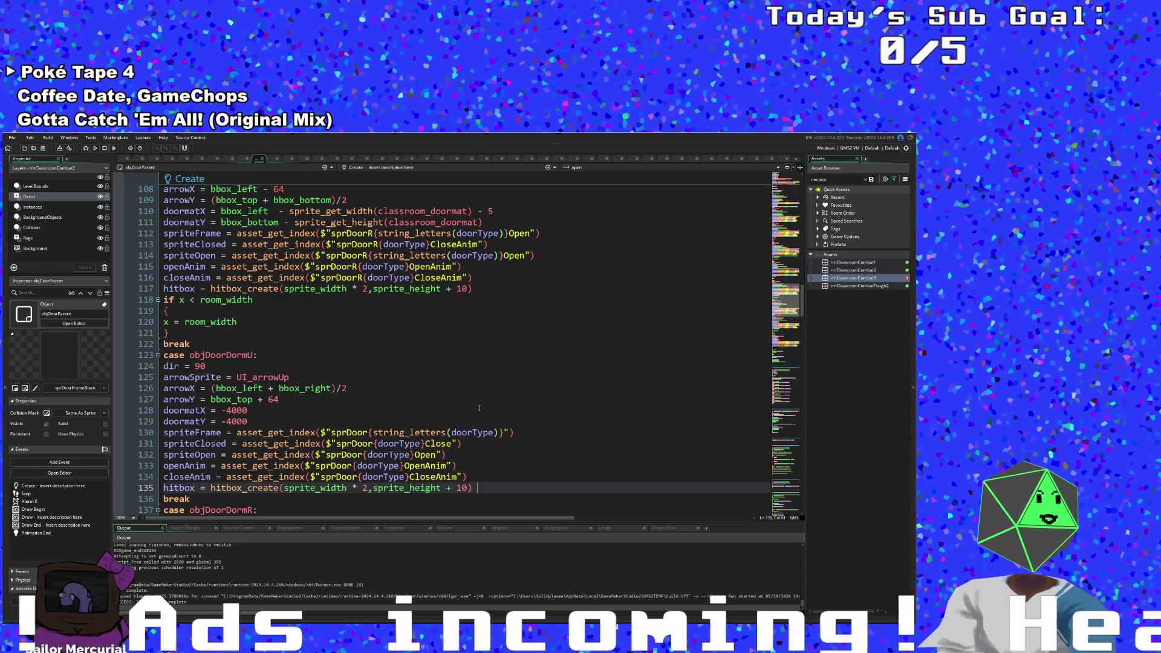
# Step: Change objDoorDormU's hitbox to hitbox_create(sprite_width + 10, sprite_height)
pyautogui.moveTo(351, 489); pyautogui.dragTo(366, 489)
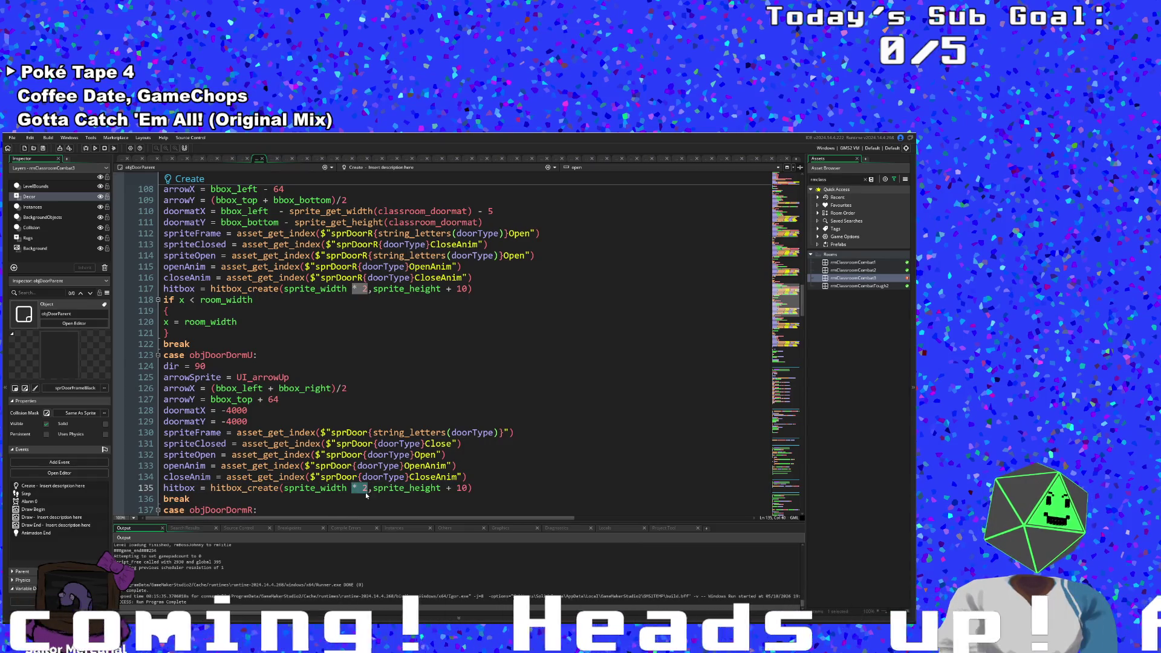
pyautogui.press('BackSpace')
pyautogui.write('+')
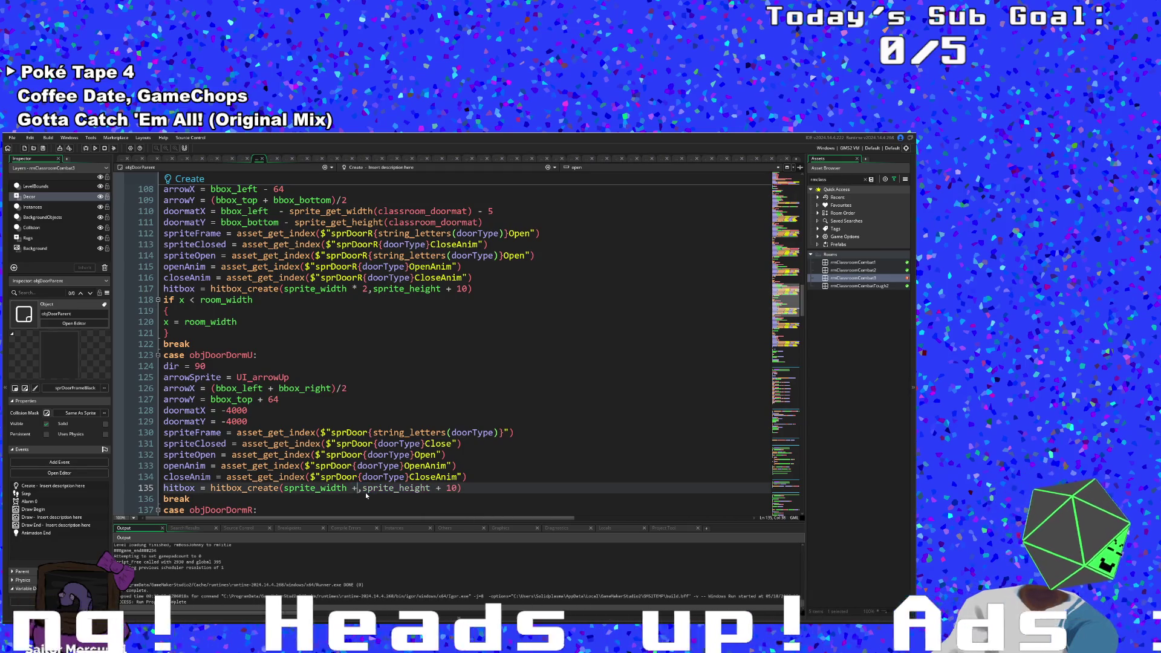
pyautogui.write('10')
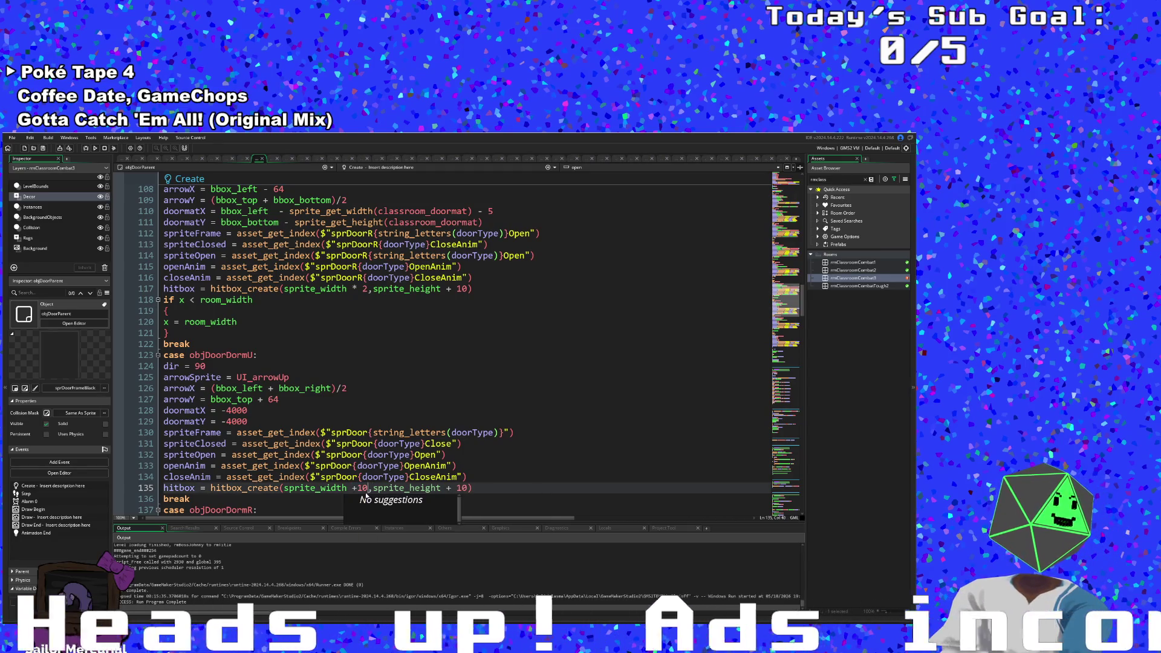
pyautogui.press('End')
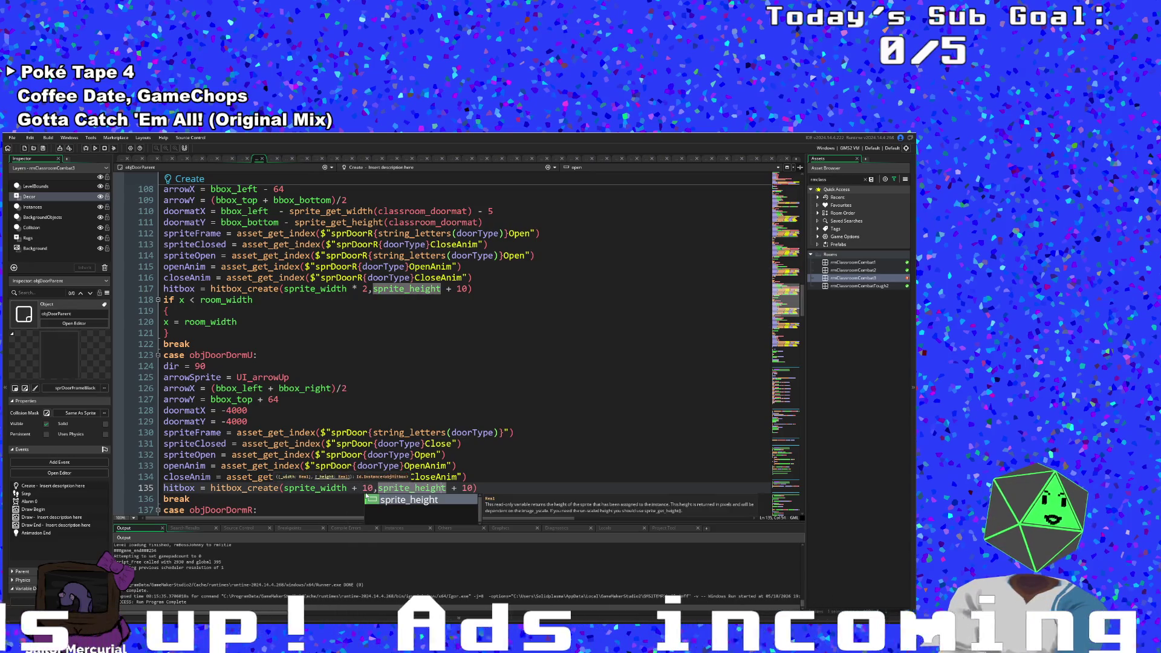
pyautogui.press('BackSpace')
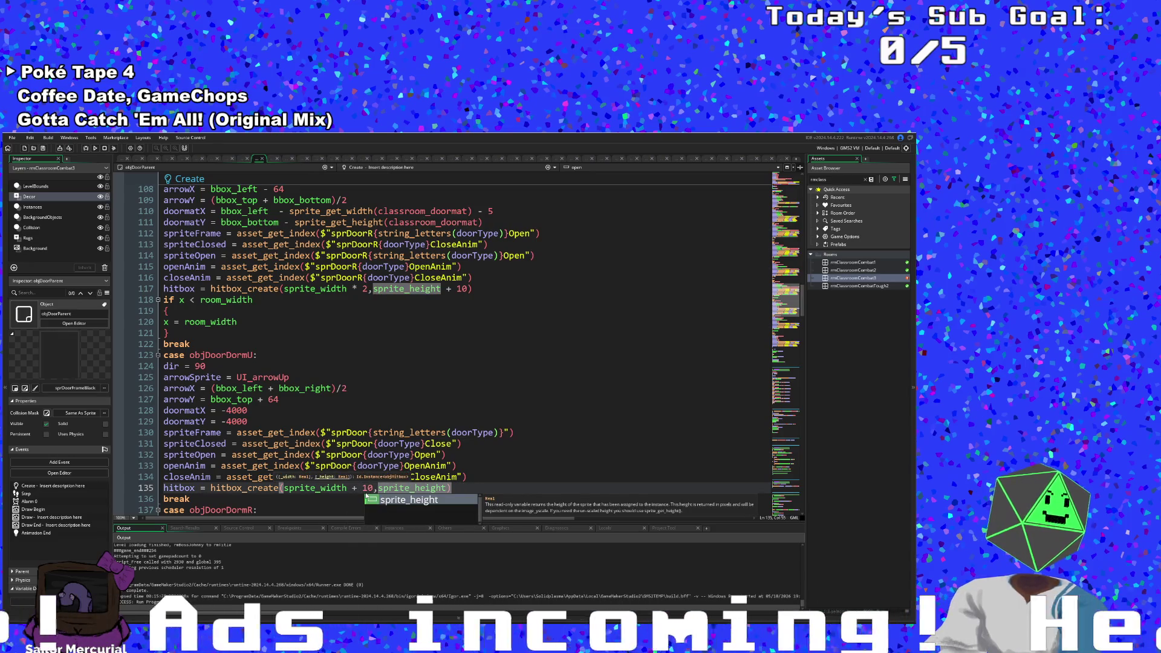
pyautogui.press('Escape')
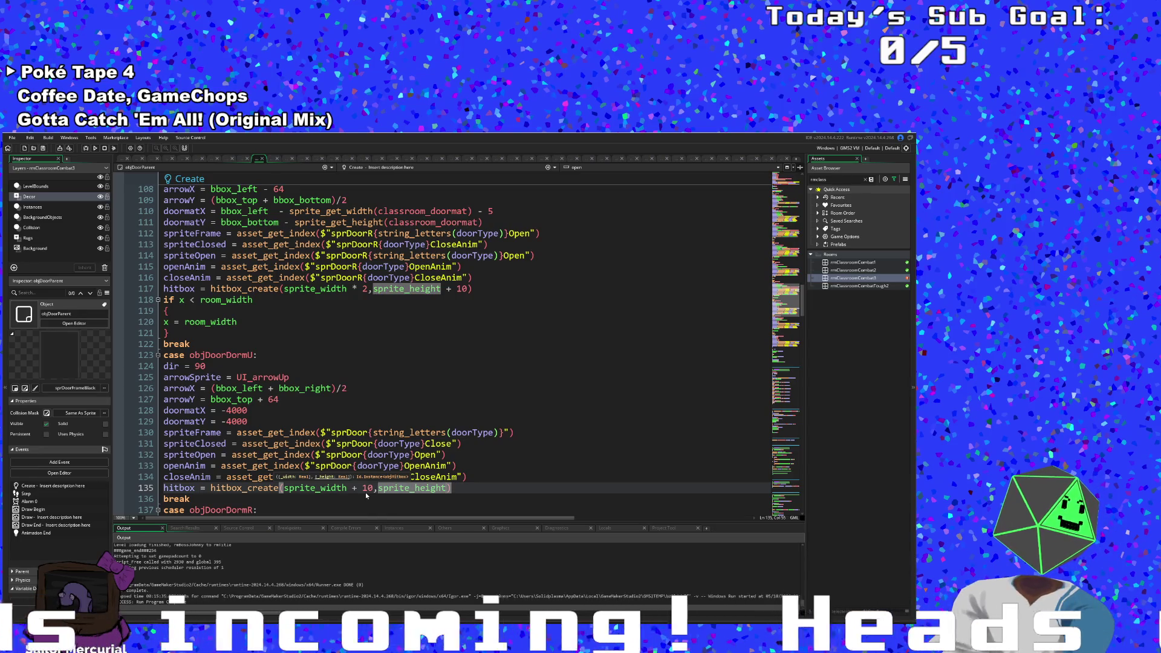
# Step: Paste the hitbox_create line after closeAnim in the objDoorDormR case
pyautogui.scroll(-6, 365, 493)
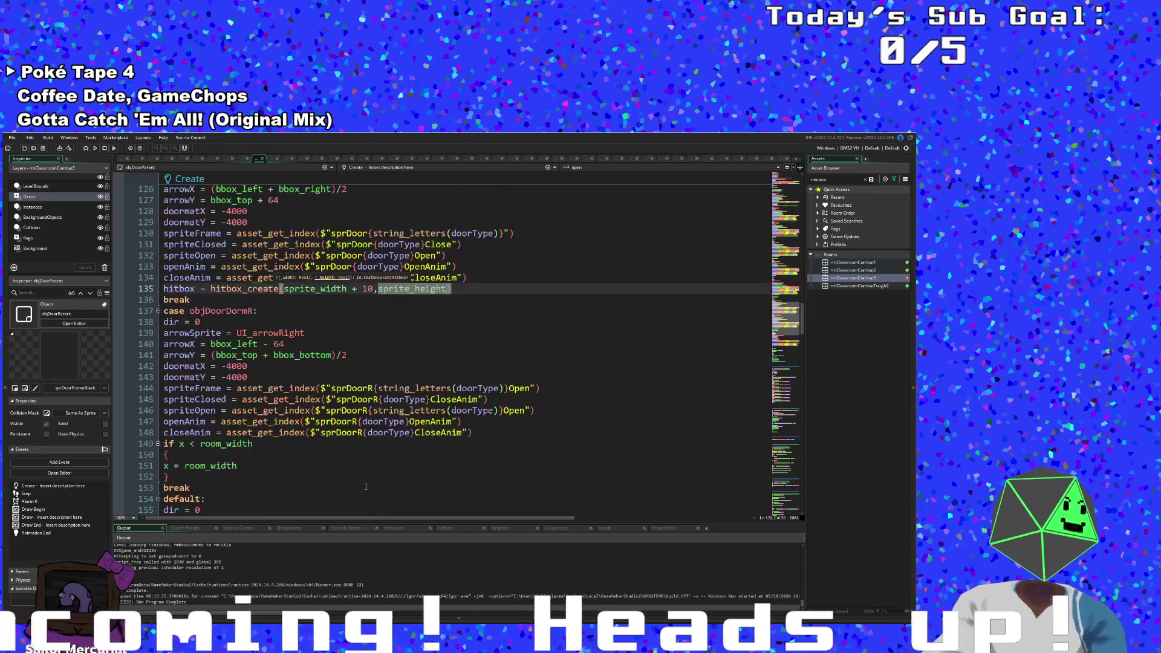
pyautogui.scroll(-2, 365, 487)
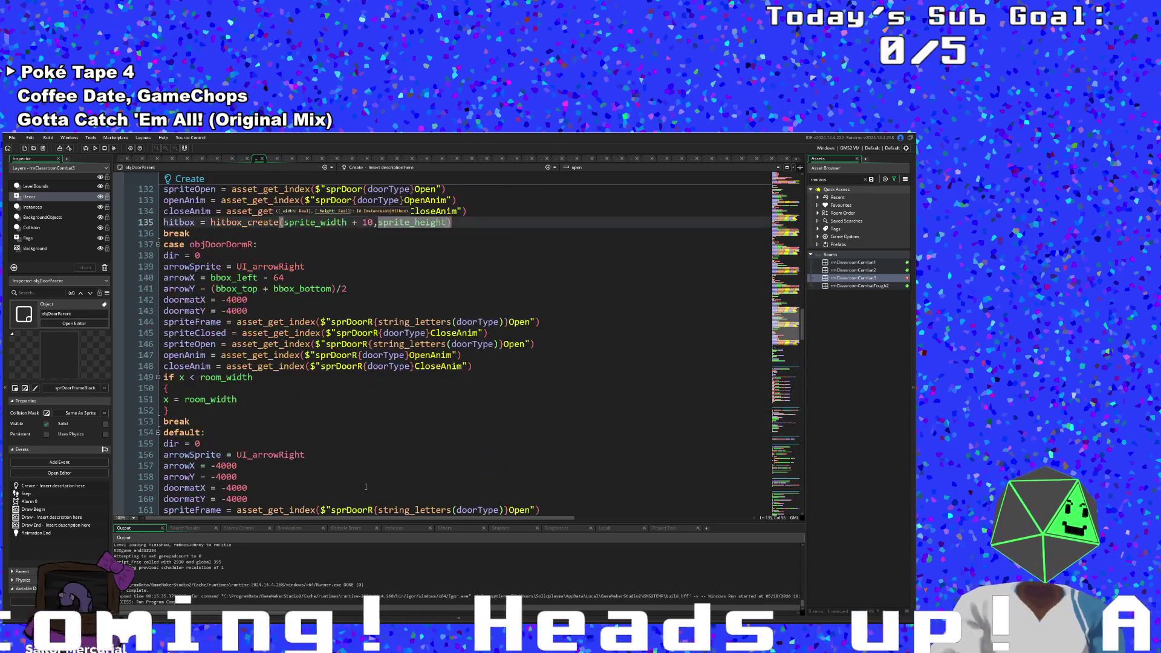
pyautogui.click(476, 368)
pyautogui.press('Return')
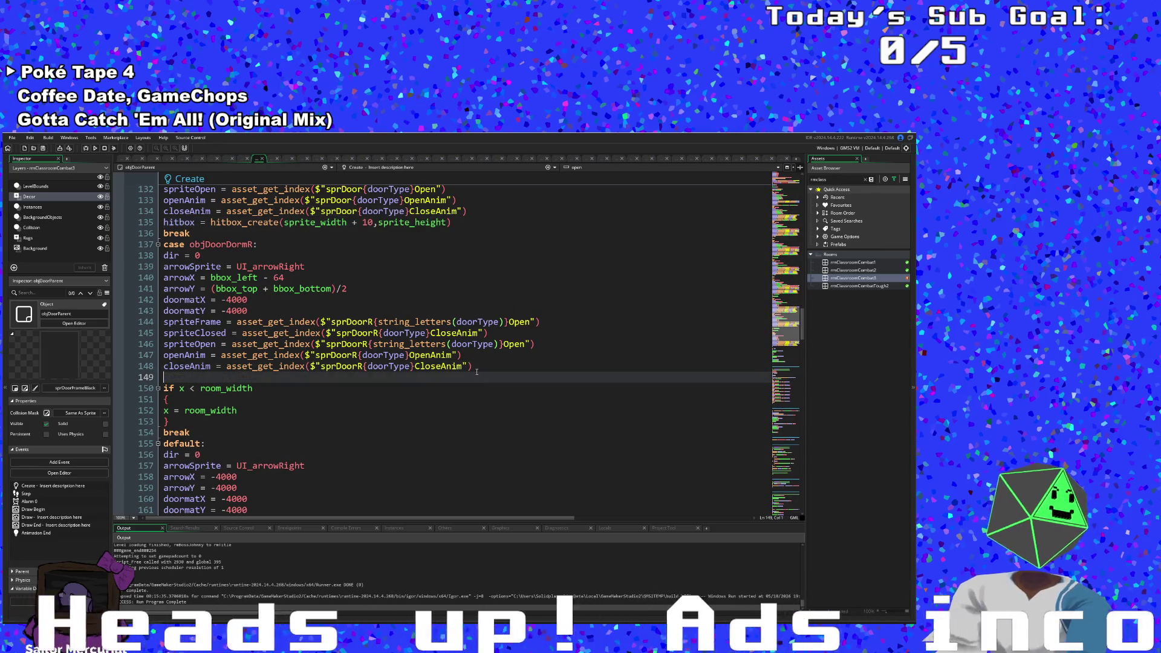
pyautogui.write('hitbox = hitbox_create(sprite_width * 2,sprite_height + 10)')
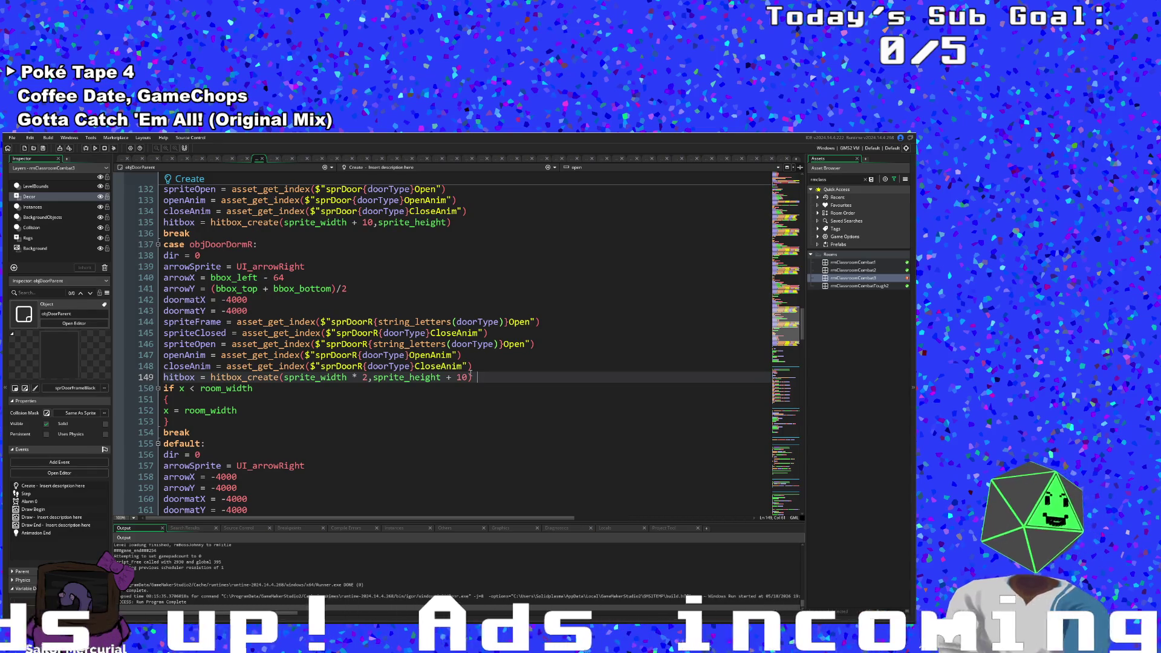
pyautogui.scroll(-6, 246, 387)
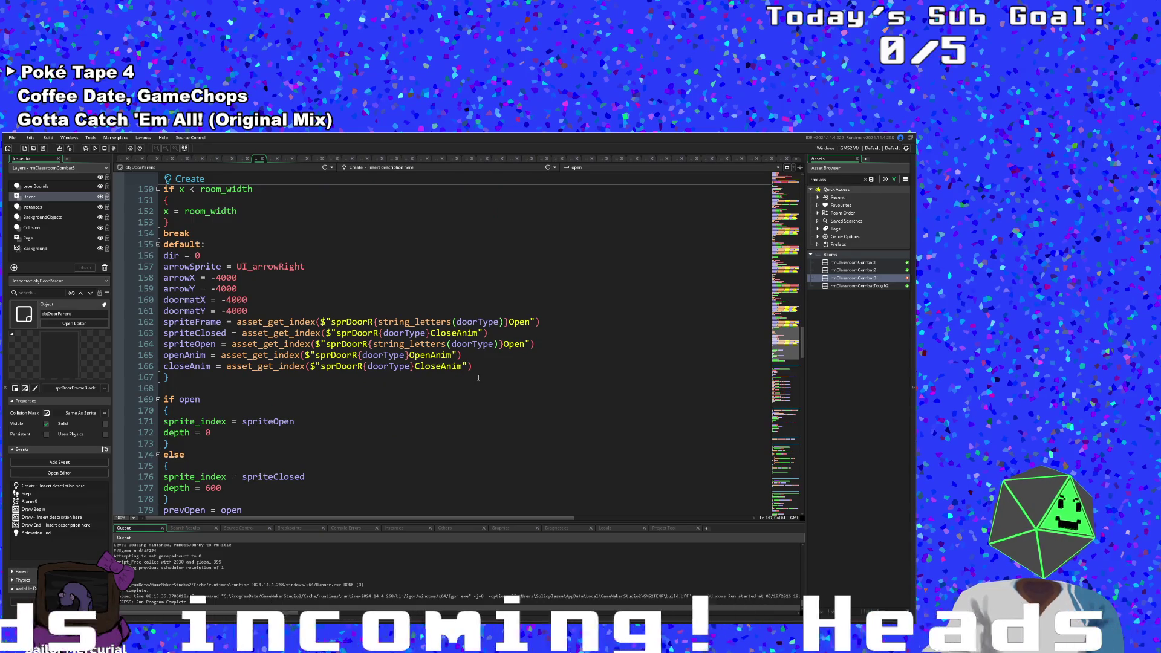
pyautogui.click(472, 370)
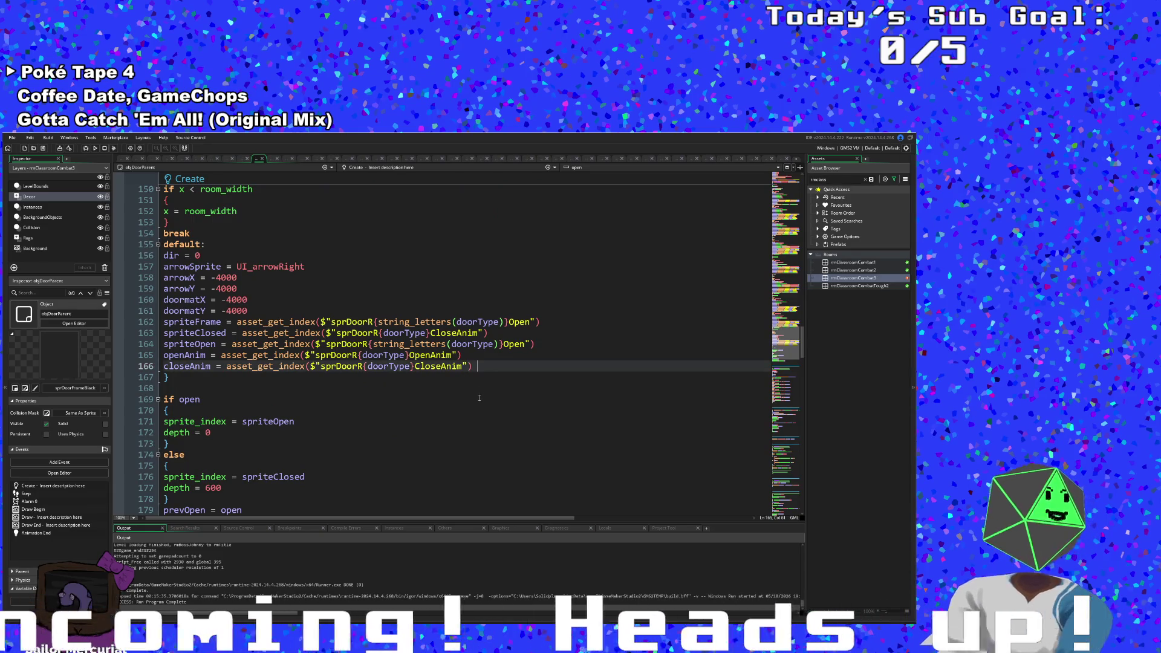
# Step: Add a hitbox line to the default case and strip out its original arguments
pyautogui.press('Return')
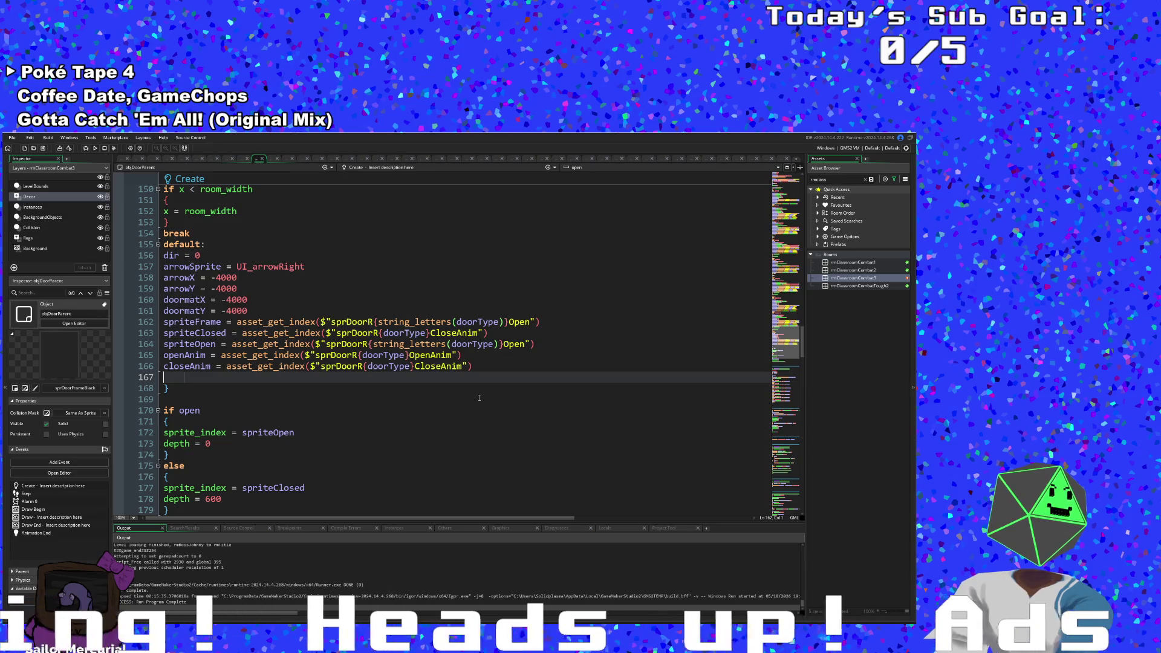
pyautogui.write('hitbox = hitbox_create(sprite_width * 2,sprite_height + 10)')
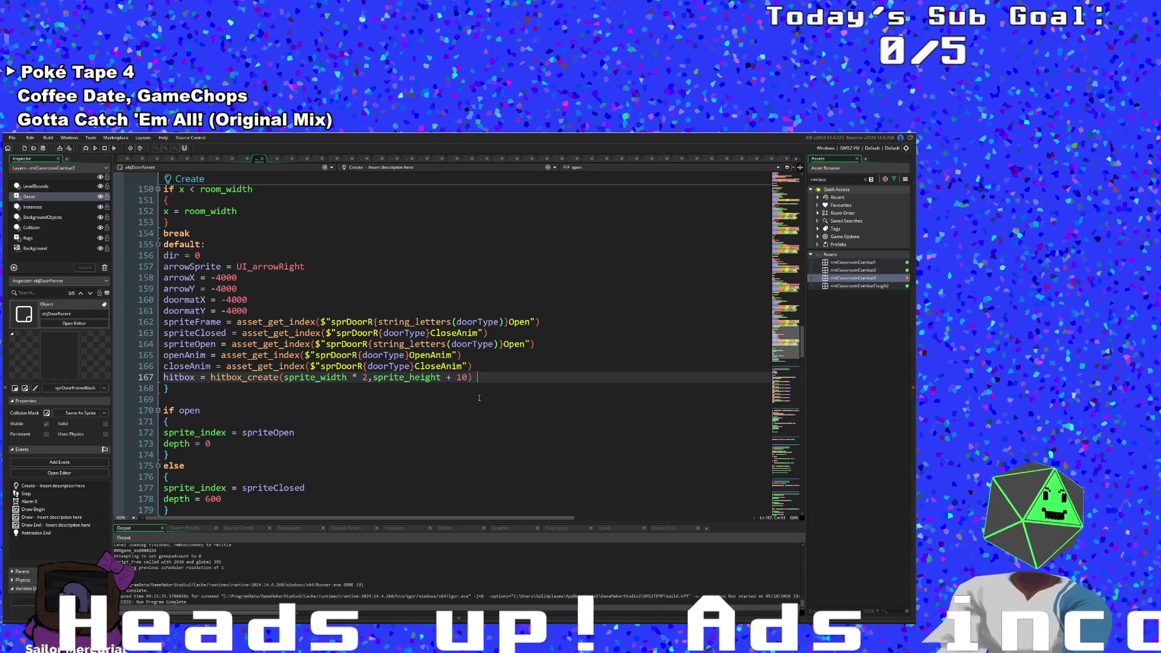
pyautogui.press('BackSpace')
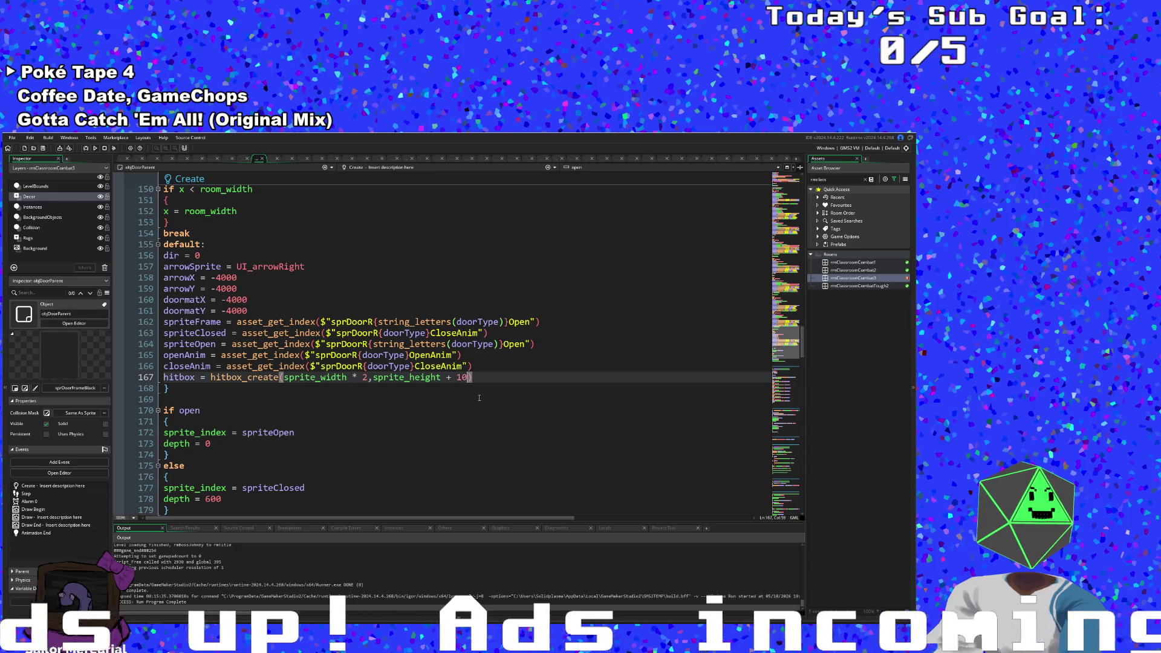
pyautogui.press('BackSpace')
pyautogui.press('BackSpace')
pyautogui.press('BackSpace')
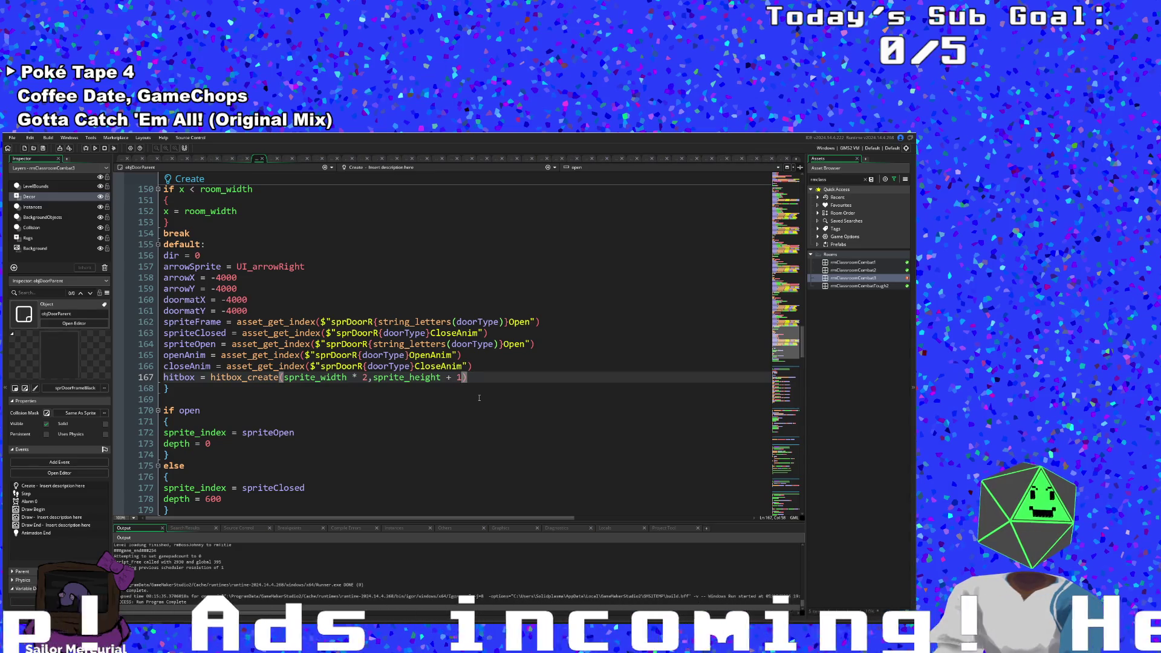
pyautogui.press('BackSpace')
pyautogui.press('BackSpace')
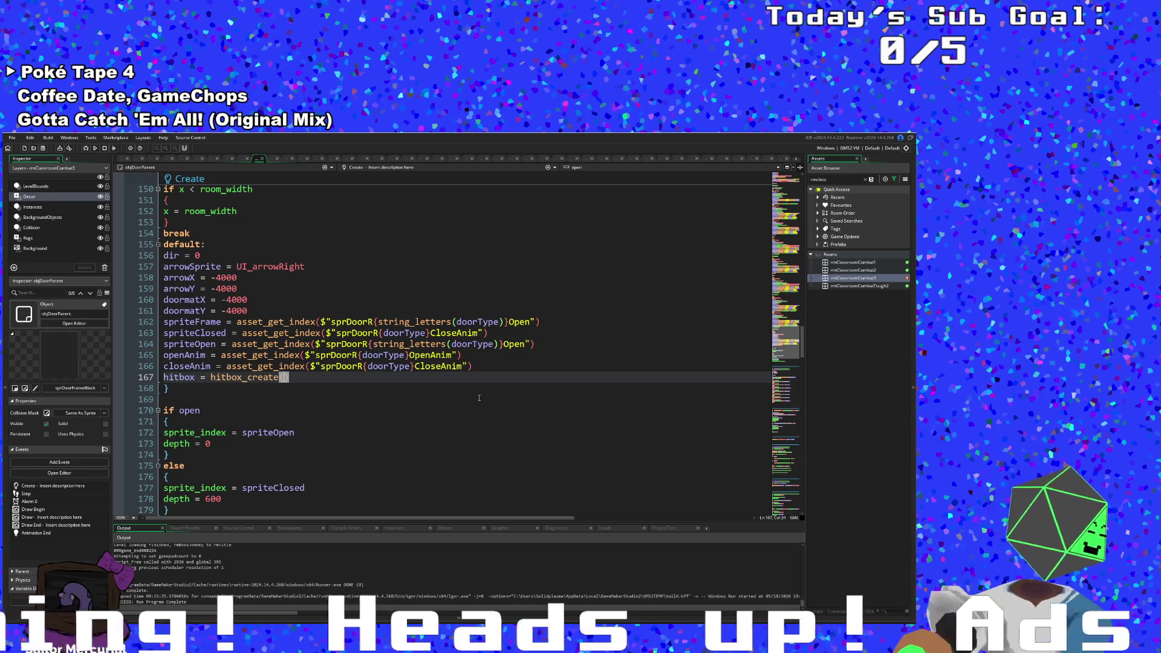
pyautogui.write('100,100')
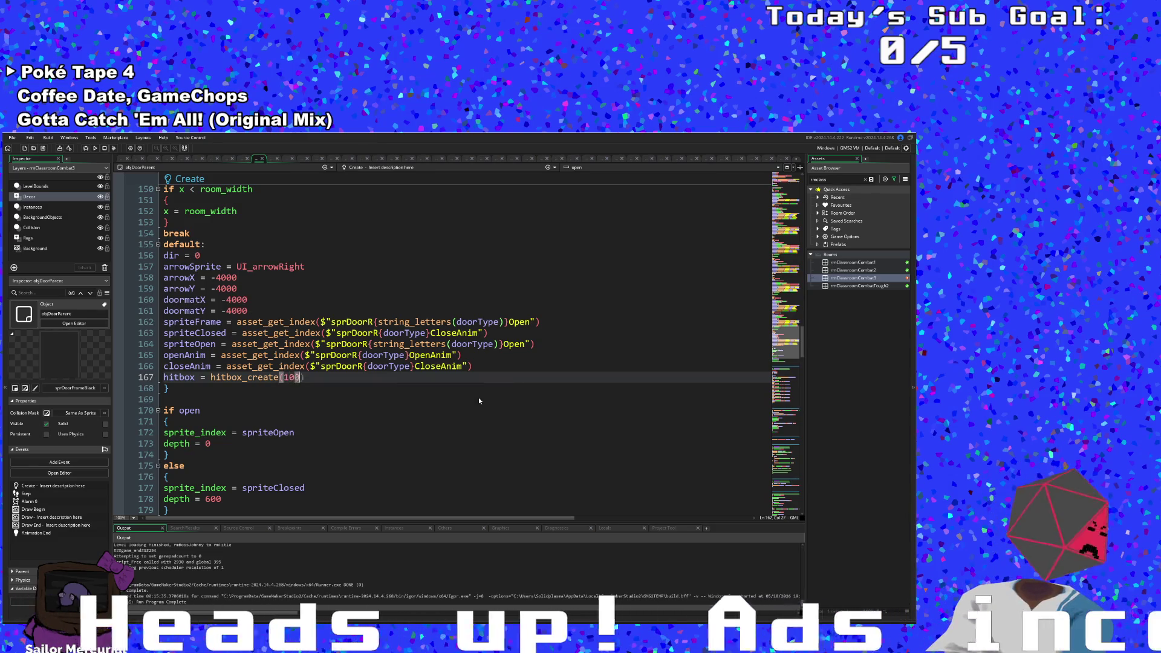
pyautogui.press('BackSpace')
pyautogui.press('BackSpace')
pyautogui.press('BackSpace')
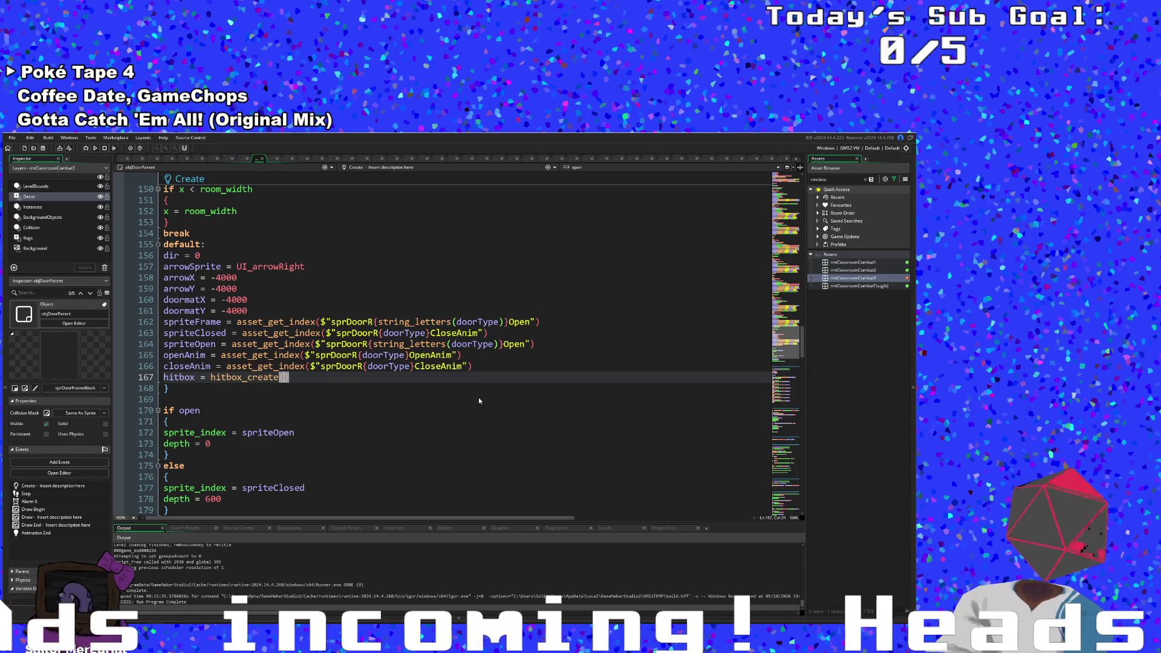
# Step: Complete hitbox_create(sprite_width,sprite_height) via autocomplete and close the parenthesis
pyautogui.write('sprite')
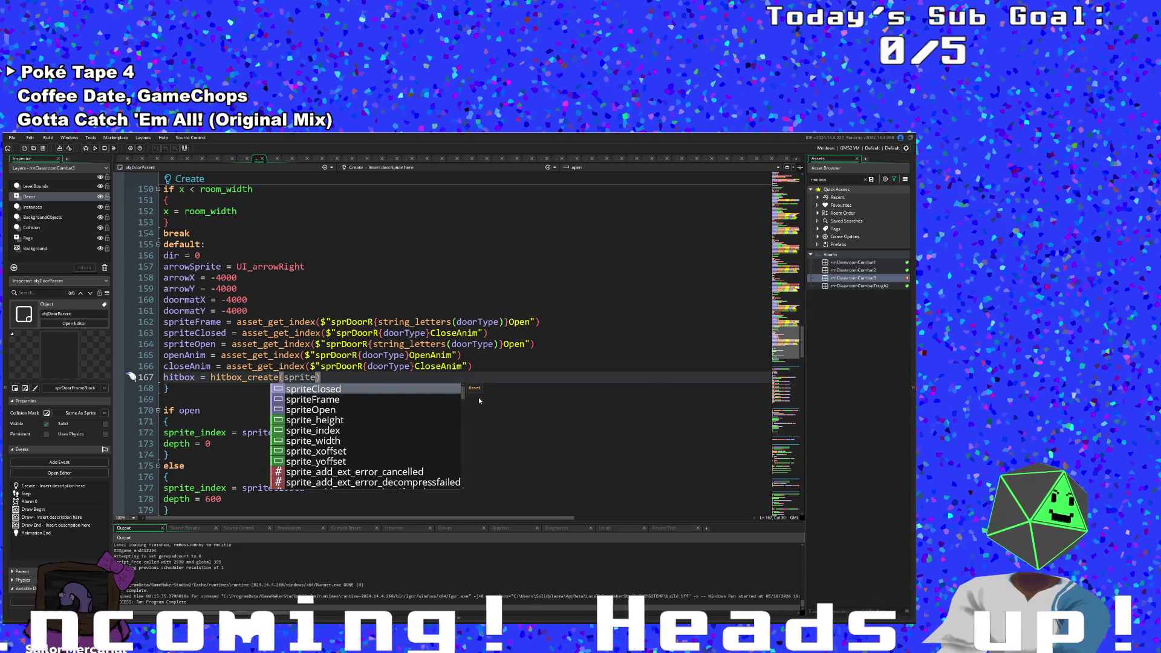
pyautogui.write('_wid')
pyautogui.press('Return')
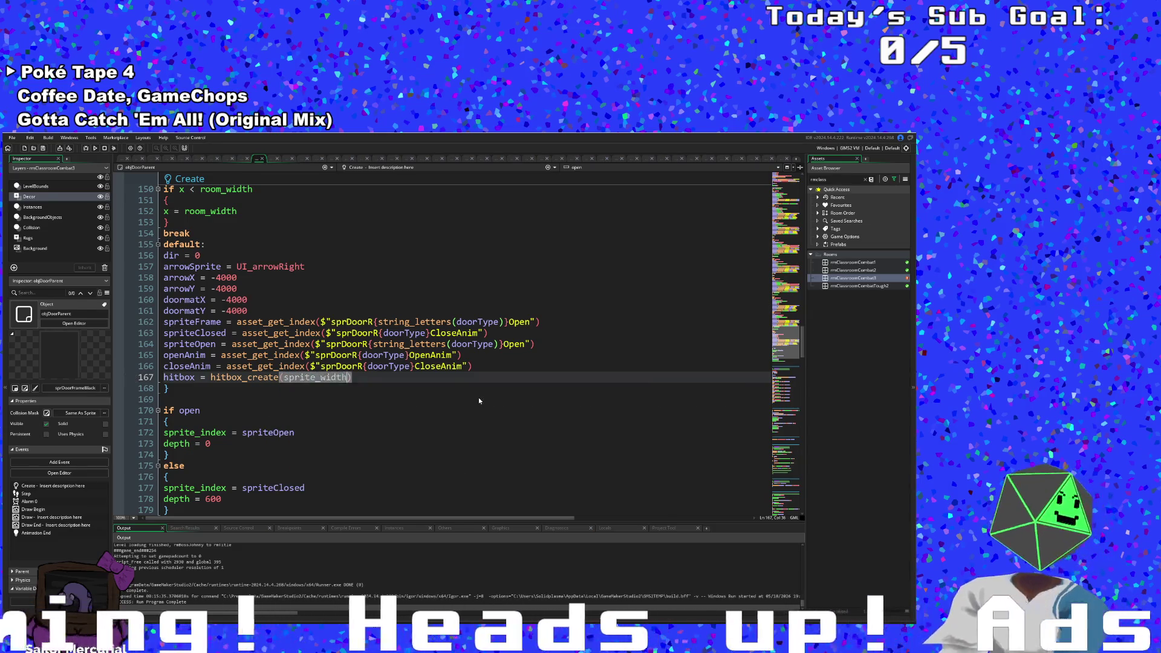
pyautogui.write(',sprite')
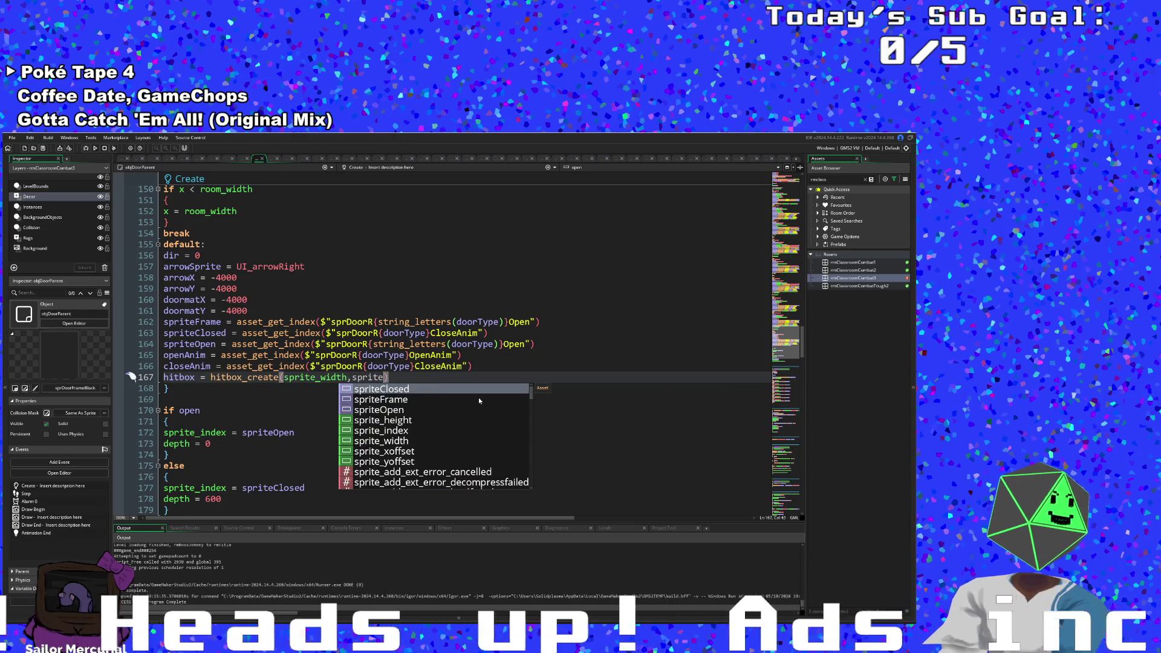
pyautogui.write('_')
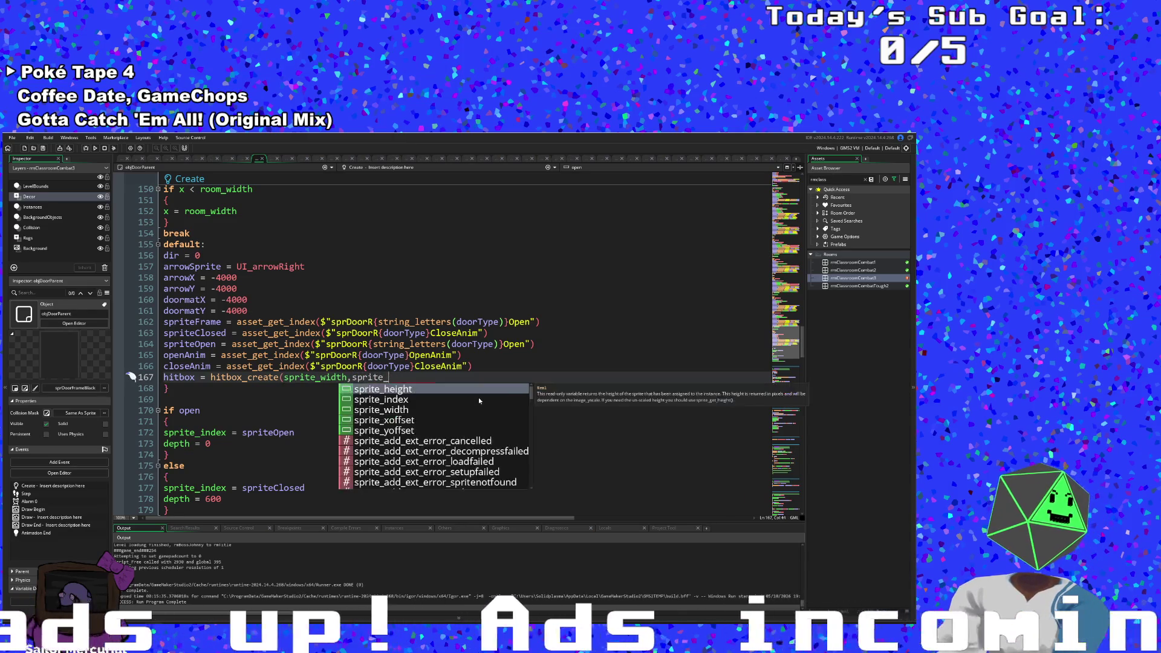
pyautogui.press('Return')
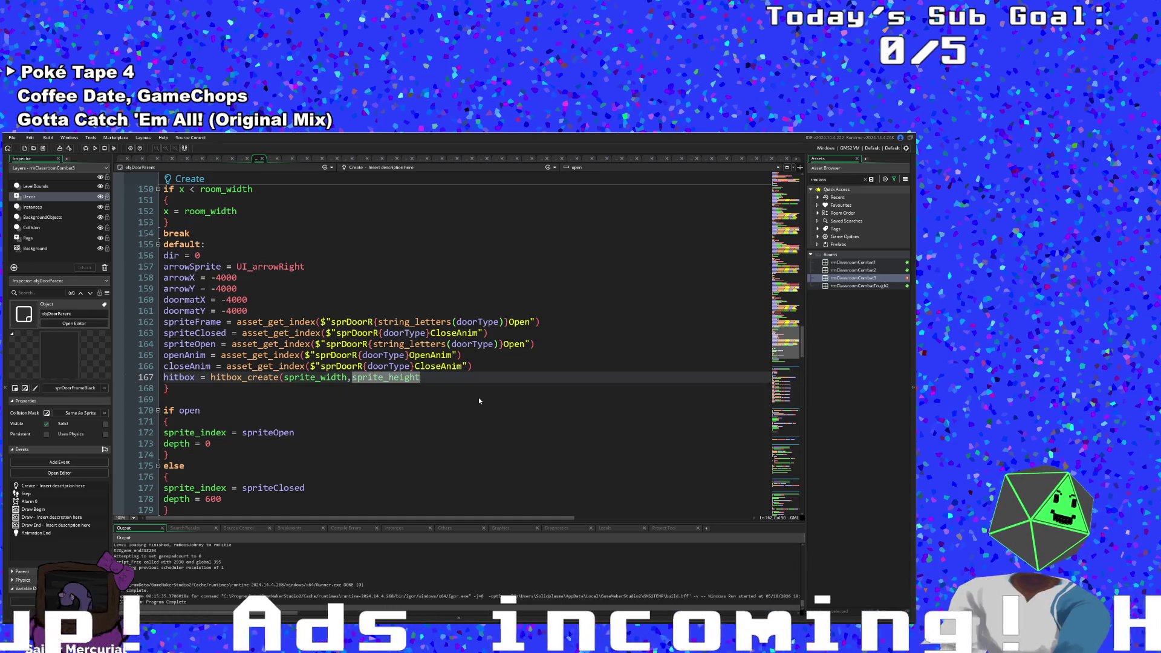
pyautogui.write(')')
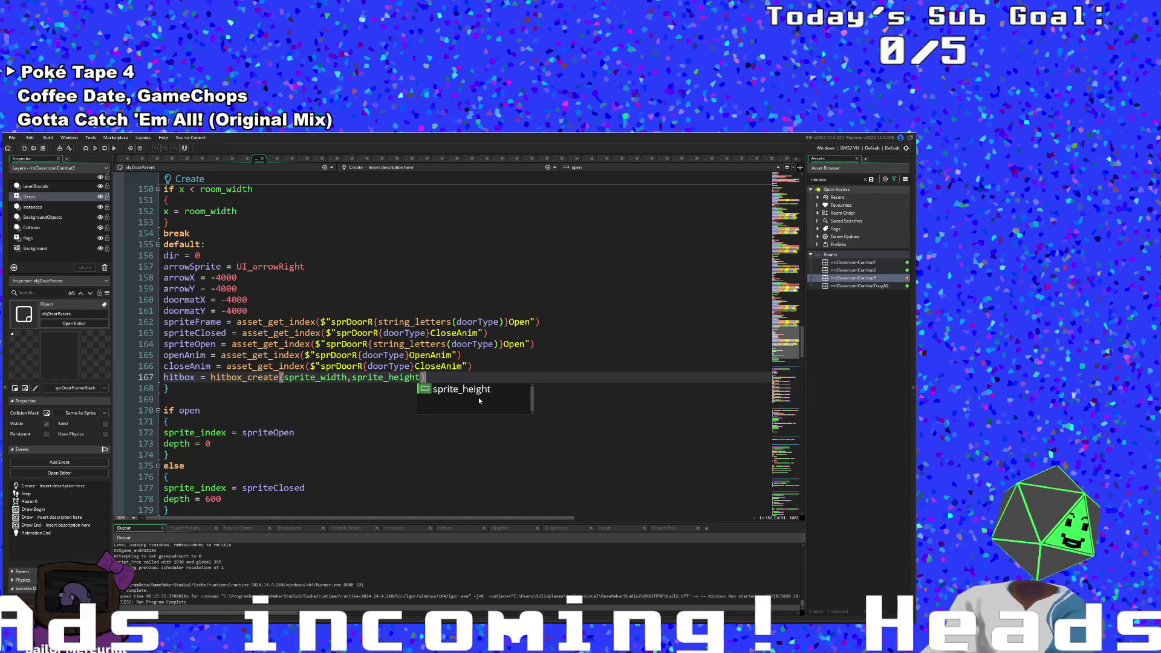
pyautogui.click(208, 332)
pyautogui.scroll(-6, 220, 358)
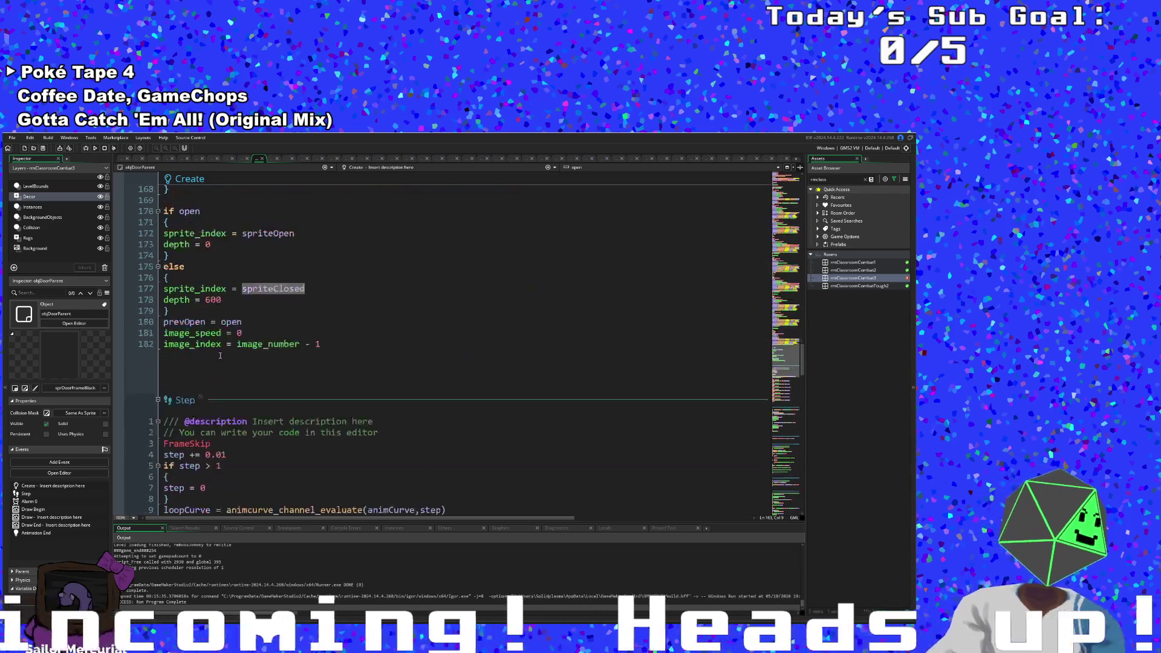
# Step: Build and launch the game from the toolbar, reaching the Art Attack title screen
pyautogui.scroll(-6, 219, 358)
pyautogui.click(12, 137)
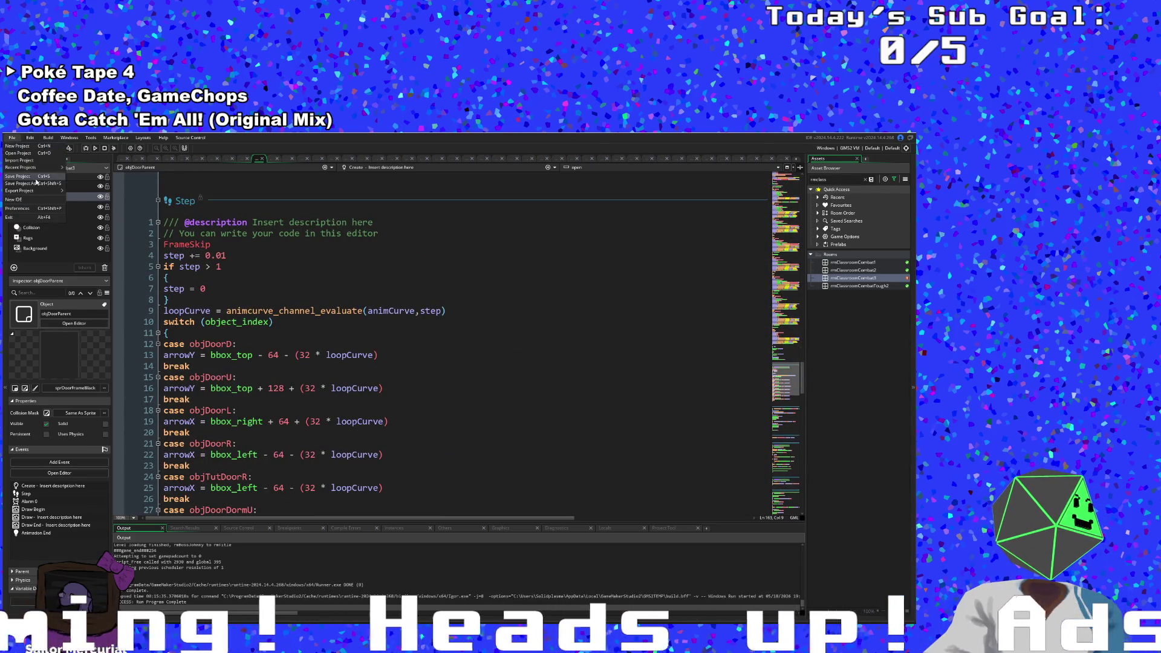
pyautogui.click(12, 138)
pyautogui.click(86, 149)
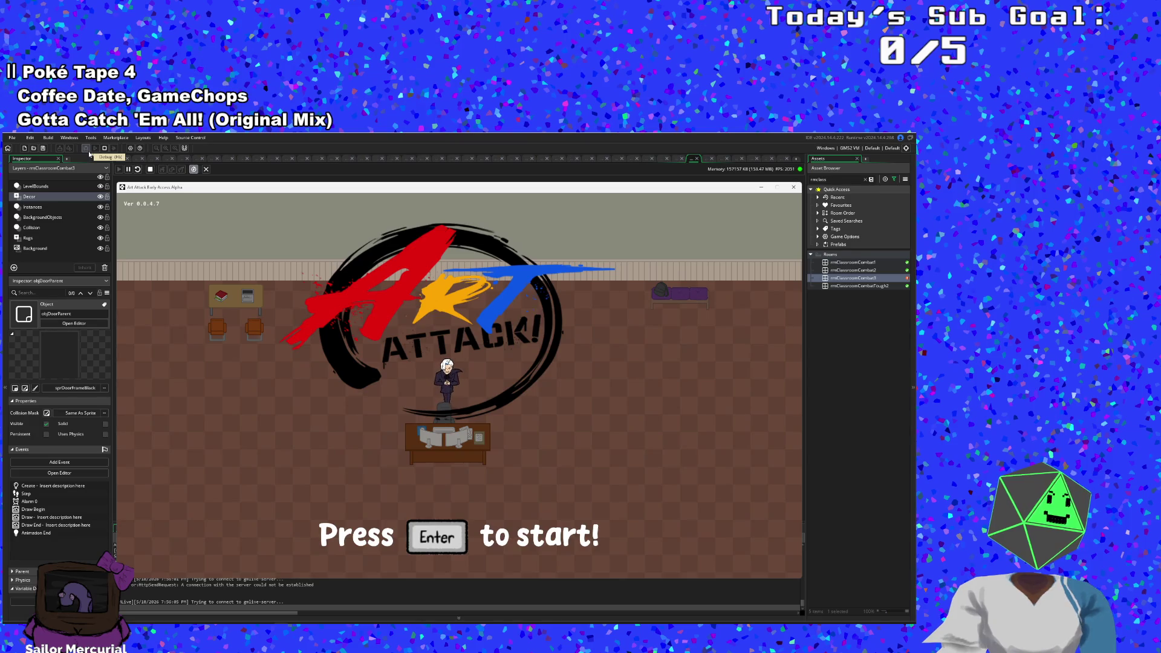
# Step: Start a new run, skip Hue's dialogue, and walk out through the exit until the crash
pyautogui.press('Return')
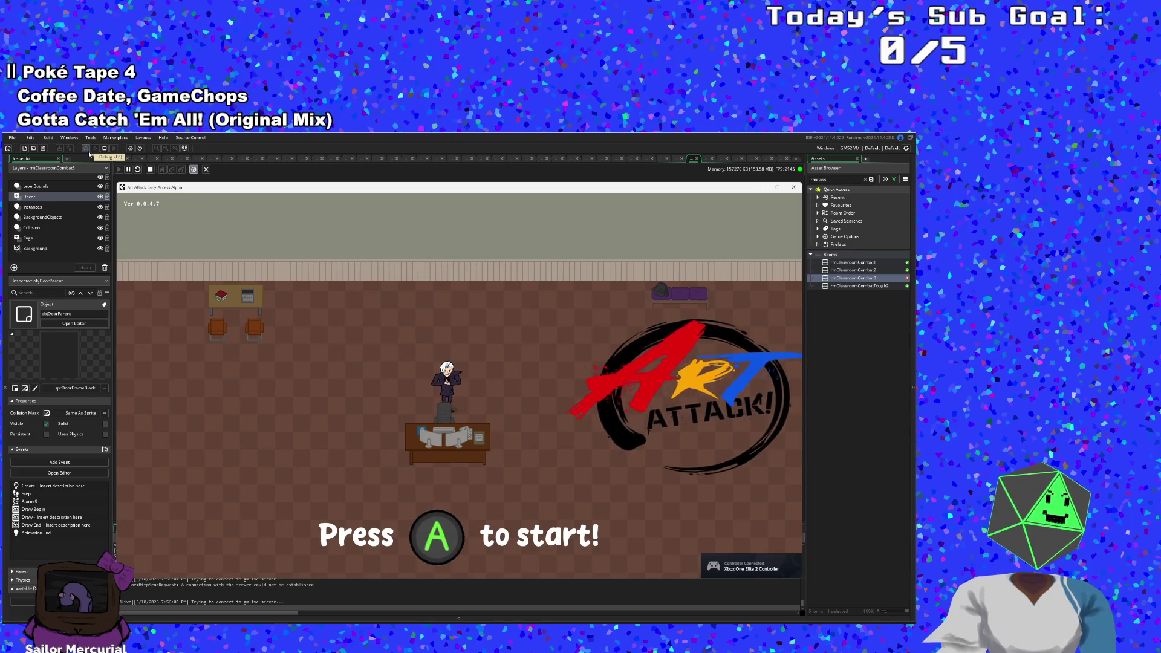
pyautogui.press('Return')
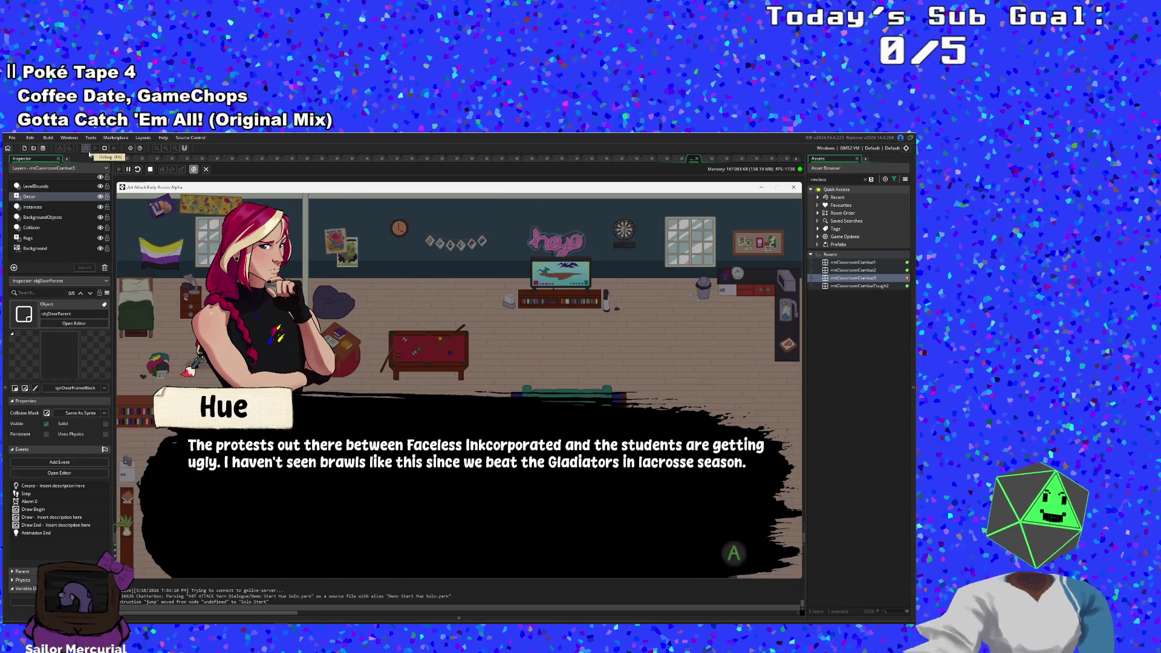
pyautogui.press('Return')
pyautogui.press('Return')
pyautogui.press('Return')
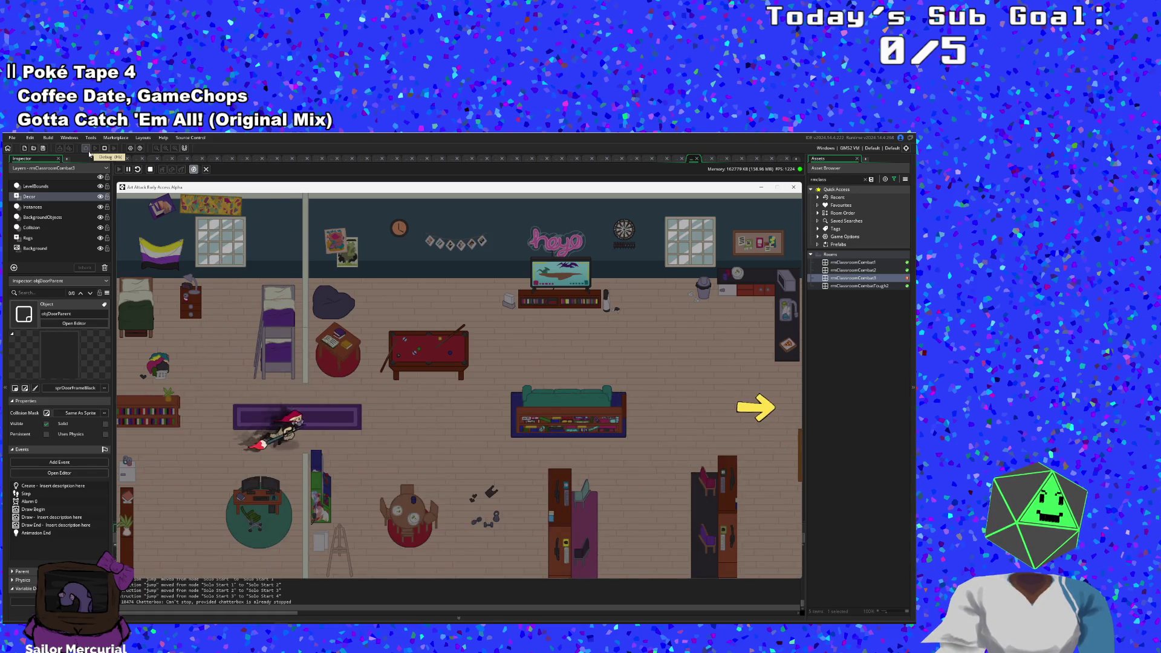
pyautogui.press('d')
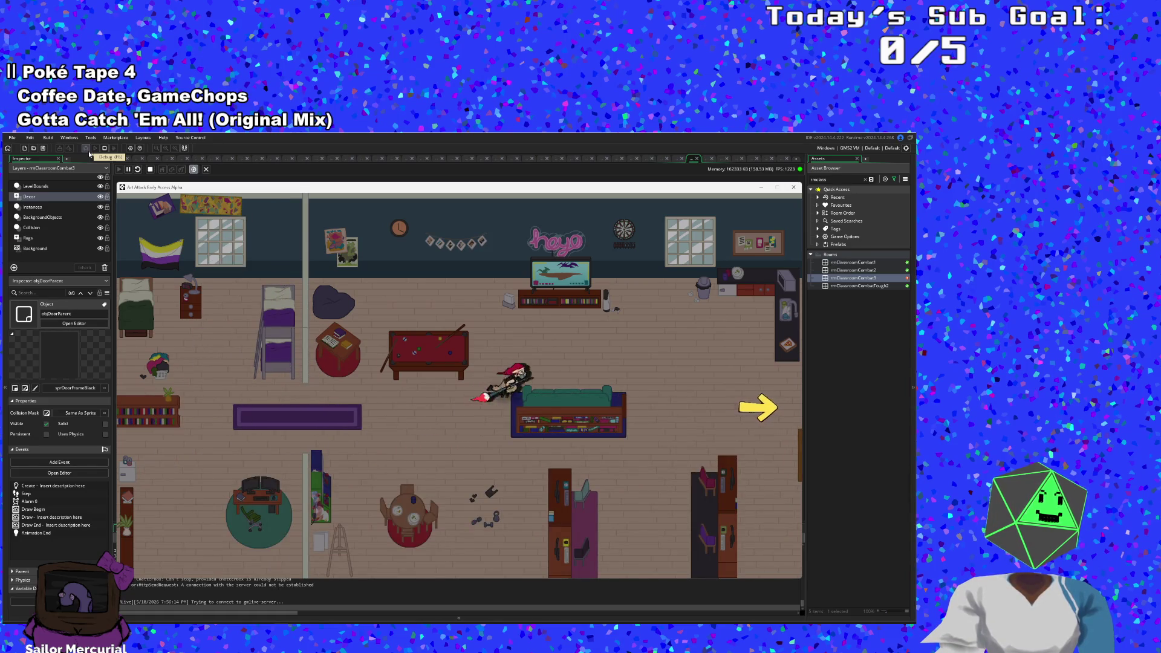
pyautogui.press('w')
pyautogui.press('d')
pyautogui.press('s')
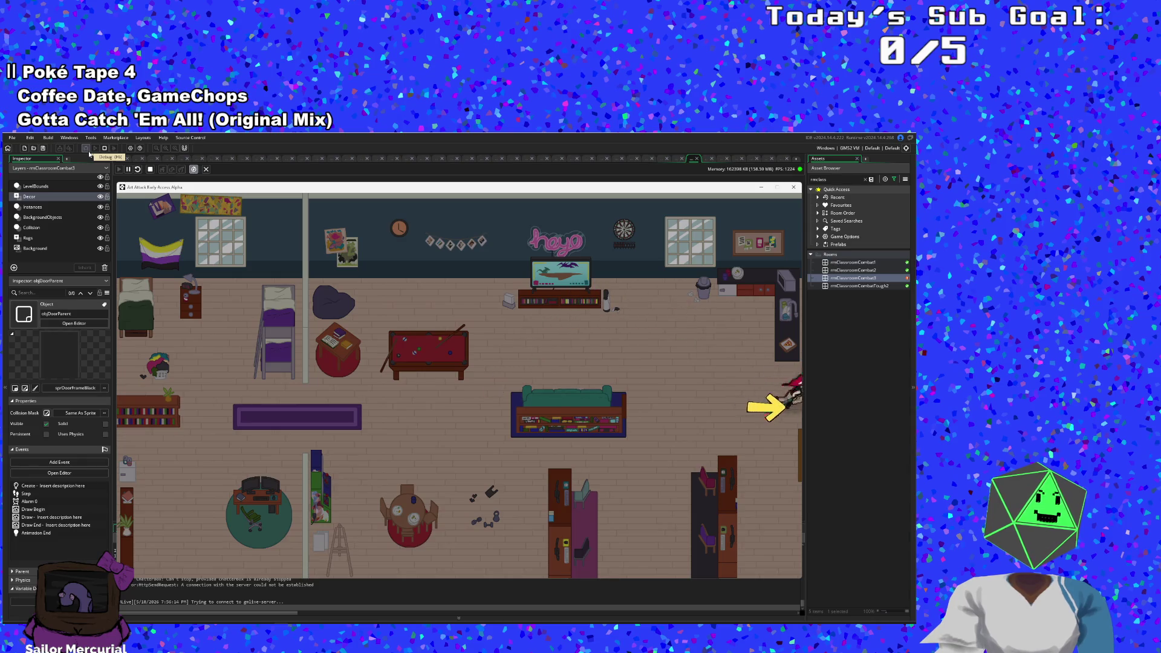
pyautogui.press('a')
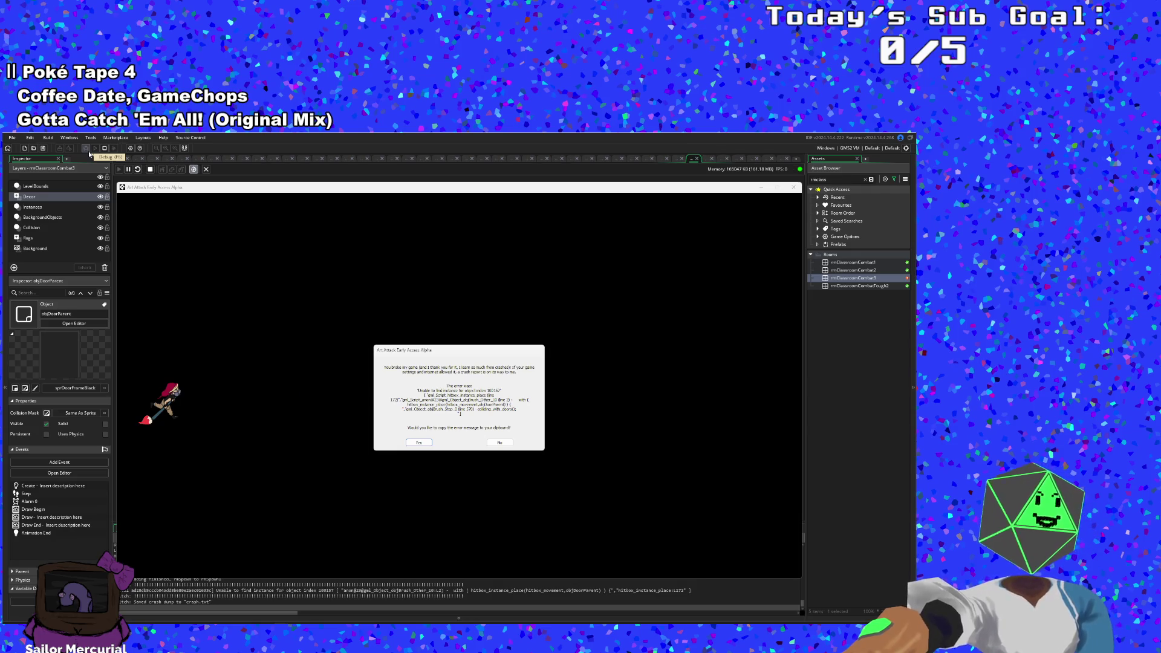
# Step: Dismiss the crash error dialog by declining to copy the error
pyautogui.click(85, 162)
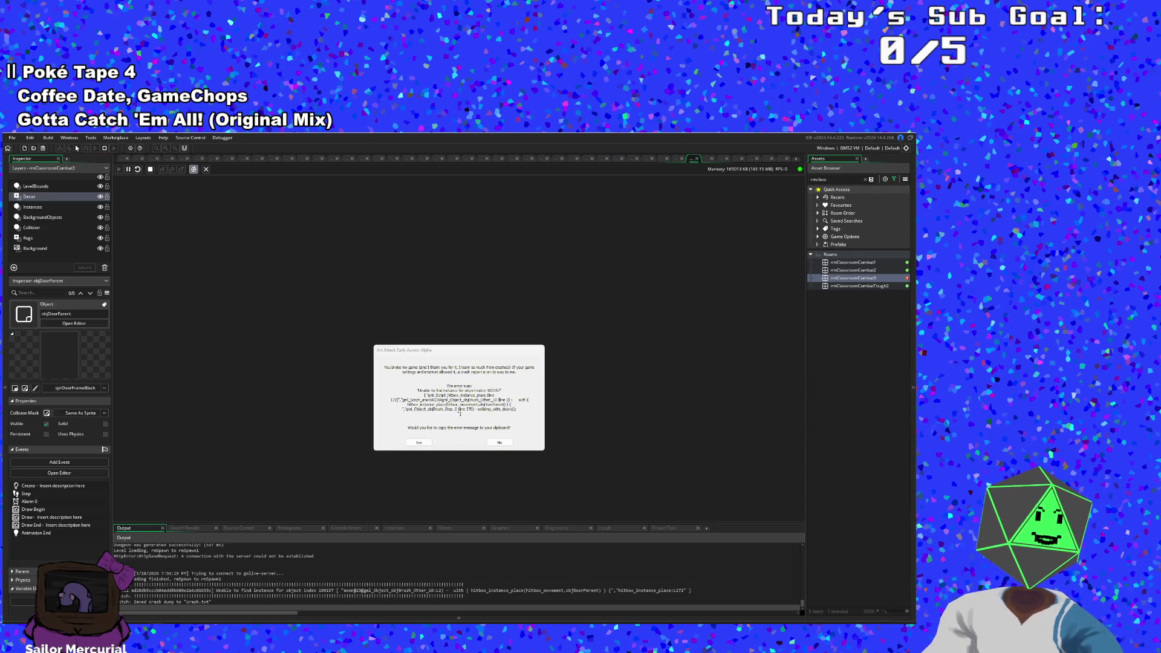
pyautogui.click(394, 379)
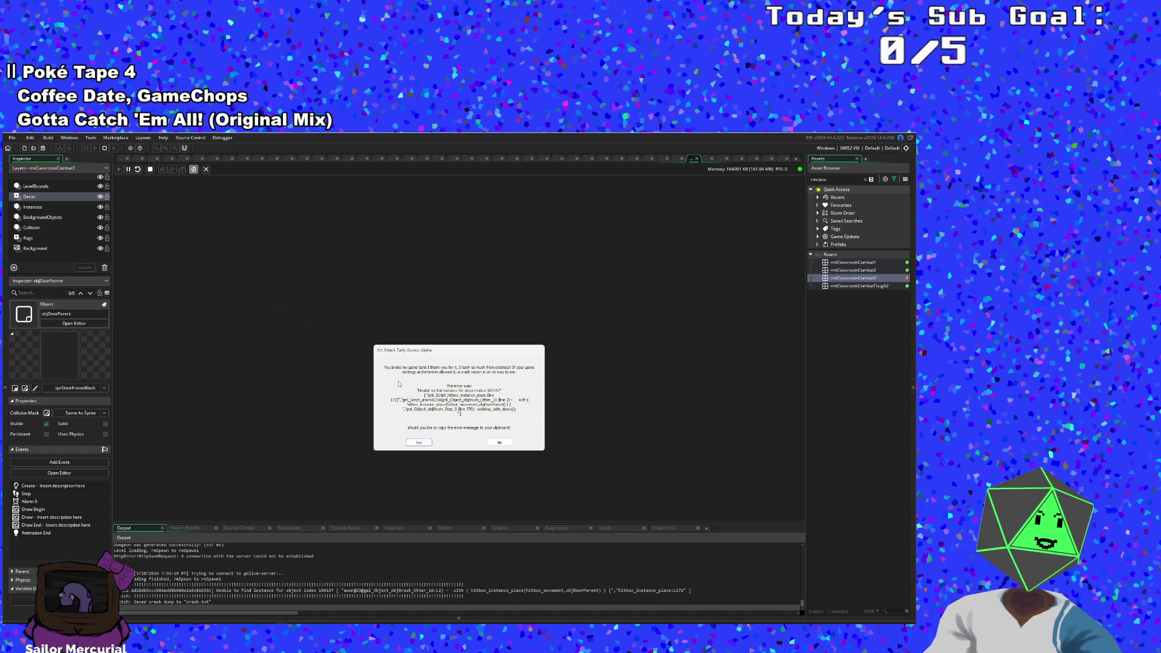
pyautogui.click(499, 443)
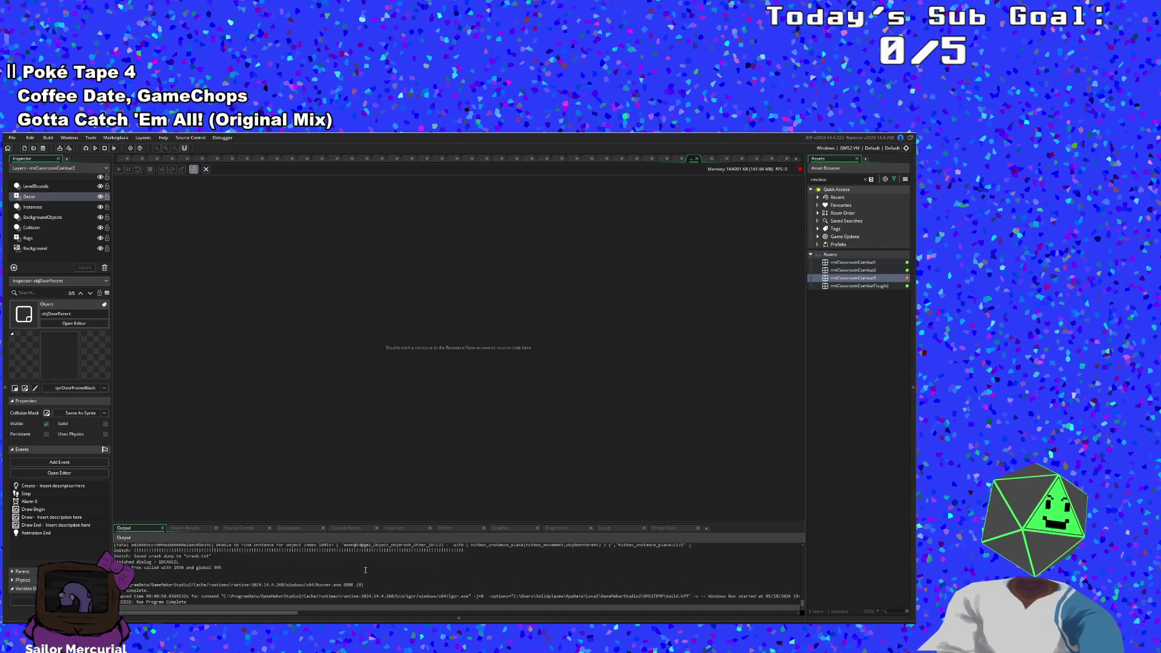
# Step: Review the error in the Output log, then run the game again
pyautogui.scroll(3, 365, 570)
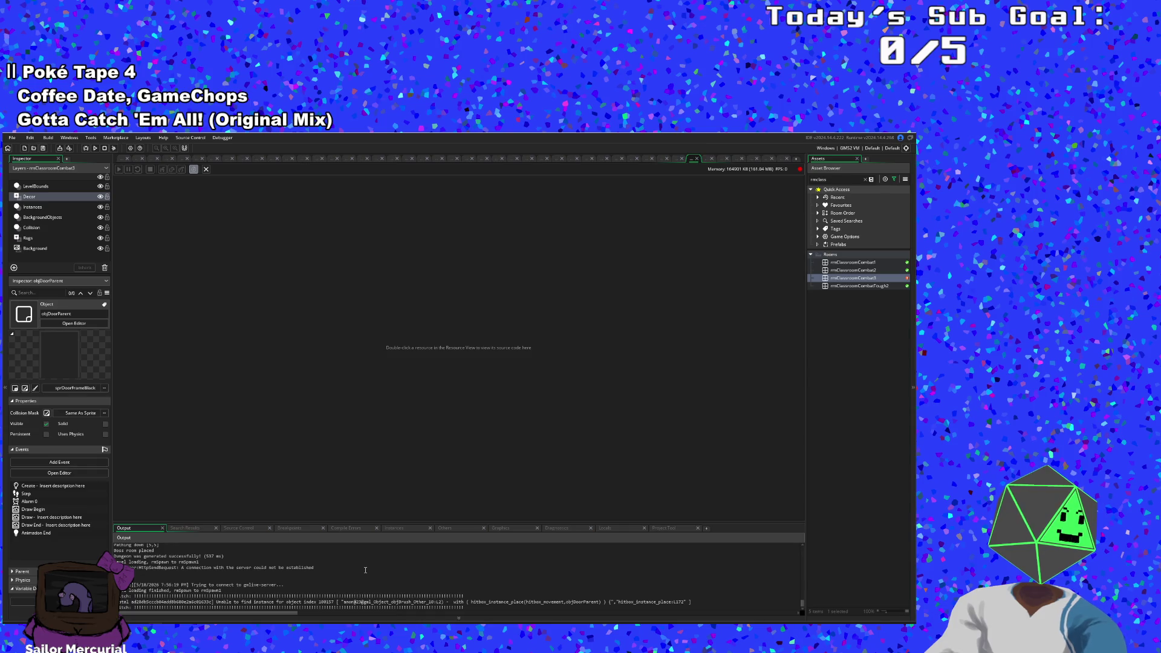
pyautogui.scroll(-3, 365, 570)
pyautogui.scroll(1, 365, 570)
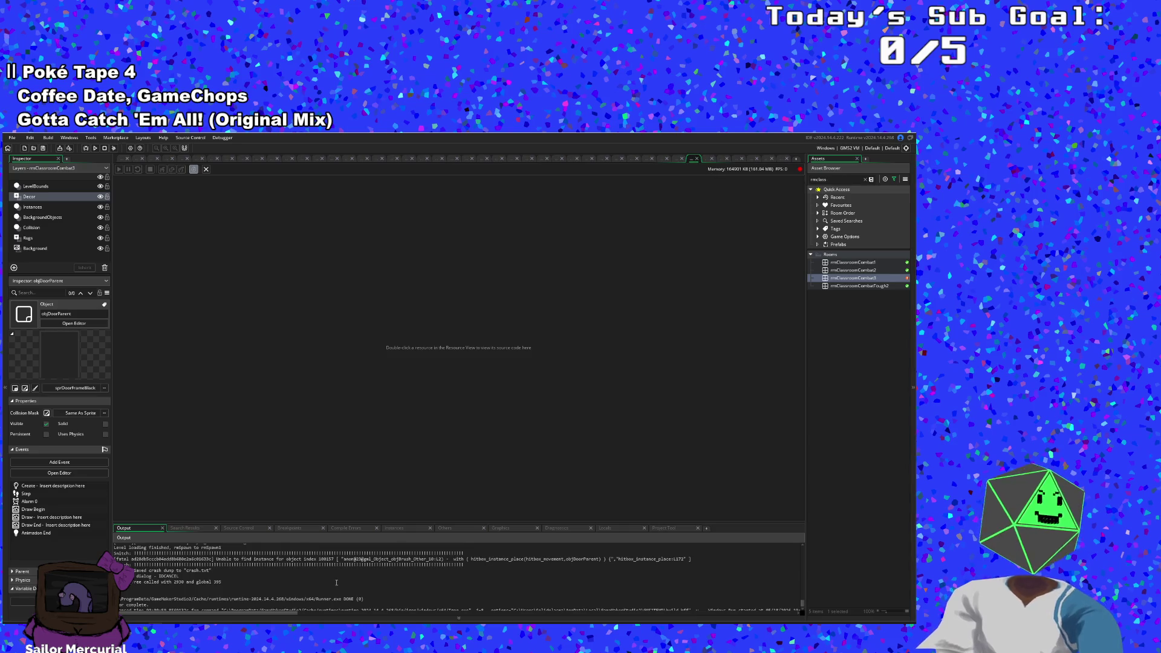
pyautogui.scroll(-3, 336, 582)
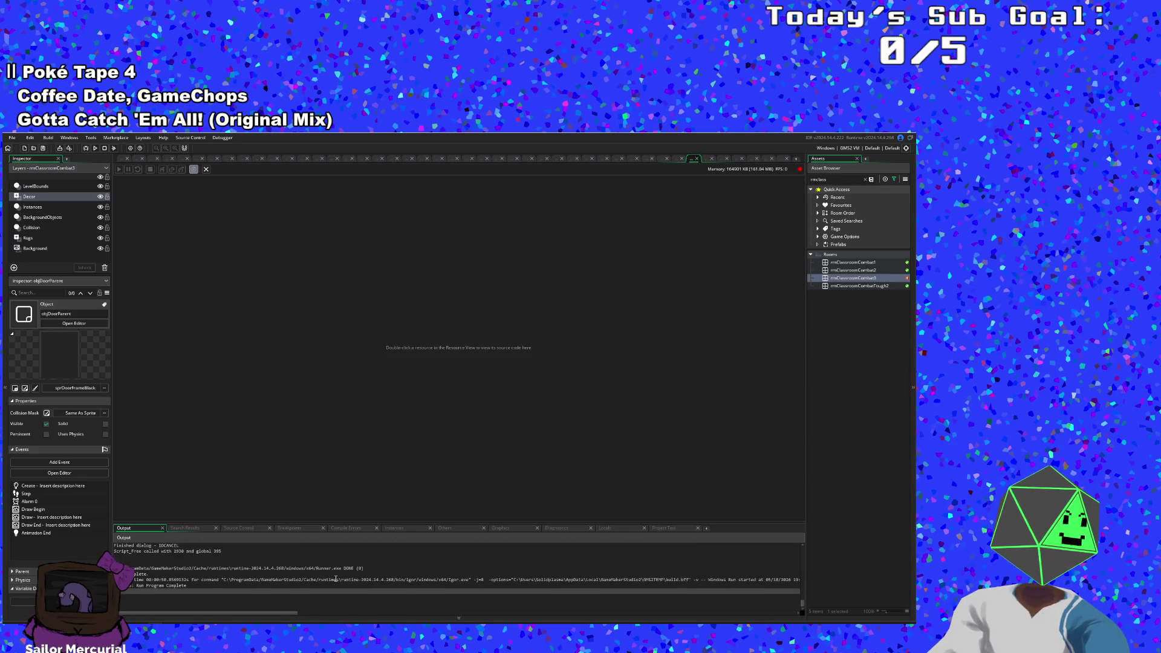
pyautogui.scroll(10, 330, 582)
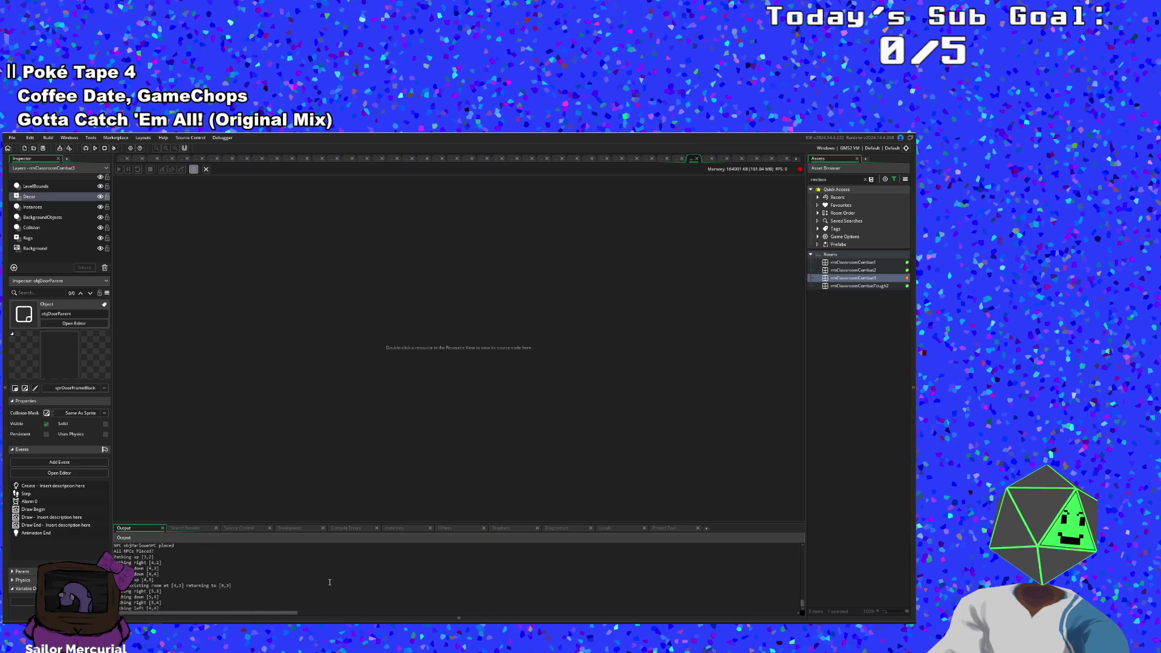
pyautogui.scroll(5, 330, 580)
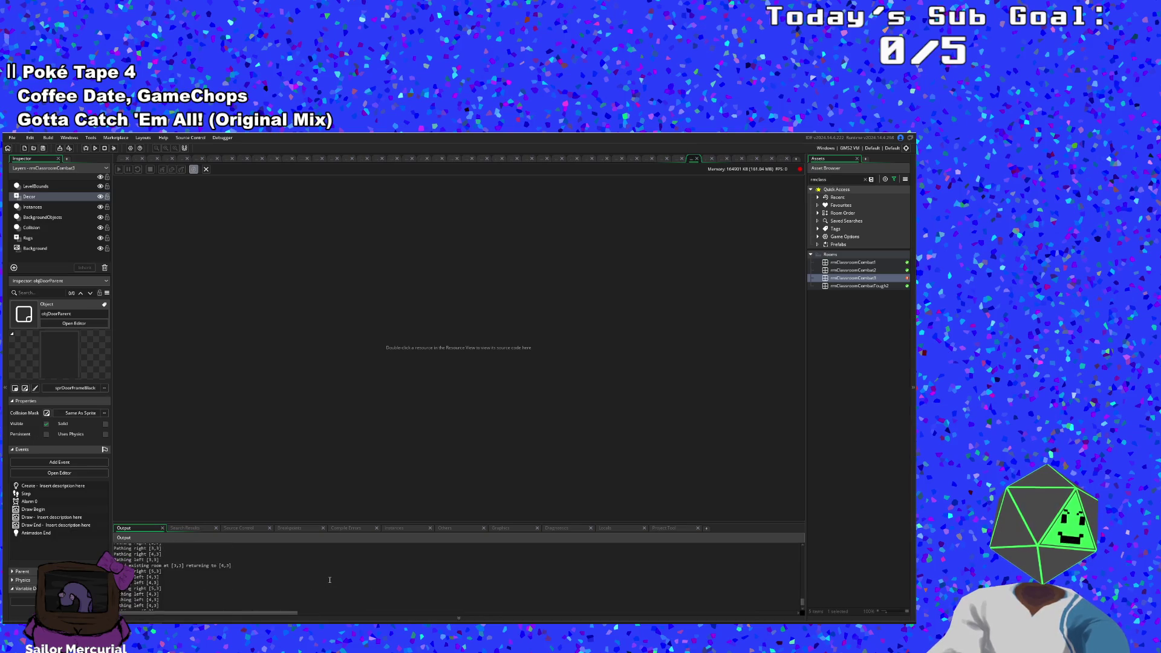
pyautogui.scroll(-10, 312, 605)
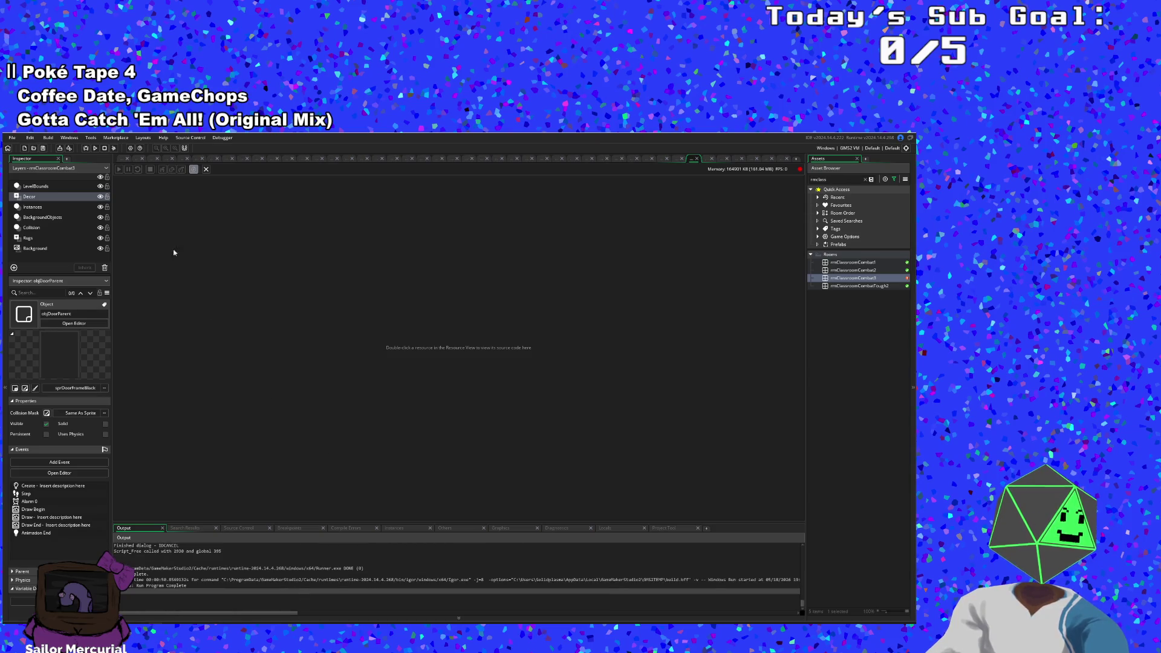
pyautogui.click(94, 148)
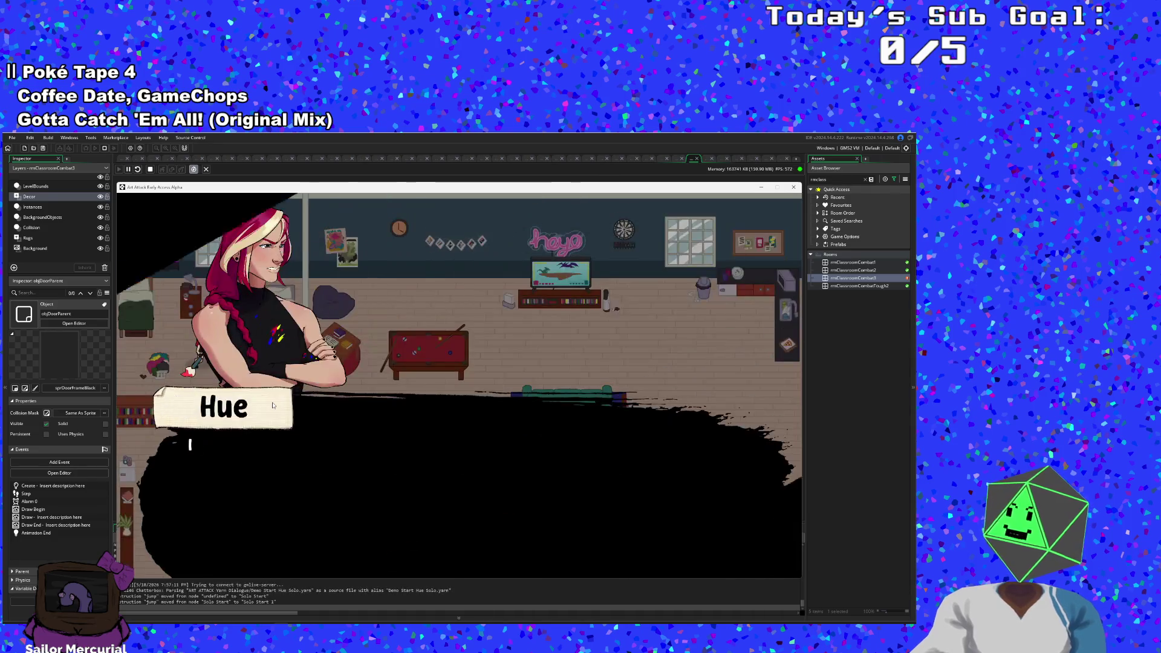
# Step: Skip Hue's dialogue and turn on the F1 hitbox debug overlay
pyautogui.press('Return')
pyautogui.press('Return')
pyautogui.press('d')
pyautogui.press('F1')
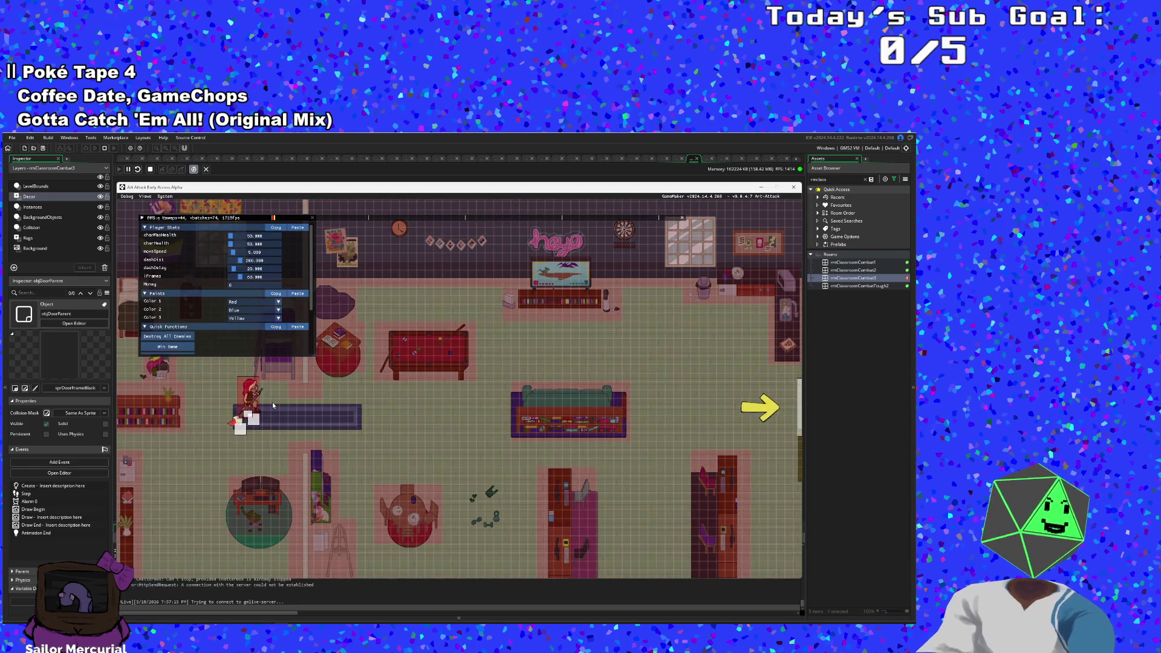
# Step: Walk Hue around the room and through the right-side exit arrow, triggering the crash
pyautogui.press('d')
pyautogui.press('d')
pyautogui.press('a')
pyautogui.press('s')
pyautogui.press('w')
pyautogui.press('d')
pyautogui.press('s')
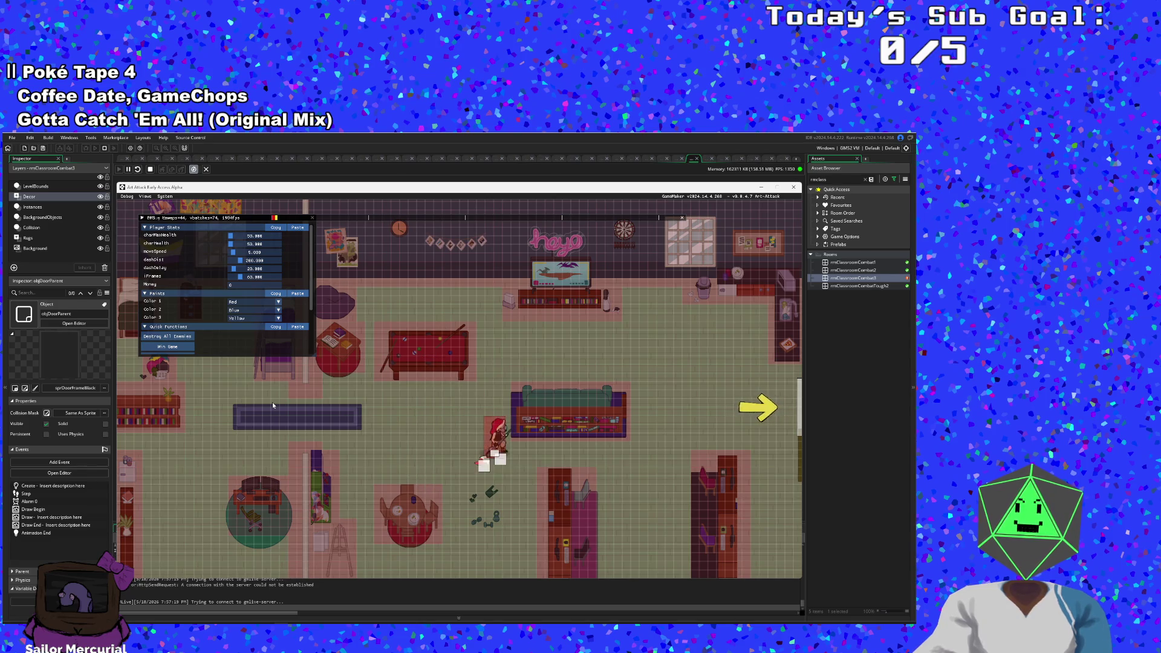
pyautogui.press('w')
pyautogui.press('d')
pyautogui.press('s')
pyautogui.press('d')
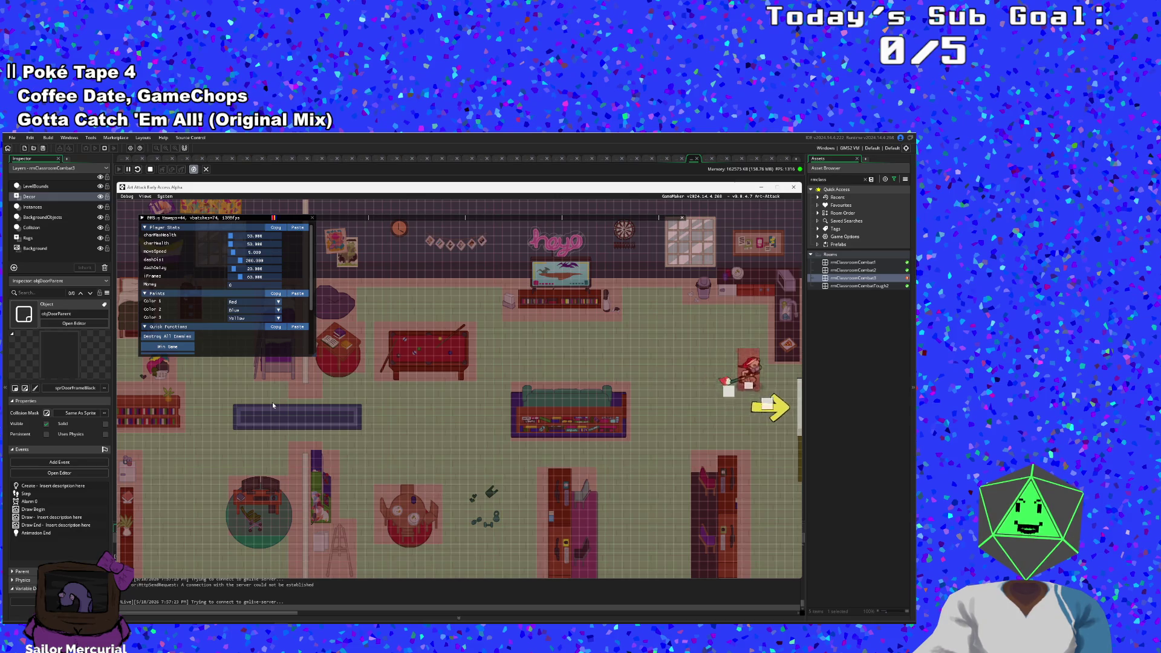
pyautogui.press('a')
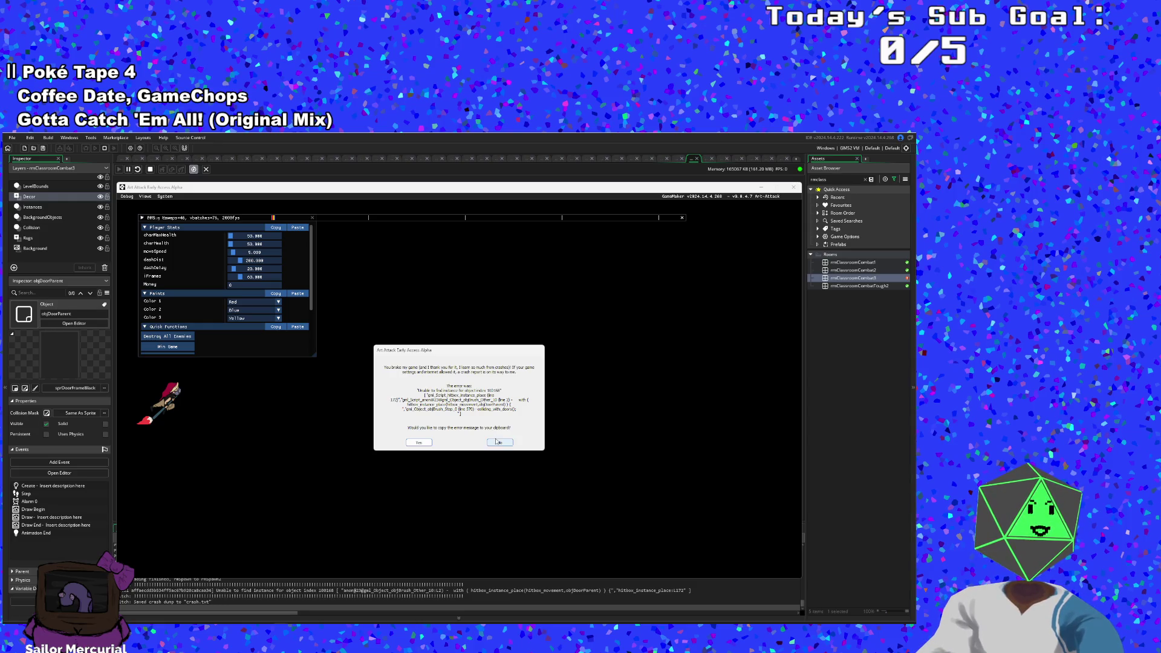
# Step: Close the crash dialog and return to objDoorParent's code
pyautogui.click(496, 442)
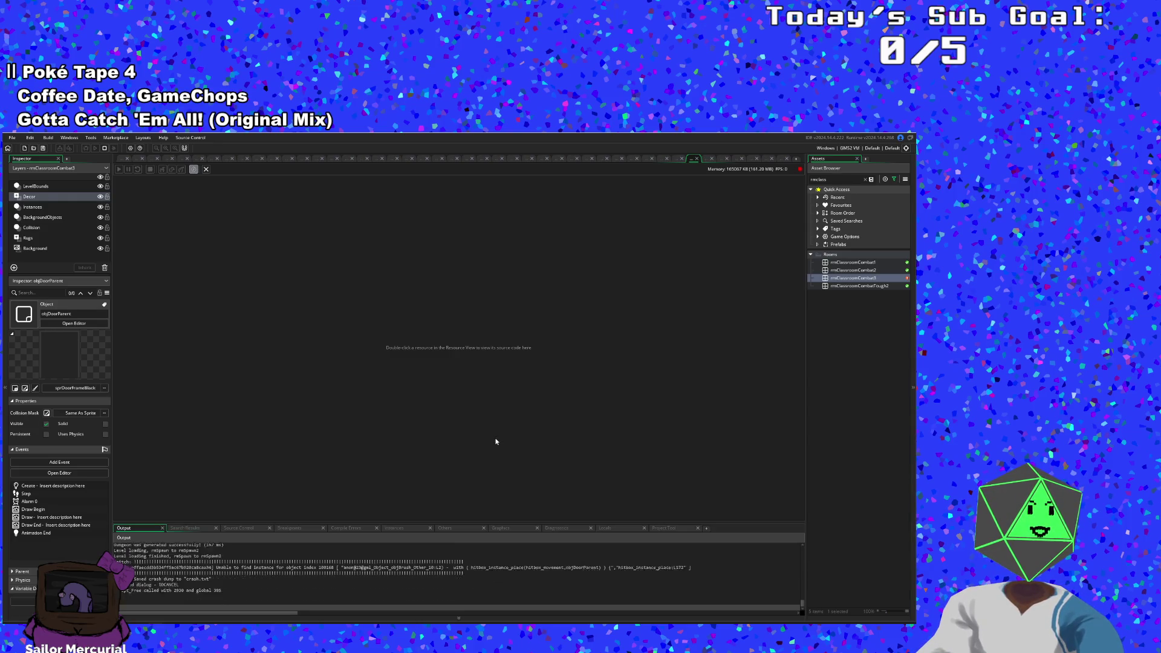
pyautogui.click(698, 160)
pyautogui.scroll(2, 422, 409)
pyautogui.scroll(-3, 422, 409)
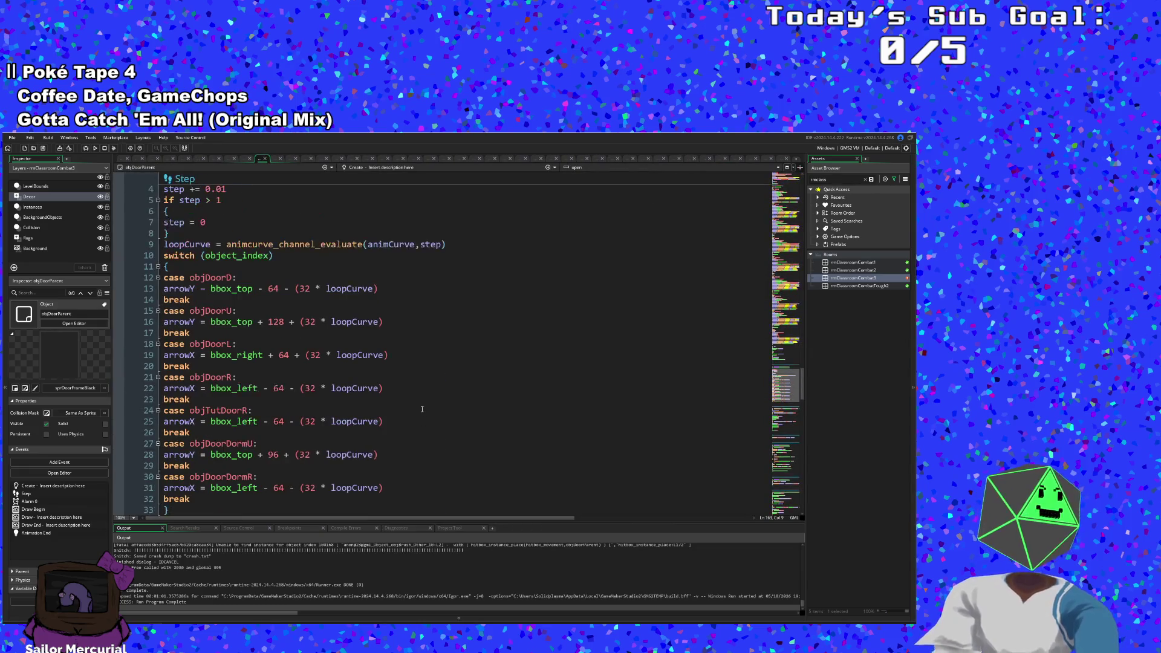
# Step: Search the project assets (Ctrl+T) for objBrush, fixing typos in the term
pyautogui.hotkey('ctrl', 't')
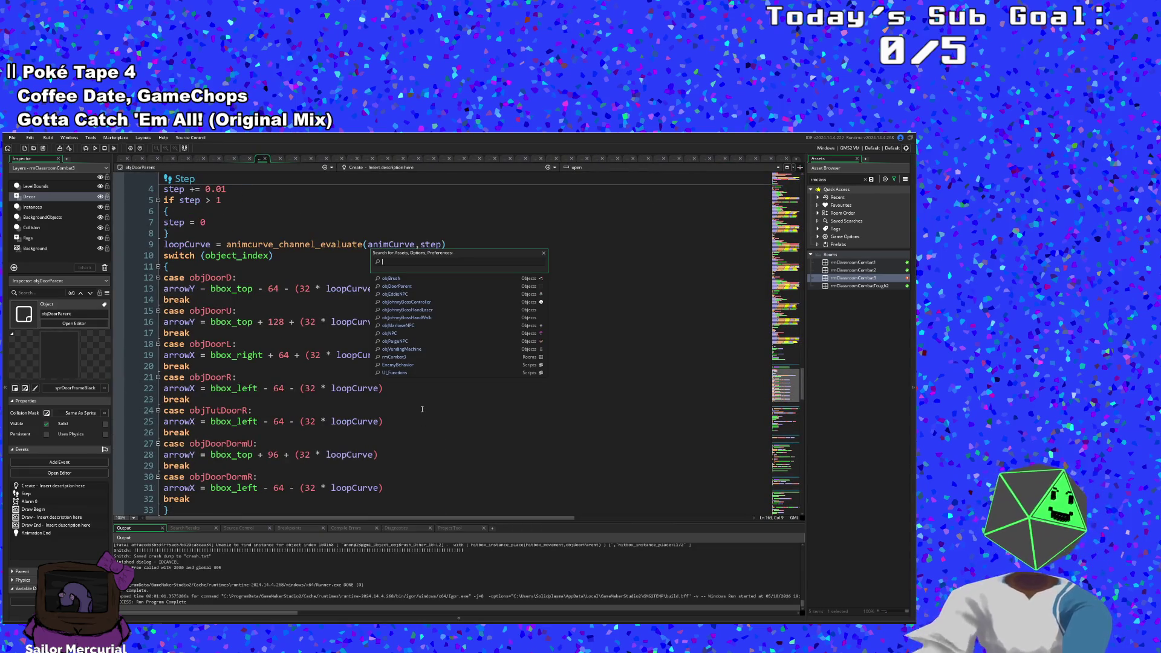
pyautogui.write('objRoom')
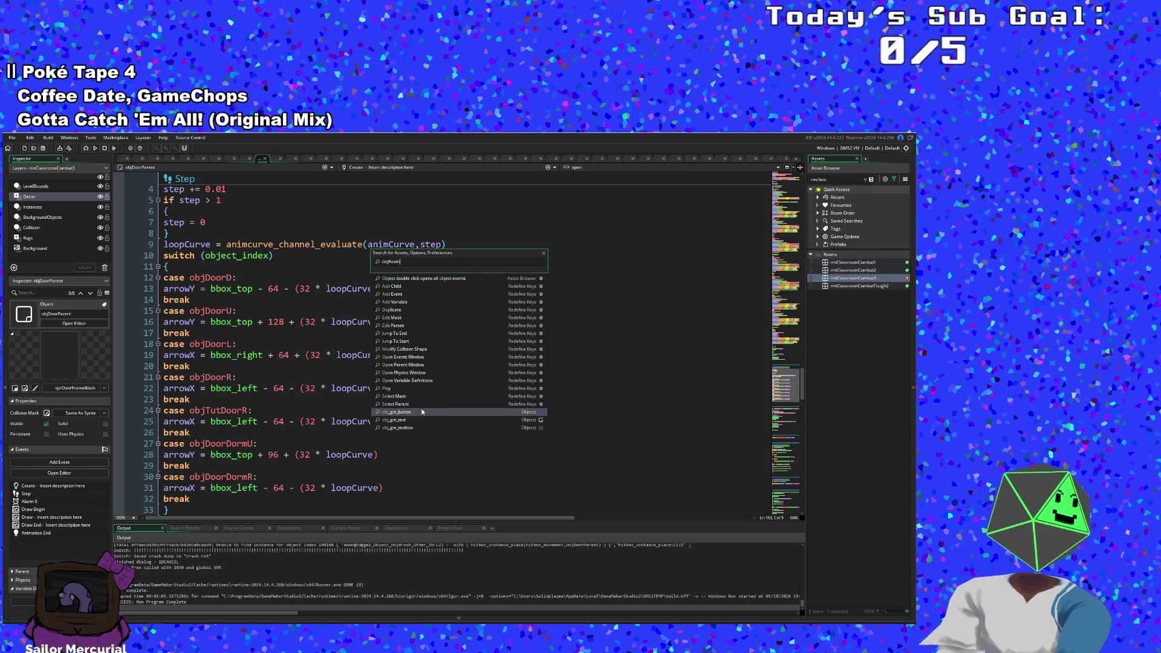
pyautogui.press('BackSpace')
pyautogui.press('BackSpace')
pyautogui.press('BackSpace')
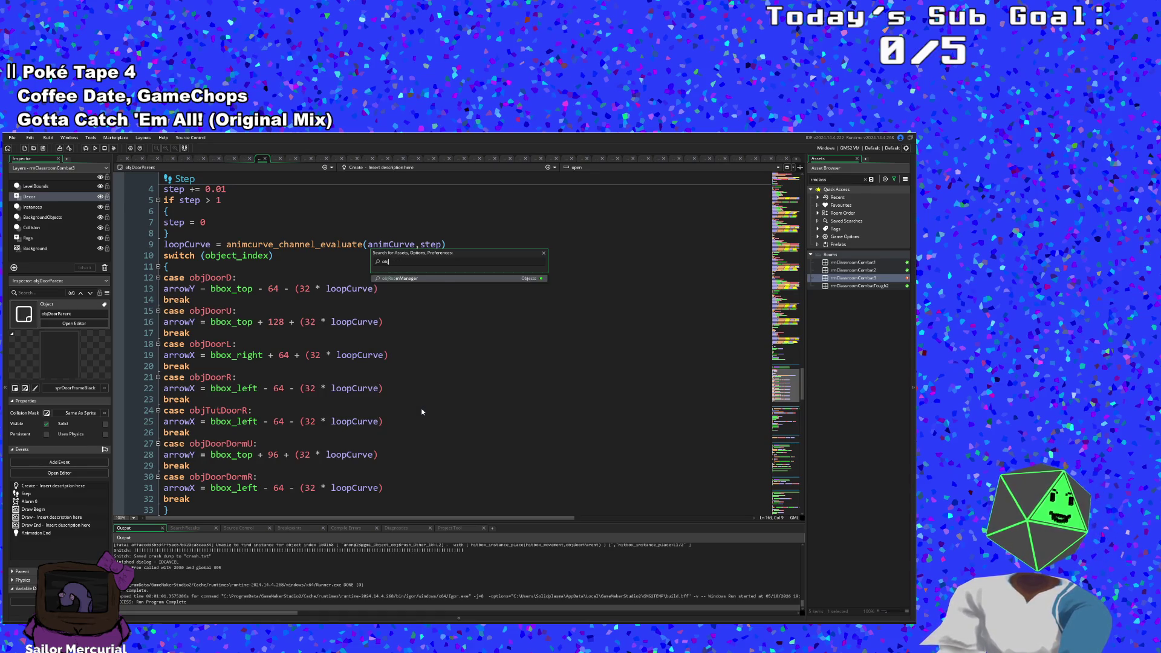
pyautogui.write('brush')
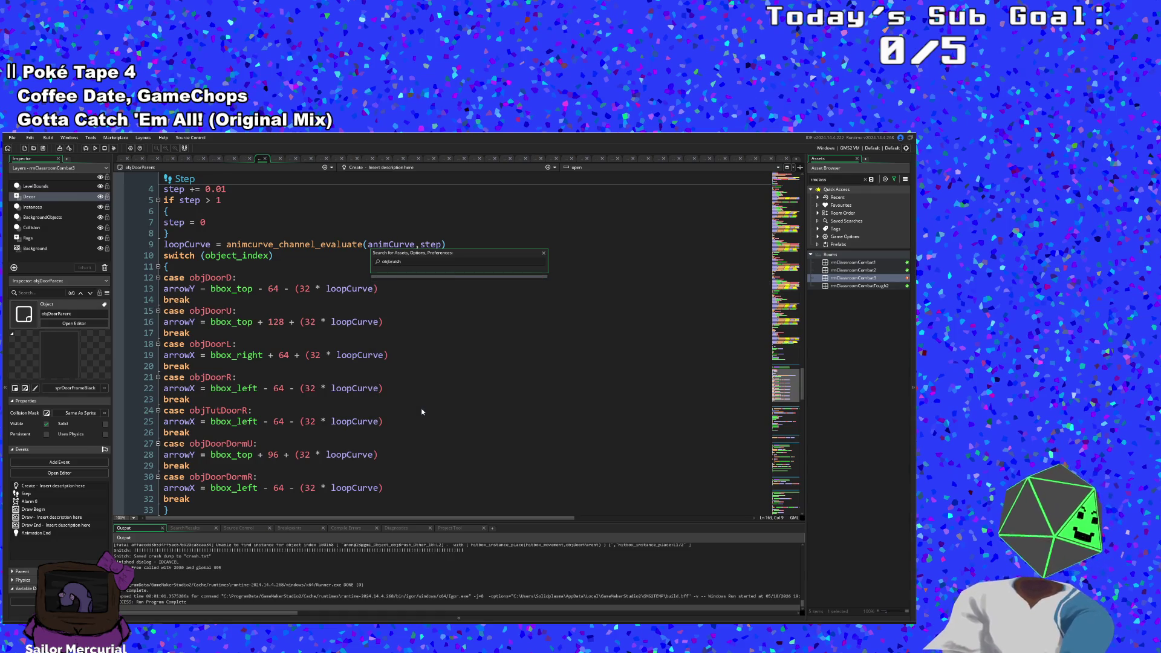
pyautogui.press('BackSpace')
pyautogui.press('BackSpace')
pyautogui.press('BackSpace')
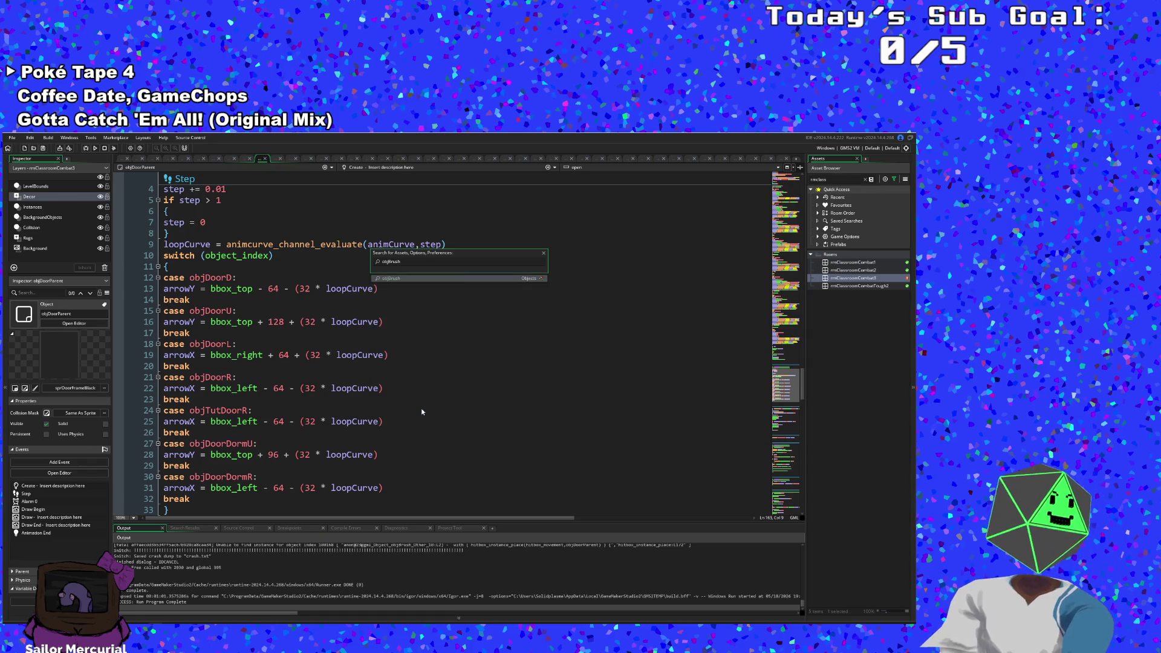
# Step: Open objBrush from the search results and scroll through its events
pyautogui.click(403, 279)
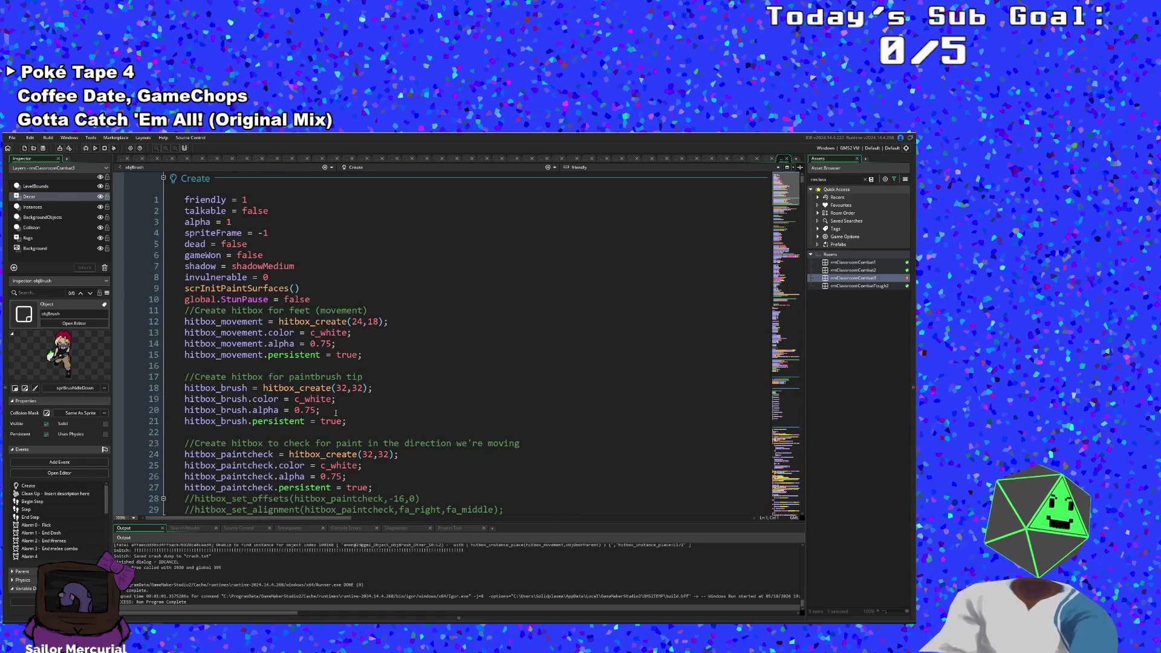
pyautogui.scroll(-20, 312, 436)
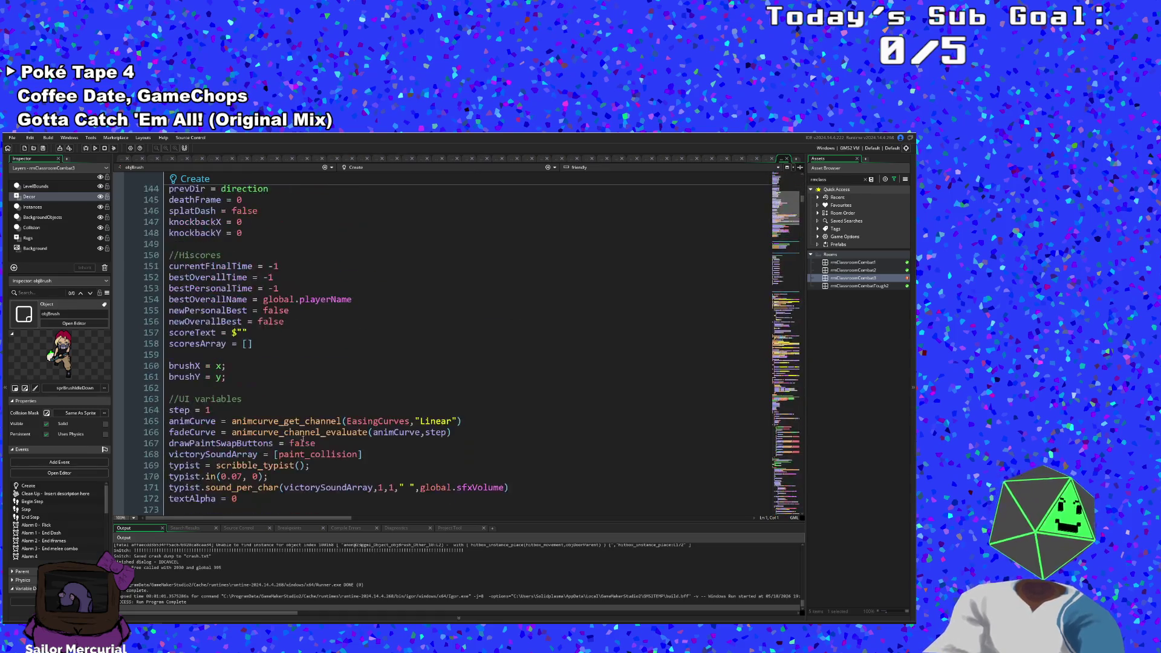
pyautogui.scroll(-20, 297, 443)
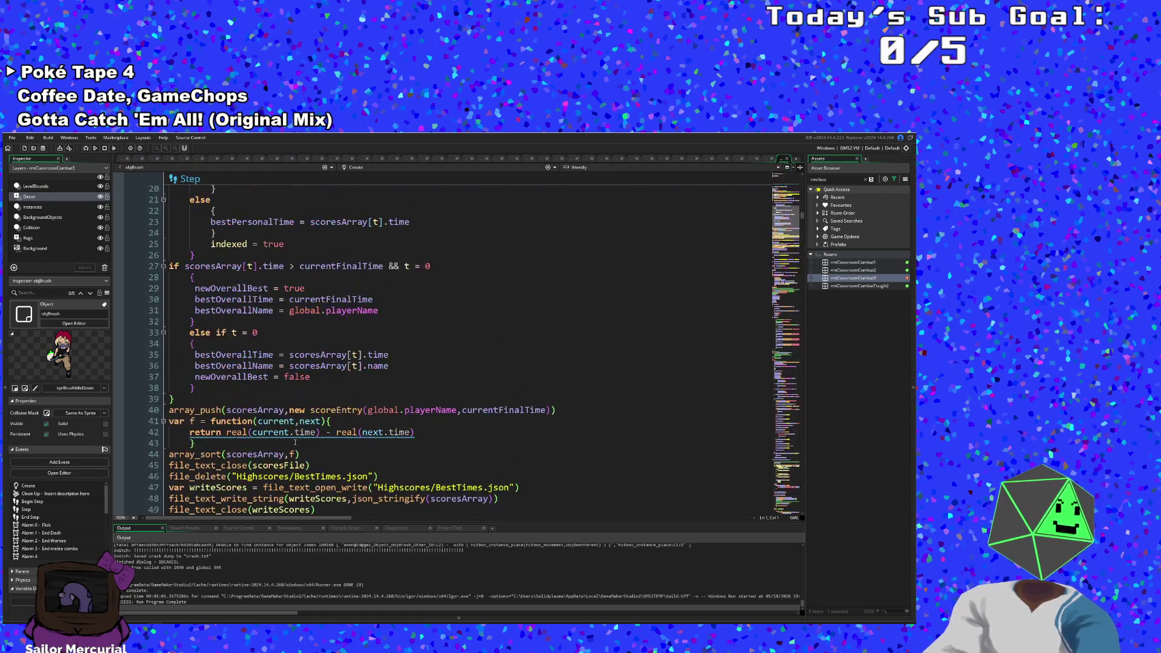
pyautogui.scroll(-20, 295, 442)
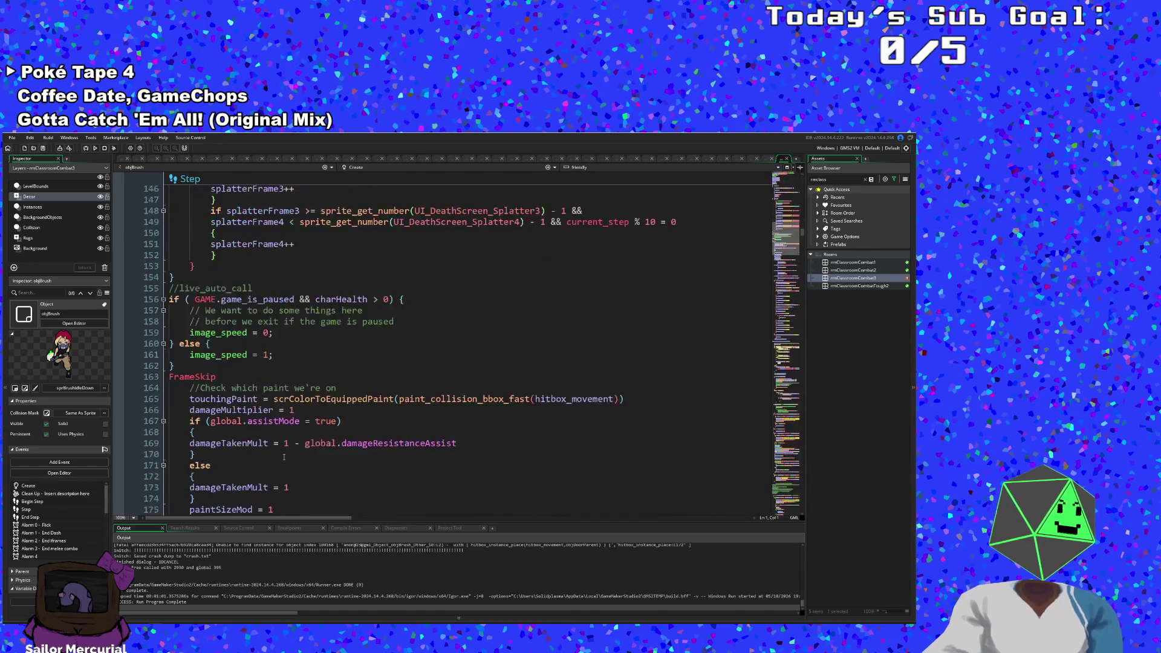
pyautogui.scroll(-15, 278, 461)
pyautogui.scroll(17, 277, 454)
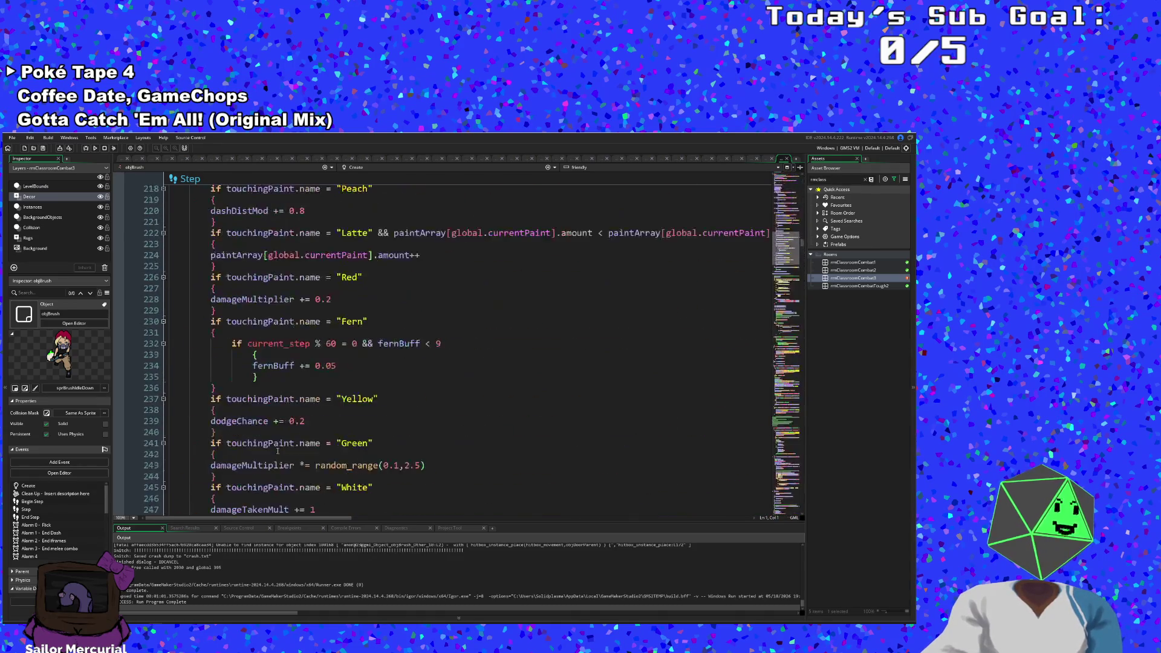
pyautogui.scroll(20, 277, 451)
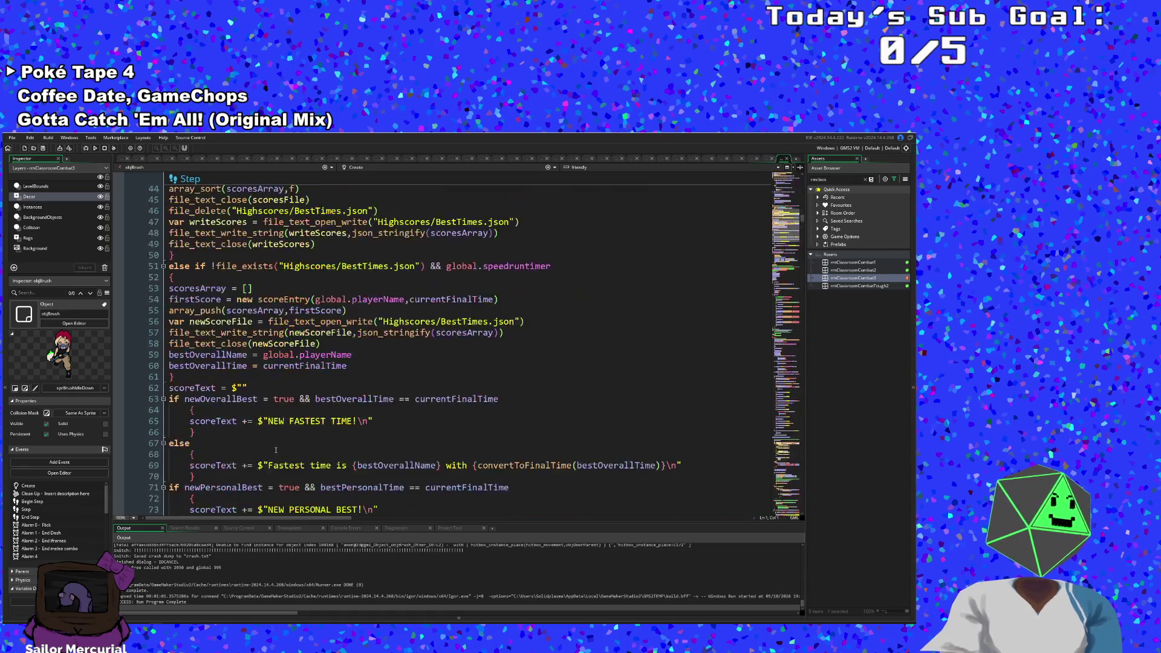
pyautogui.scroll(20, 276, 450)
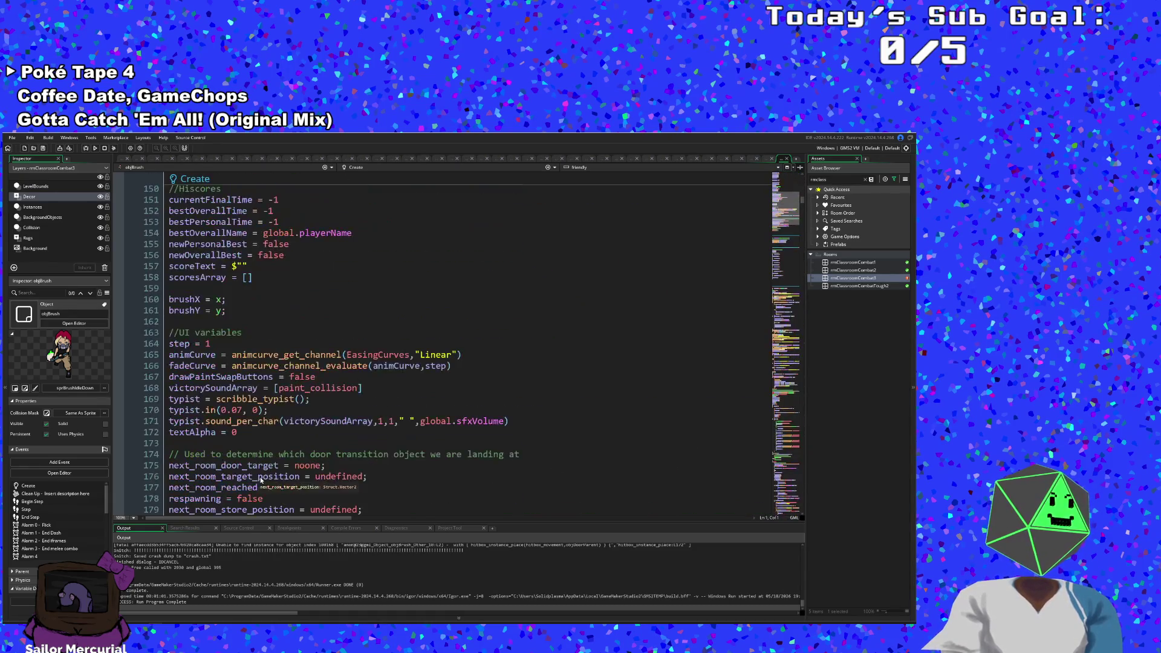
pyautogui.scroll(6, 247, 447)
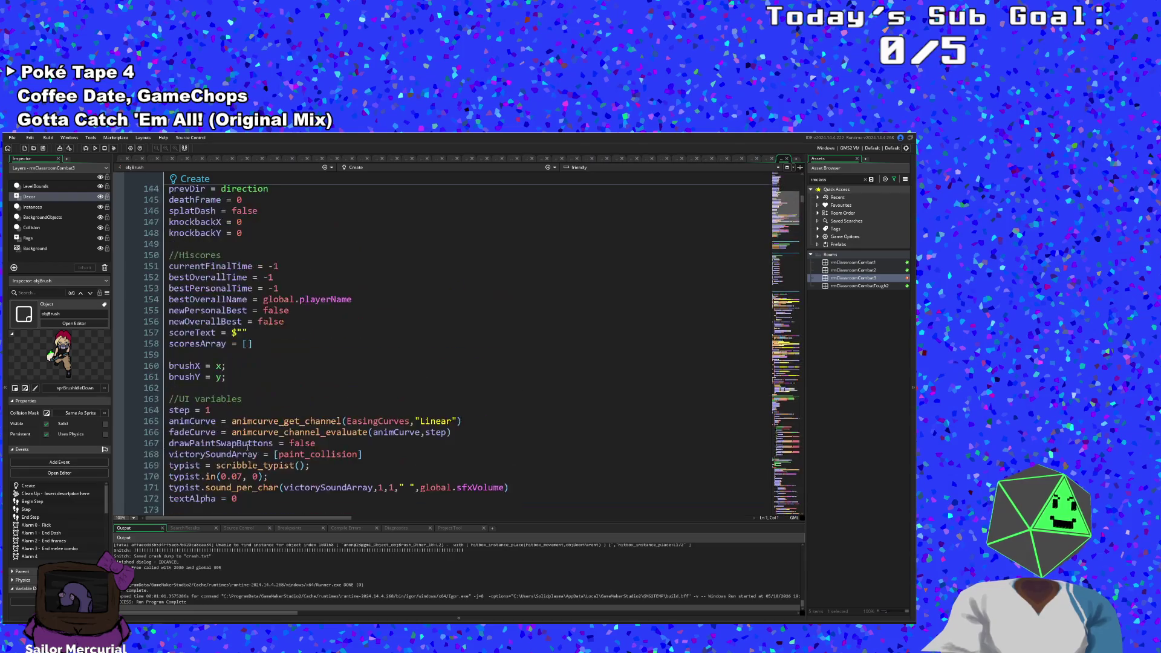
# Step: Search objBrush's code for "collid" to find the colliding_with_doors call
pyautogui.click(233, 454)
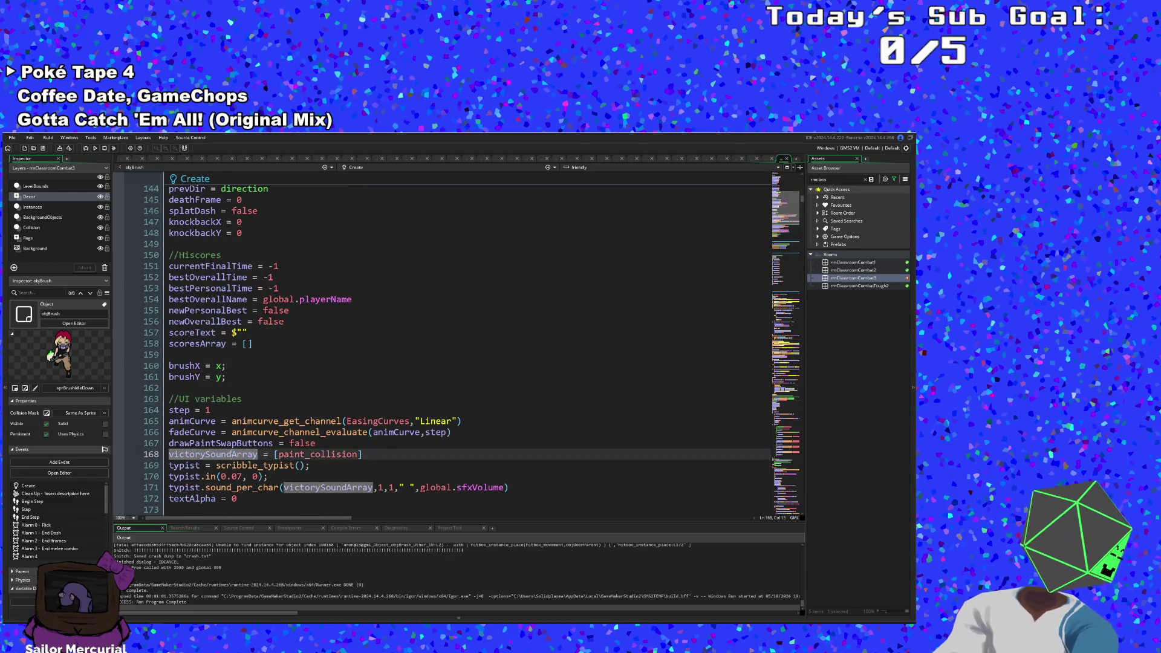
pyautogui.hotkey('ctrl', 'f')
pyautogui.write('collid')
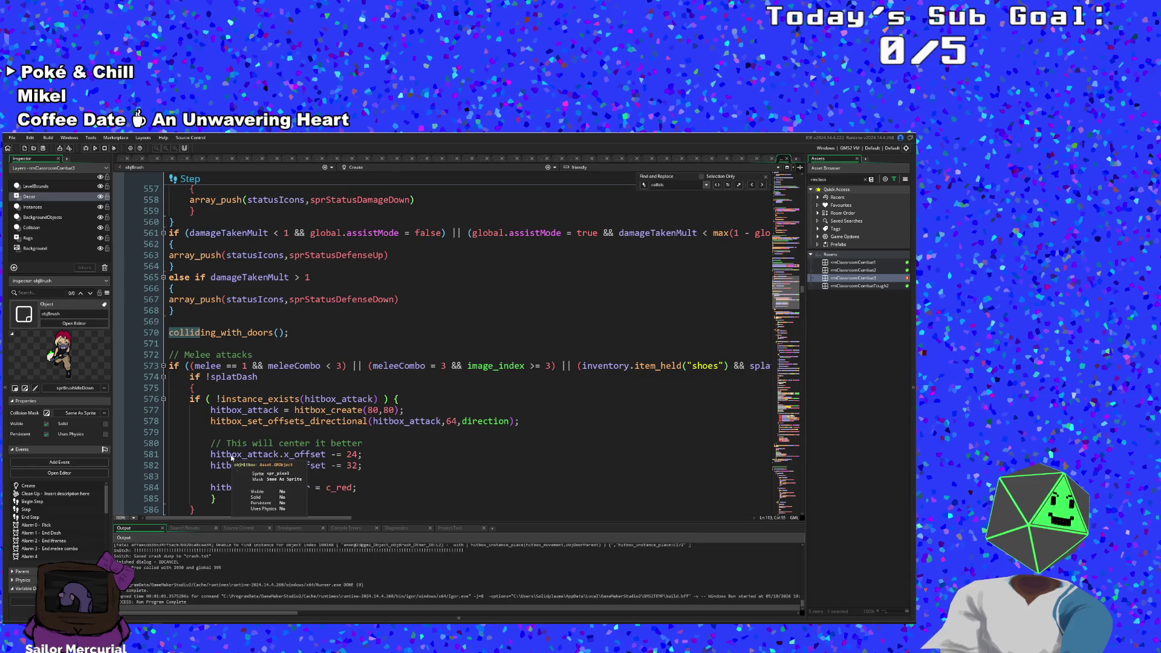
# Step: Jump to colliding_with_doors in User Event 0 and inspect its Room_Transition, other.open and GamePause lines
pyautogui.middleClick(242, 333)
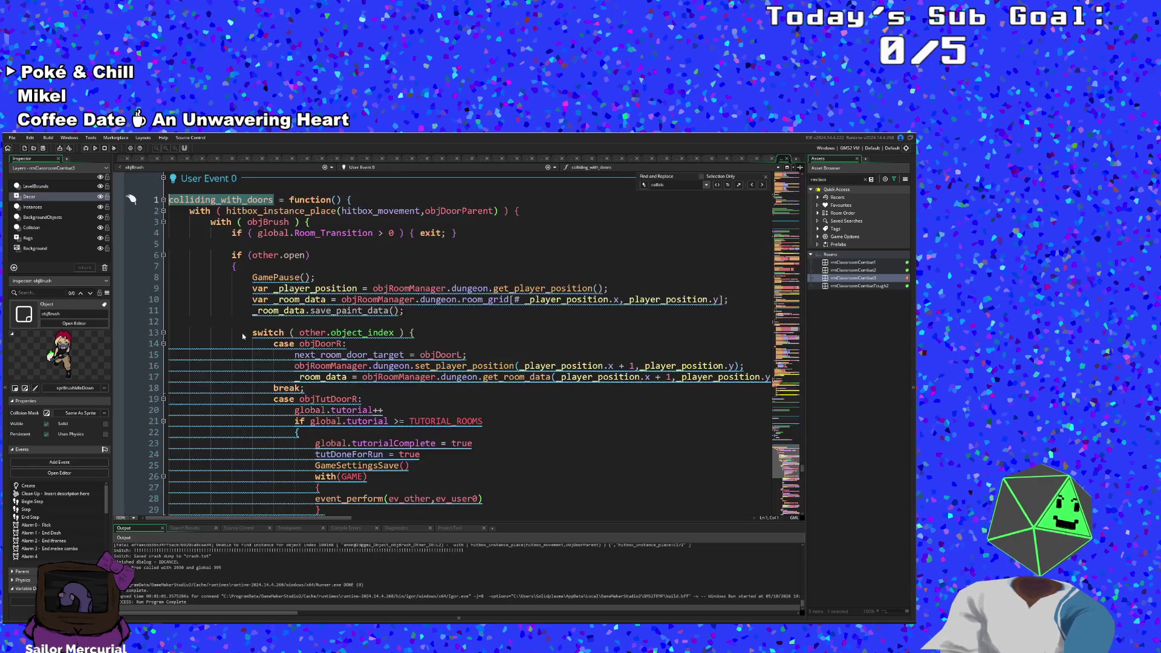
pyautogui.click(344, 256)
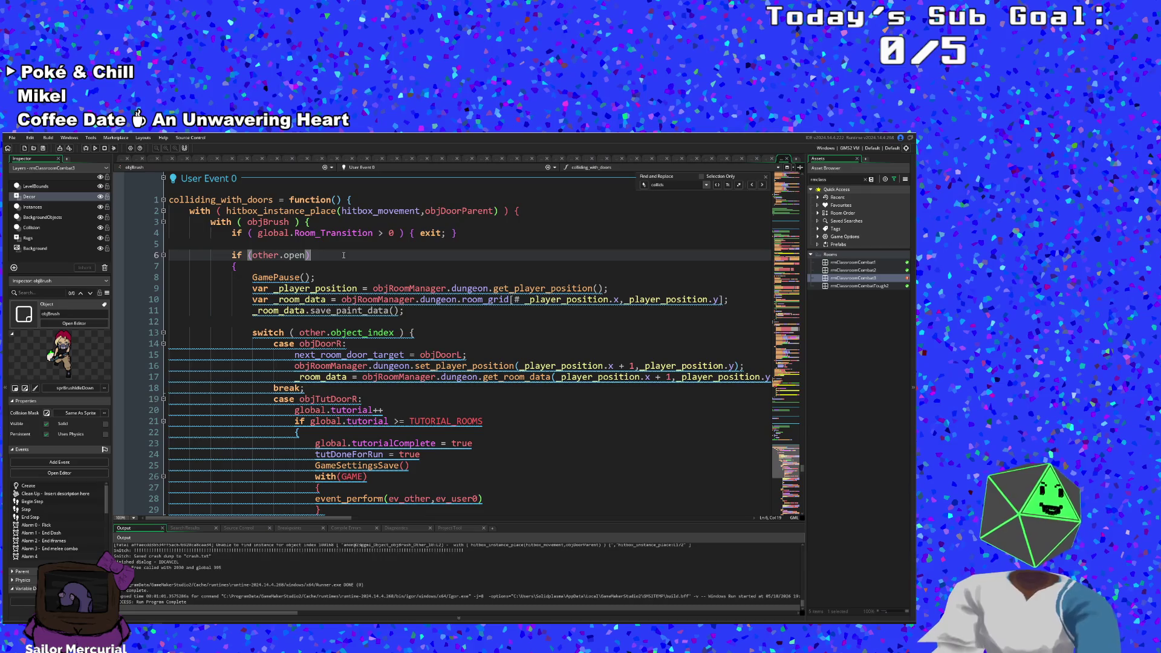
pyautogui.click(358, 233)
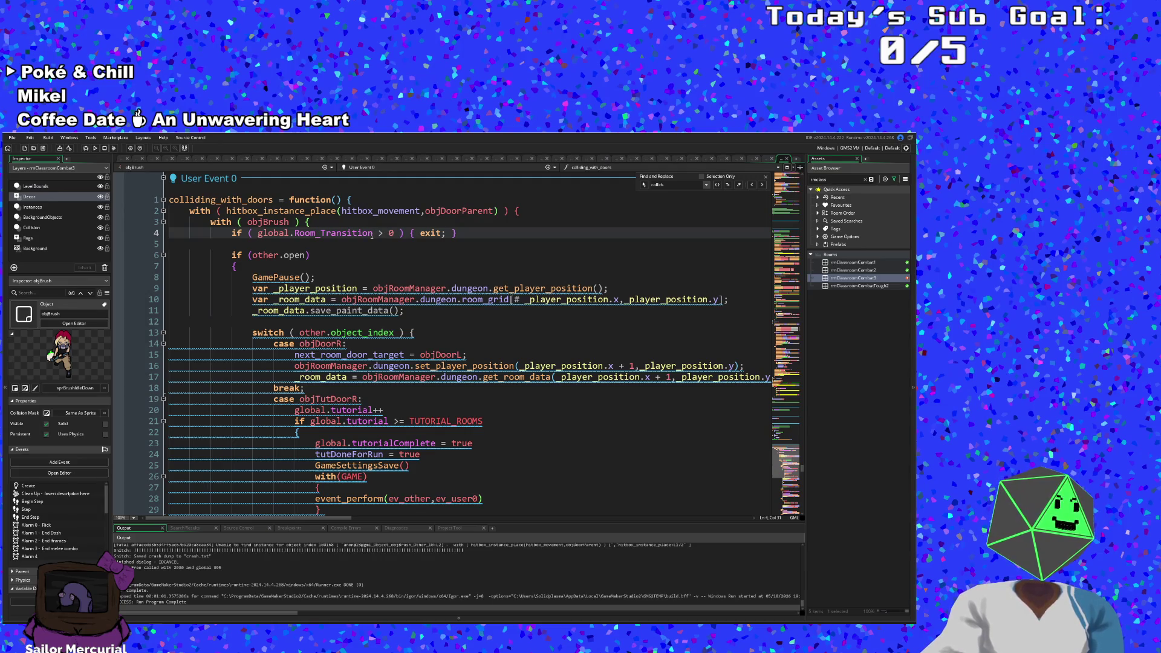
pyautogui.click(229, 264)
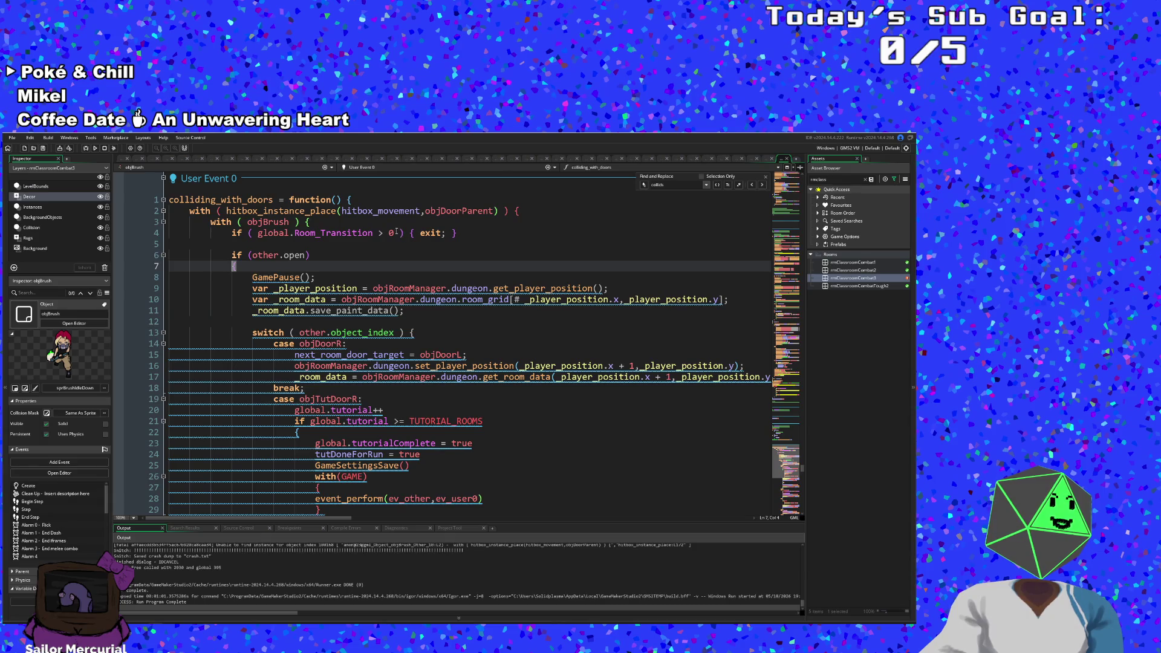
pyautogui.click(399, 233)
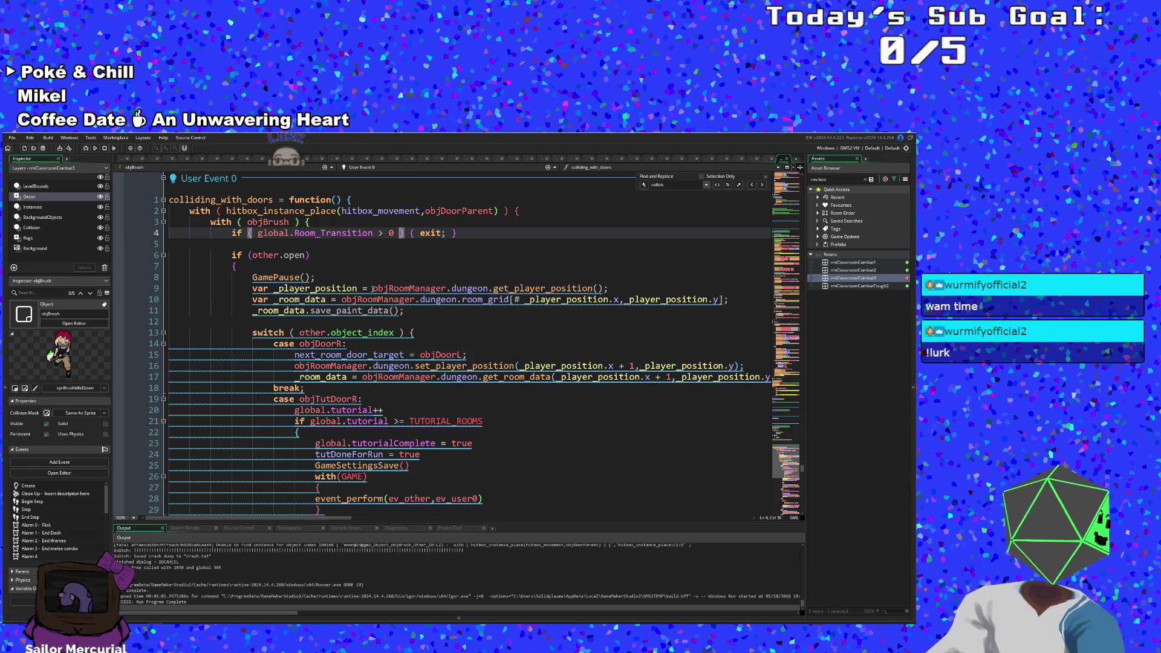
pyautogui.click(333, 277)
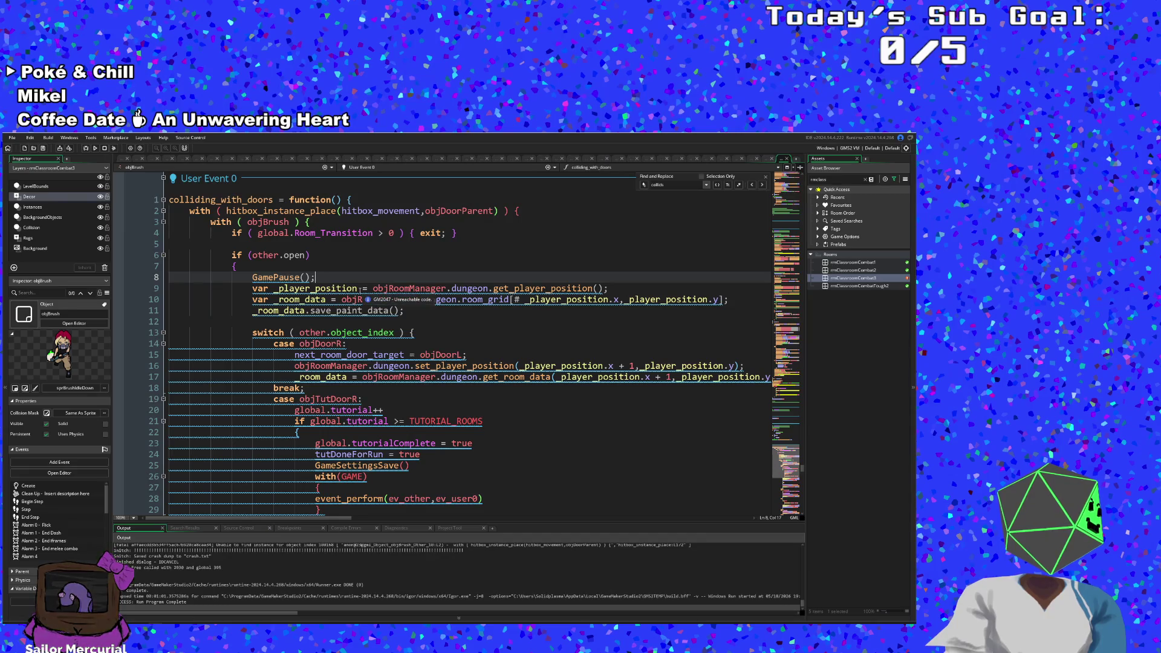
pyautogui.scroll(-2, 368, 311)
pyautogui.scroll(2, 369, 319)
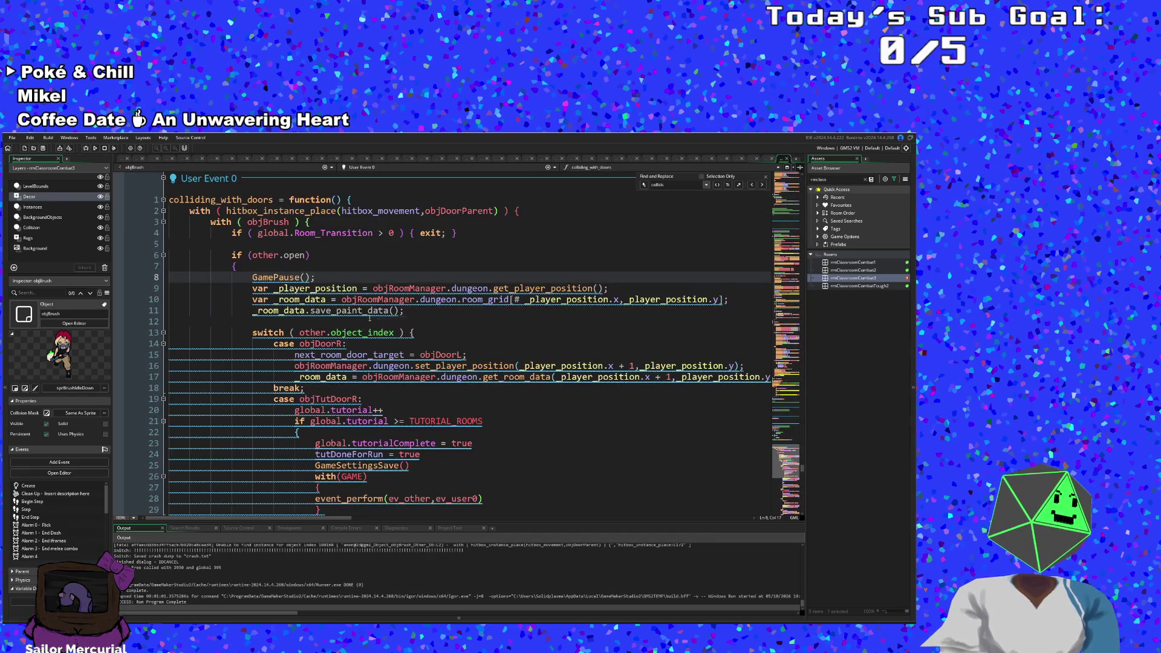
# Step: Review next_room_door_target and the switch on other.object_index inside the door-open block
pyautogui.doubleClick(346, 352)
pyautogui.click(235, 269)
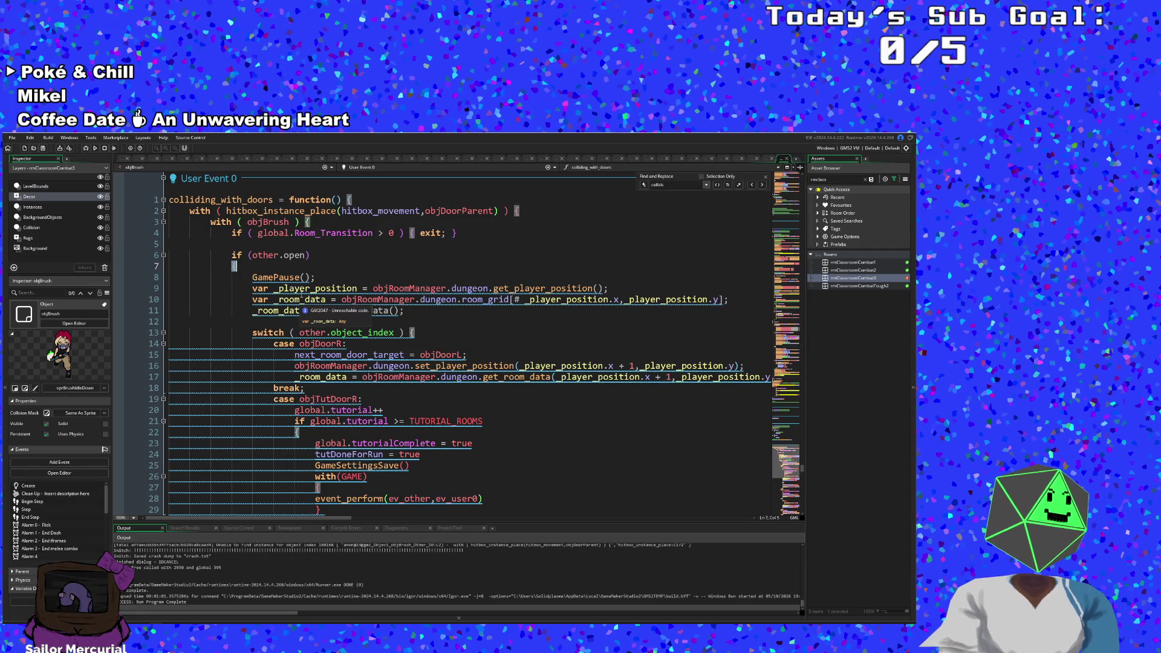
pyautogui.click(358, 341)
pyautogui.scroll(-2, 359, 339)
pyautogui.scroll(2, 359, 339)
pyautogui.click(356, 332)
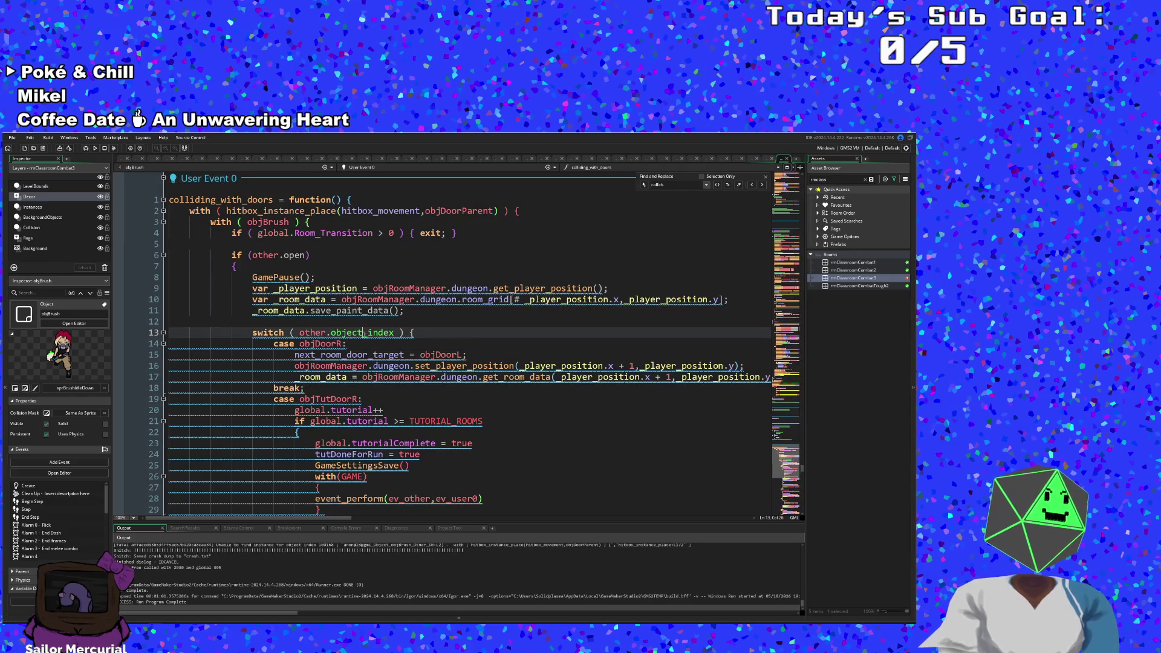
pyautogui.scroll(2, 356, 333)
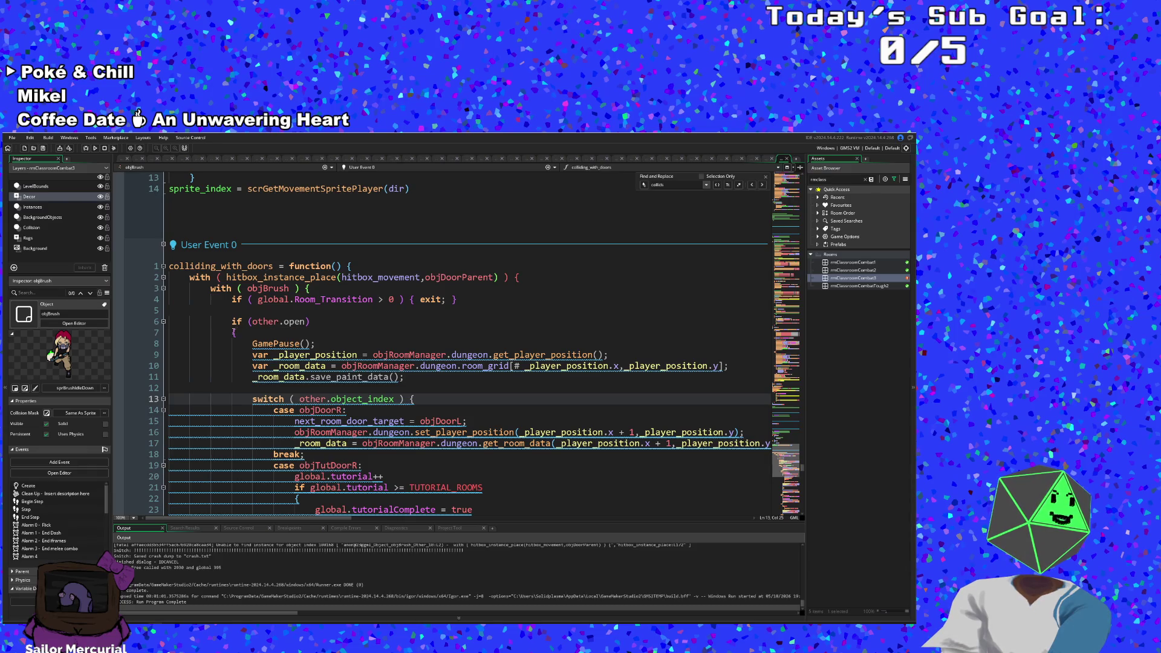
pyautogui.click(233, 332)
pyautogui.scroll(-20, 241, 342)
pyautogui.scroll(-20, 255, 357)
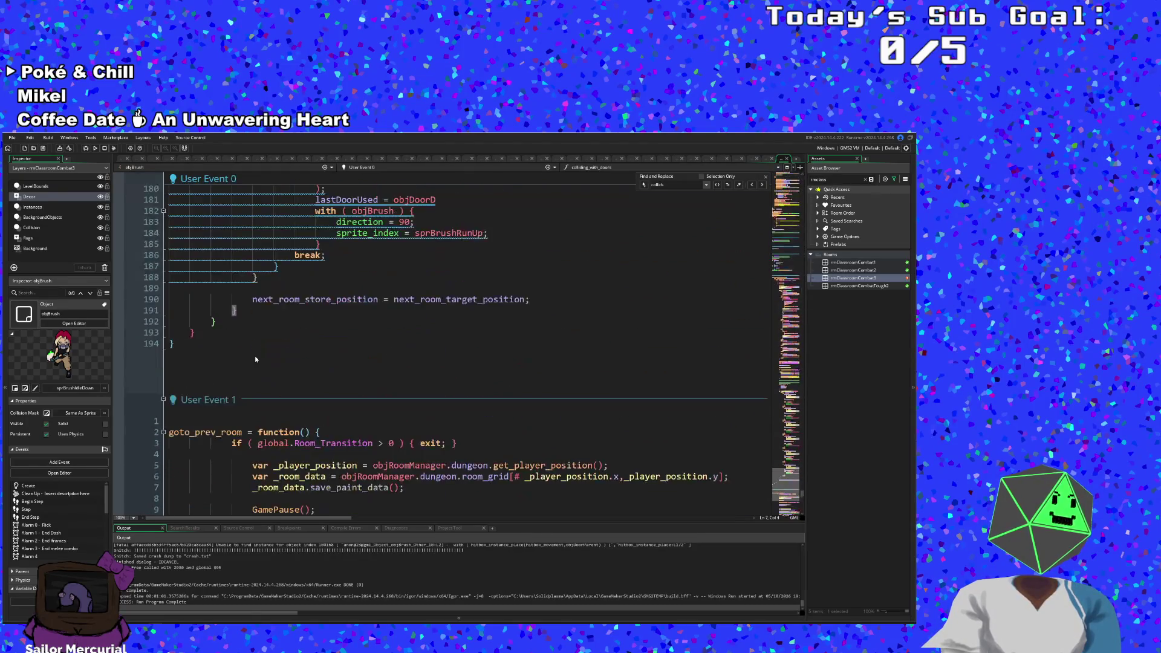
# Step: Check the function's closing braces, then return to the colliding_with_doors header
pyautogui.click(211, 322)
pyautogui.click(189, 332)
pyautogui.click(172, 344)
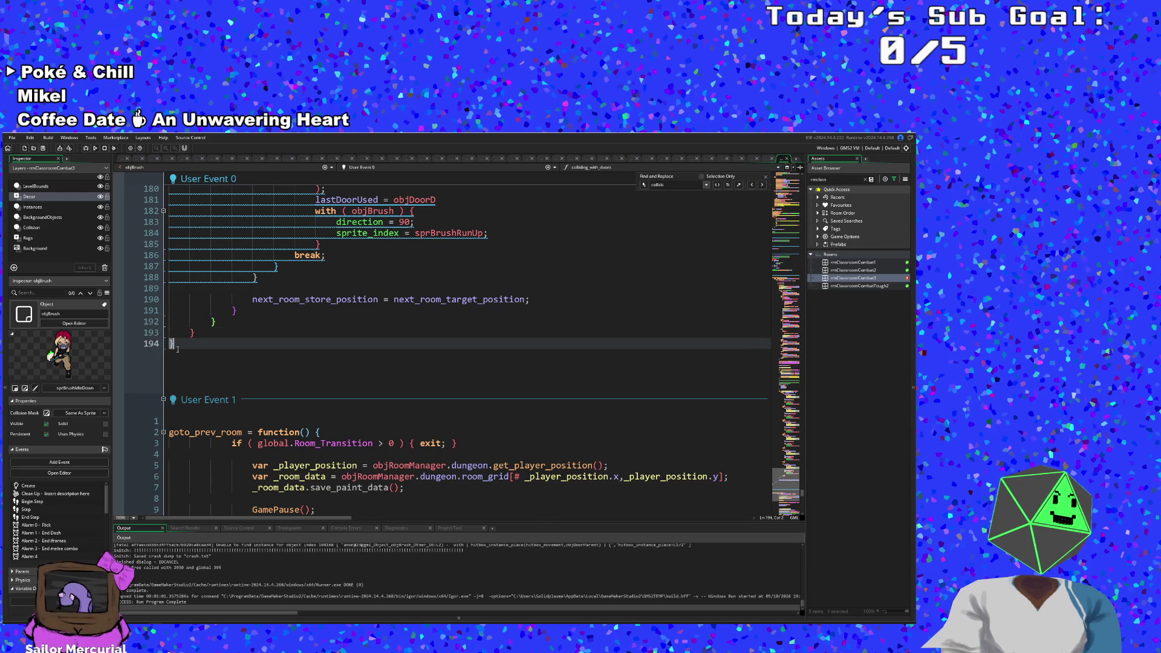
pyautogui.scroll(20, 231, 363)
pyautogui.scroll(15, 231, 362)
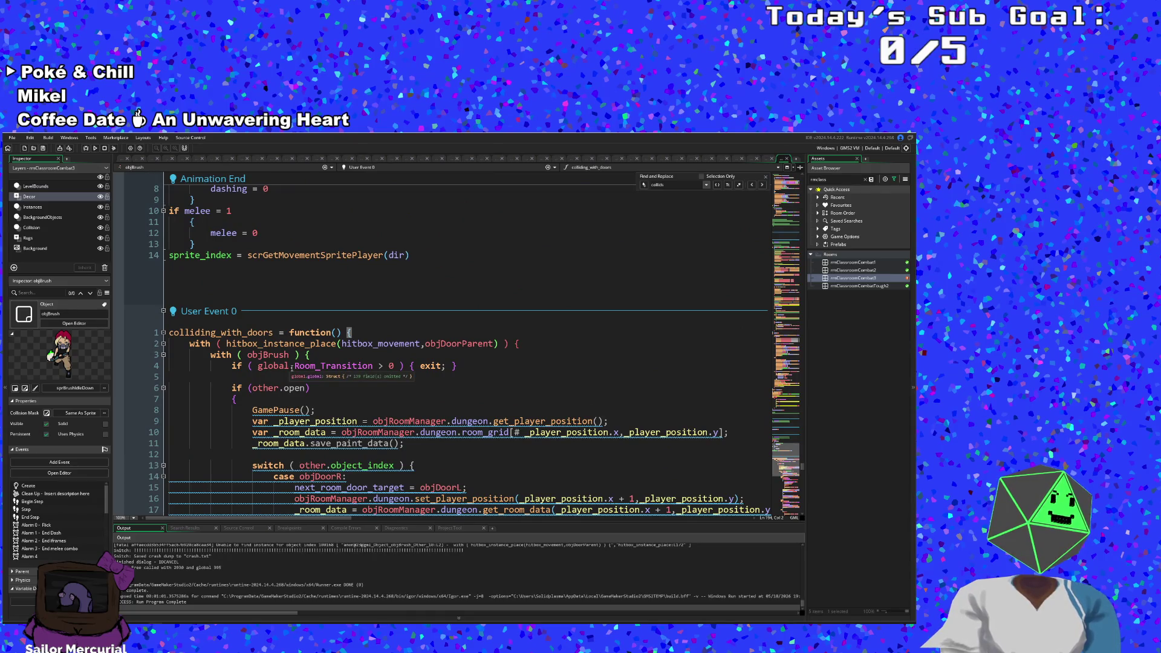
pyautogui.click(316, 387)
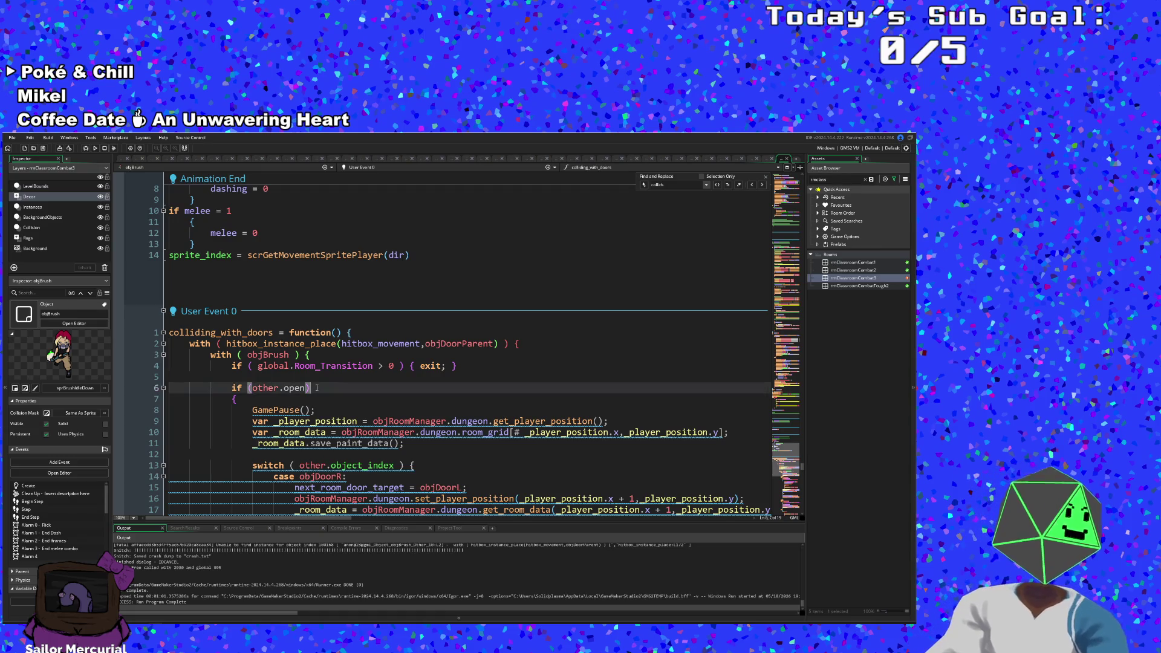
pyautogui.click(351, 332)
pyautogui.scroll(-2, 363, 370)
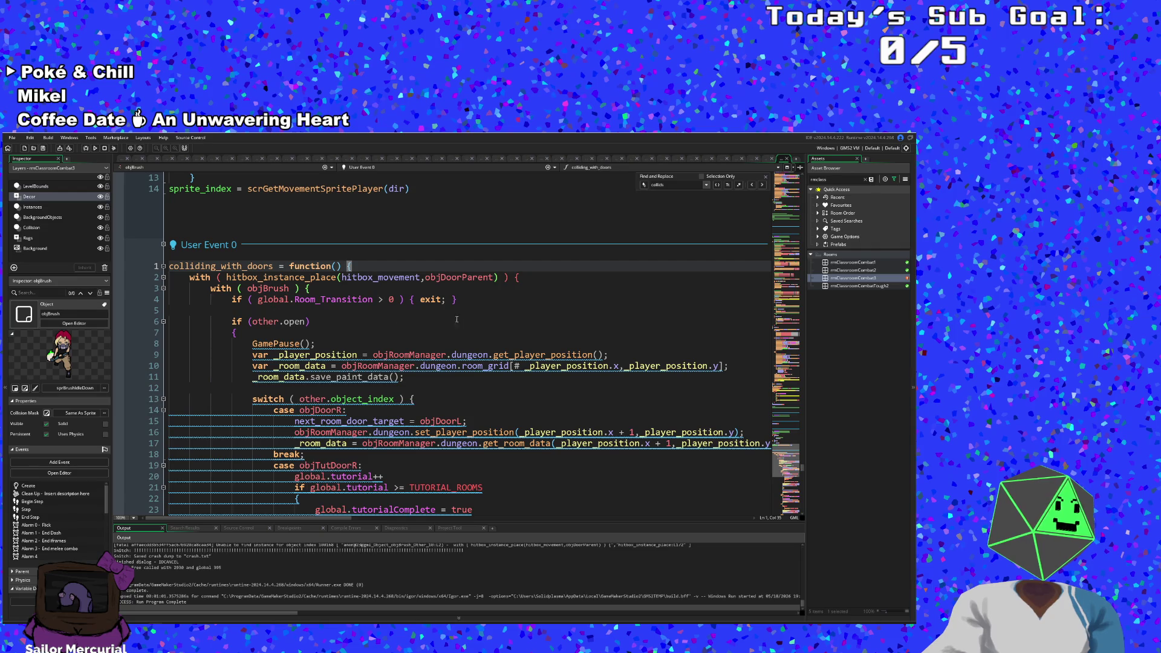
# Step: Move the global.Room_Transition > 0 exit line out of the loop to the function's first line, unindented
pyautogui.press('Down')
pyautogui.press('Down')
pyautogui.press('Down')
pyautogui.press('Down')
pyautogui.keyDown('shift'); pyautogui.click(168, 300); pyautogui.keyUp('shift')
pyautogui.press('BackSpace')
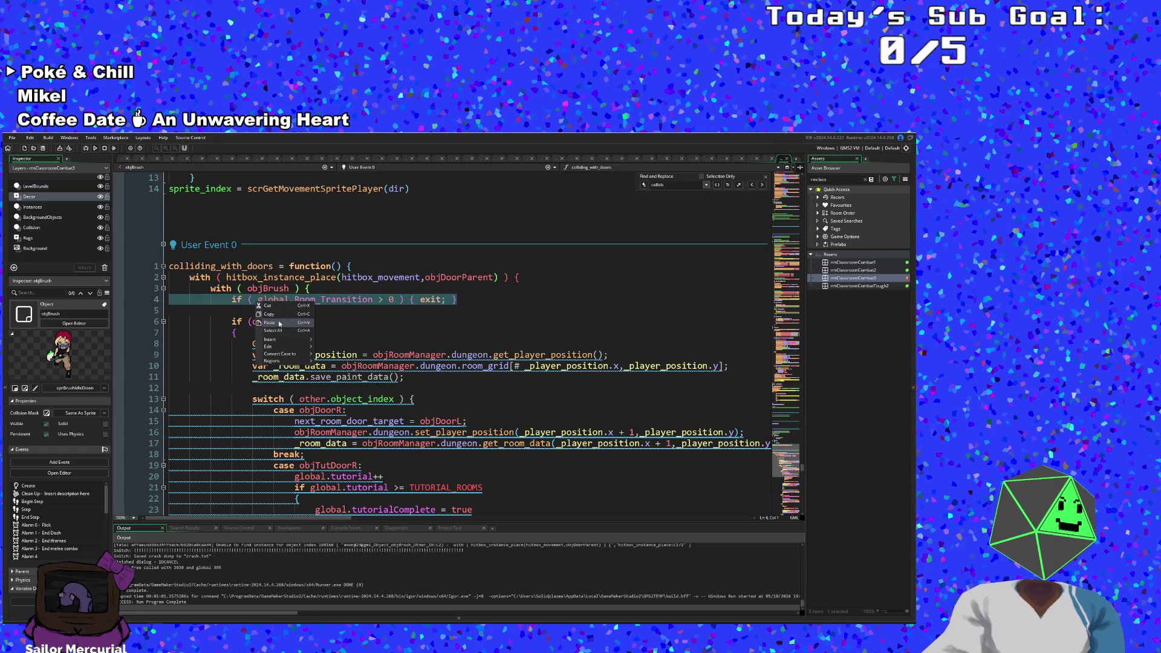
pyautogui.press('BackSpace')
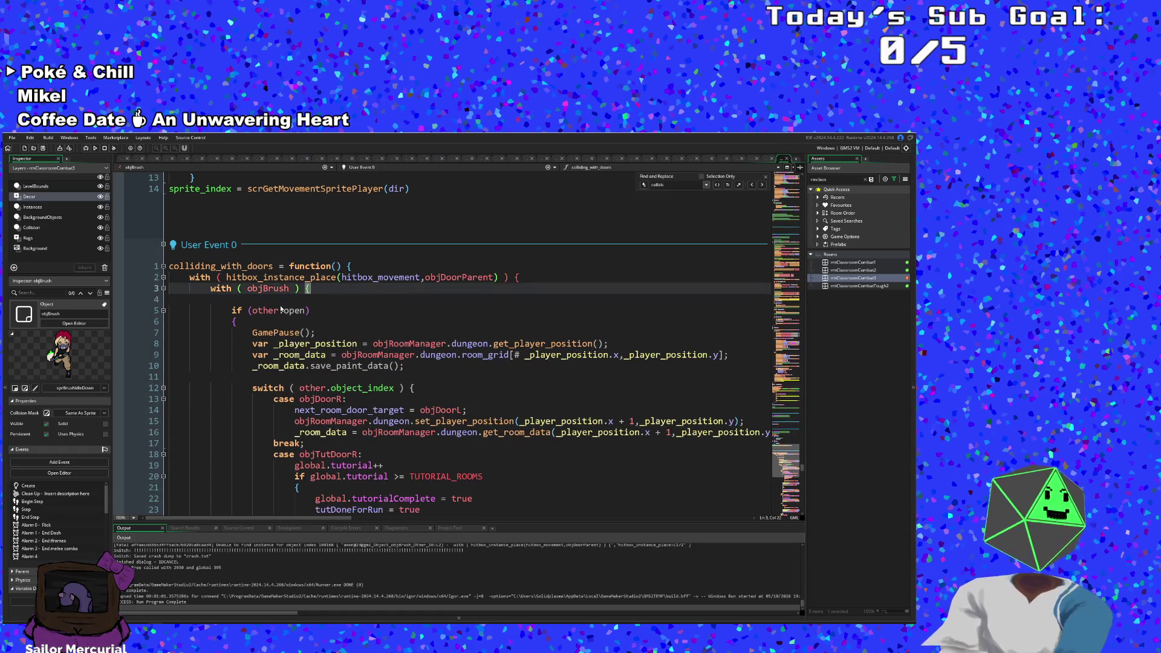
pyautogui.press('Up')
pyautogui.press('Up')
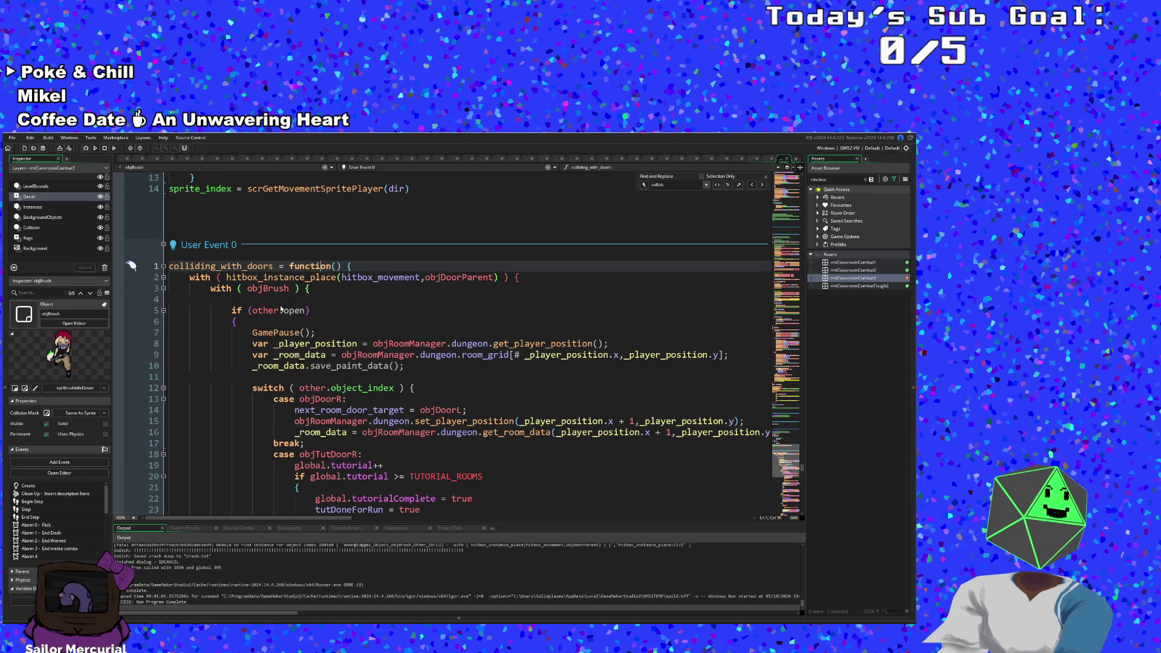
pyautogui.press('End')
pyautogui.press('Return')
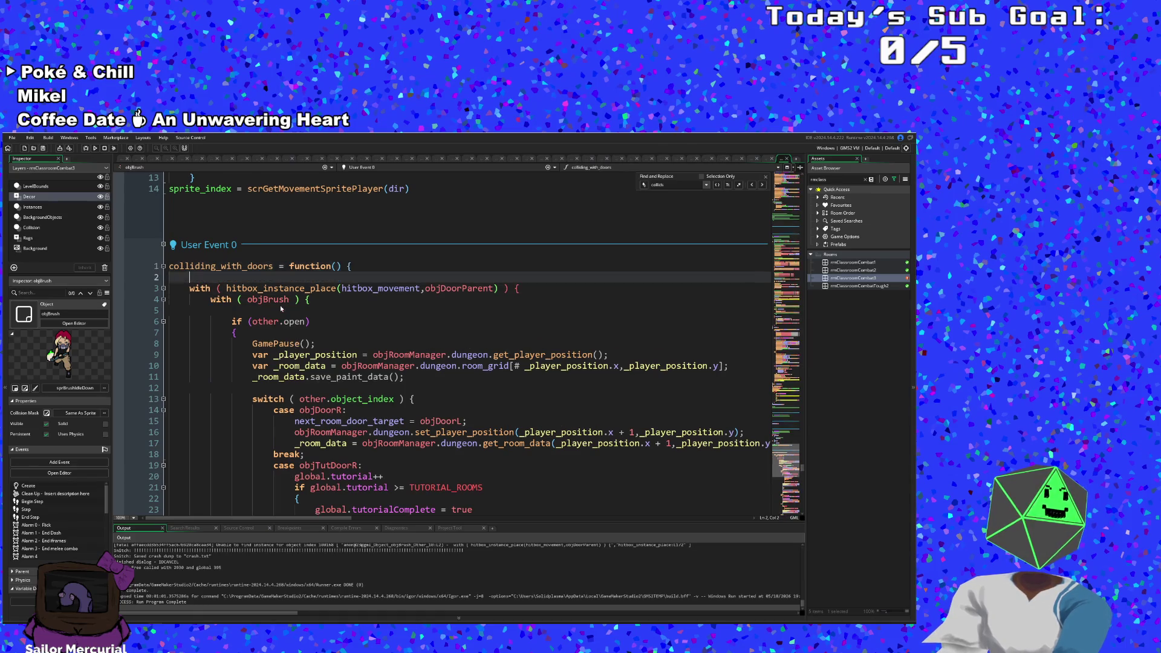
pyautogui.write('if ( global.Room_Transition > 0 ) { exit; }')
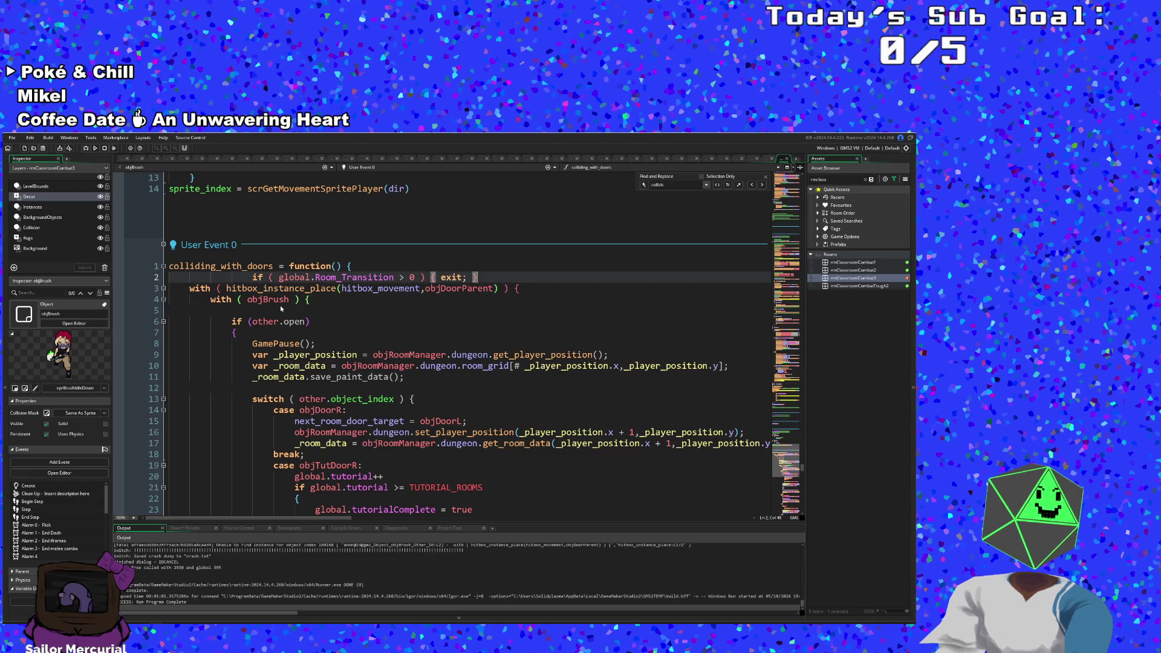
pyautogui.press('Home')
pyautogui.press('Right')
pyautogui.press('Right')
pyautogui.press('Right')
pyautogui.press('Home')
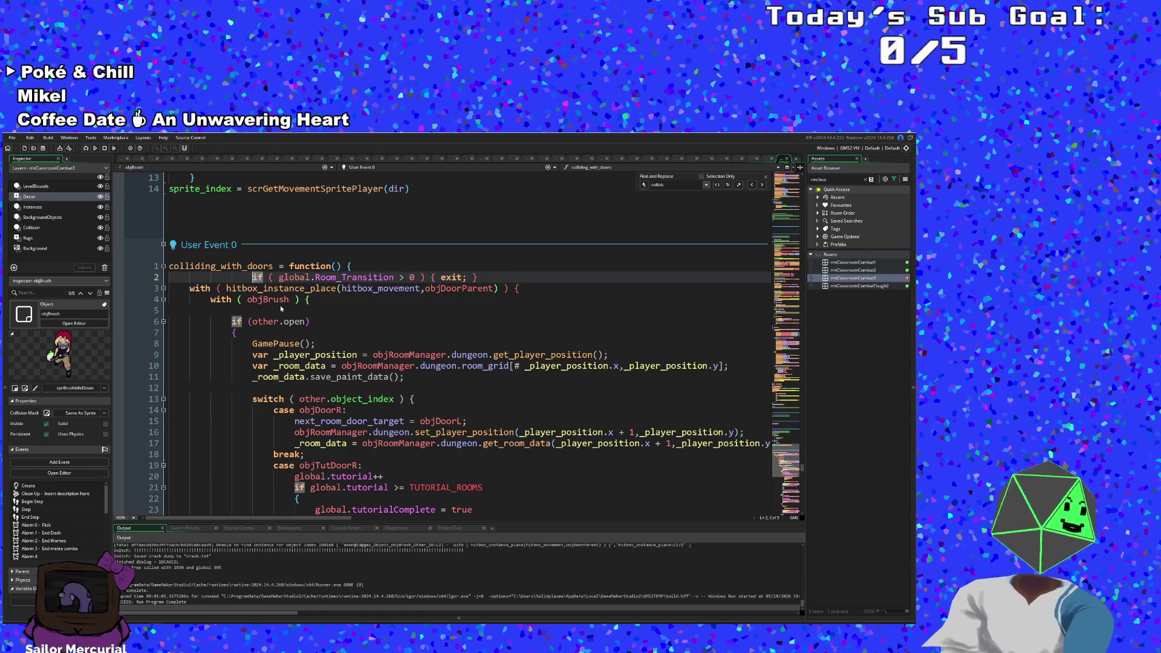
pyautogui.press('BackSpace')
pyautogui.press('BackSpace')
pyautogui.press('BackSpace')
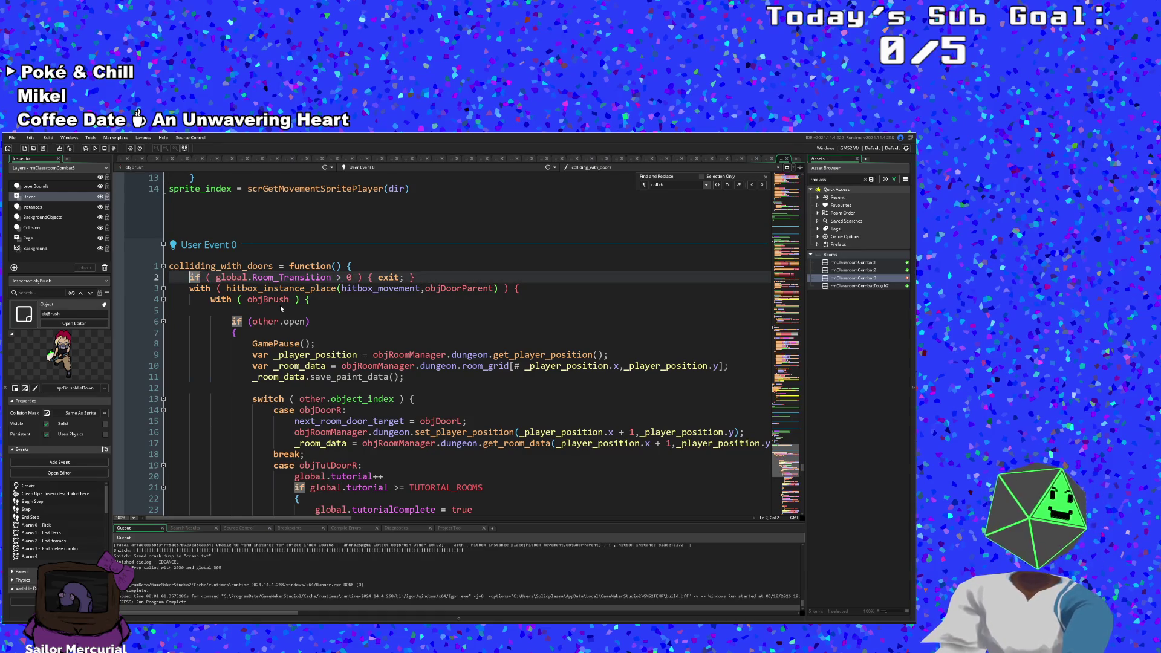
# Step: Extend the exit condition with || GAME.game_is_paused
pyautogui.click(376, 317)
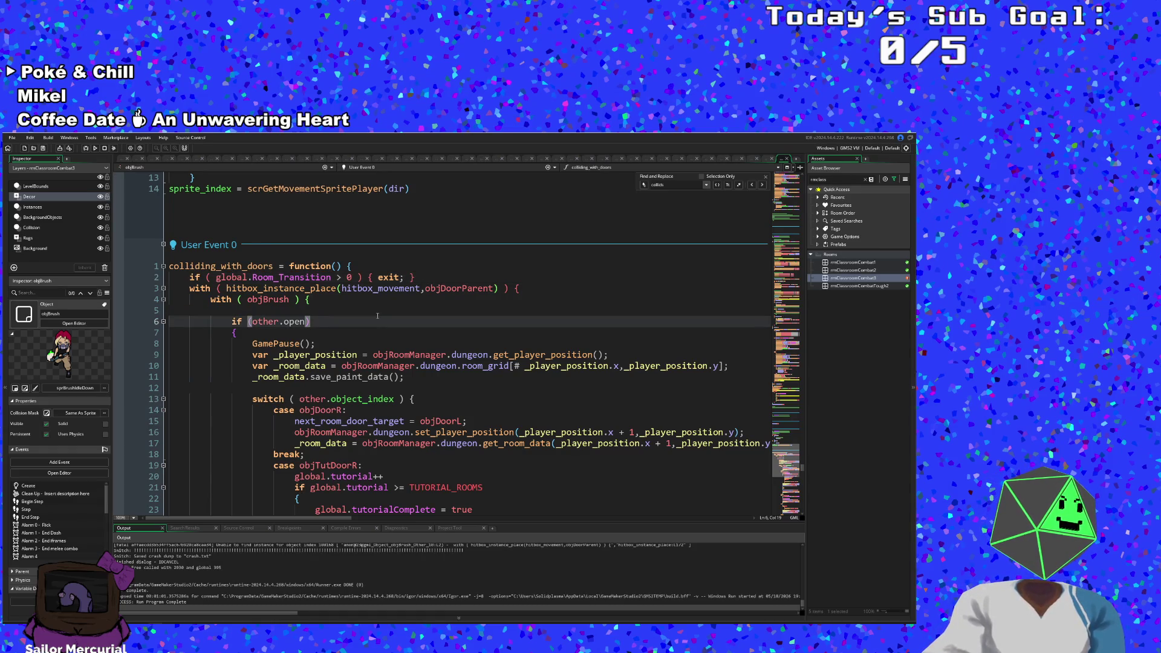
pyautogui.scroll(-4, 377, 316)
pyautogui.scroll(4, 378, 316)
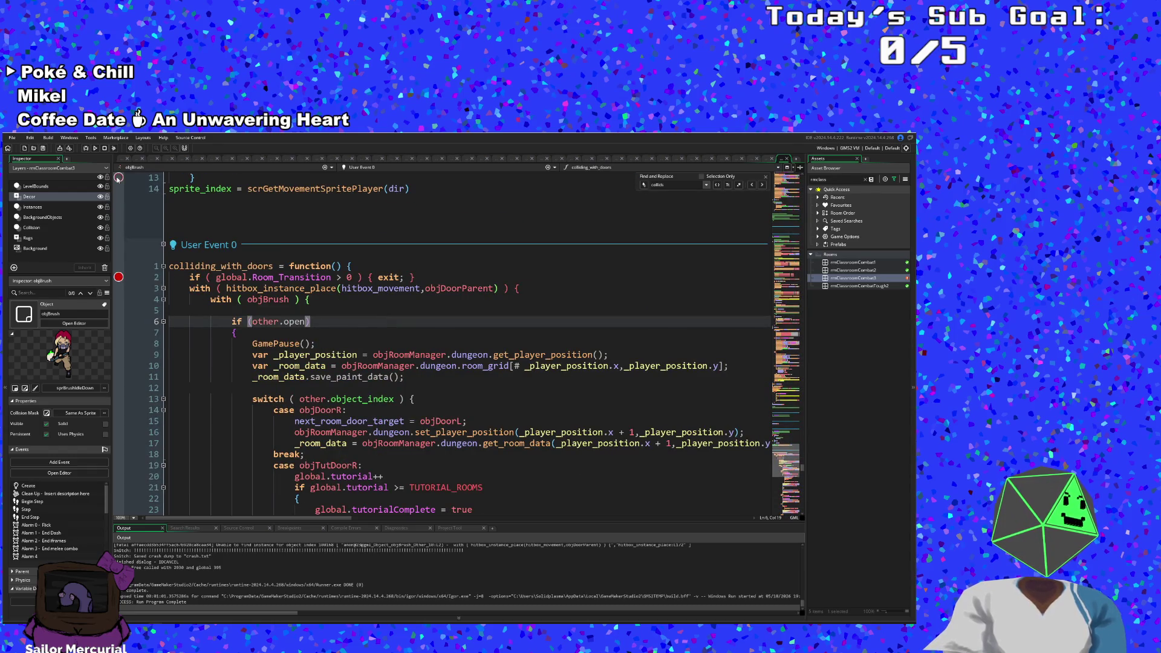
pyautogui.click(362, 277)
pyautogui.write('|| gmae')
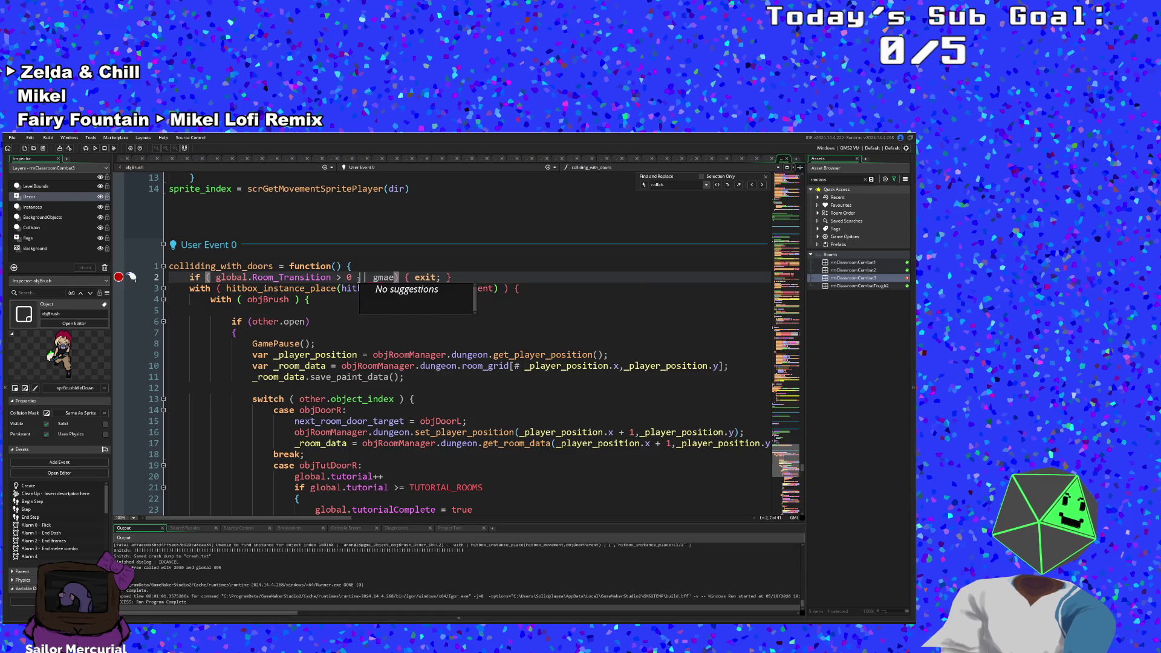
pyautogui.press('BackSpace')
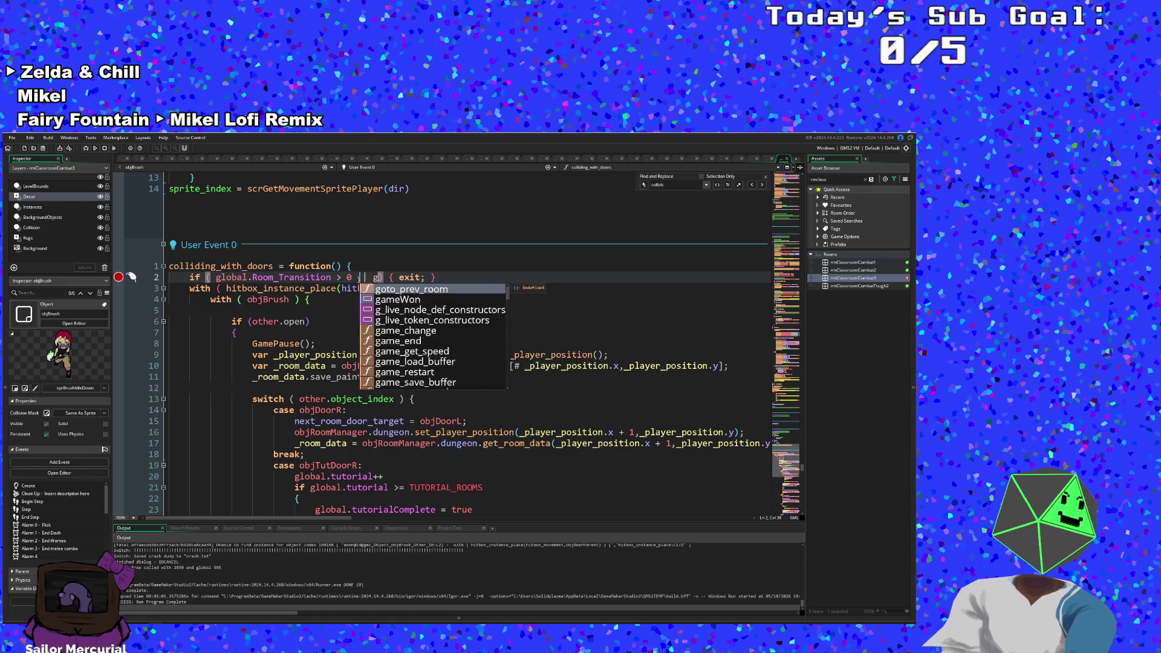
pyautogui.write('ame')
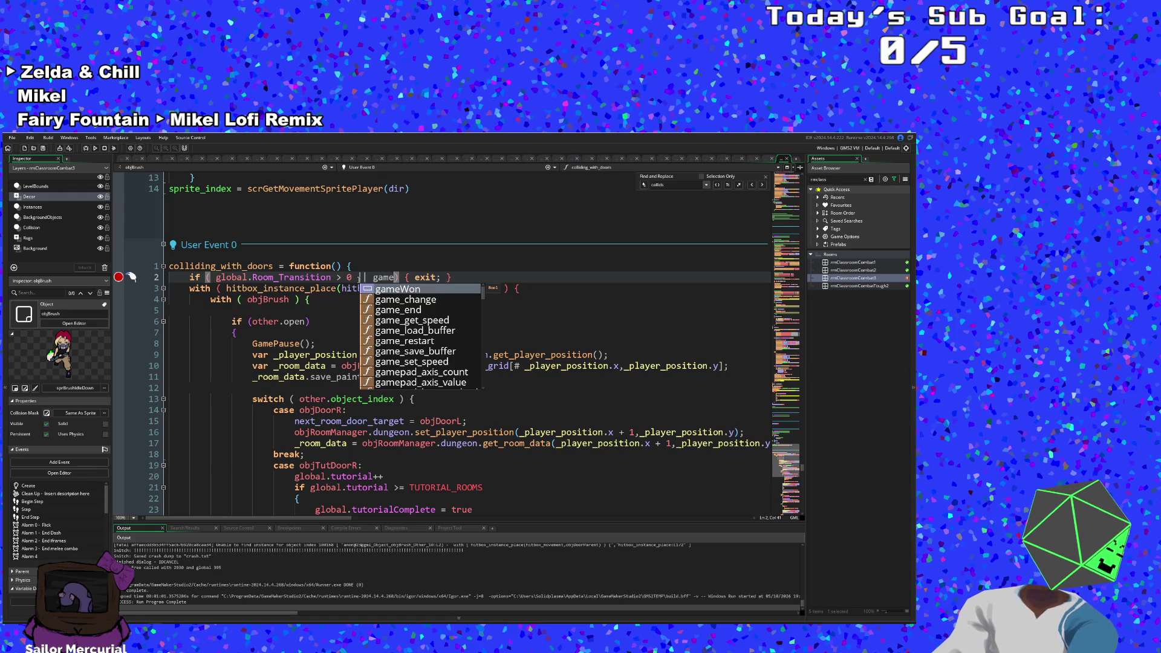
pyautogui.press('BackSpace')
pyautogui.press('BackSpace')
pyautogui.press('BackSpace')
pyautogui.write('GAM')
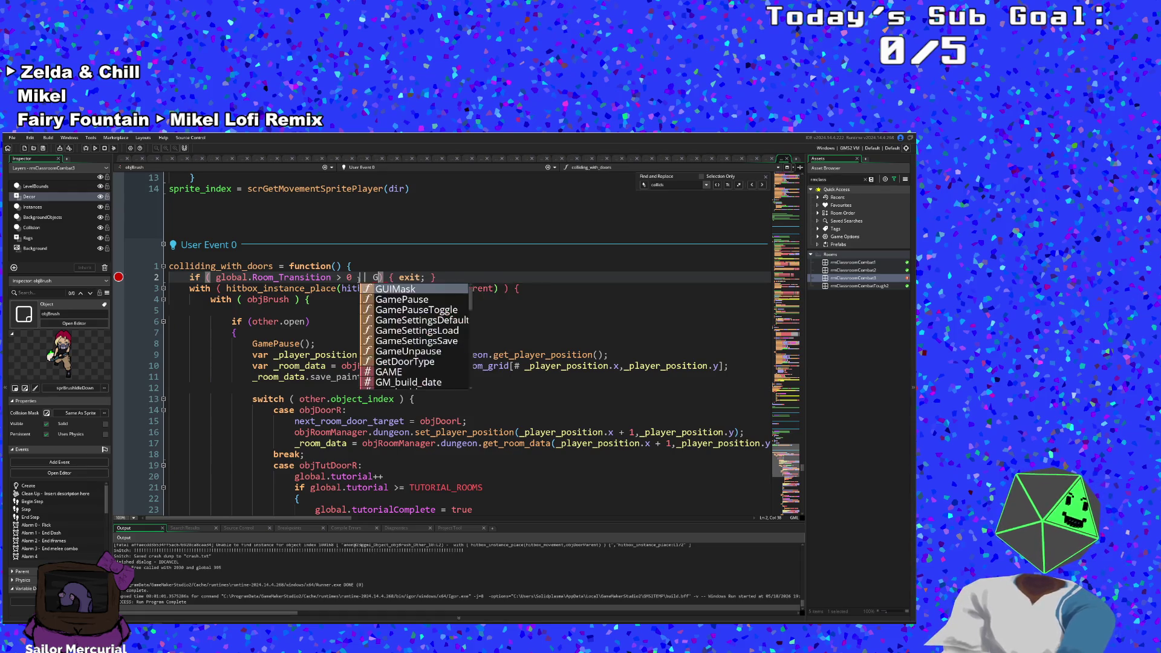
pyautogui.write('E.game')
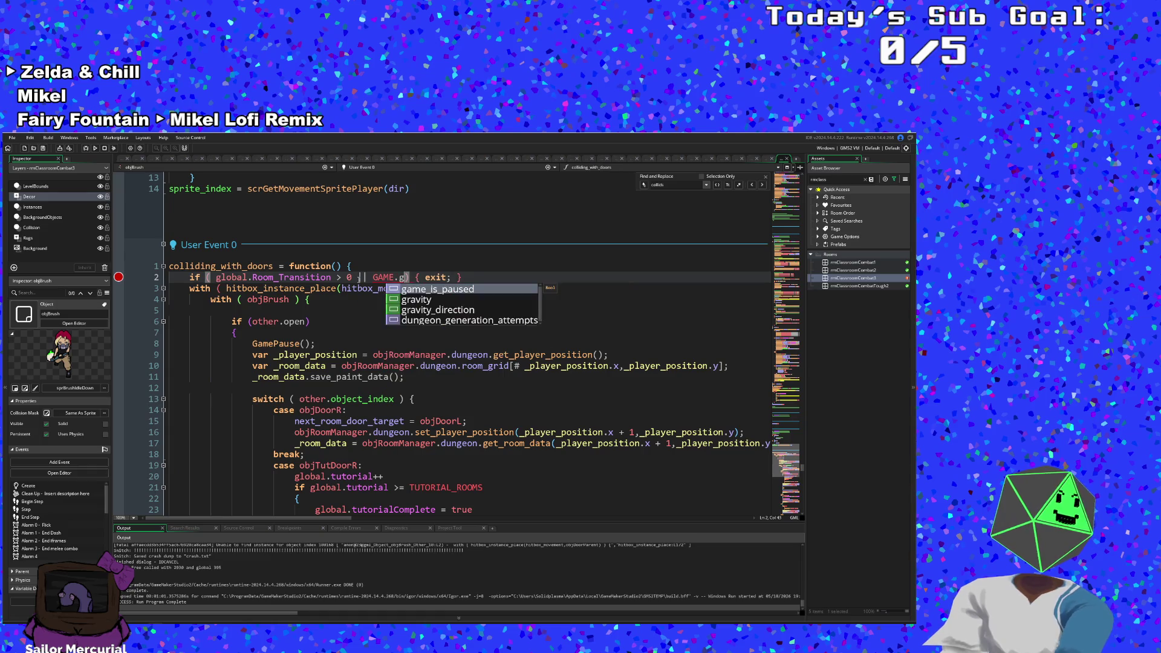
pyautogui.press('Return')
pyautogui.click(373, 289)
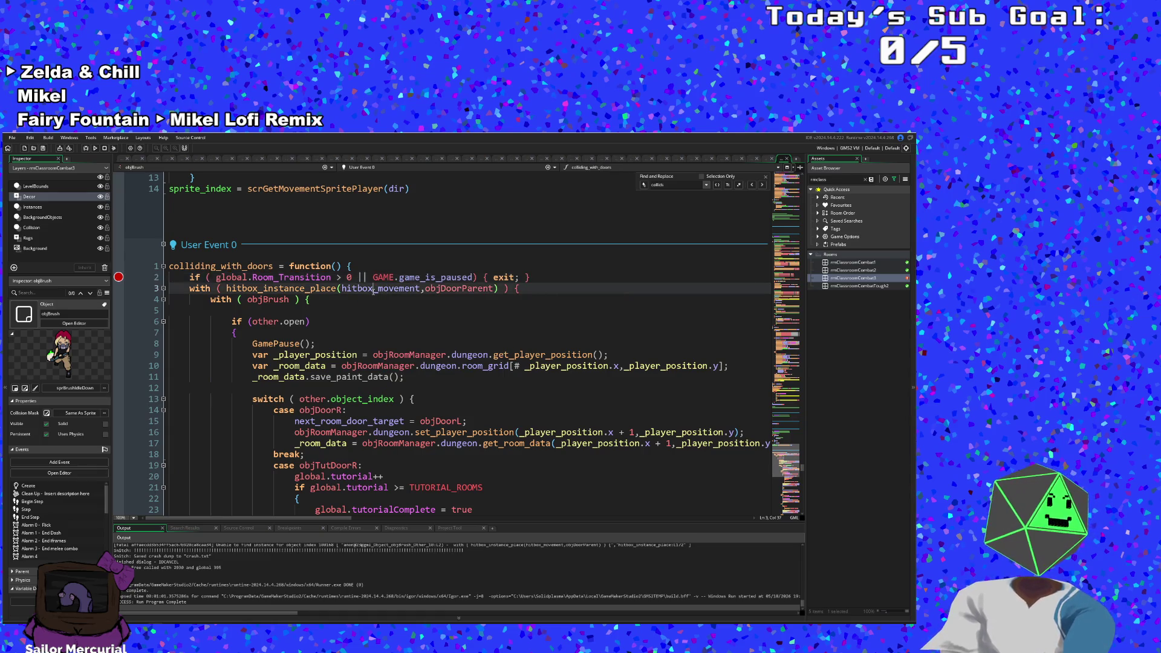
# Step: Build and launch the game for debugging with F5
pyautogui.click(9, 137)
pyautogui.click(93, 162)
pyautogui.press('F5')
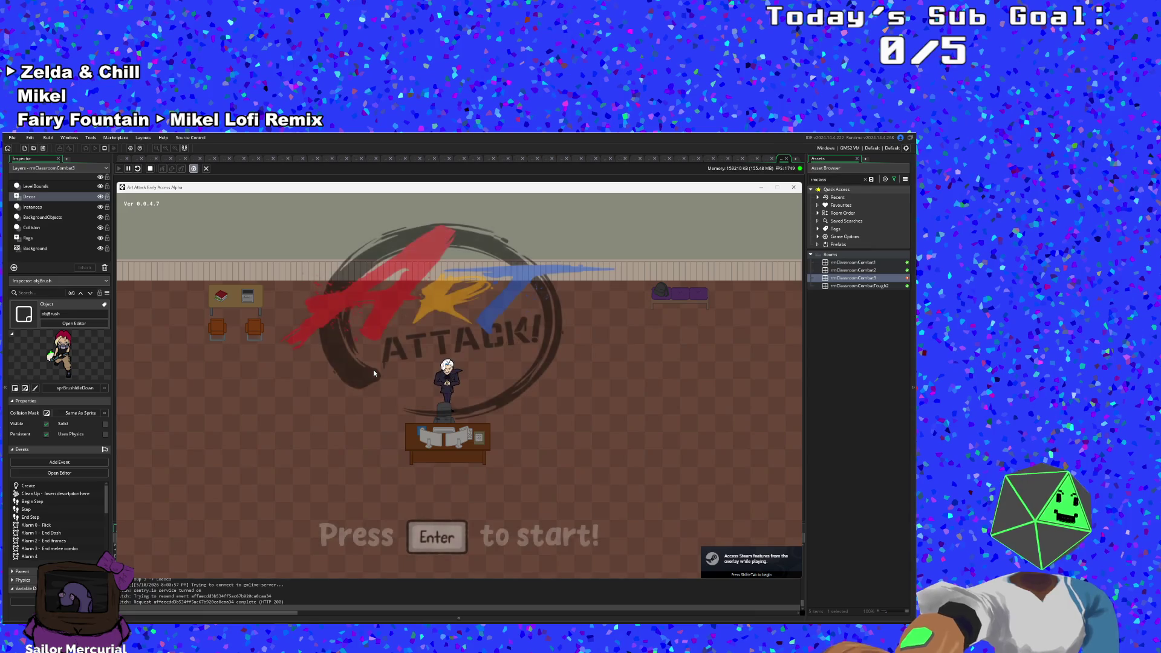
# Step: Start a new run from the title screen, stepping past the exit-check breakpoint and resuming
pyautogui.press('Return')
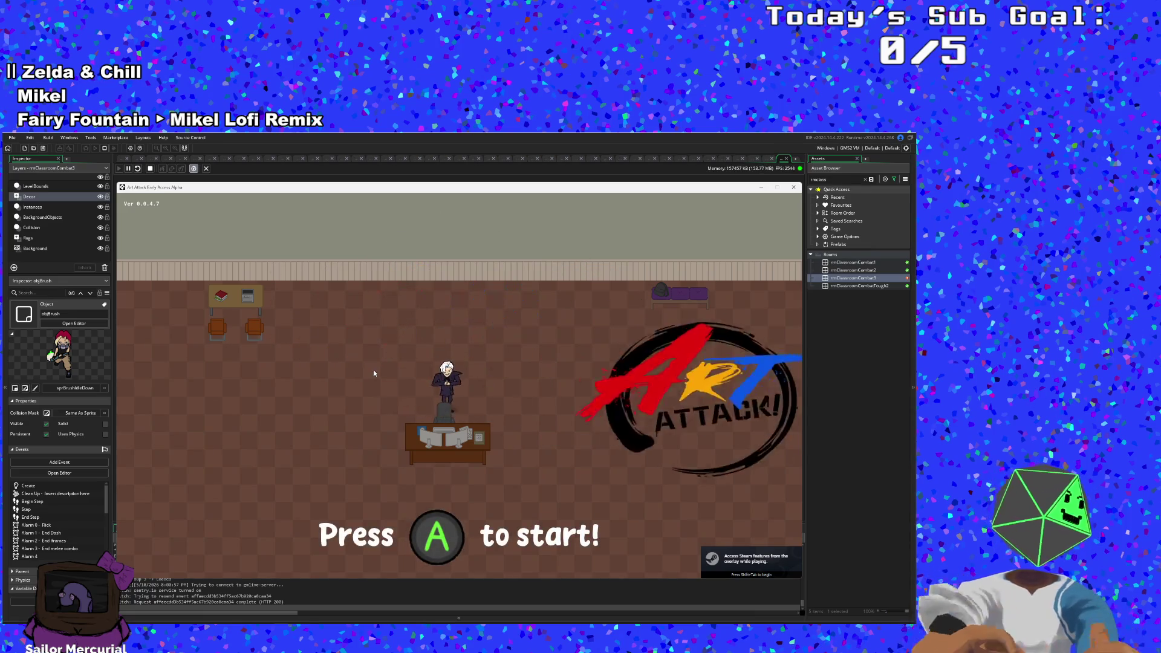
pyautogui.press('Return')
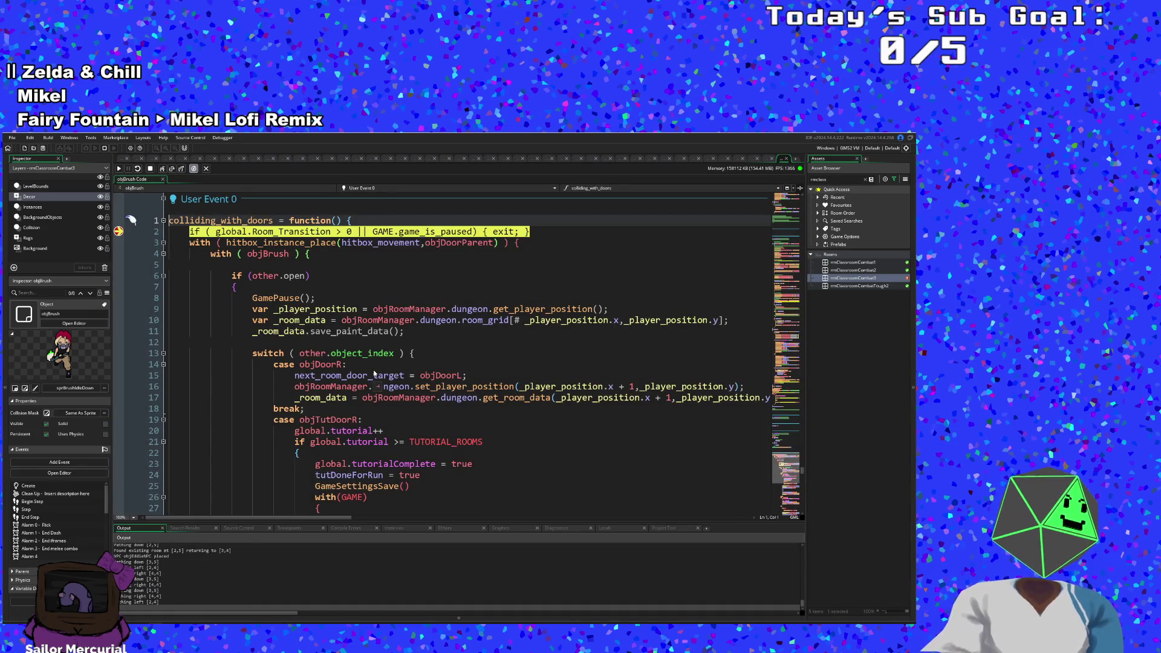
pyautogui.click(163, 169)
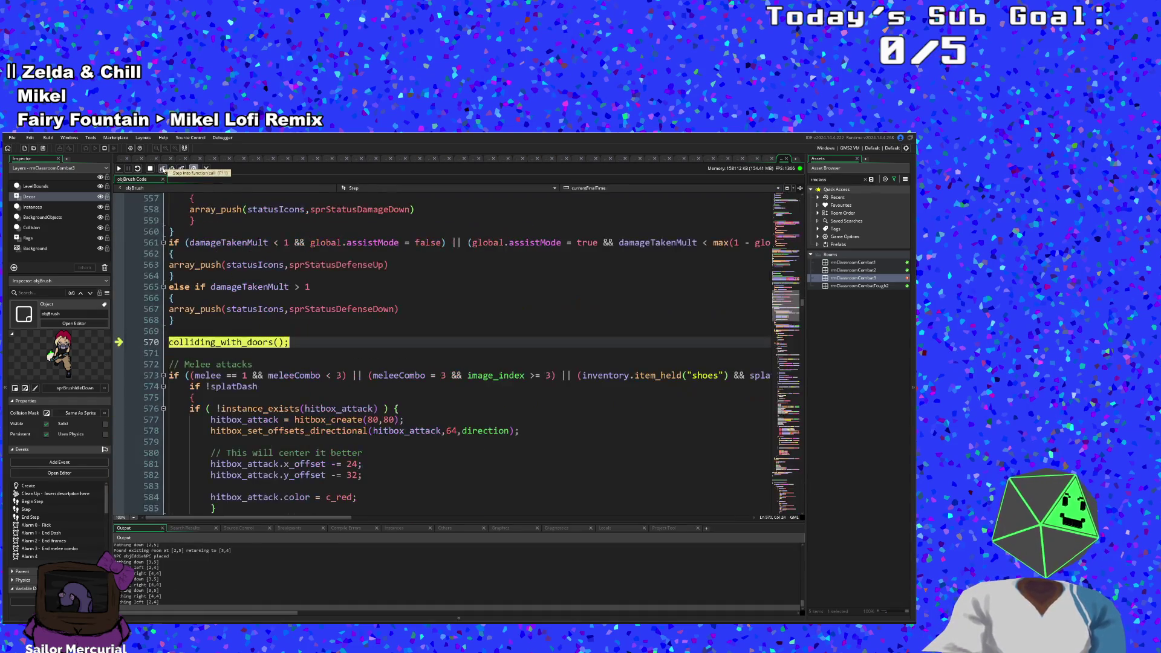
pyautogui.click(163, 170)
pyautogui.press('F5')
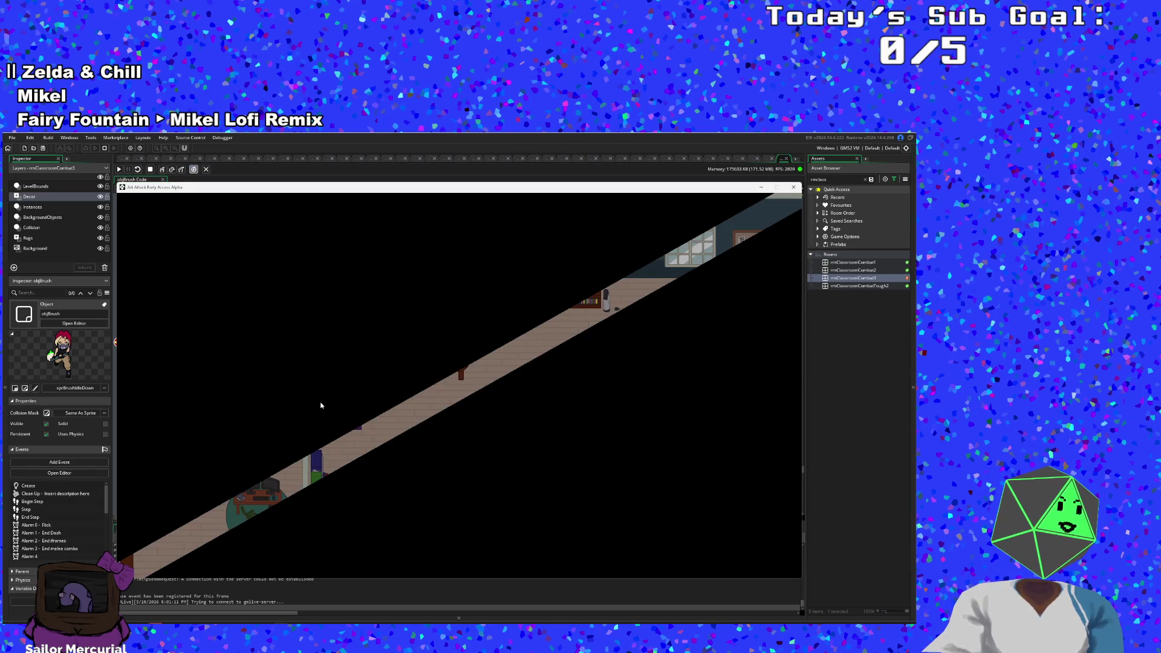
pyautogui.click(245, 179)
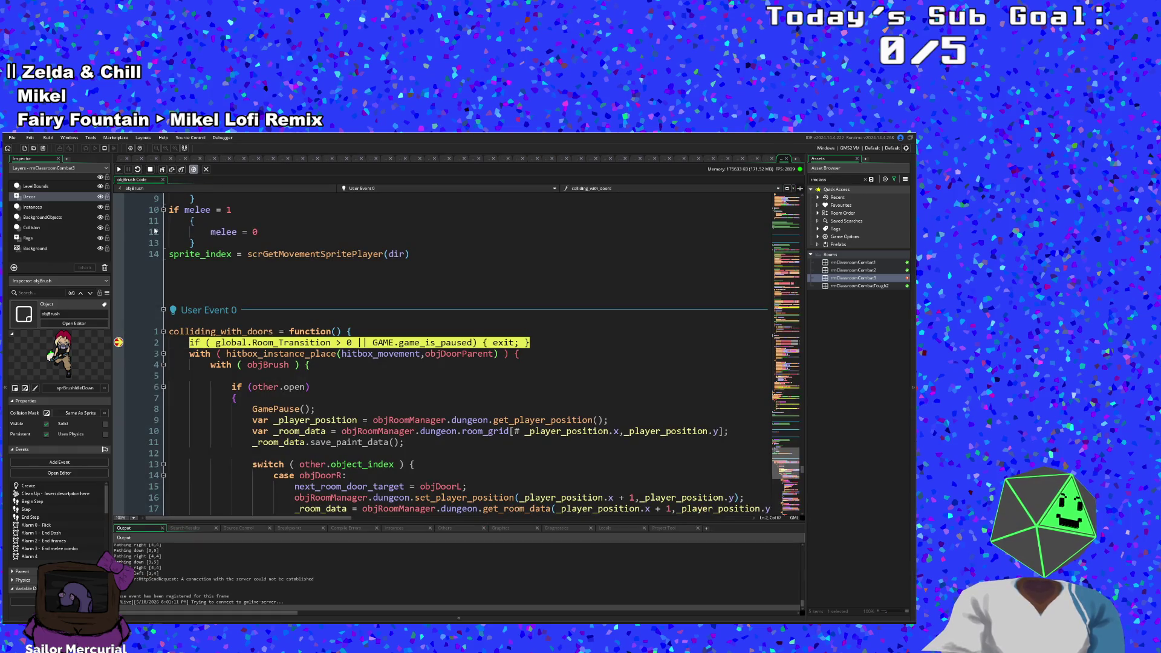
pyautogui.click(119, 342)
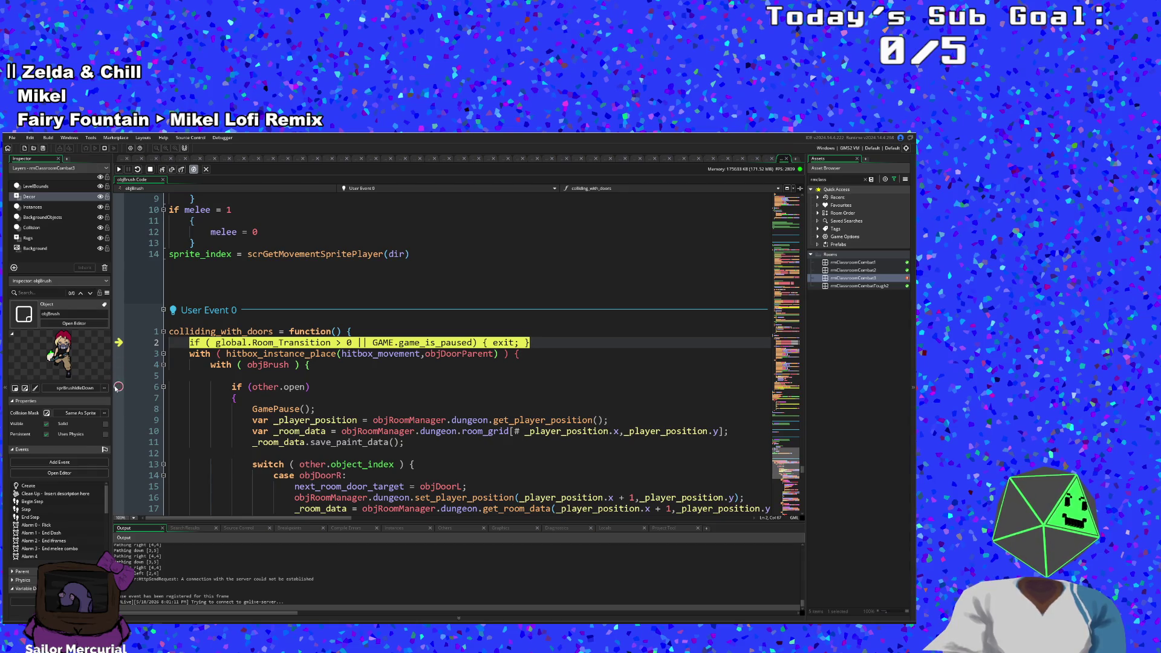
pyautogui.press('F5')
# Step: Skip Hue's dialogue and walk to the exit arrow until the other.open breakpoint hits
pyautogui.click(315, 445)
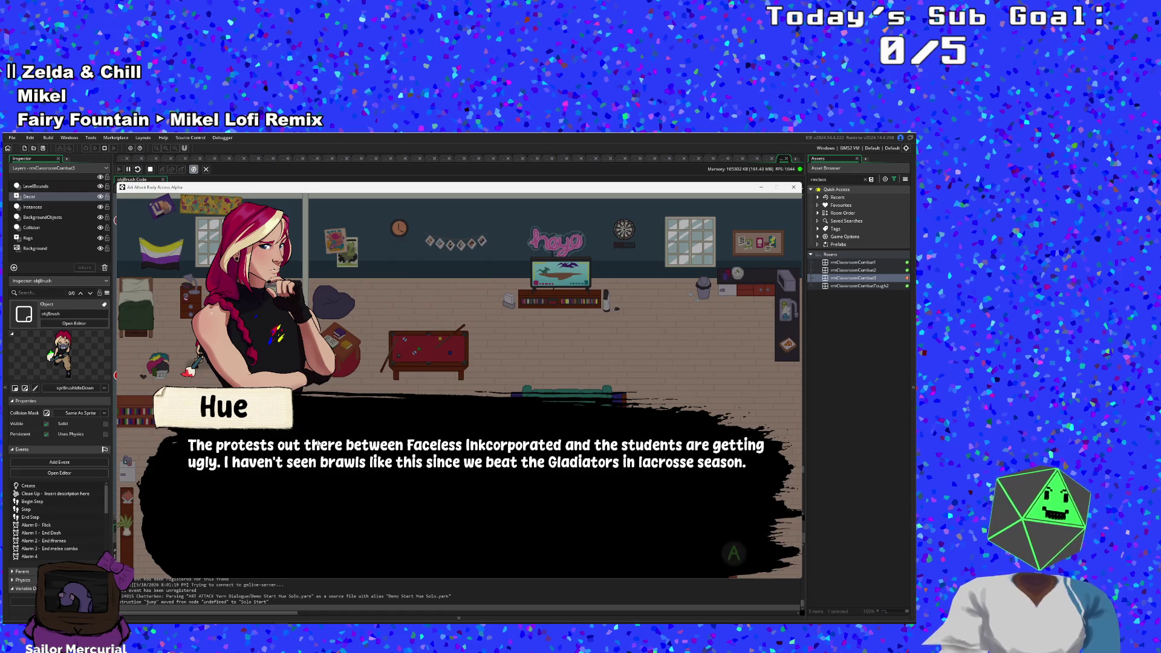
pyautogui.click(317, 445)
pyautogui.click(318, 445)
pyautogui.click(318, 444)
pyautogui.press('F1')
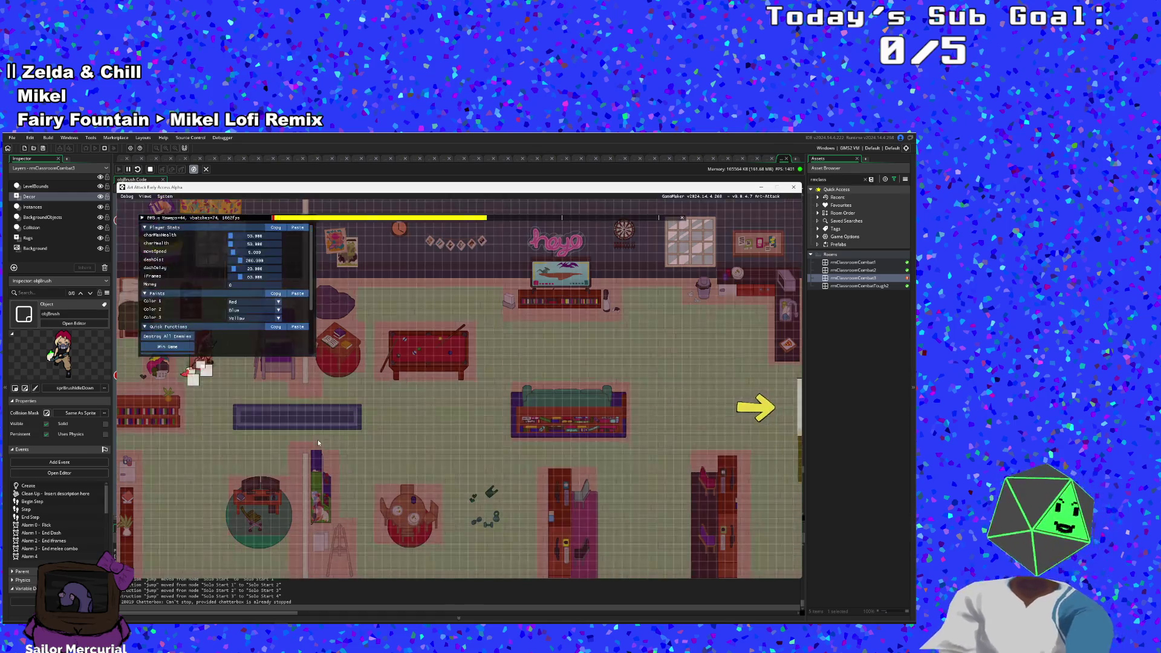
pyautogui.press('d')
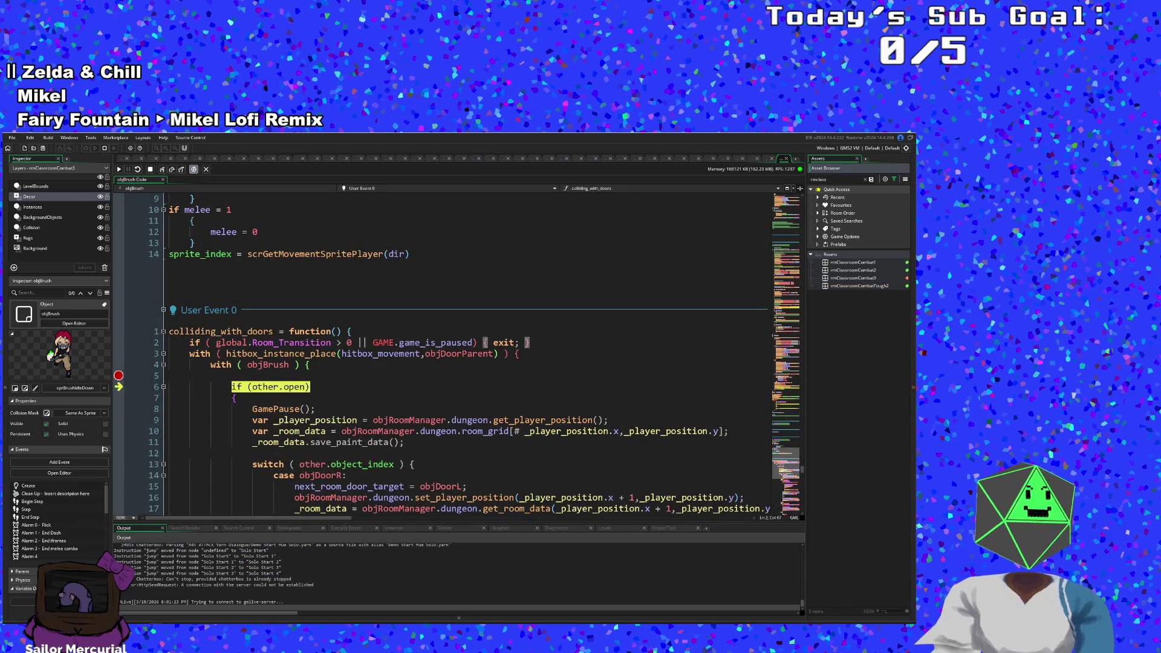
# Step: Step into and through GamePause(), then resume until the 'Unable to find instance' crash appears
pyautogui.click(162, 172)
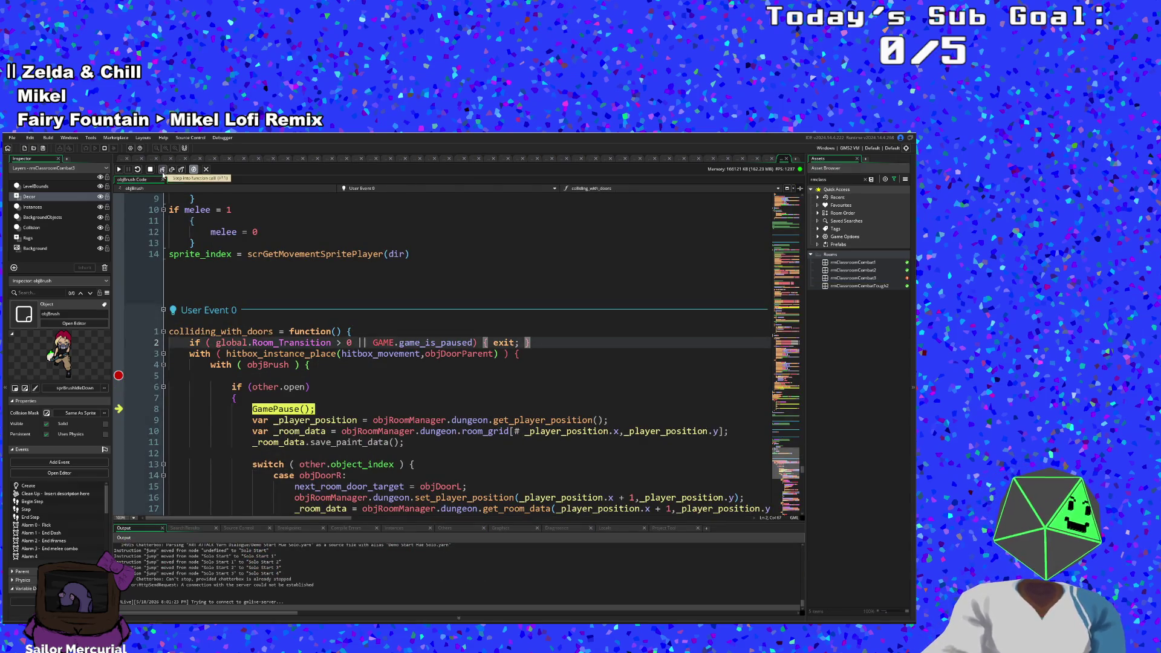
pyautogui.click(162, 171)
pyautogui.click(162, 172)
pyautogui.click(162, 171)
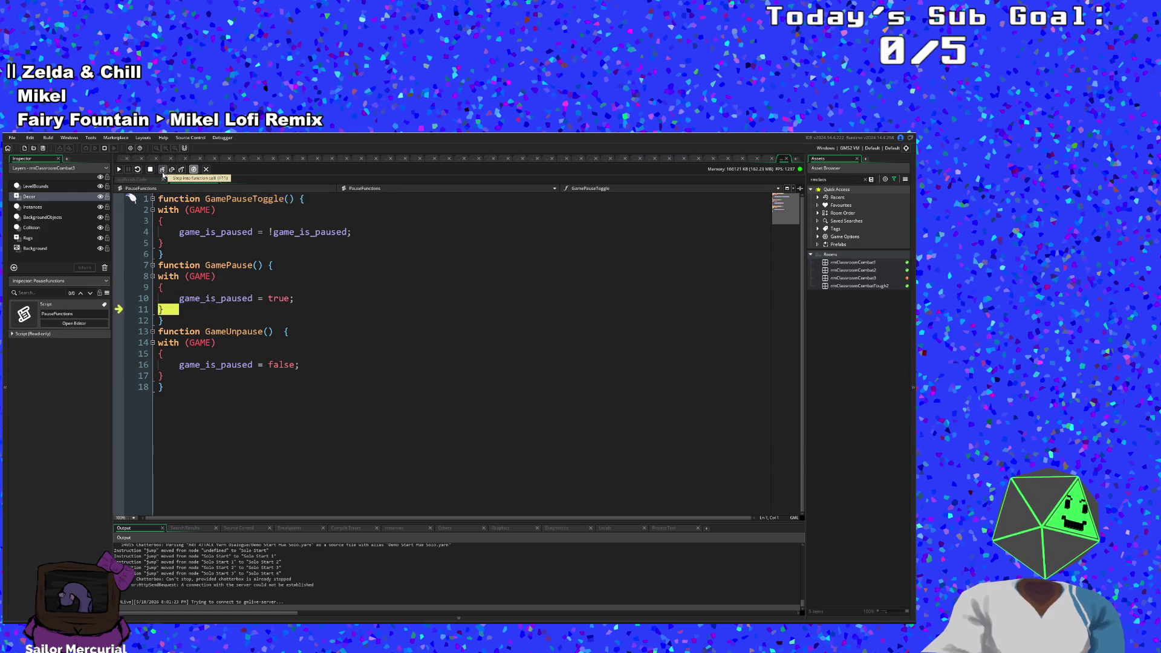
pyautogui.click(162, 172)
pyautogui.click(162, 171)
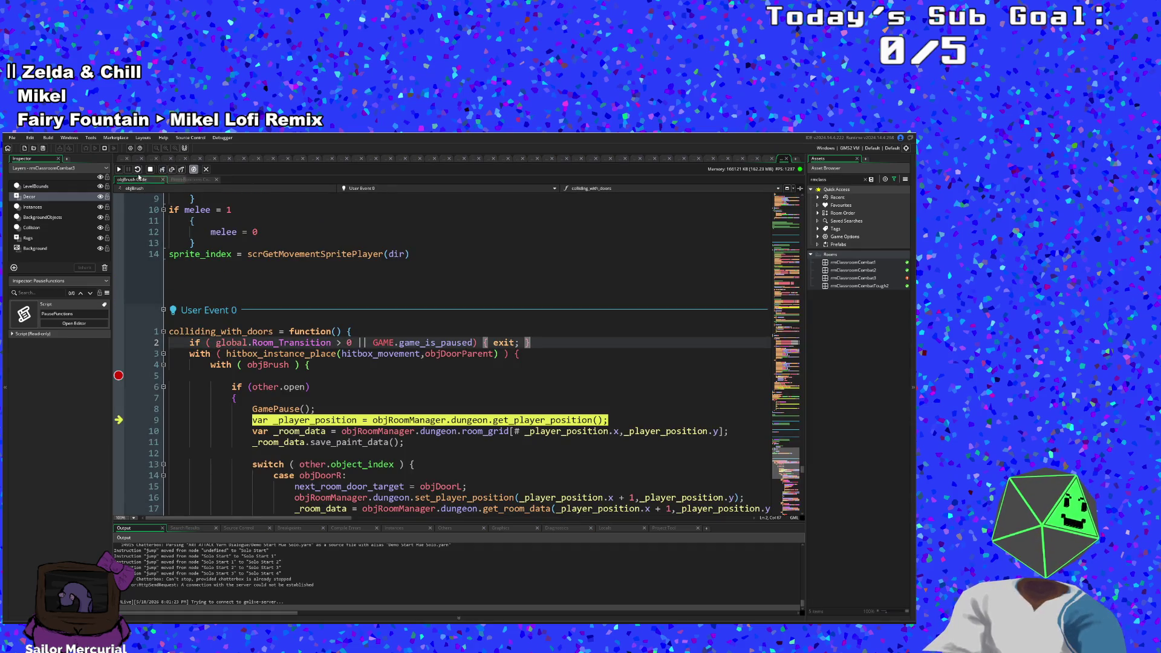
pyautogui.click(119, 170)
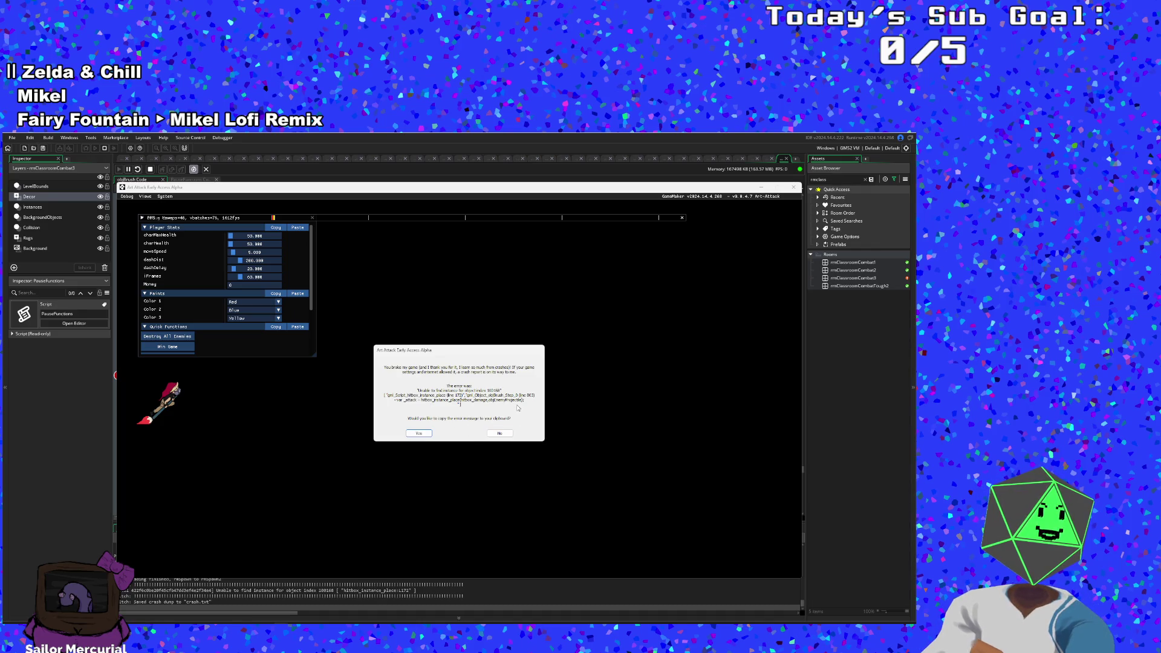
# Step: Dismiss the crash report and scroll the Step event up to the enemy projectile damage check
pyautogui.click(500, 432)
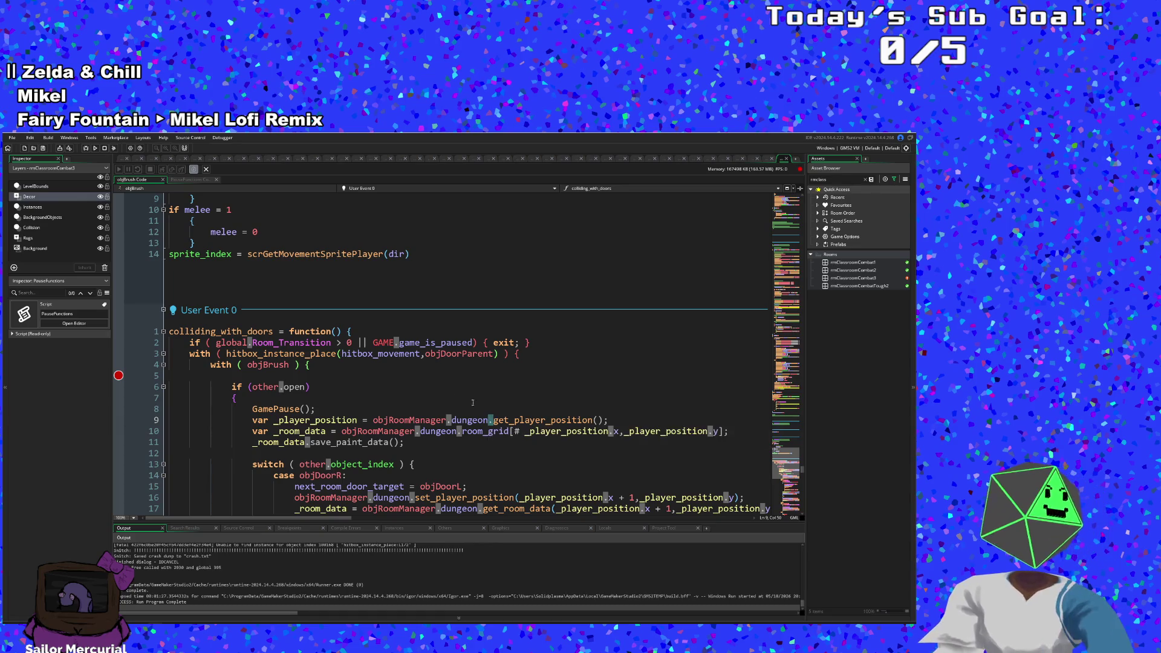
pyautogui.scroll(4, 483, 393)
pyautogui.scroll(-20, 510, 327)
pyautogui.scroll(20, 516, 312)
pyautogui.scroll(20, 513, 290)
pyautogui.scroll(20, 506, 314)
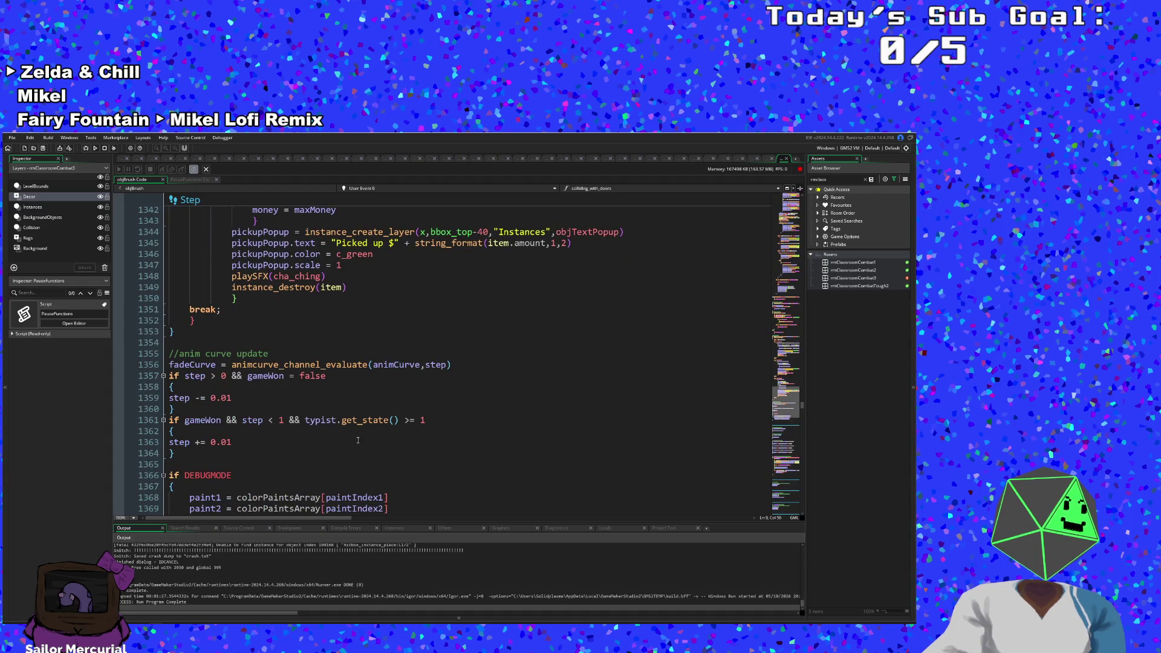
pyautogui.scroll(18, 358, 440)
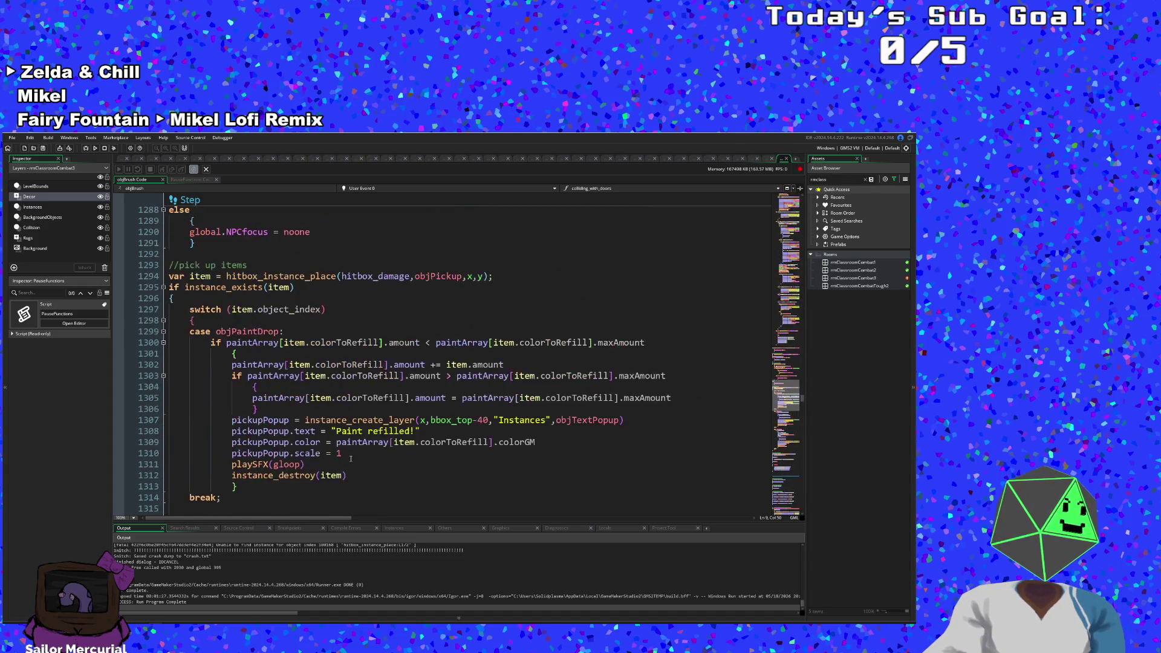
pyautogui.scroll(20, 350, 458)
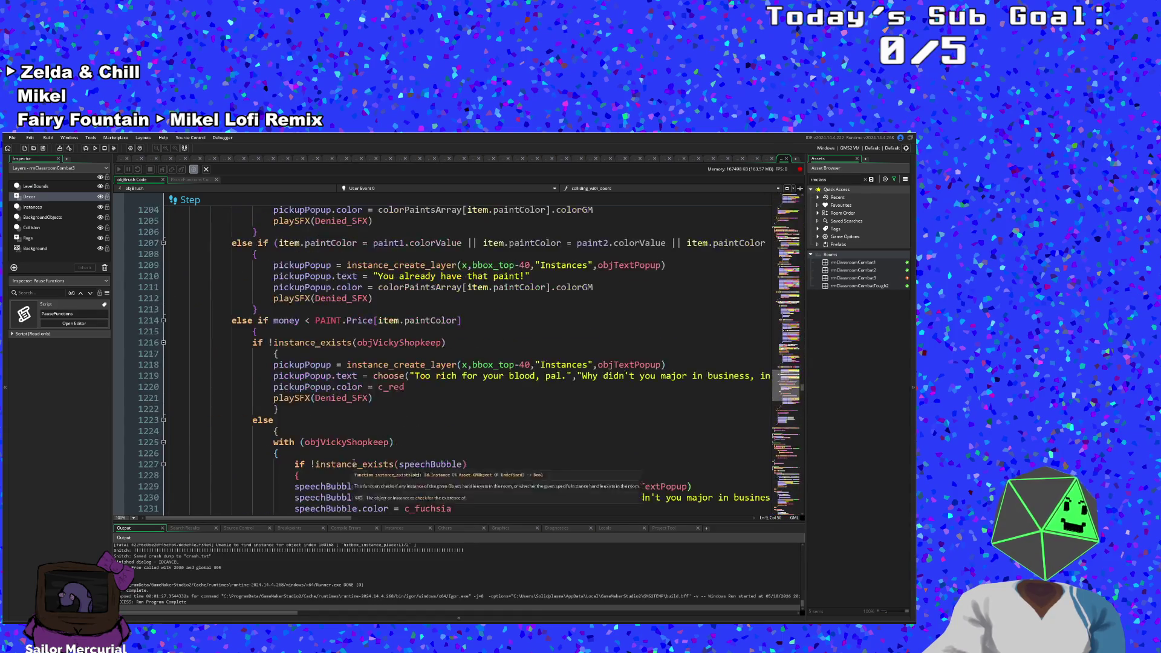
pyautogui.scroll(20, 354, 464)
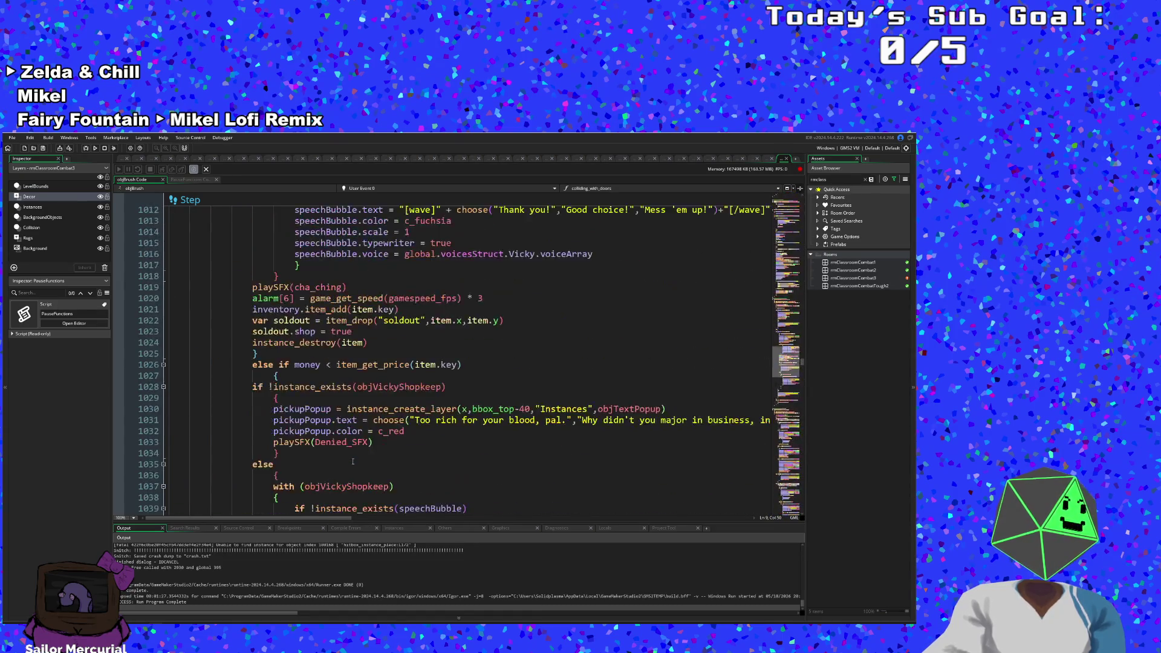
pyautogui.scroll(20, 350, 464)
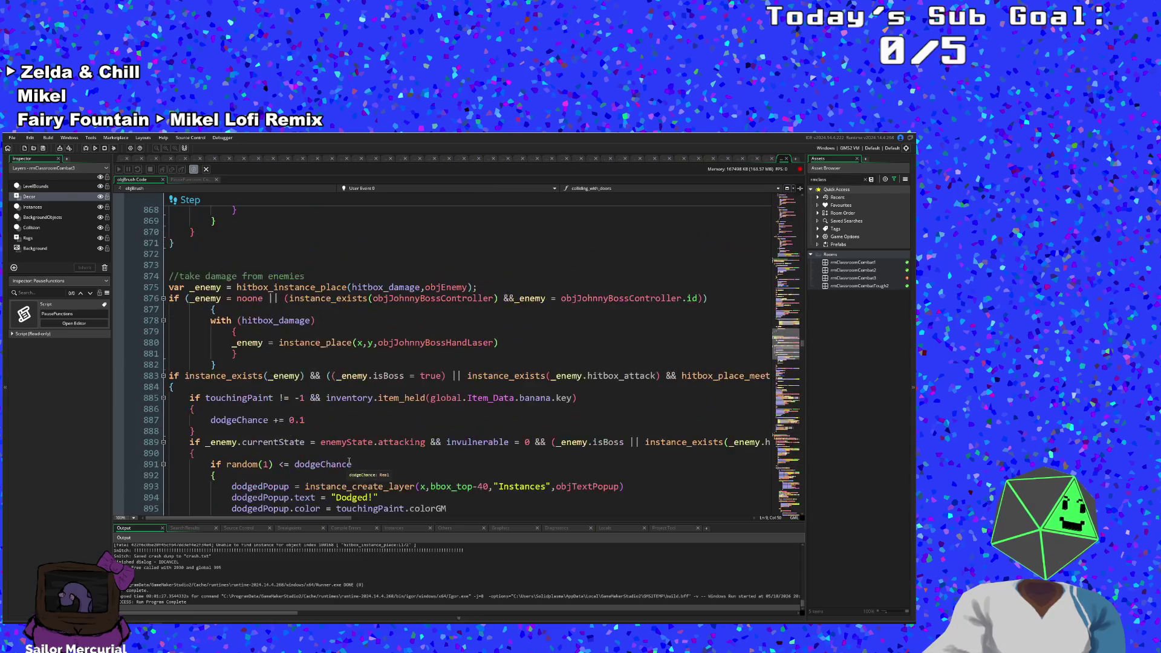
pyautogui.scroll(20, 343, 463)
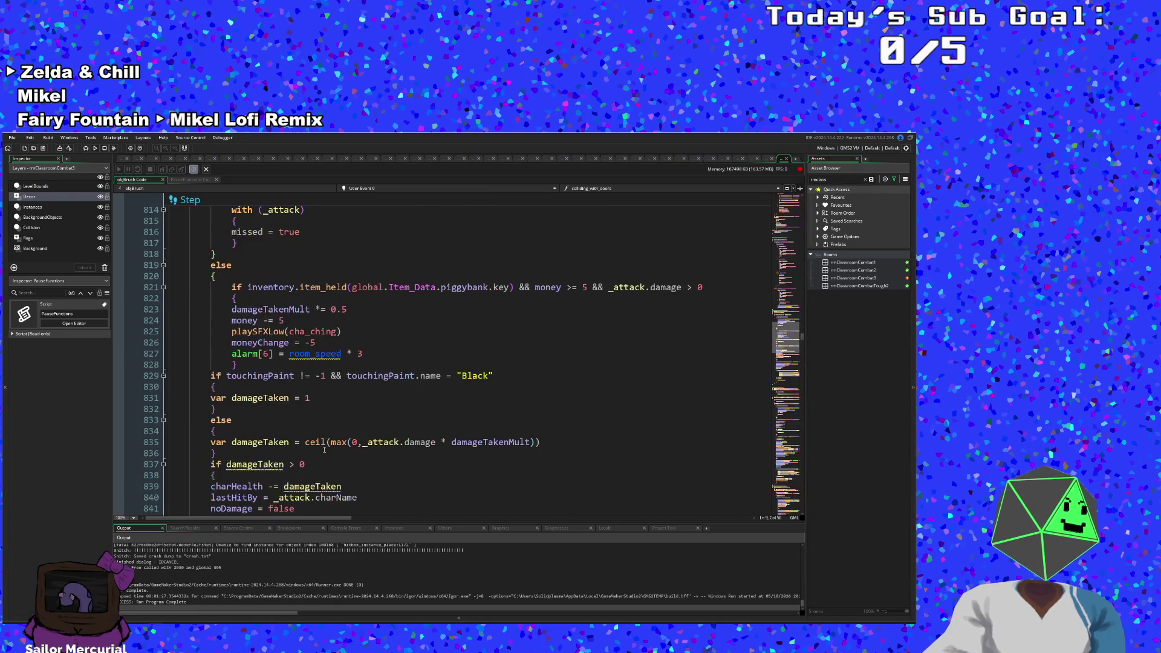
pyautogui.scroll(2, 324, 450)
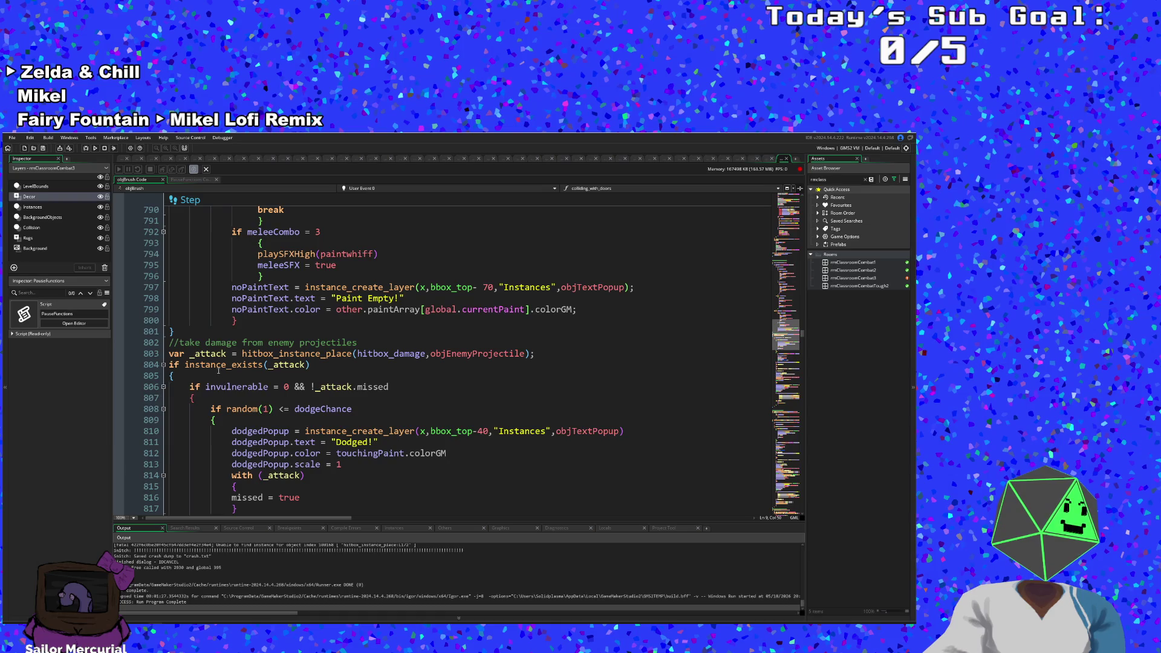
# Step: Jump from line 803's hitbox_instance_place call to its definition in scrHitbox
pyautogui.click(206, 353)
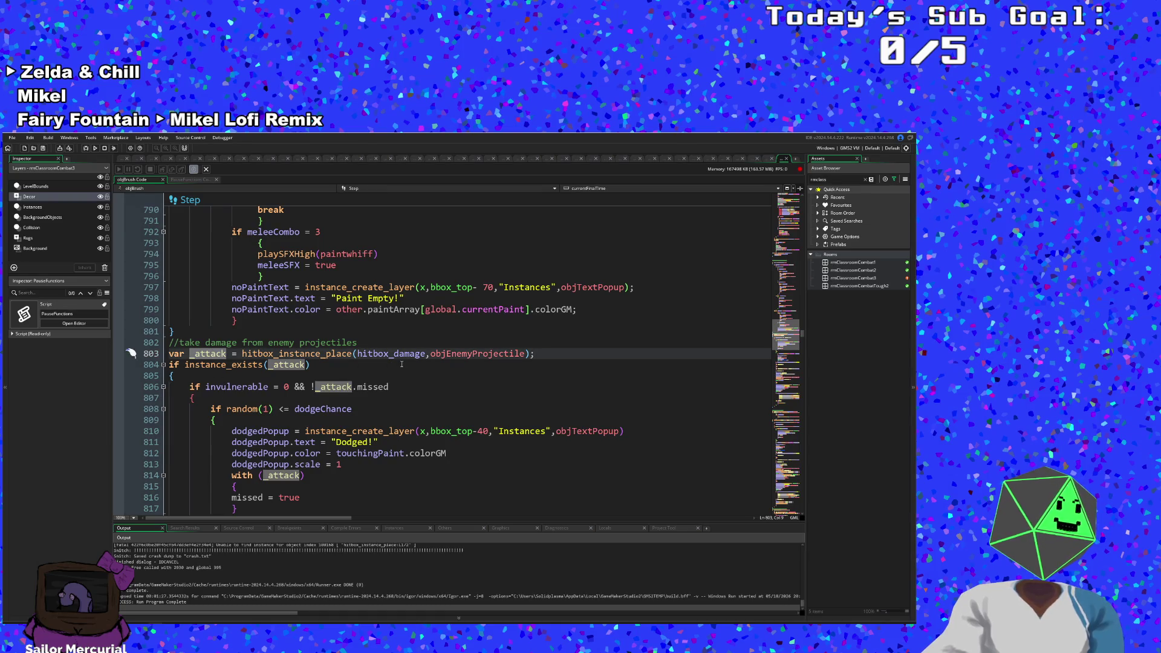
pyautogui.click(423, 363)
pyautogui.click(460, 354)
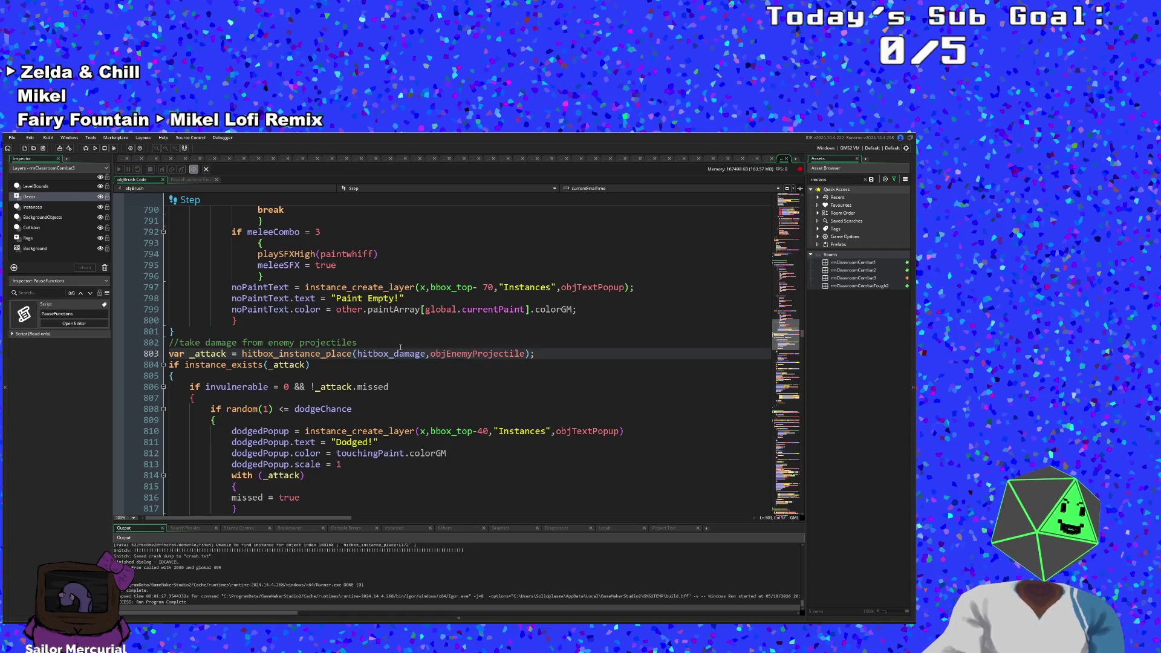
pyautogui.moveTo(400, 350)
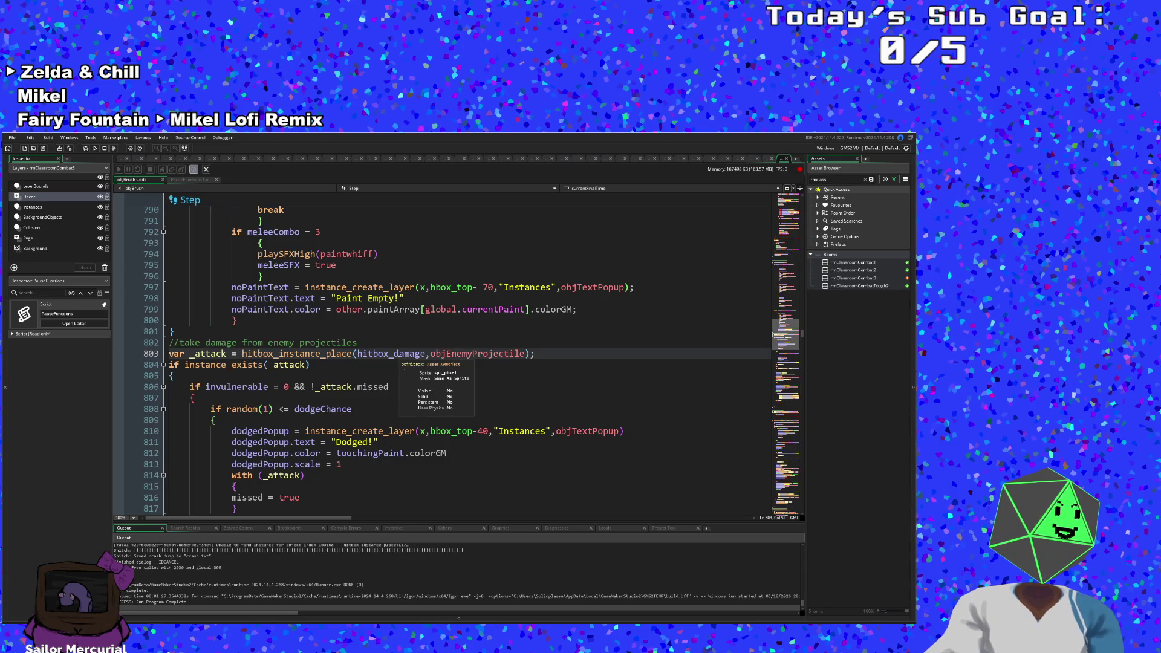
pyautogui.click(308, 354)
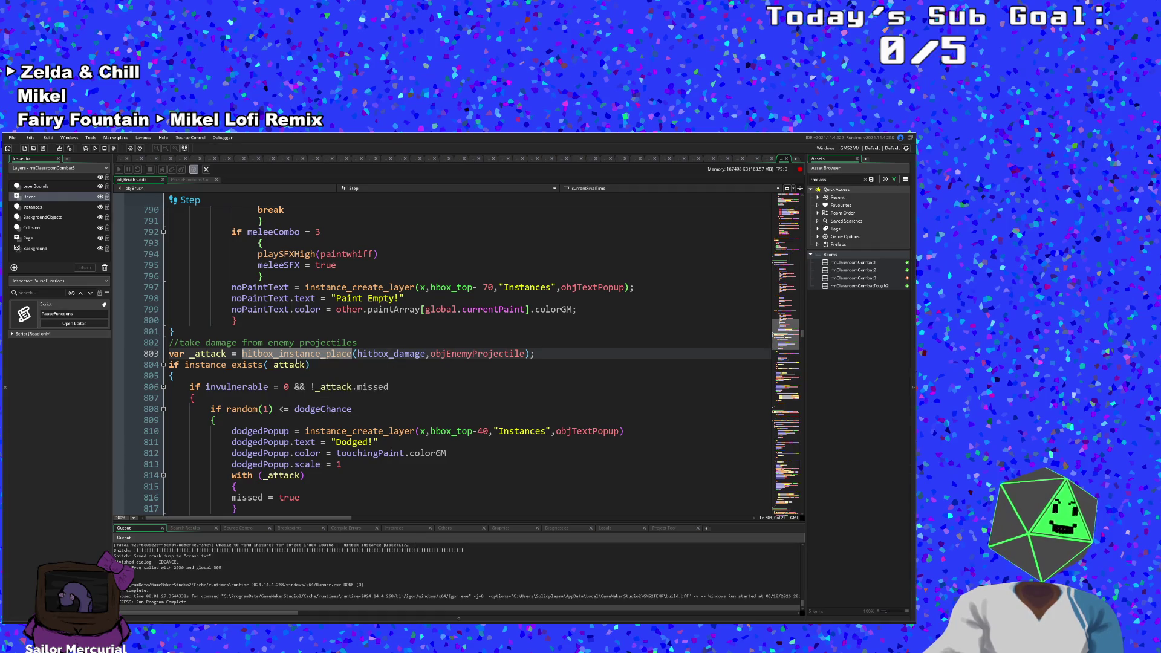
pyautogui.middleClick(314, 354)
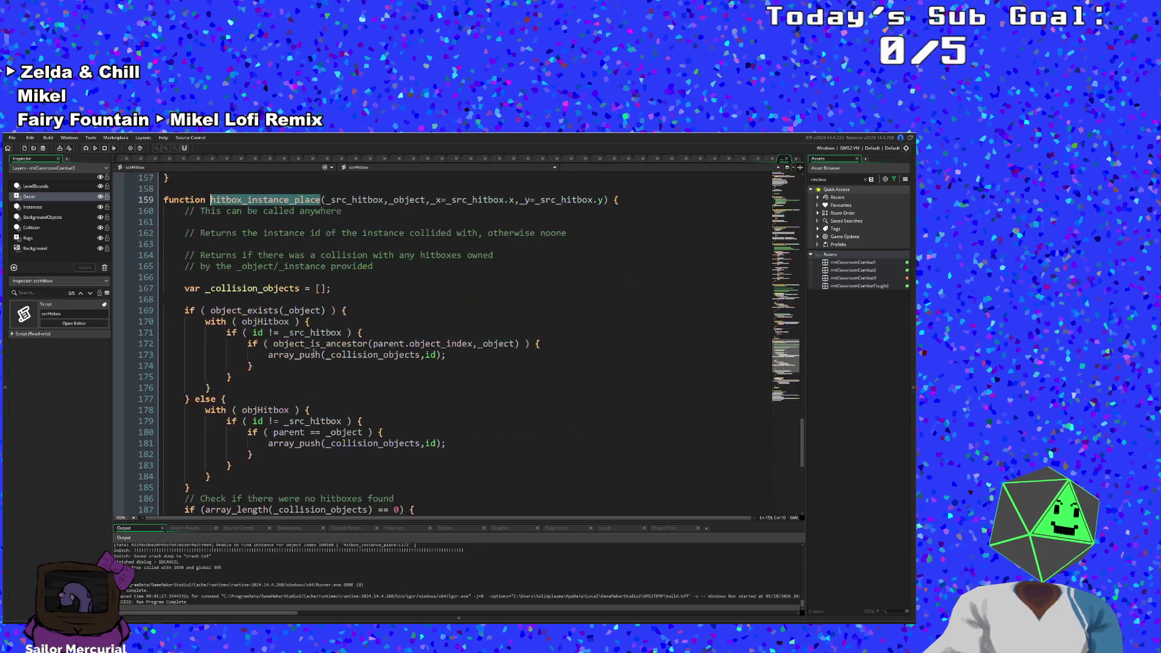
# Step: Review hitbox_instance_place's collection loop and place the caret after line 159's opening brace
pyautogui.click(339, 410)
pyautogui.scroll(2, 340, 412)
pyautogui.scroll(-2, 339, 412)
pyautogui.scroll(-2, 339, 412)
pyautogui.scroll(4, 339, 412)
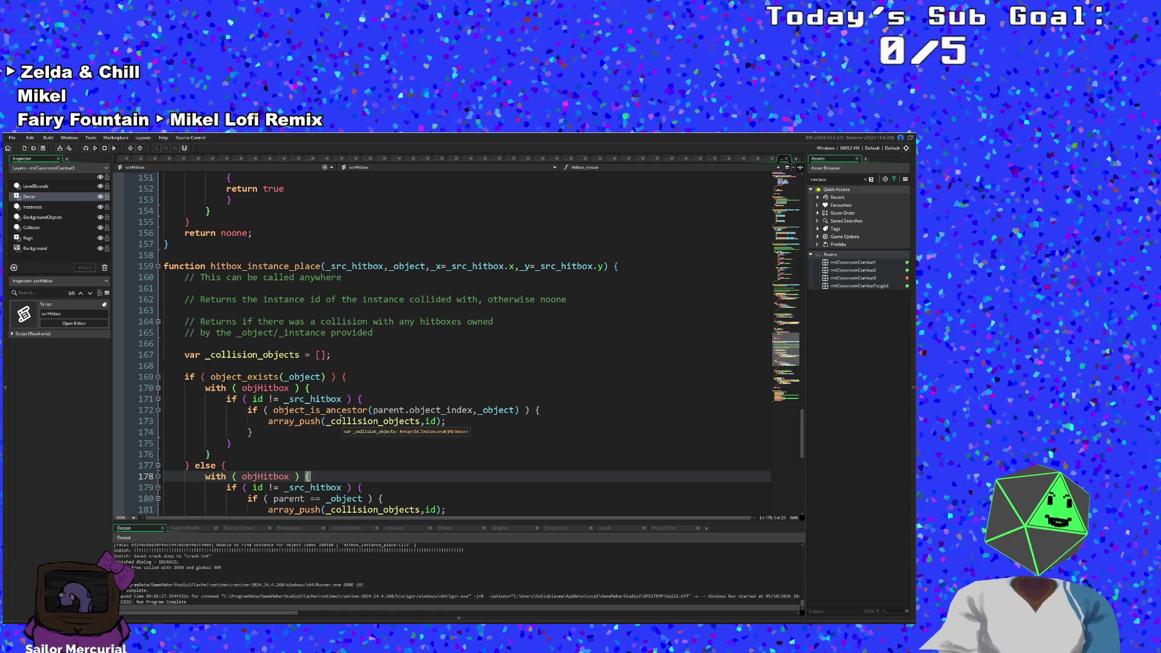
pyautogui.click(632, 268)
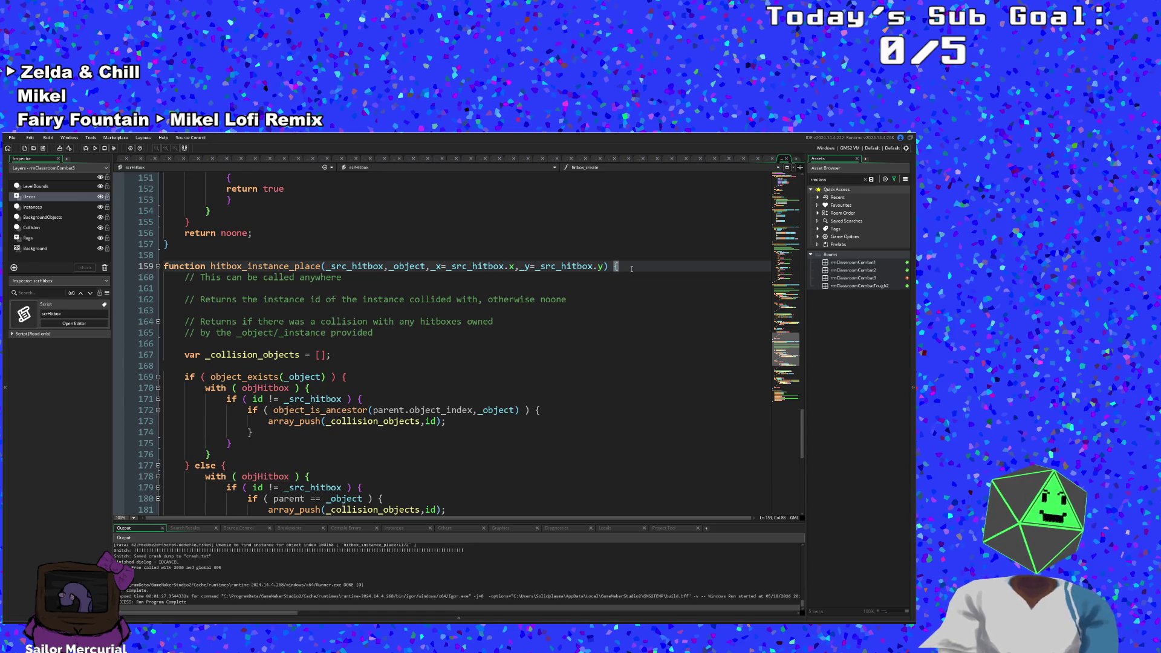
pyautogui.click(423, 321)
pyautogui.click(304, 288)
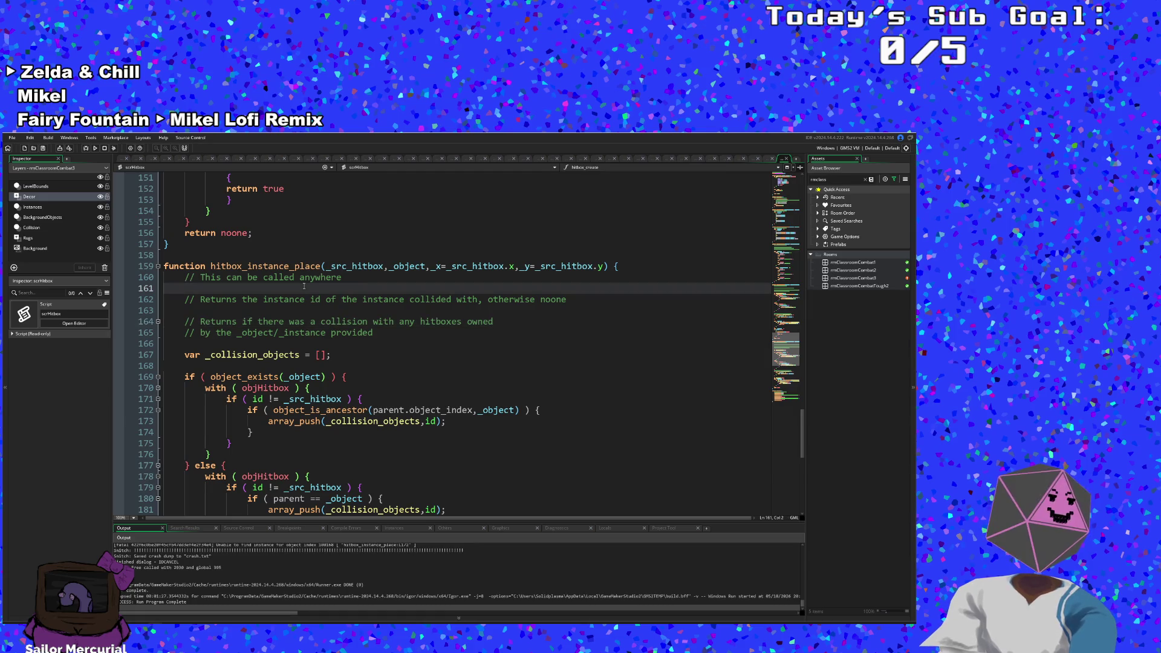
pyautogui.click(371, 309)
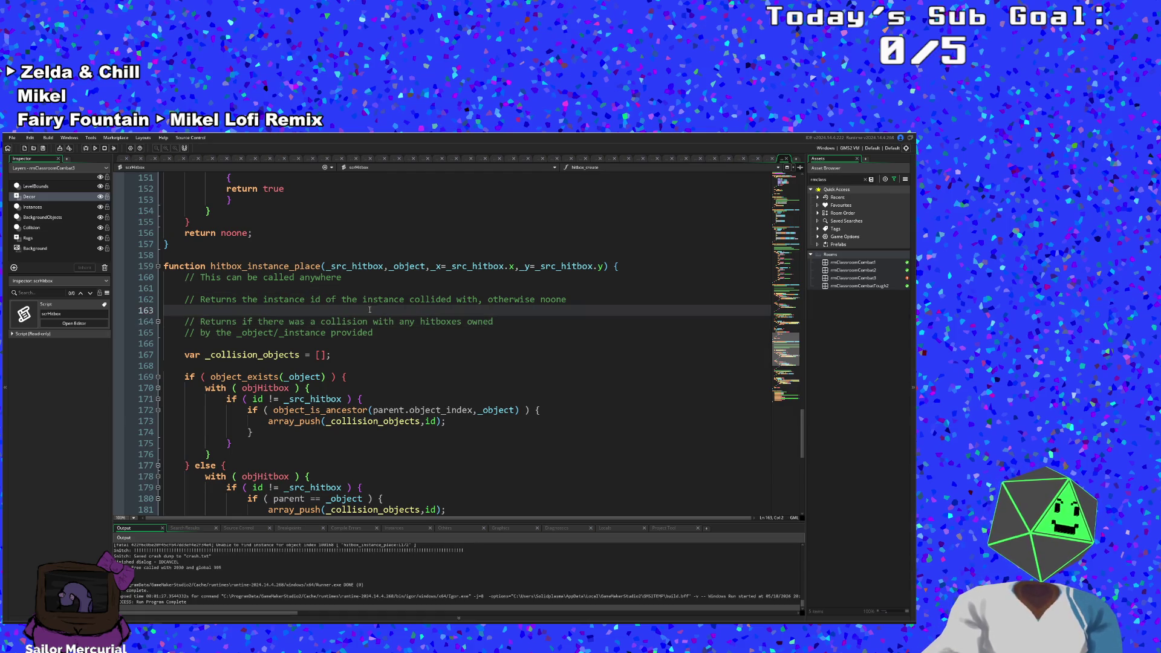
pyautogui.click(381, 333)
pyautogui.click(637, 270)
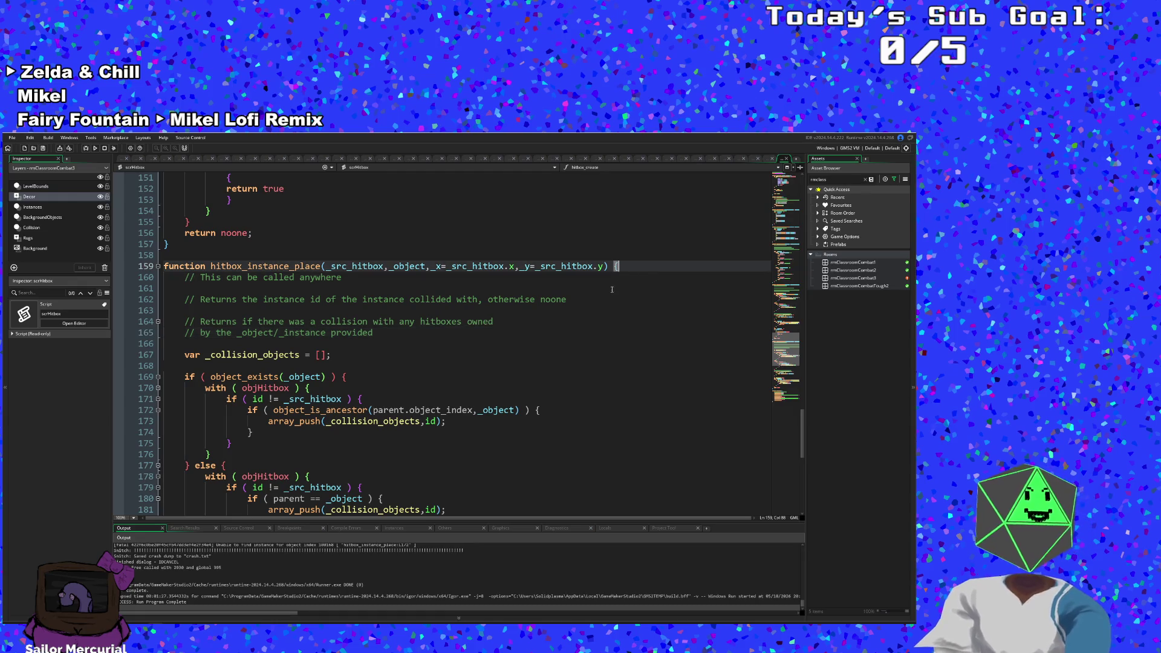
# Step: Insert an if !GAME.game_is_paused line followed by an opening brace at the function's top
pyautogui.press('Return')
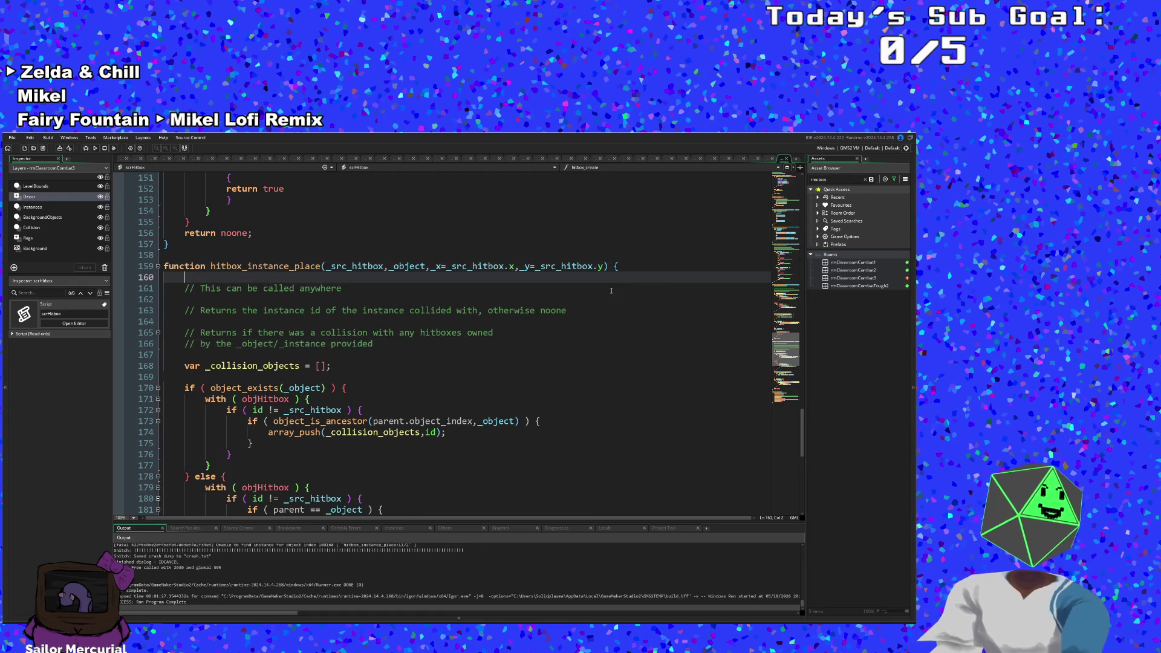
pyautogui.write('if !')
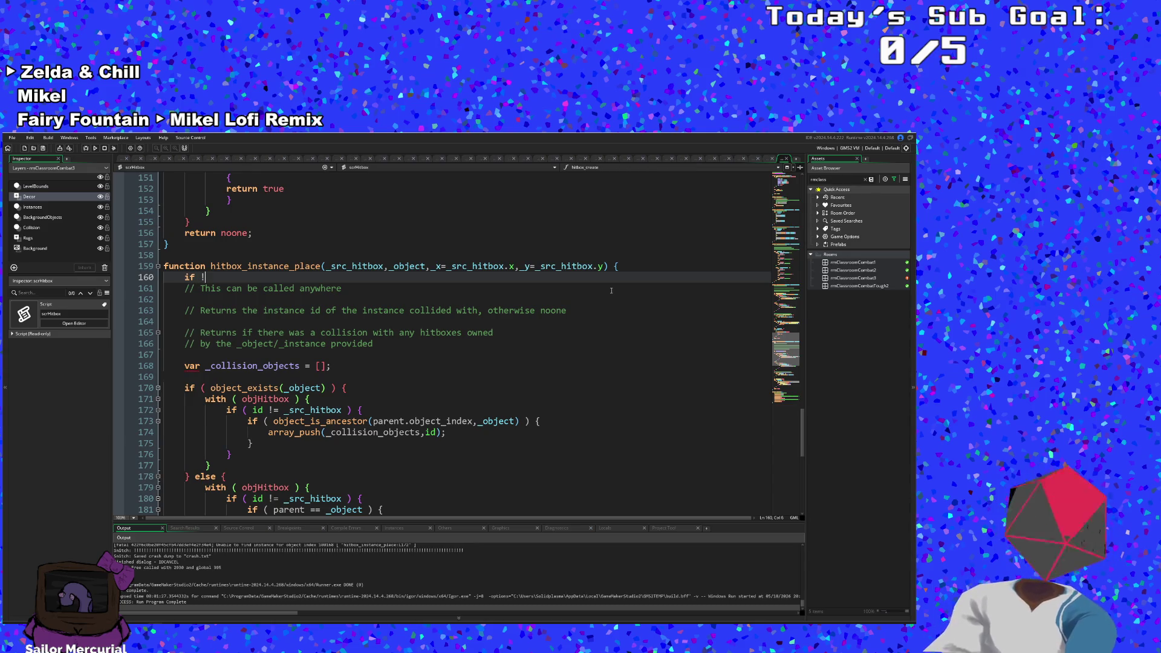
pyautogui.write('g')
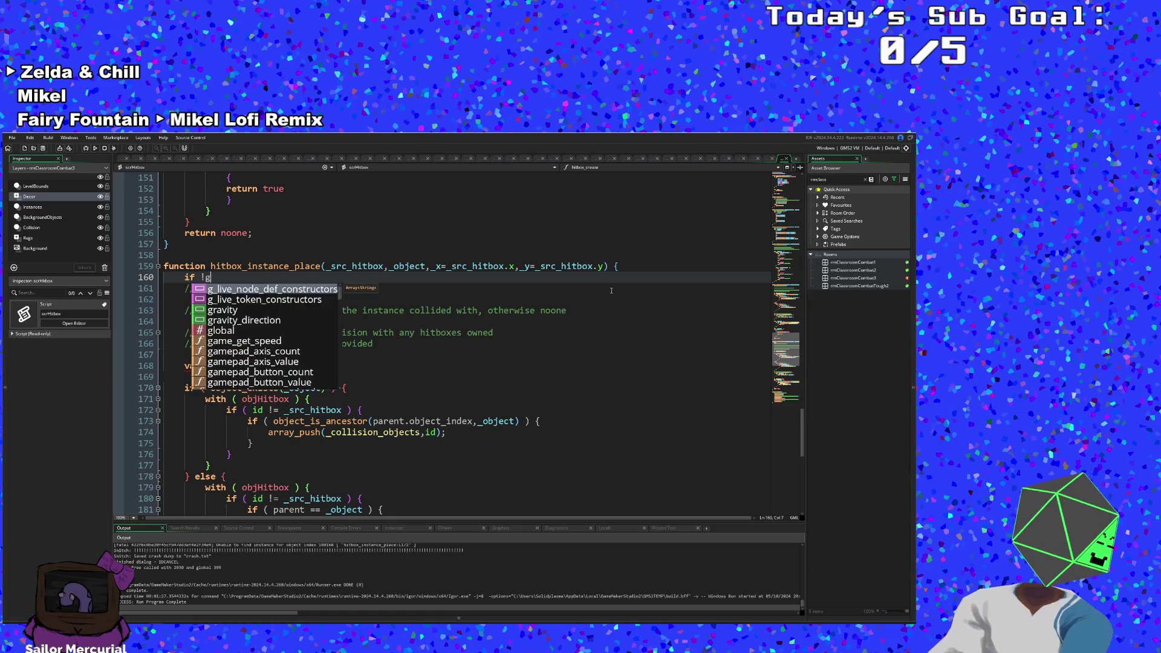
pyautogui.write('ame_s')
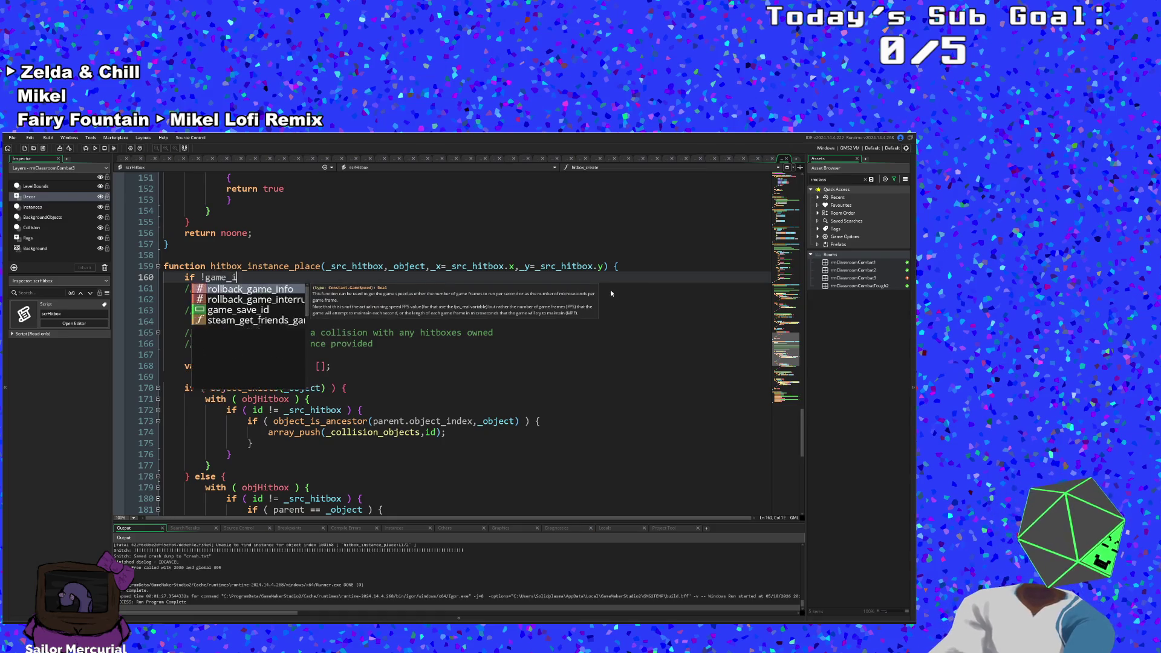
pyautogui.press('BackSpace')
pyautogui.press('BackSpace')
pyautogui.press('BackSpace')
pyautogui.press('BackSpace')
pyautogui.press('BackSpace')
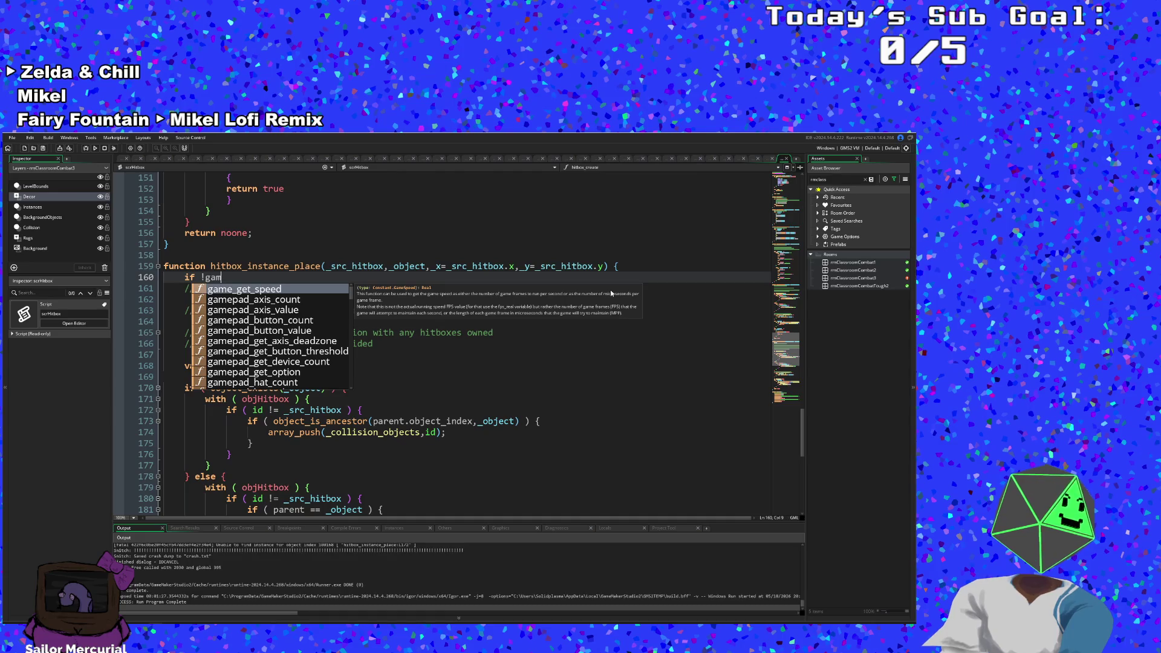
pyautogui.write('GAME.gam')
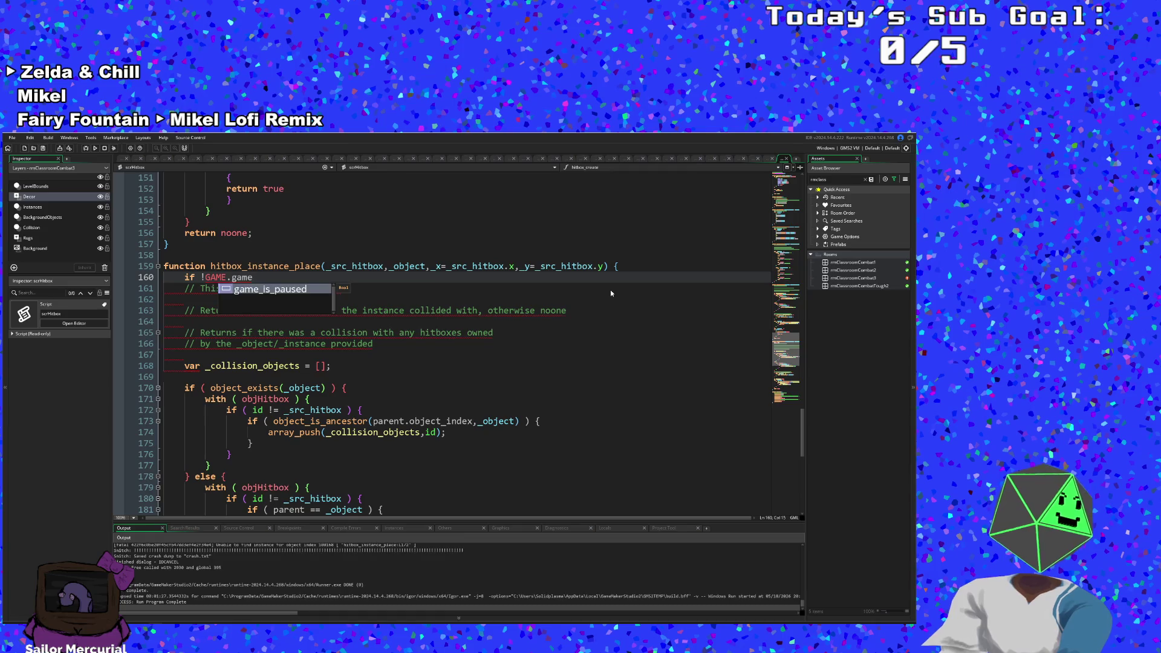
pyautogui.press('Return')
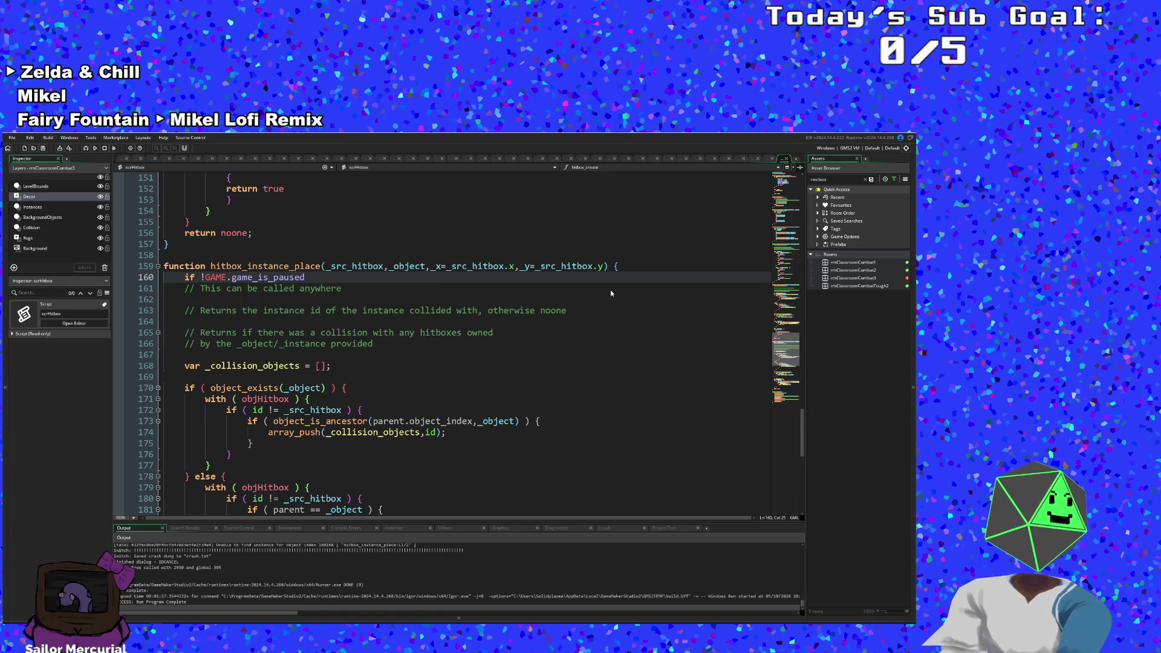
pyautogui.press('Return')
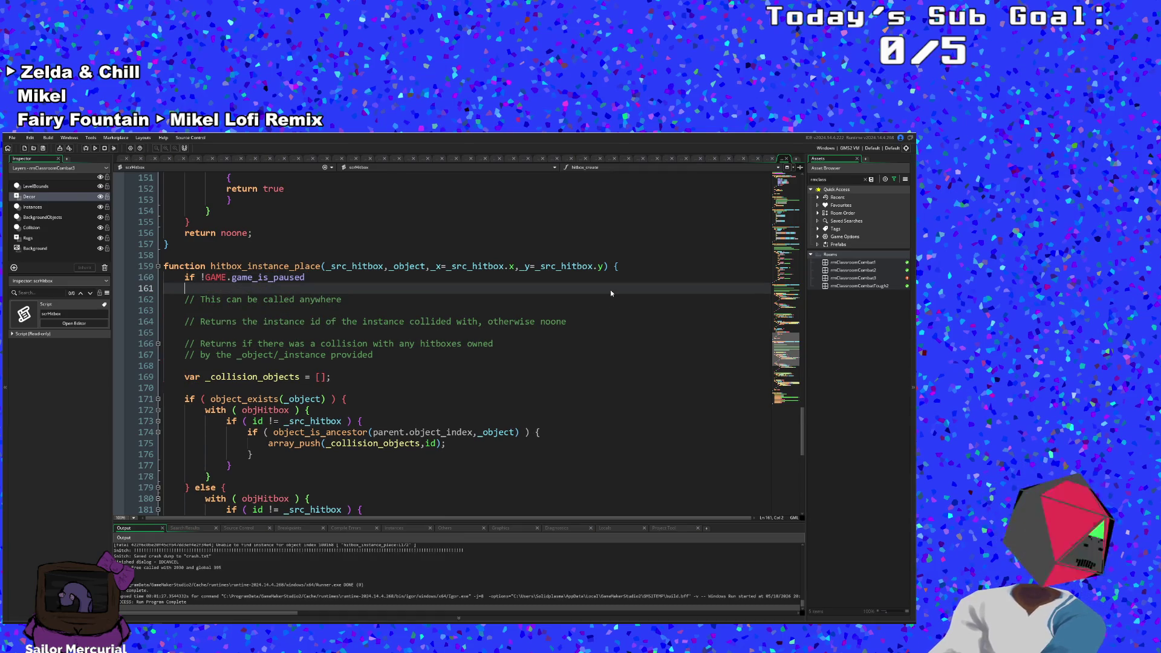
pyautogui.write('{')
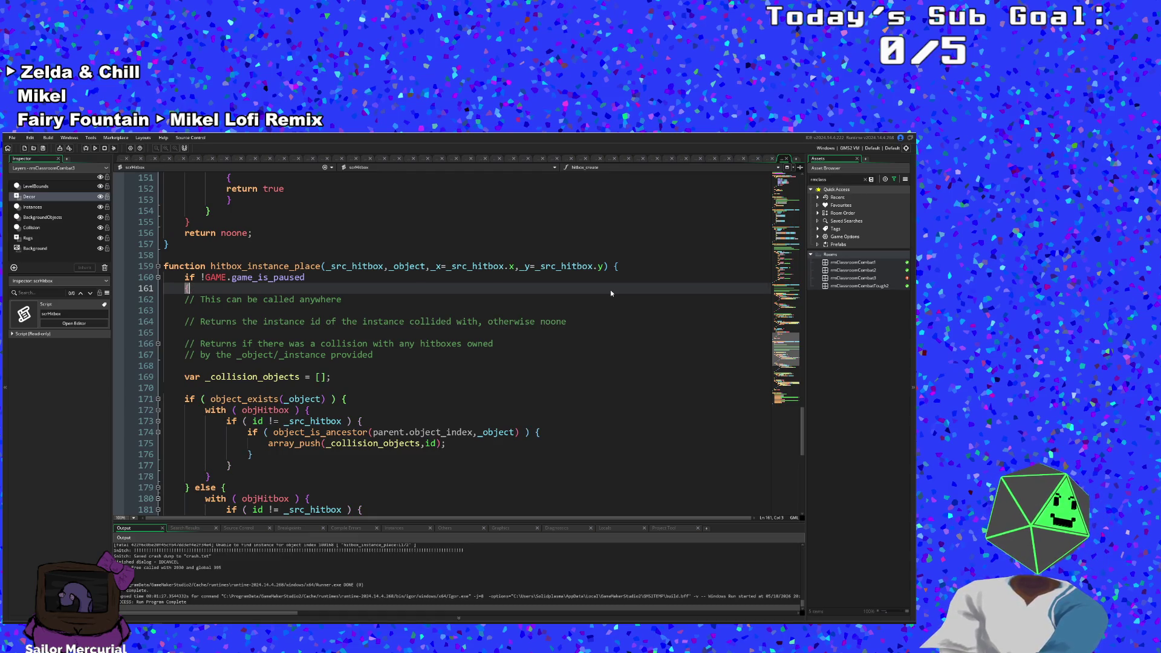
# Step: Add an empty line after the function's final return noone;
pyautogui.scroll(-12, 461, 462)
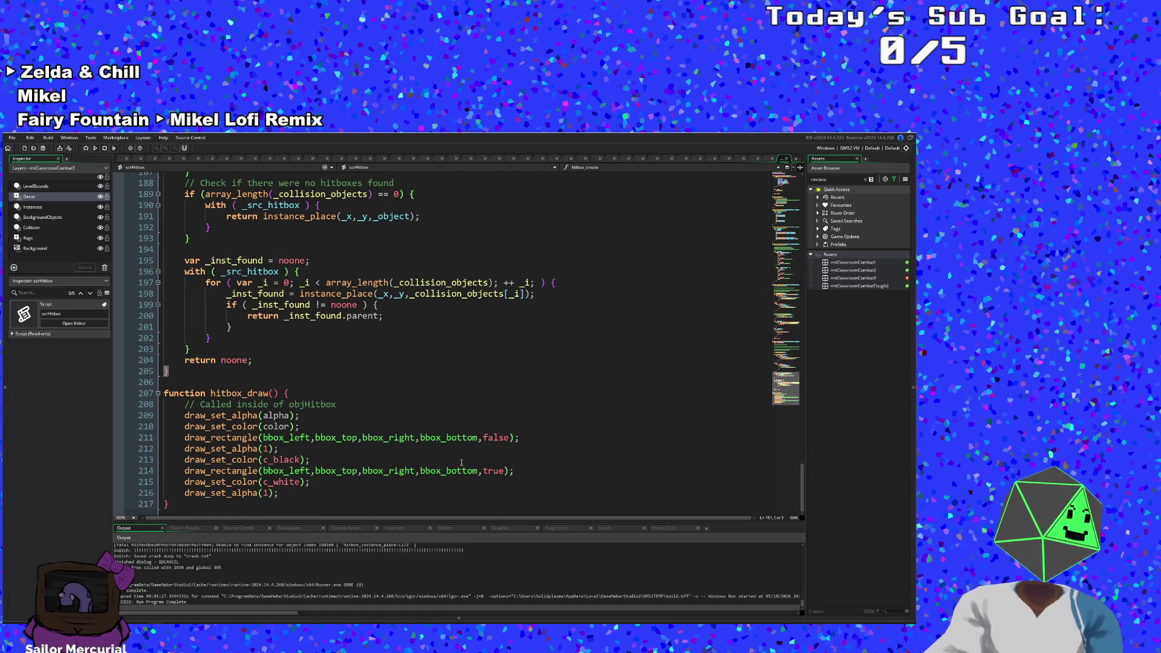
pyautogui.click(258, 361)
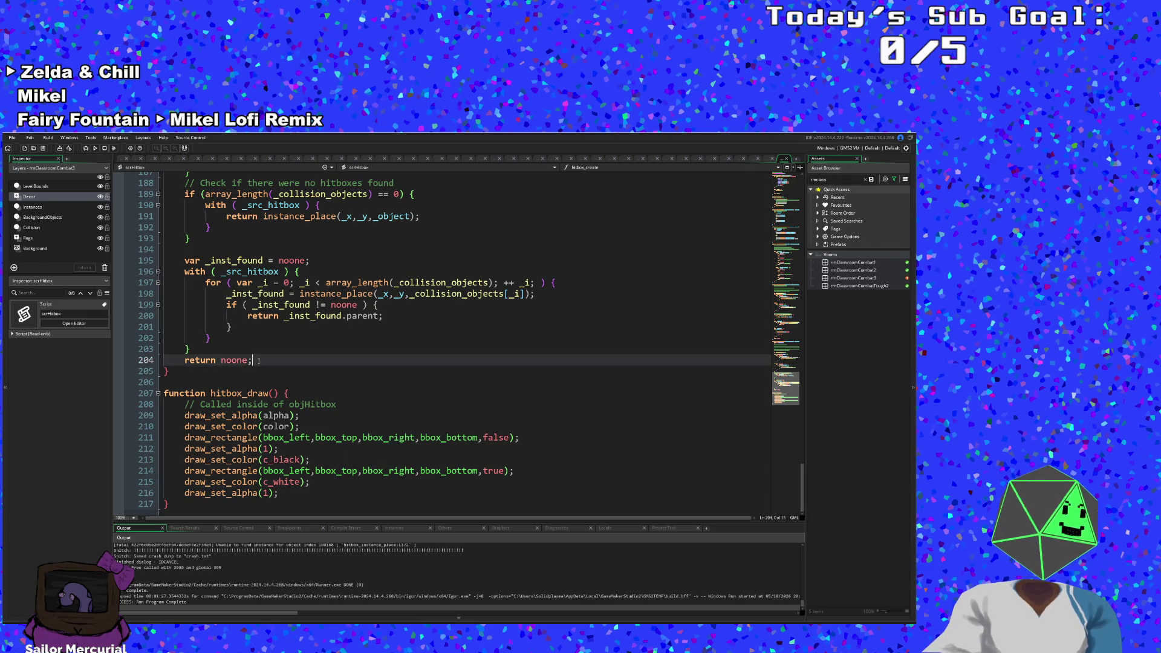
pyautogui.press('Return')
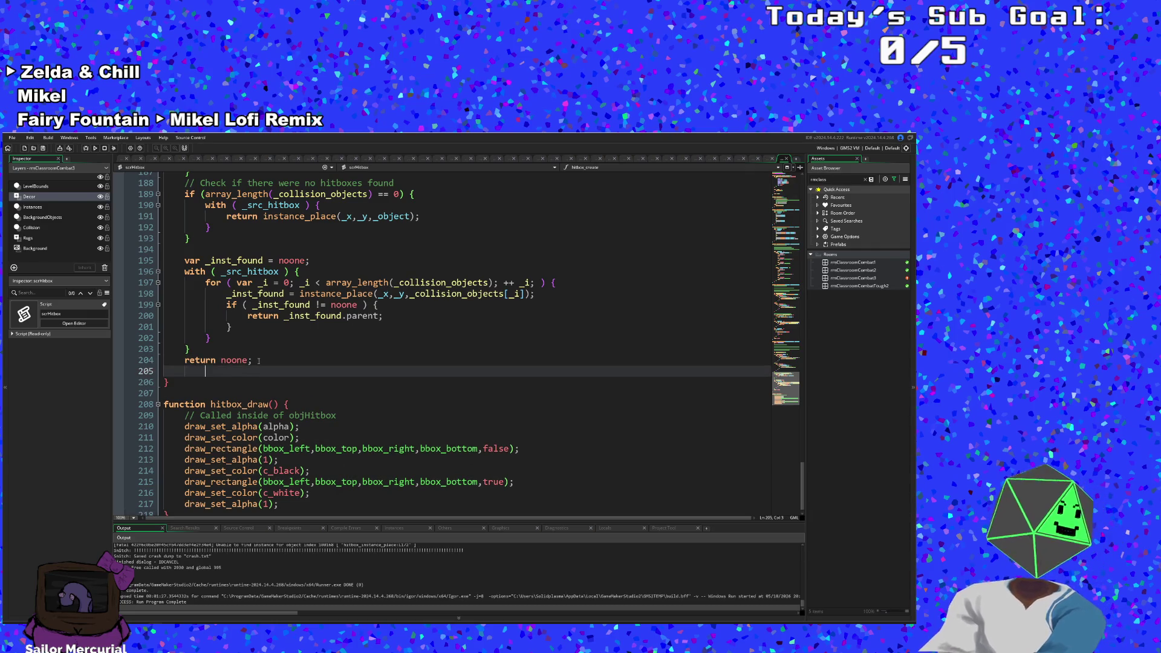